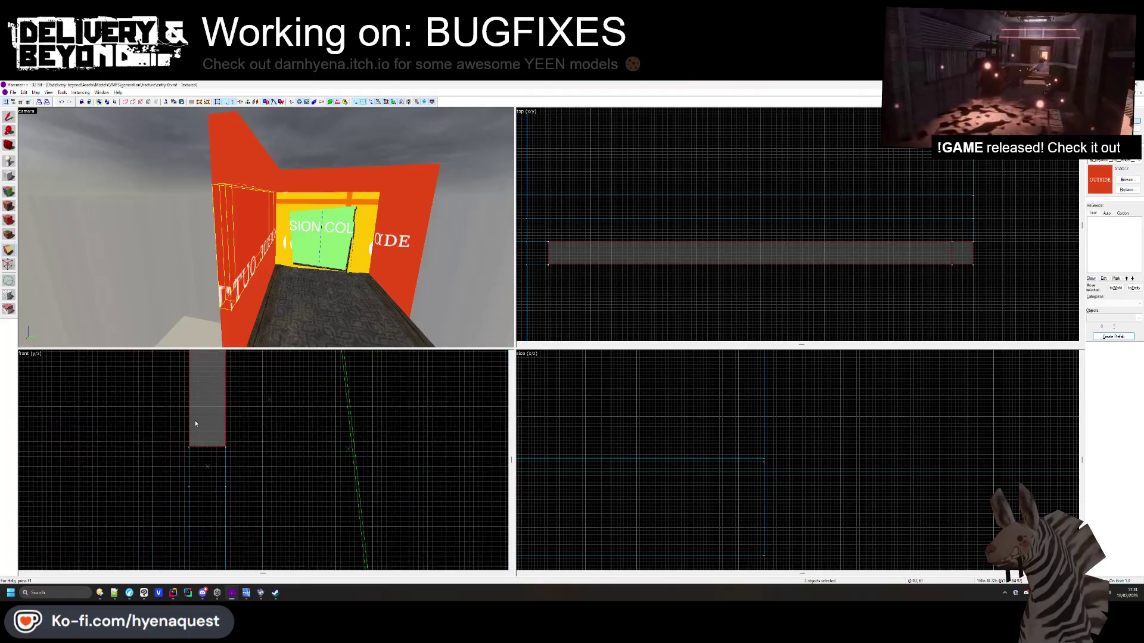
scroll(193, 424, up, 2)
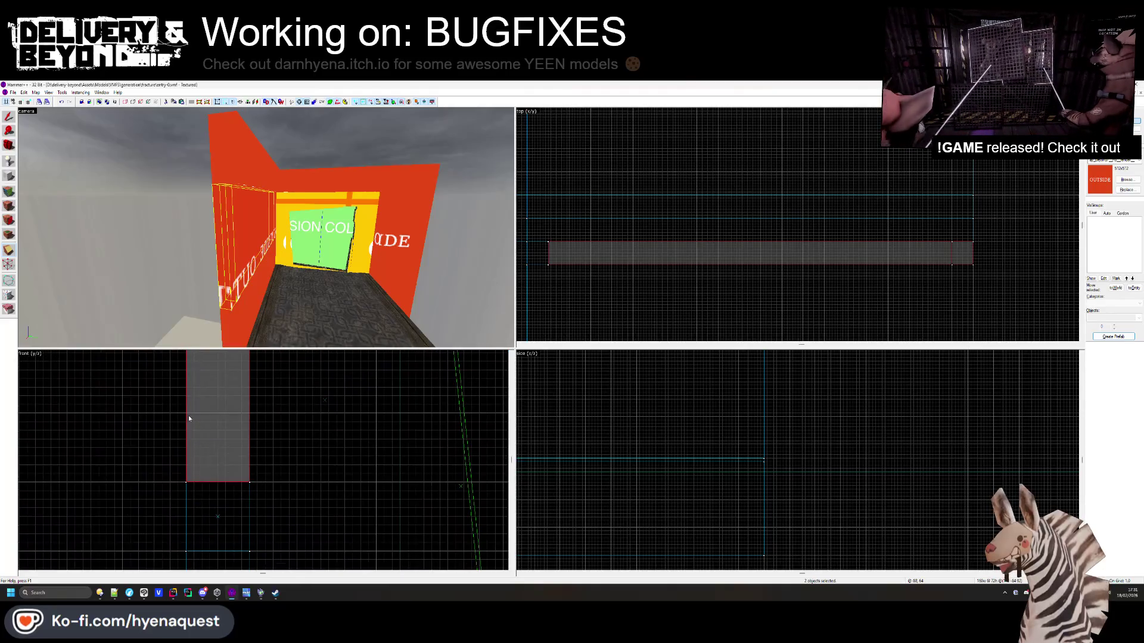
Select the long wall brush and adjust its corner vertices
click(187, 449)
scroll(246, 430, down, 10)
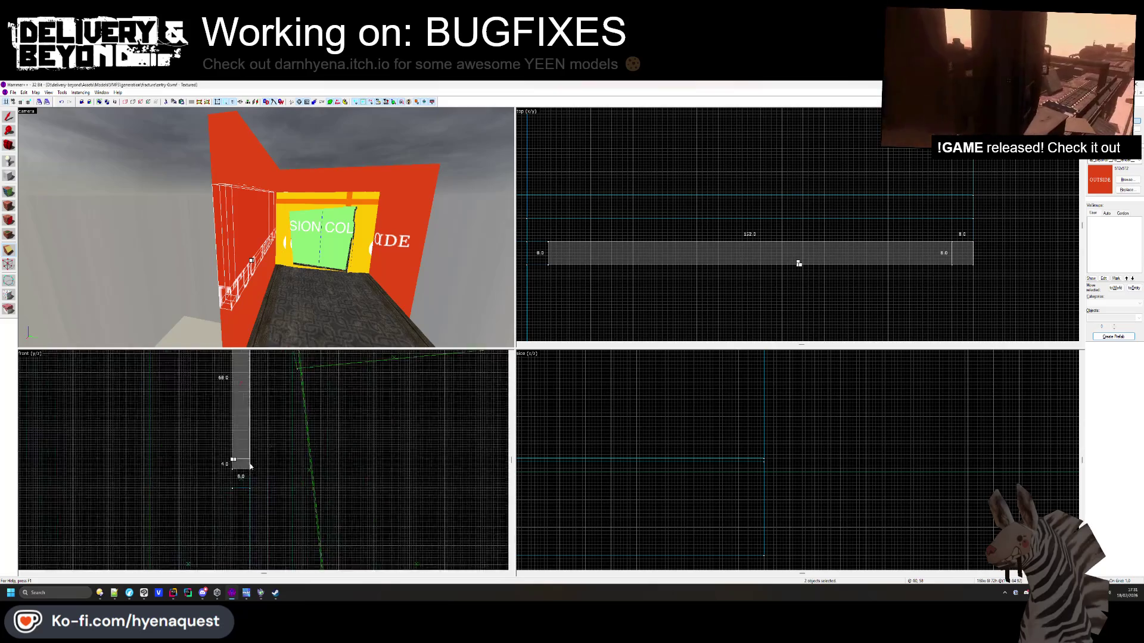
scroll(247, 384, up, 5)
click(255, 388)
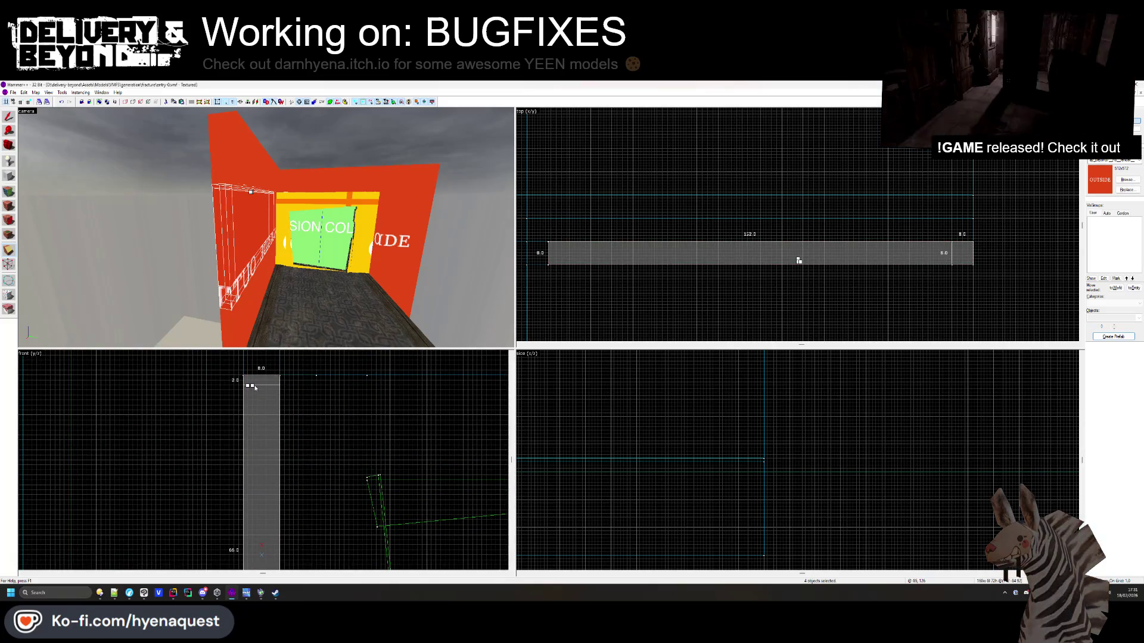
key(shift+s)
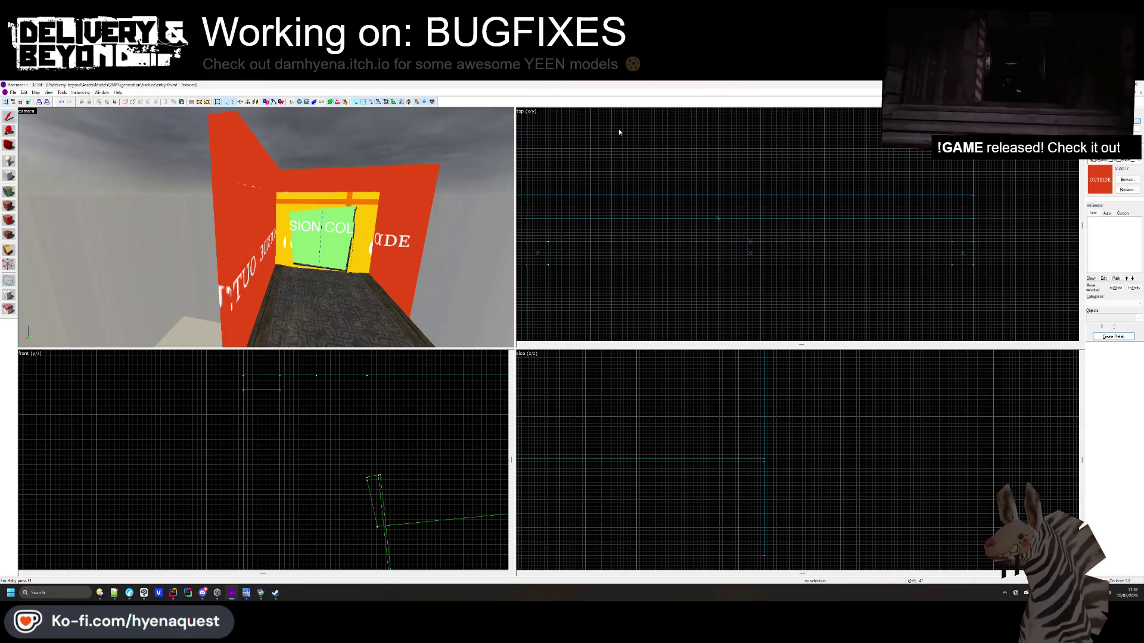
Narrow the wall solid from 7 to 6 units in the top view, then open the Face Edit Sheet
click(752, 253)
scroll(753, 233, up, 3)
drag(753, 239, 753, 276)
key(Escape)
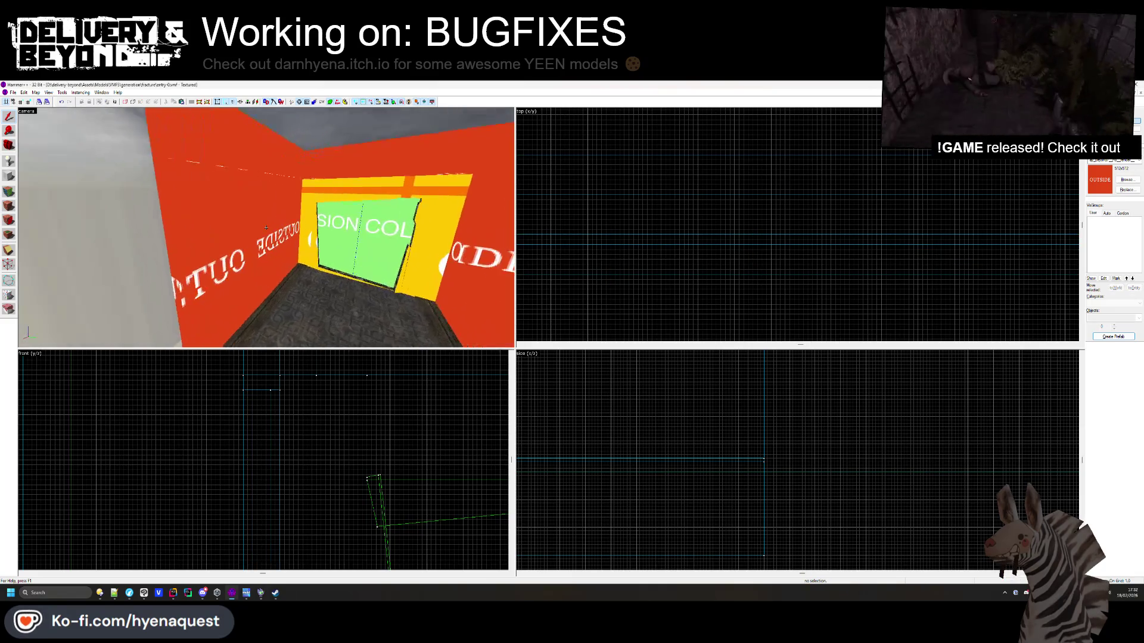
key(shift+a)
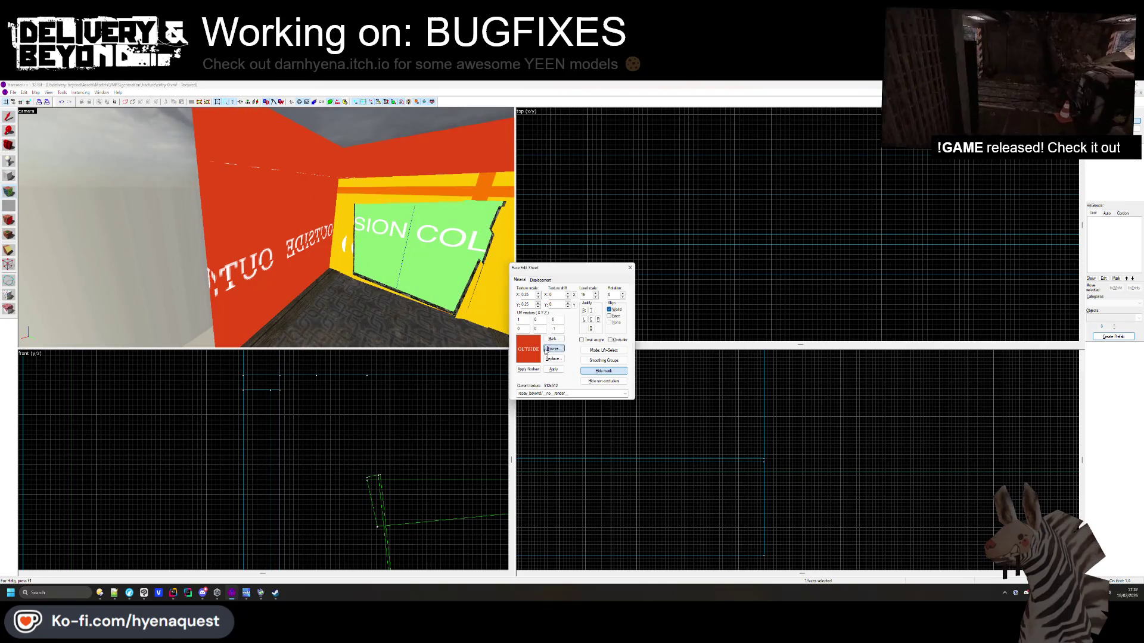
Apply the GLASS texture to the thin wall brush's face, close the sheet, and deselect everything
click(546, 350)
double_click(447, 225)
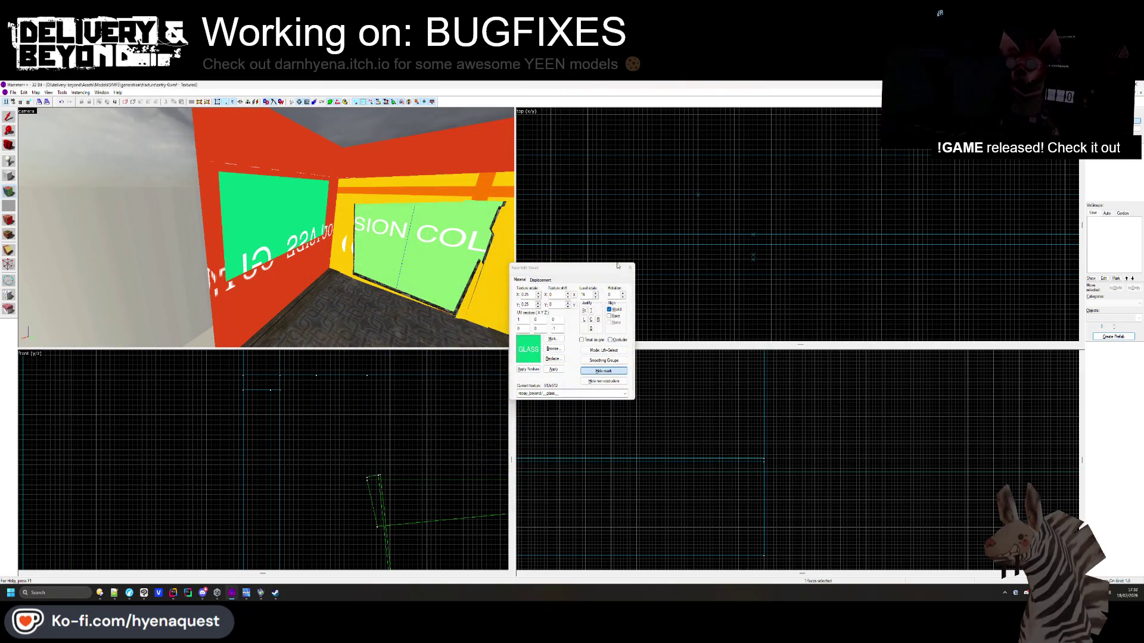
click(630, 267)
click(266, 227)
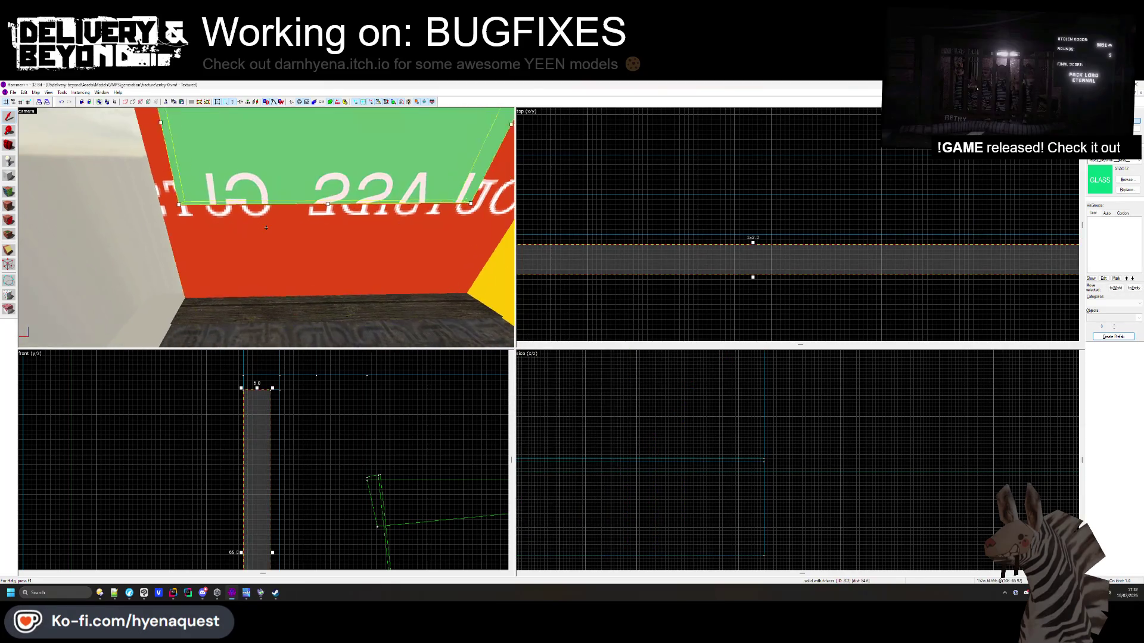
click(266, 227)
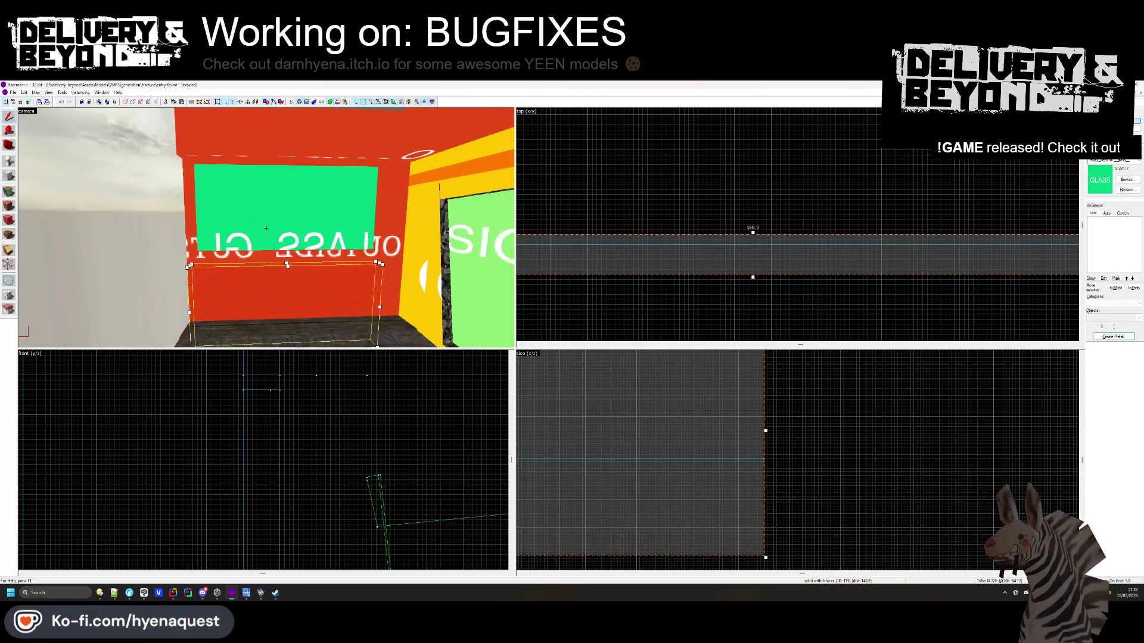
key(z)
key(Escape)
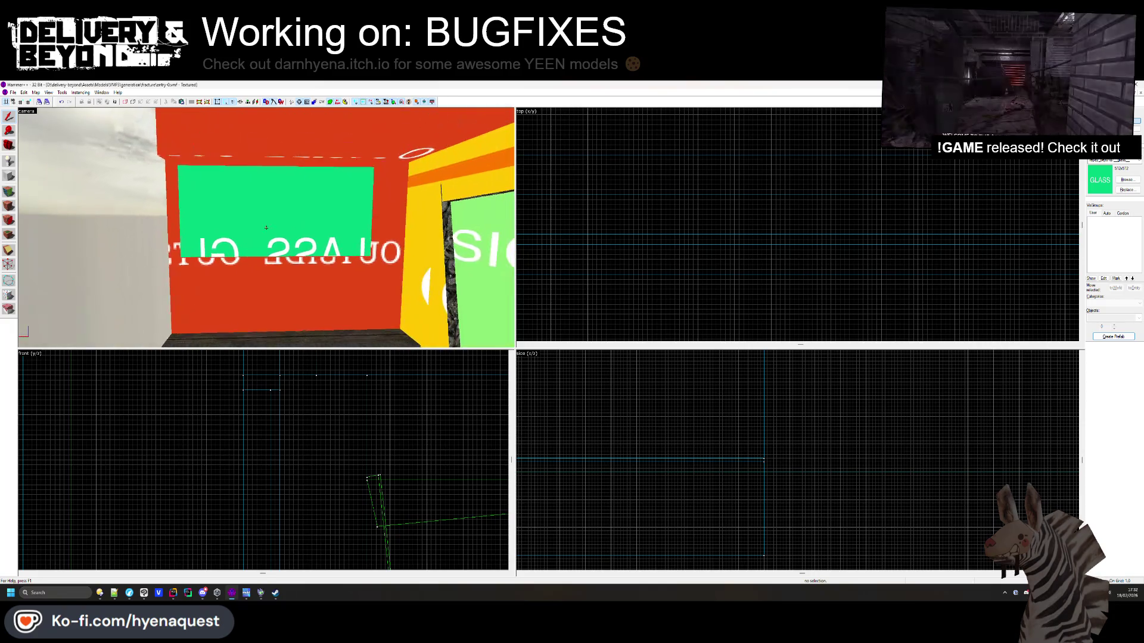
Draw a 17x8 block at the glass window, give it OUTSIDE, and stretch it to window height
click(265, 160)
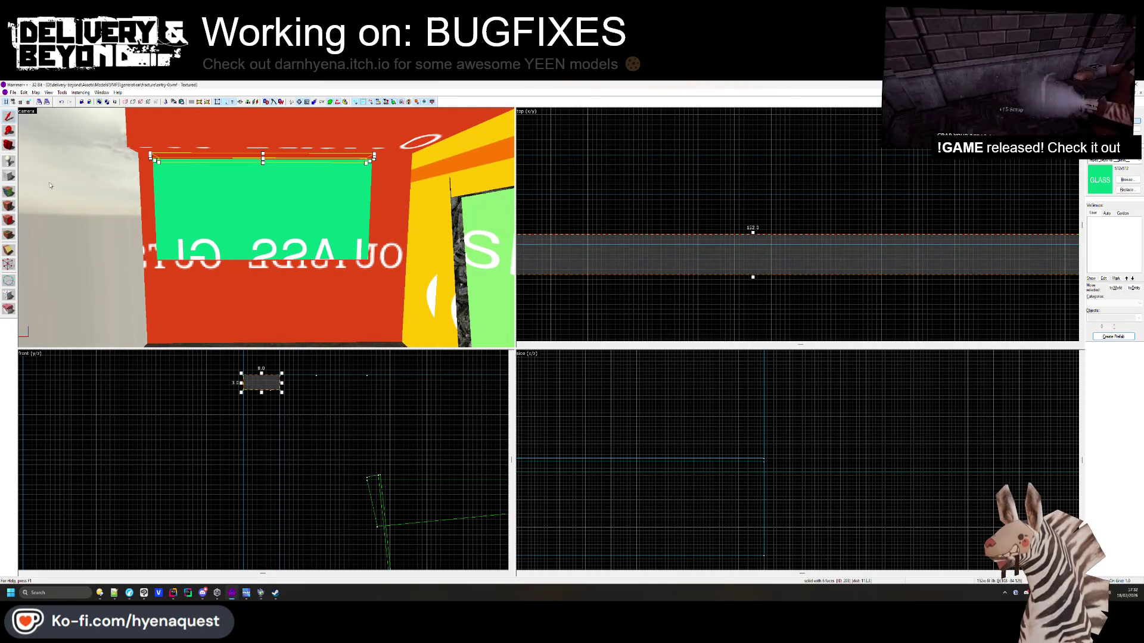
scroll(764, 234, down, 3)
scroll(765, 234, up, 2)
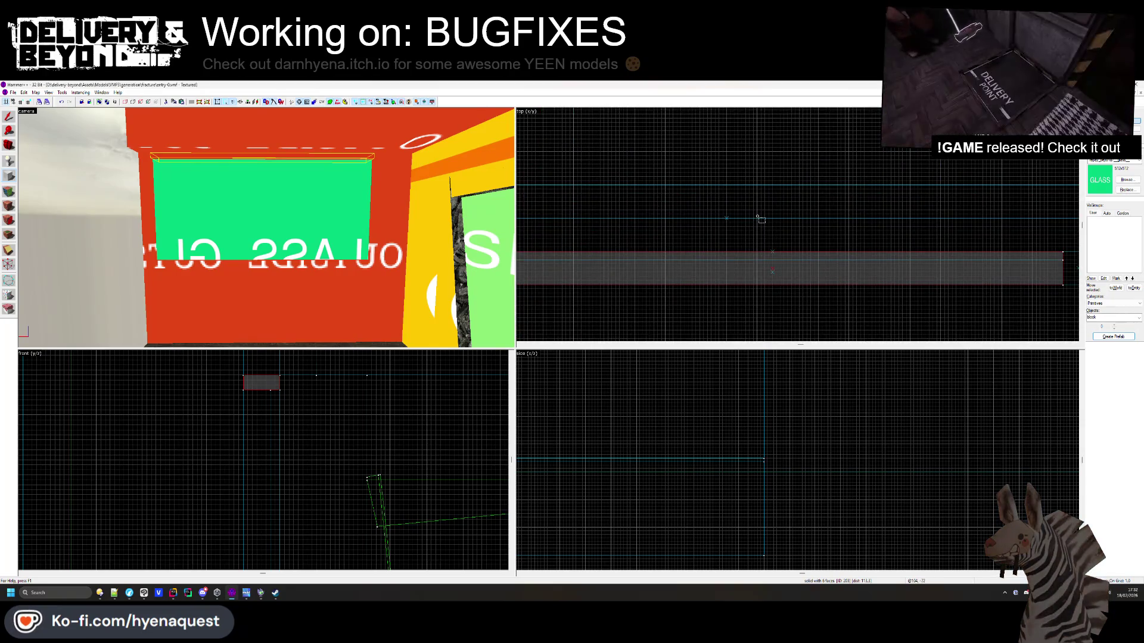
drag(755, 178, 788, 252)
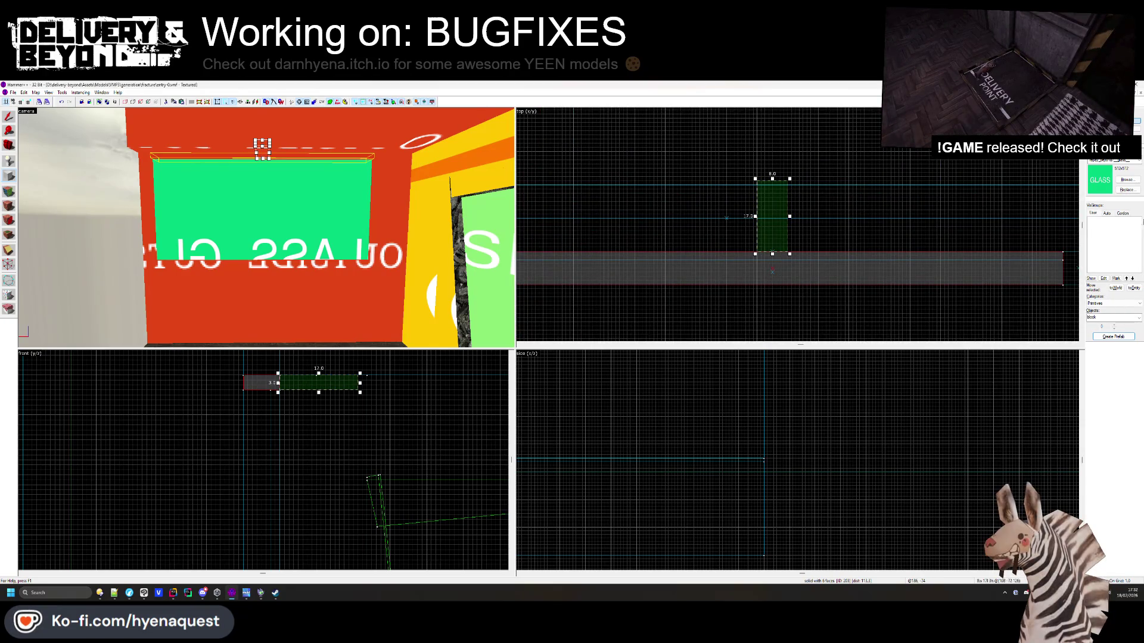
click(1127, 179)
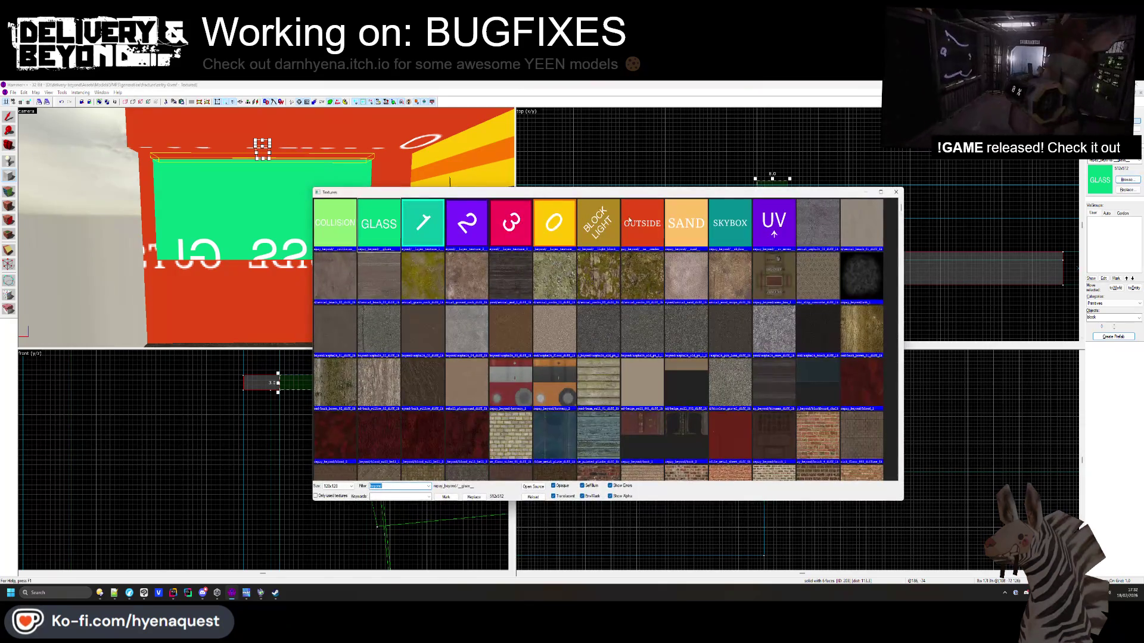
double_click(630, 220)
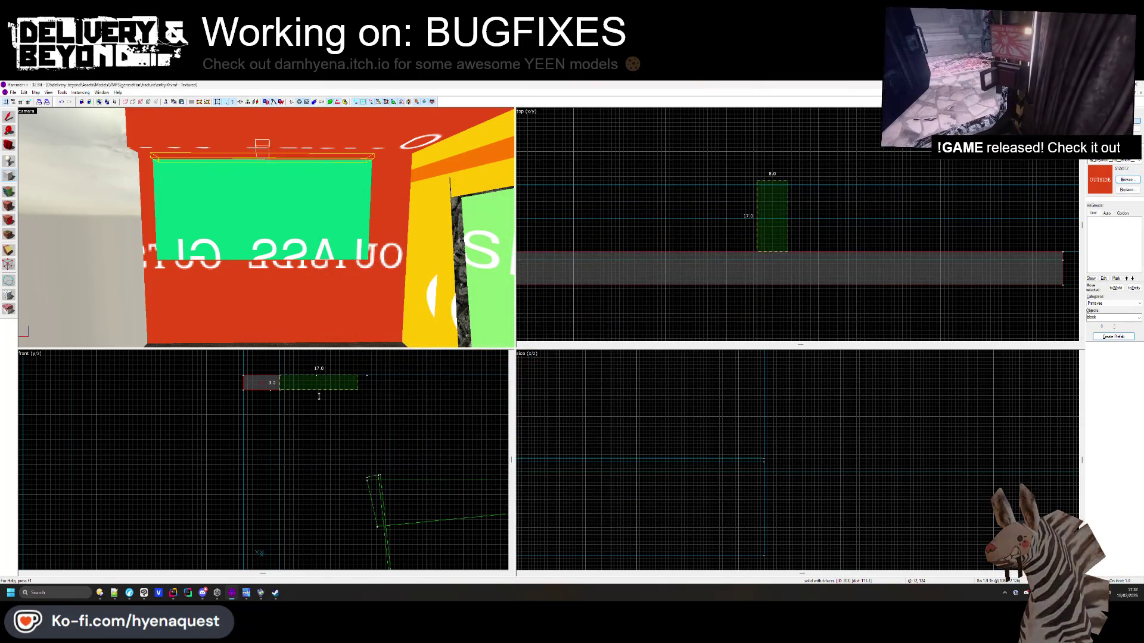
scroll(319, 397, down, 4)
drag(315, 396, 317, 421)
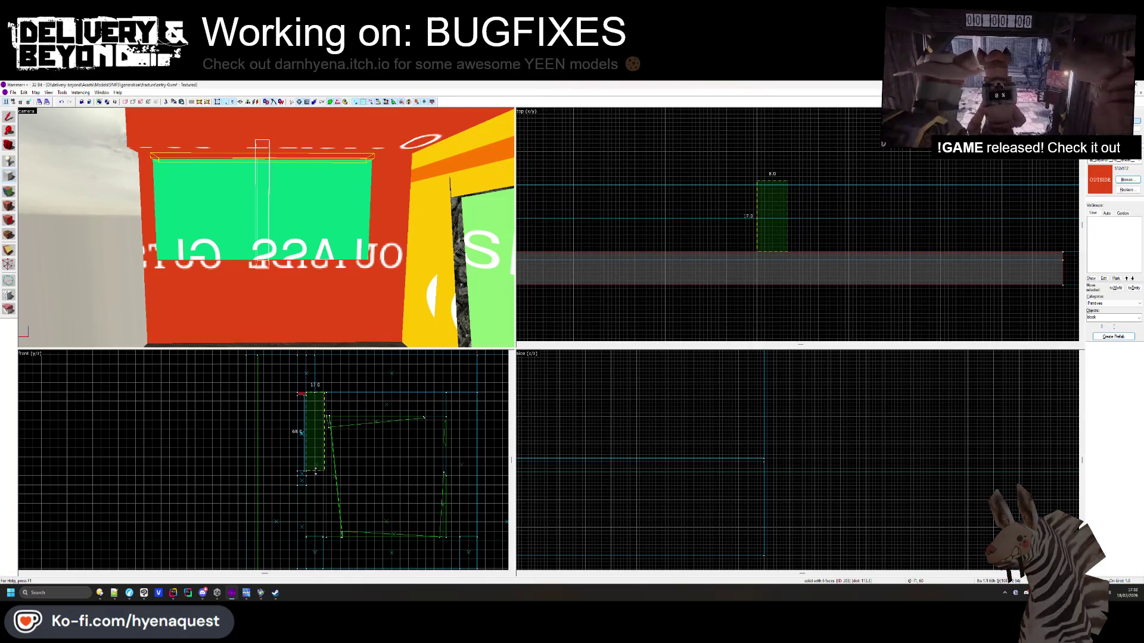
scroll(313, 475, up, 3)
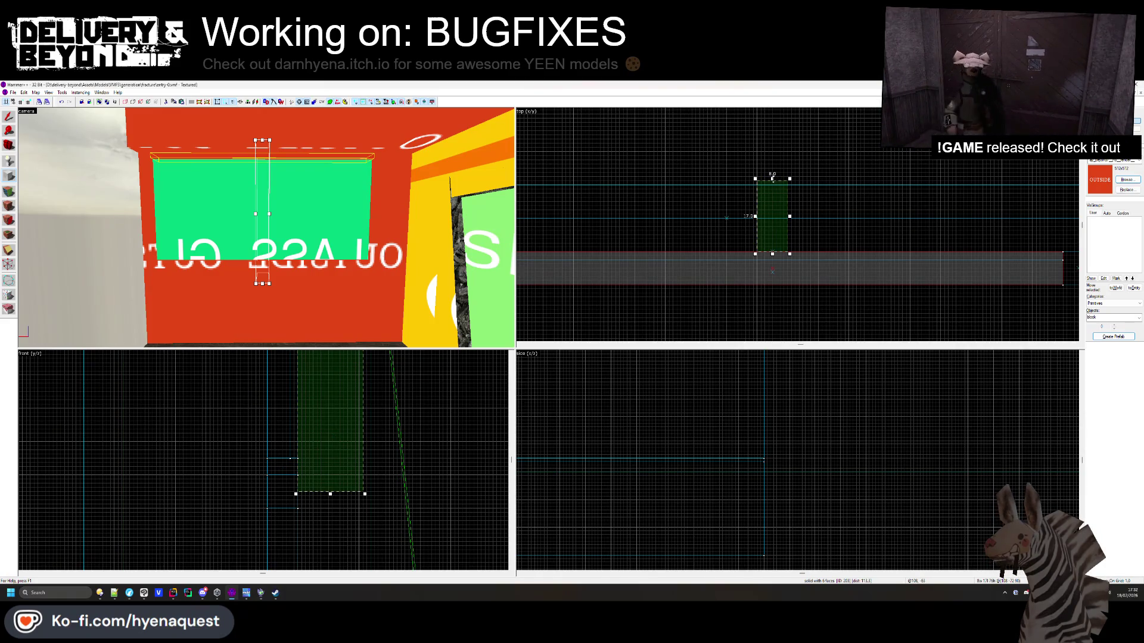
Narrow the block to 16 units, create it as a solid, and clip it through the post
drag(364, 429, 359, 429)
key(Return)
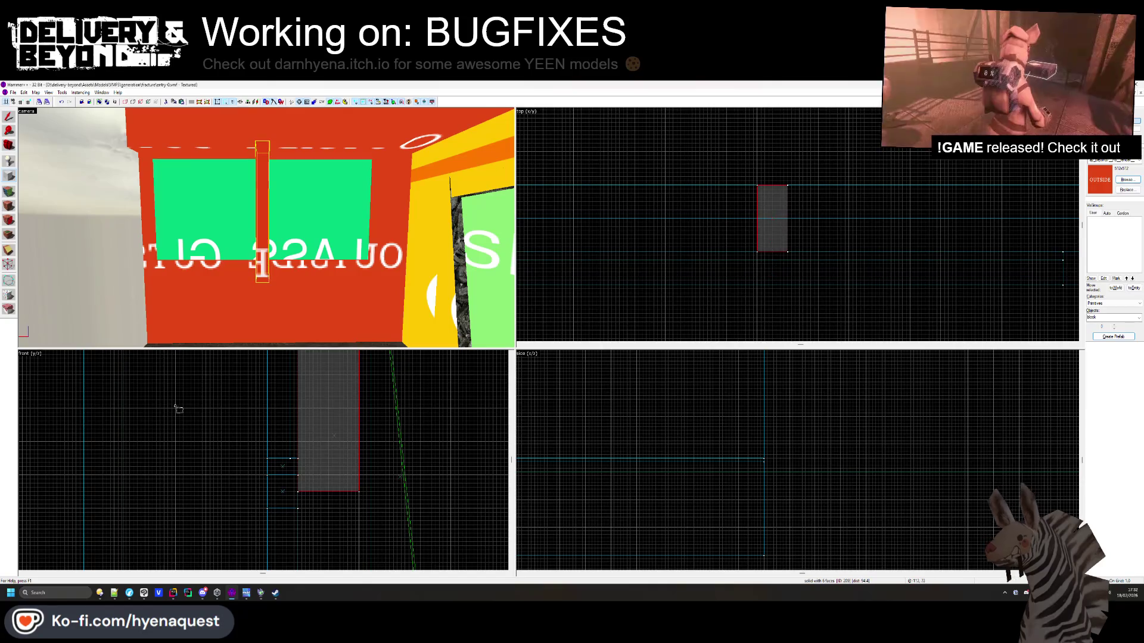
scroll(286, 477, down, 2)
scroll(286, 477, up, 3)
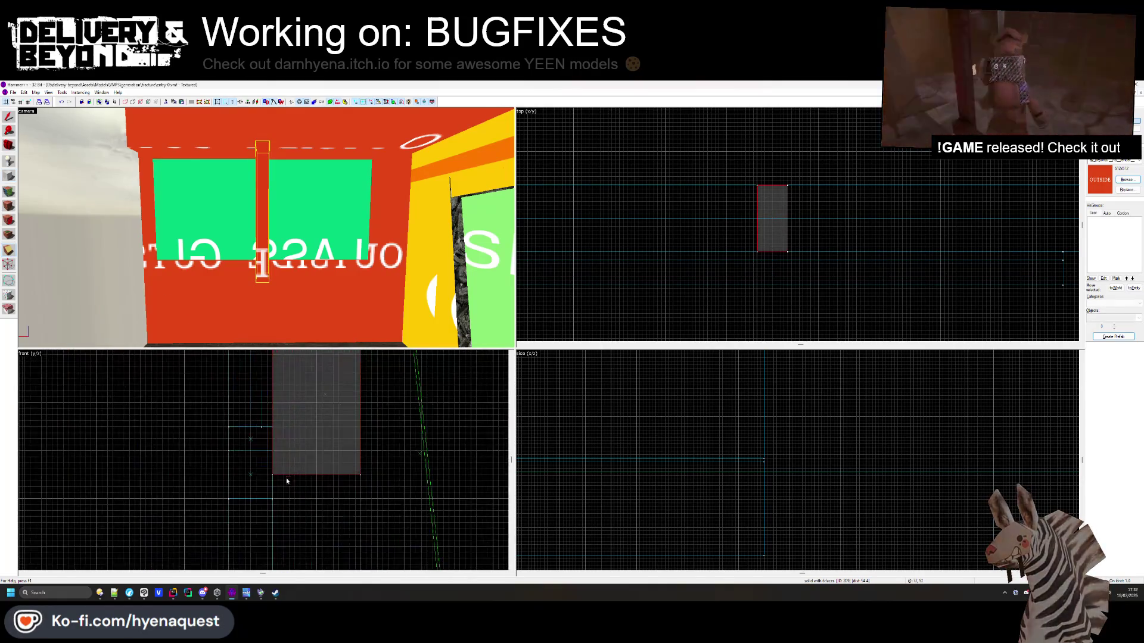
key(shift+x)
mouse_move(273, 474)
mouse_down()
mouse_move(306, 421)
mouse_move(288, 416)
mouse_move(292, 366)
mouse_up()
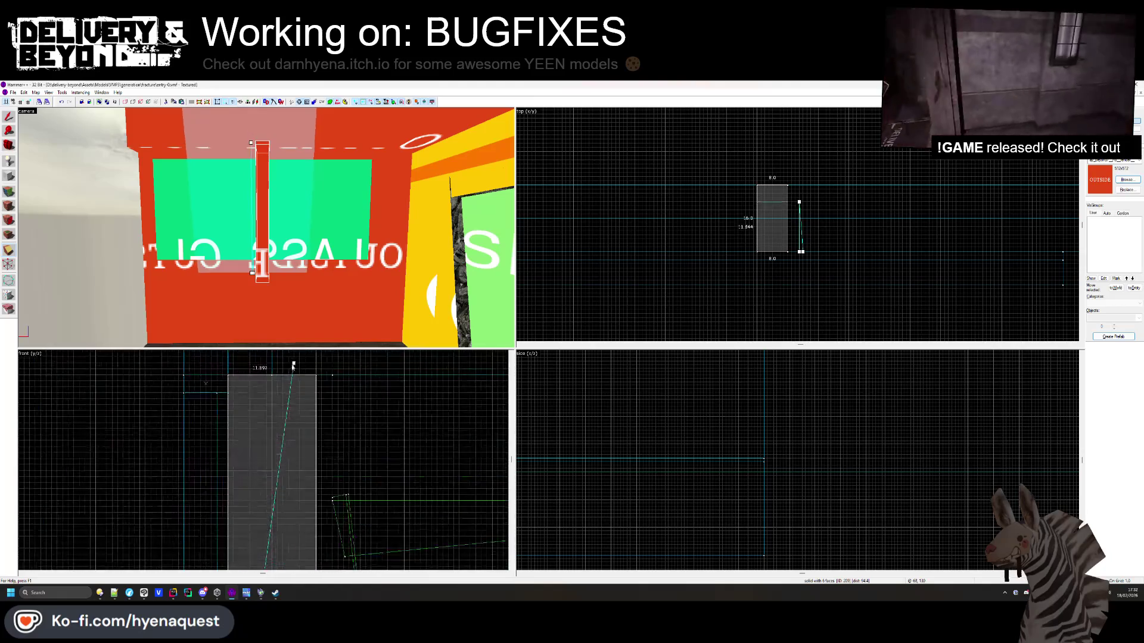
key(Return)
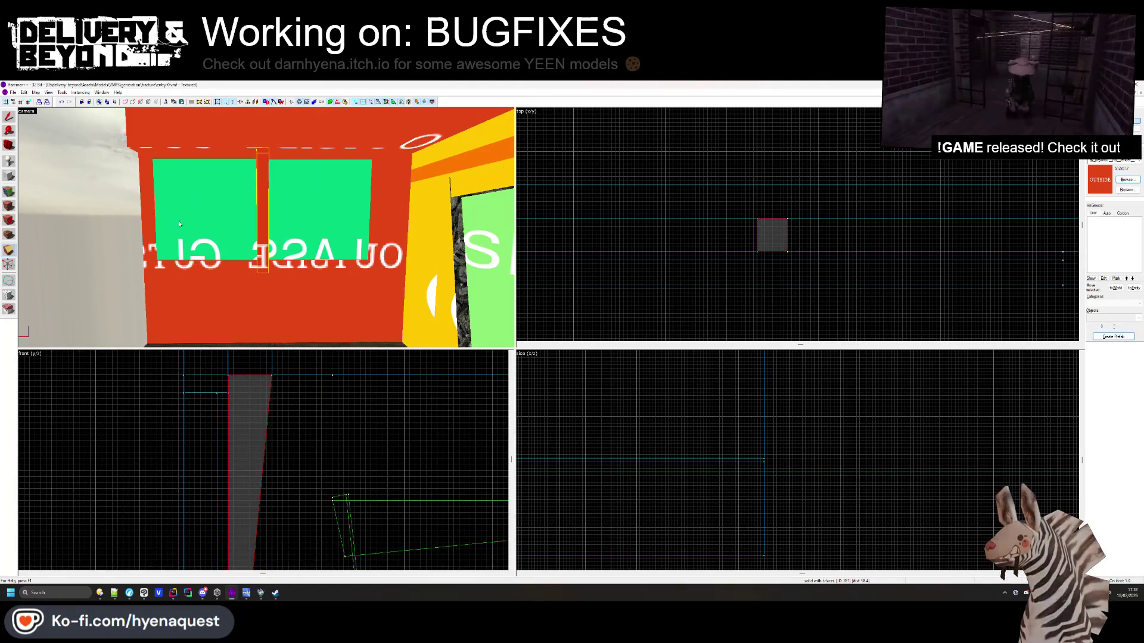
Move the clipped piece down and right into place as a pillar beside the wall
scroll(305, 468, down, 2)
drag(301, 397, 324, 451)
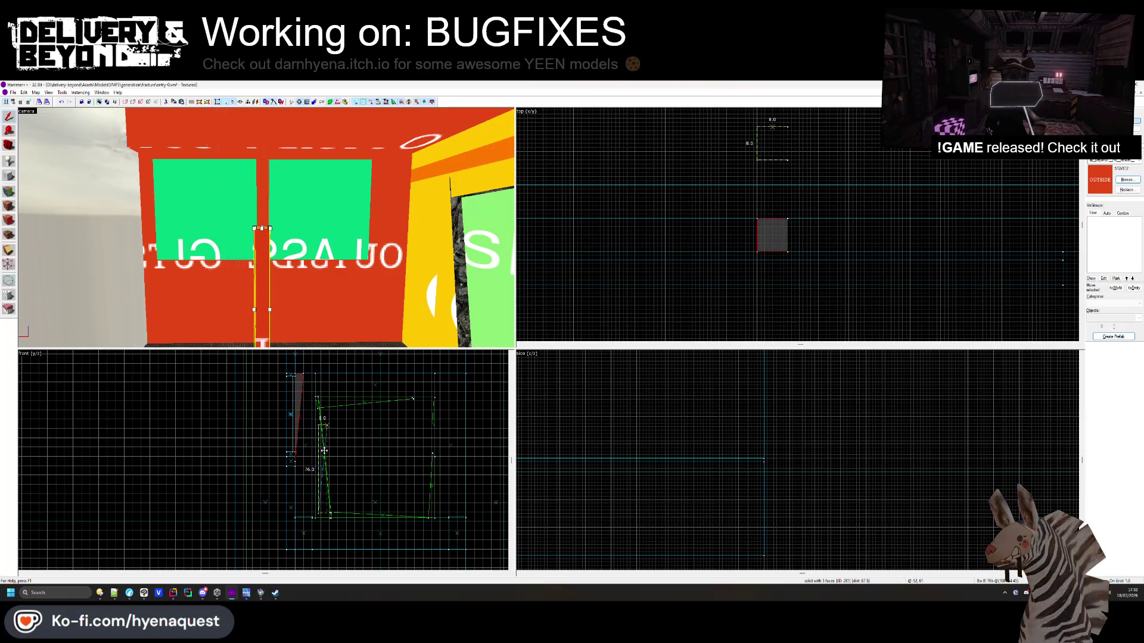
scroll(727, 439, down, 2)
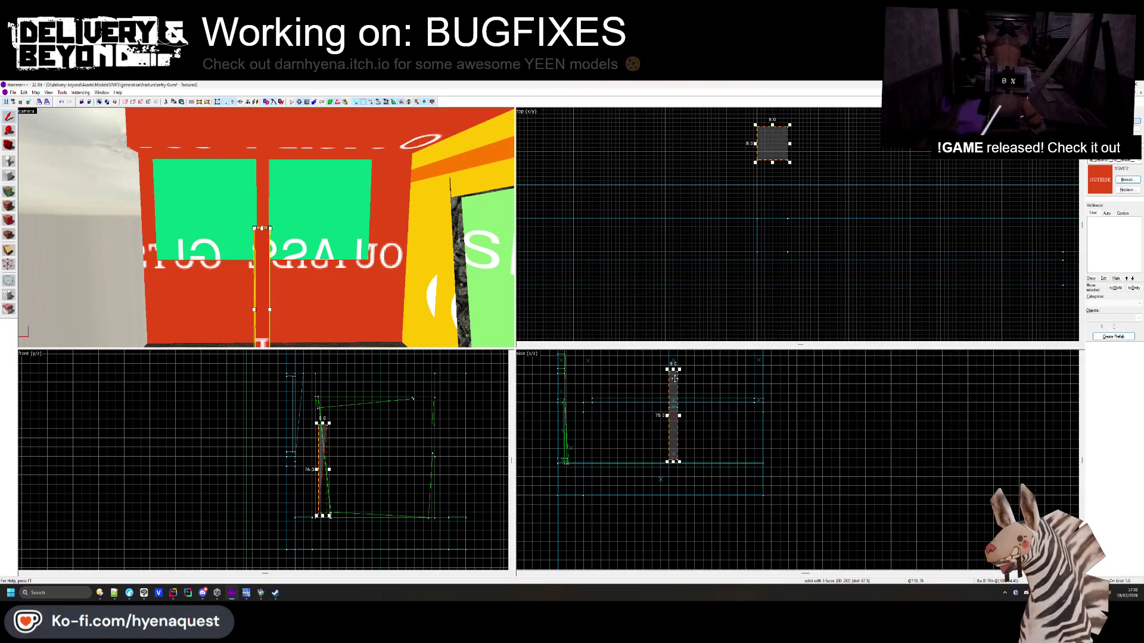
click(672, 416)
click(670, 371)
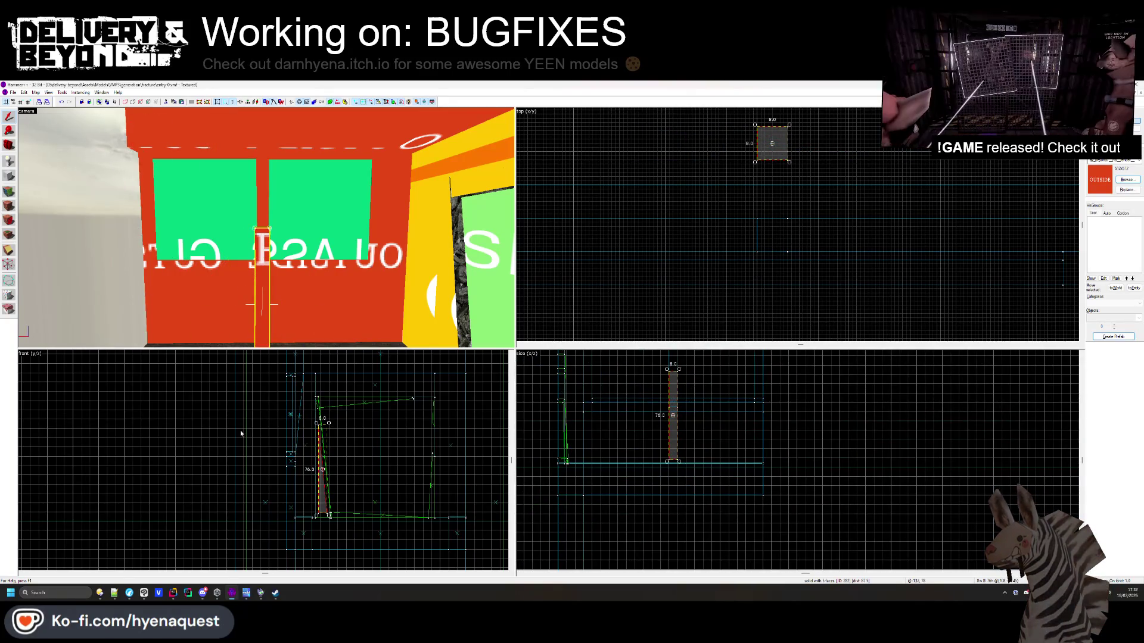
scroll(241, 433, up, 5)
drag(349, 405, 280, 507)
scroll(278, 447, up, 5)
click(276, 415)
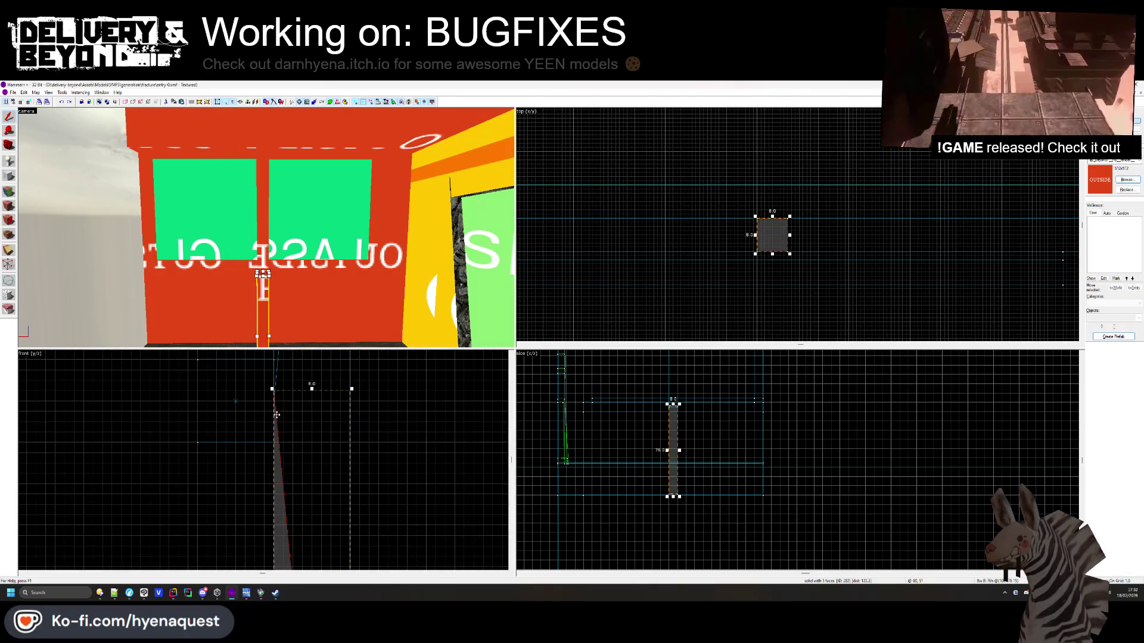
Check the wide 168-unit brush, then reselect the thin pillar in the 3D view
click(250, 390)
click(275, 412)
scroll(270, 422, up, 3)
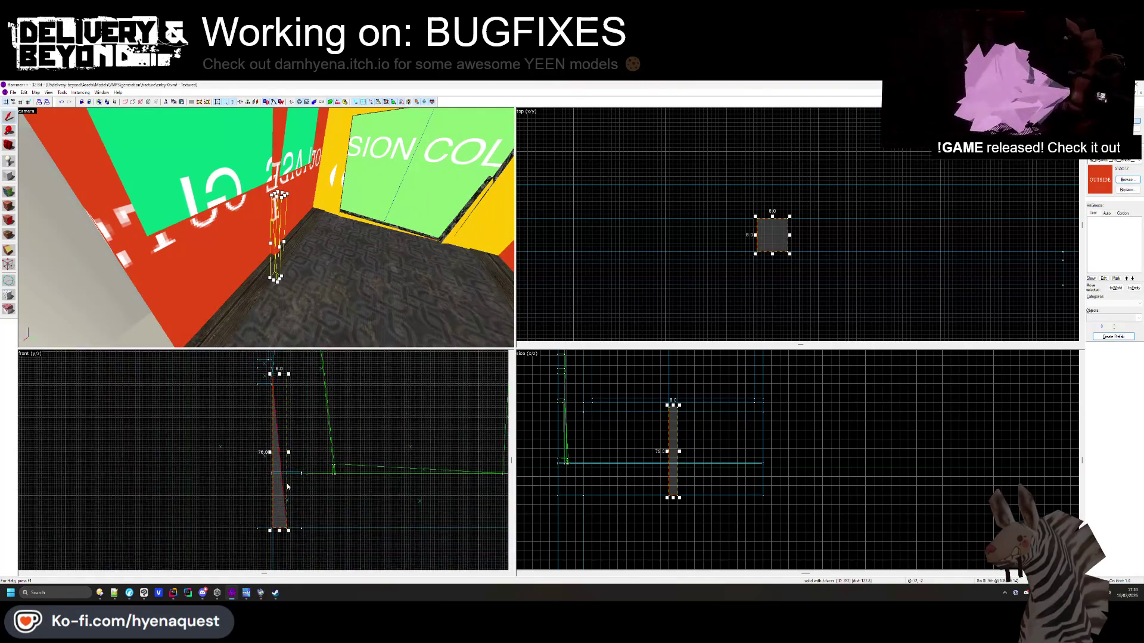
scroll(269, 421, down, 2)
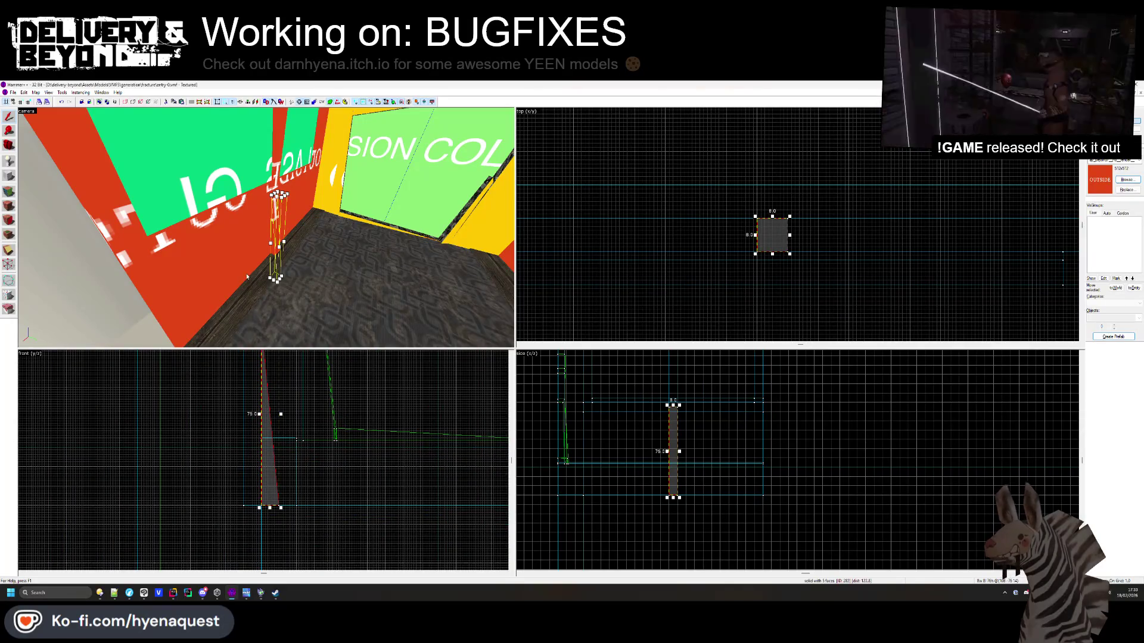
scroll(266, 449, up, 4)
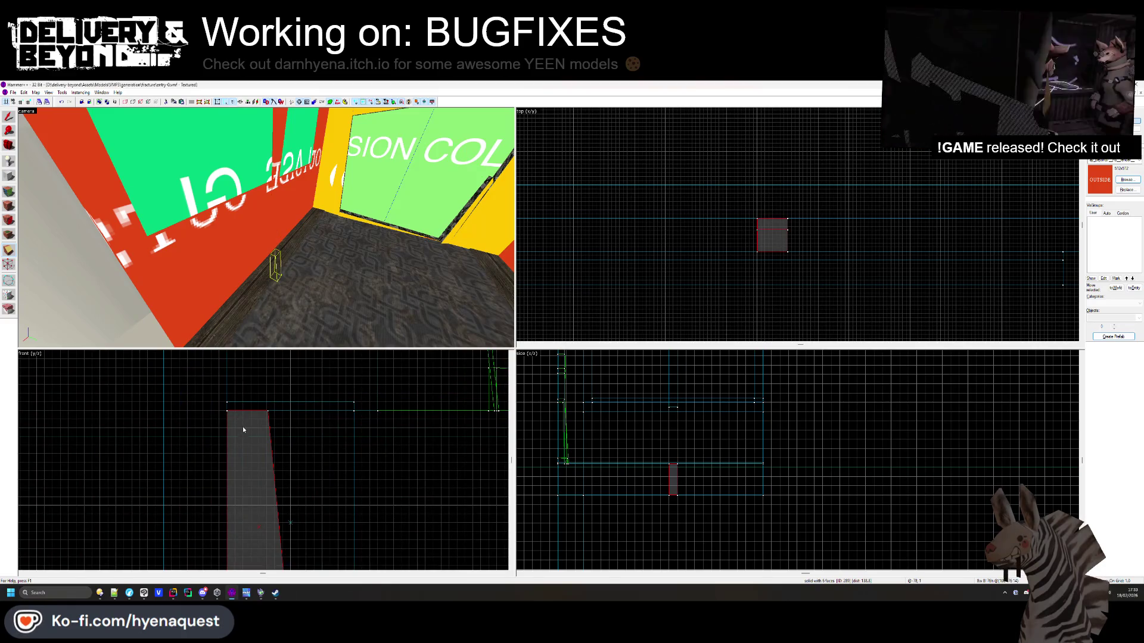
click(244, 405)
click(277, 219)
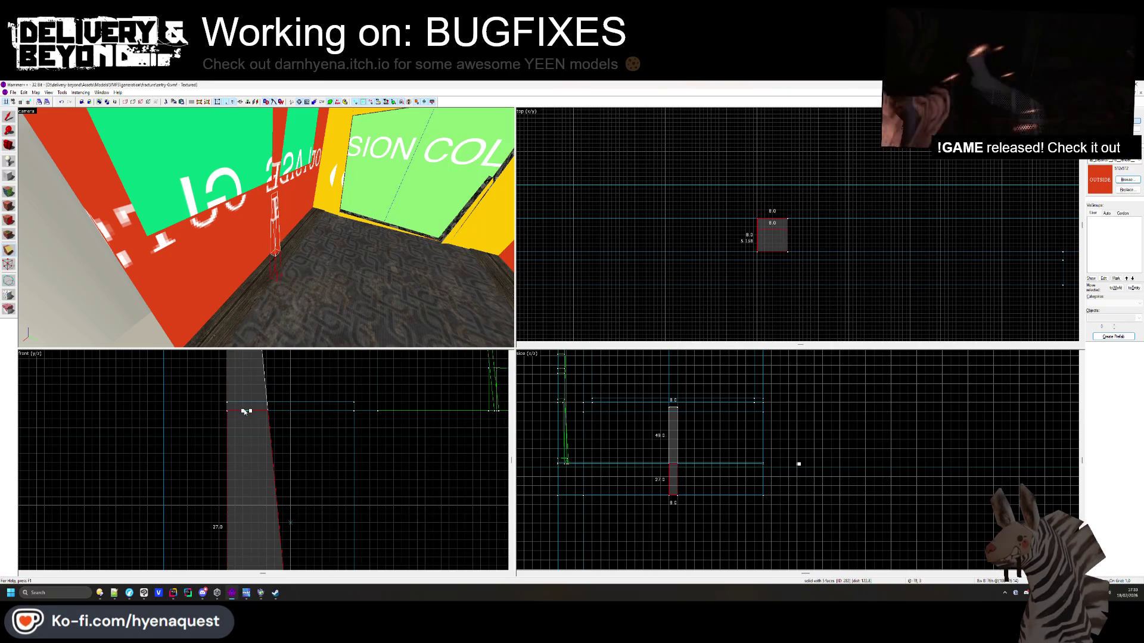
Undo the lower pillar piece and clip the red wall horizontally into two pieces
key(ctrl+z)
click(248, 273)
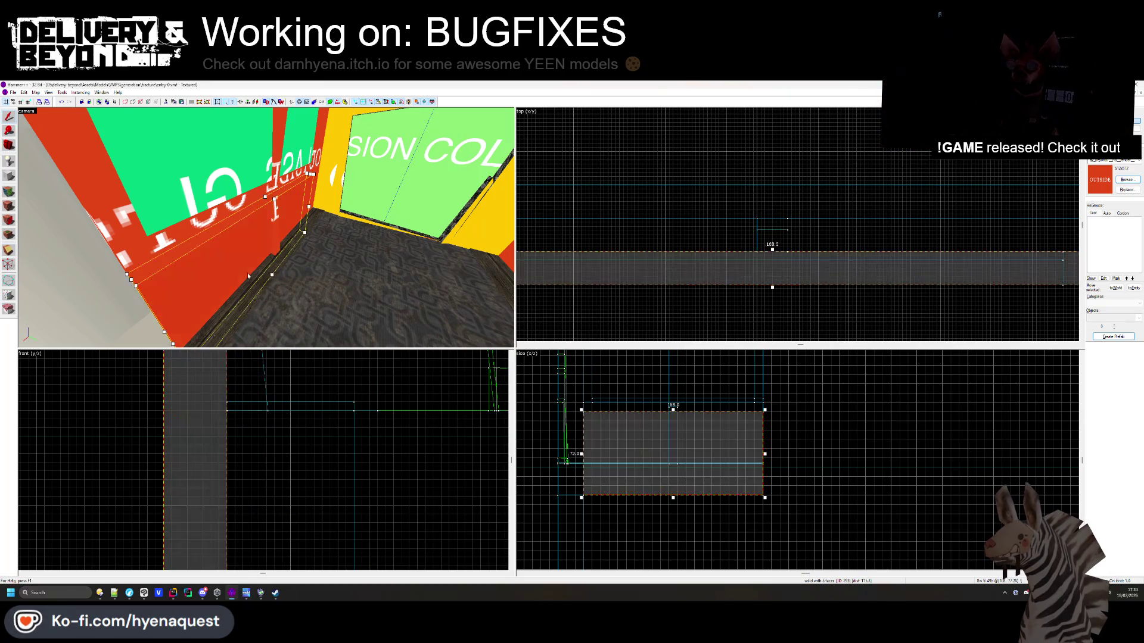
scroll(213, 431, down, 1)
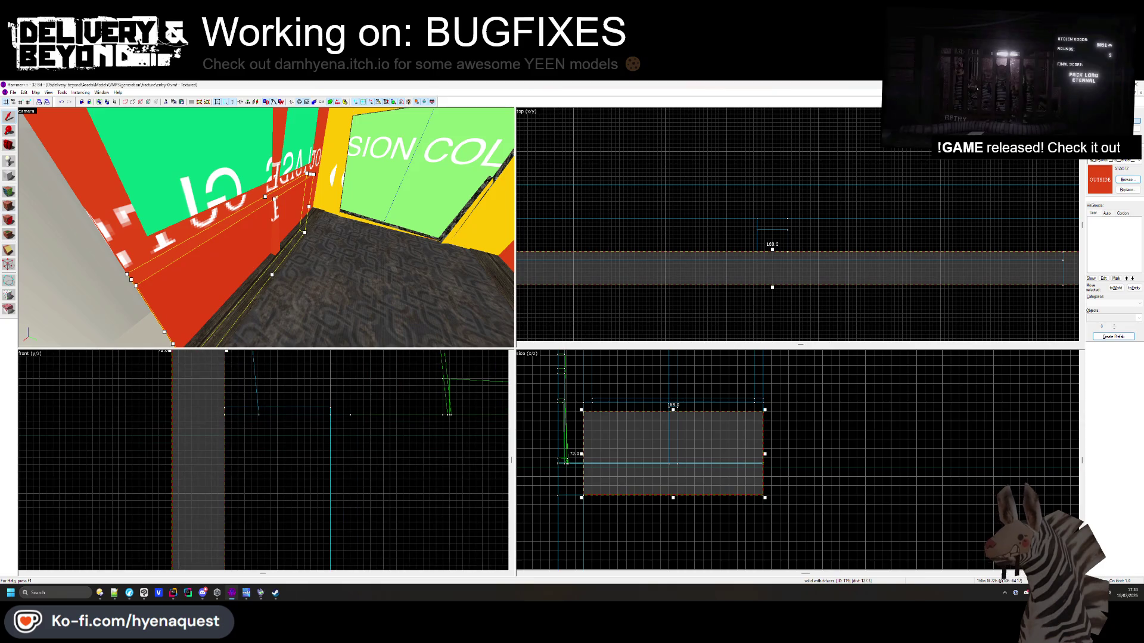
click(13, 253)
scroll(187, 399, up, 2)
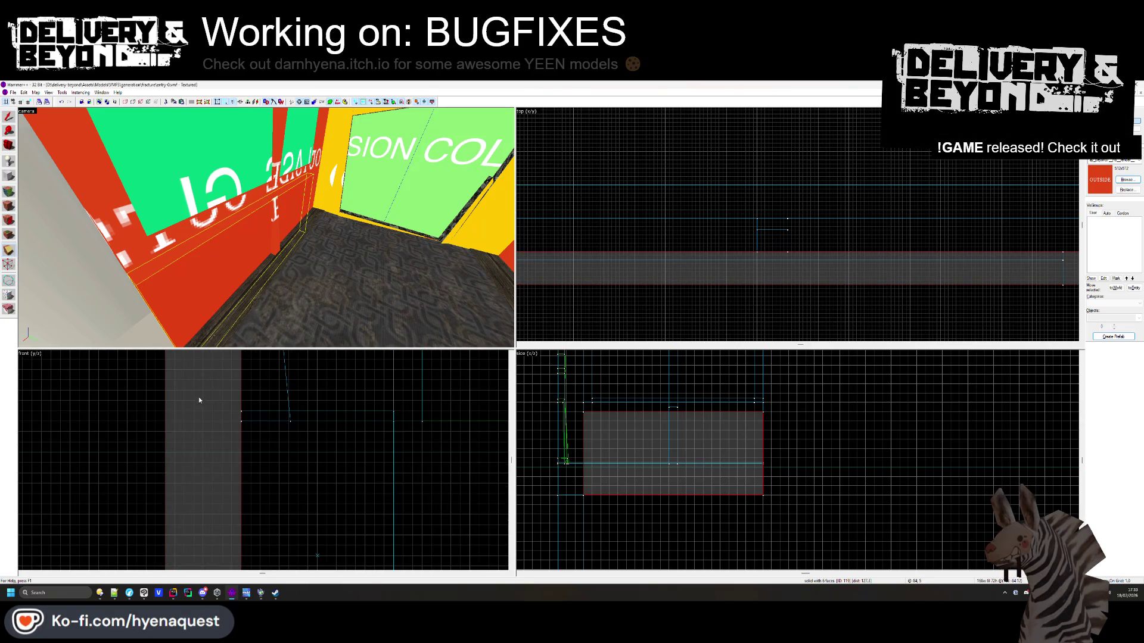
drag(203, 392, 206, 391)
key(Return)
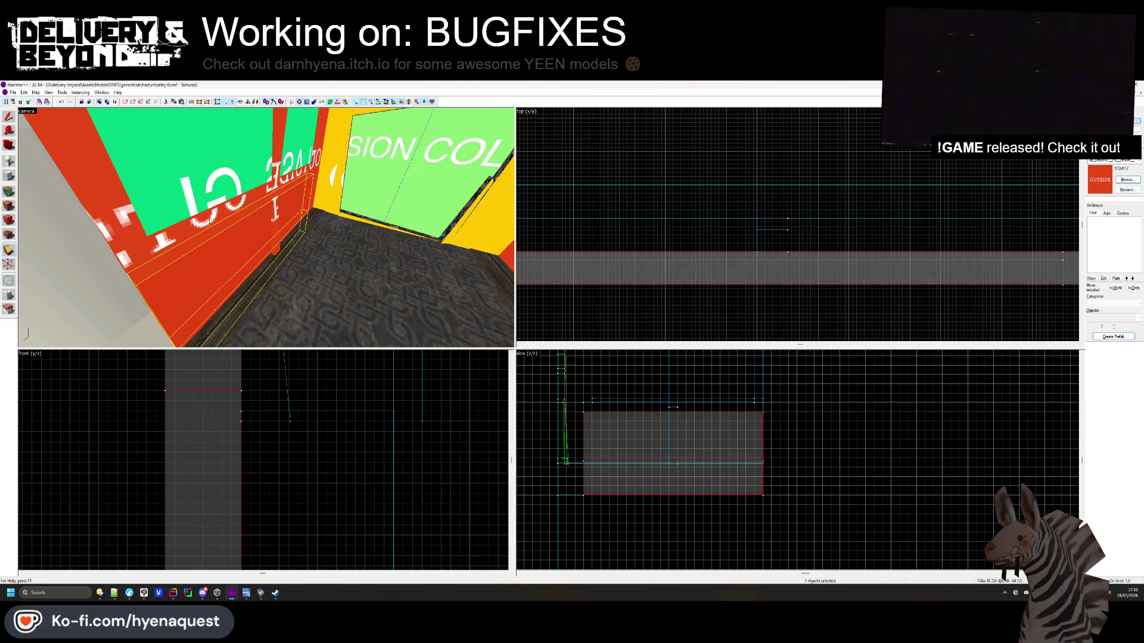
Select the upper wall piece together with two more wall solids
click(161, 279)
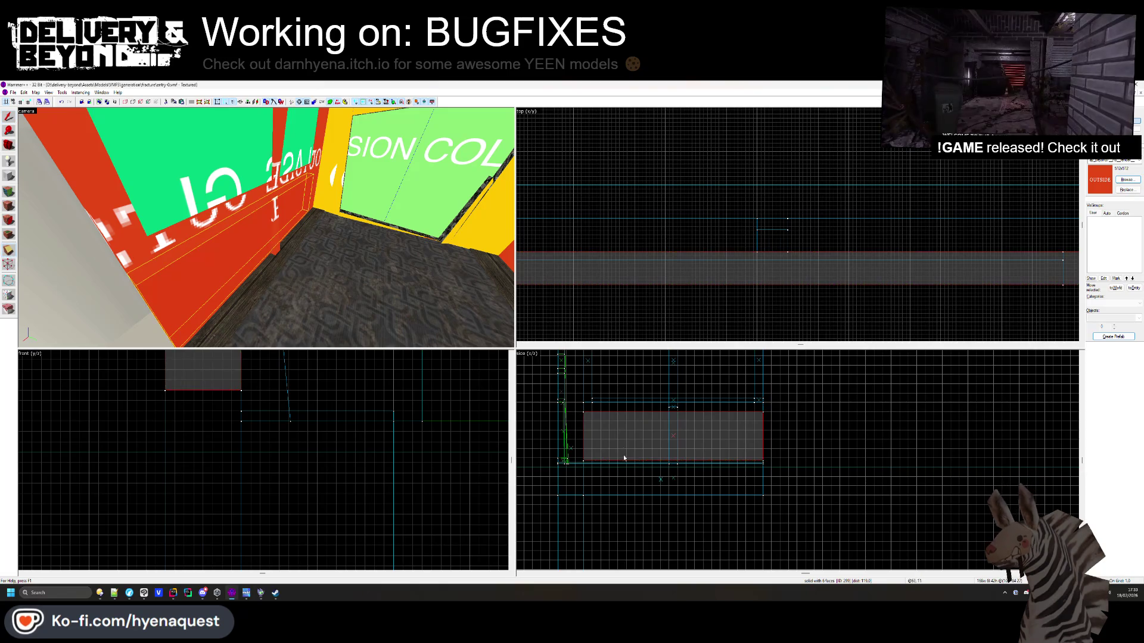
scroll(595, 412, up, 3)
click(582, 422)
scroll(582, 421, down, 2)
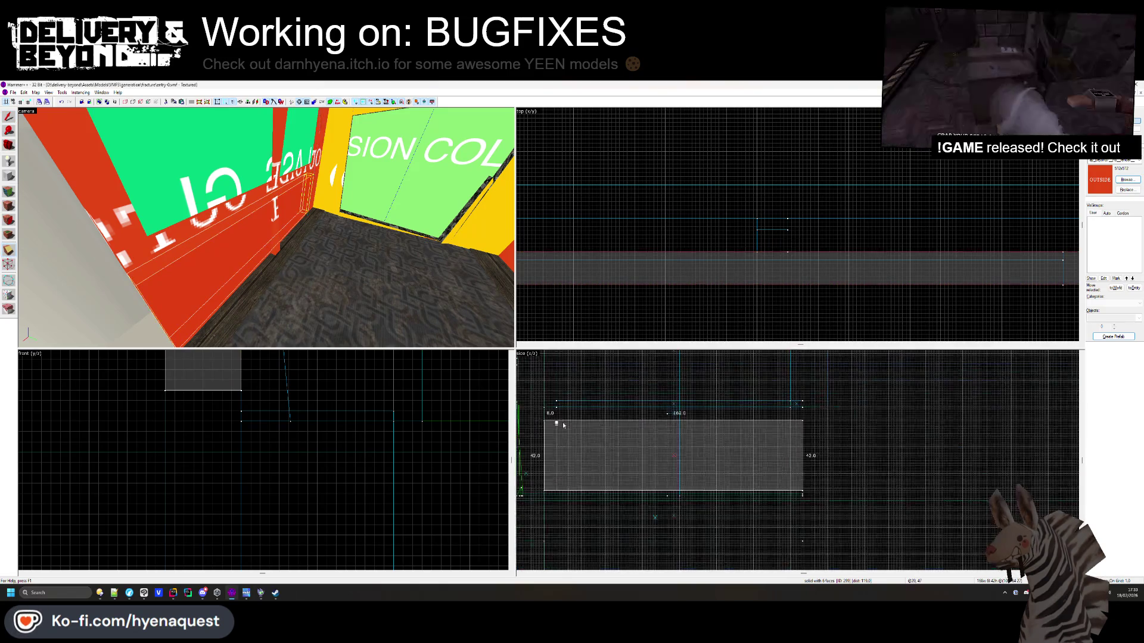
ctrl+click(781, 423)
ctrl+click(799, 424)
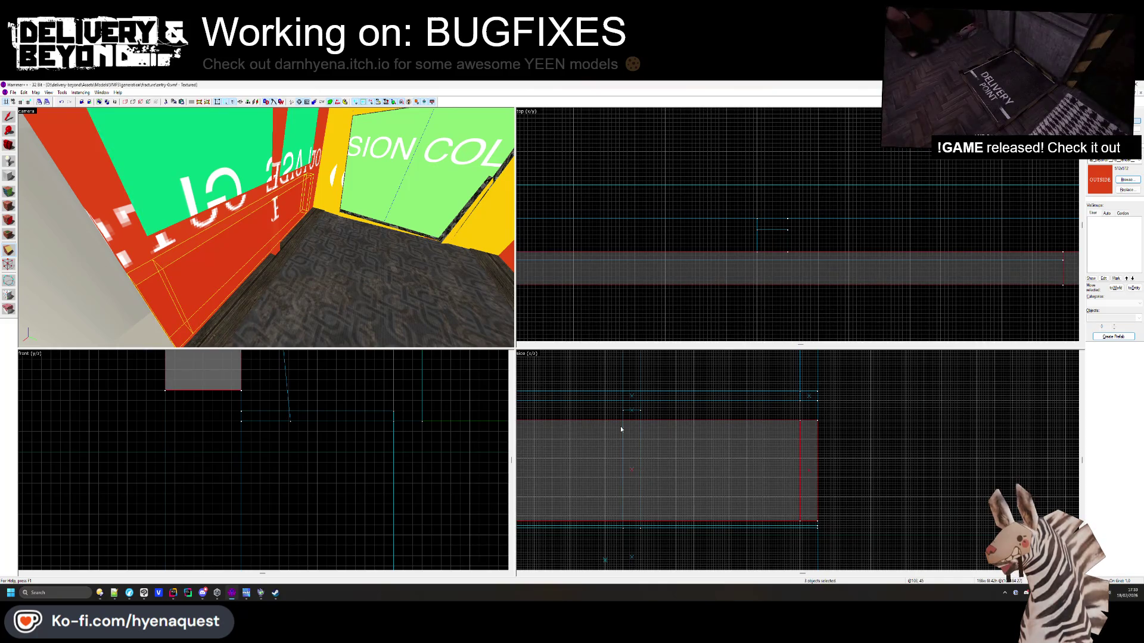
scroll(730, 420, up, 1)
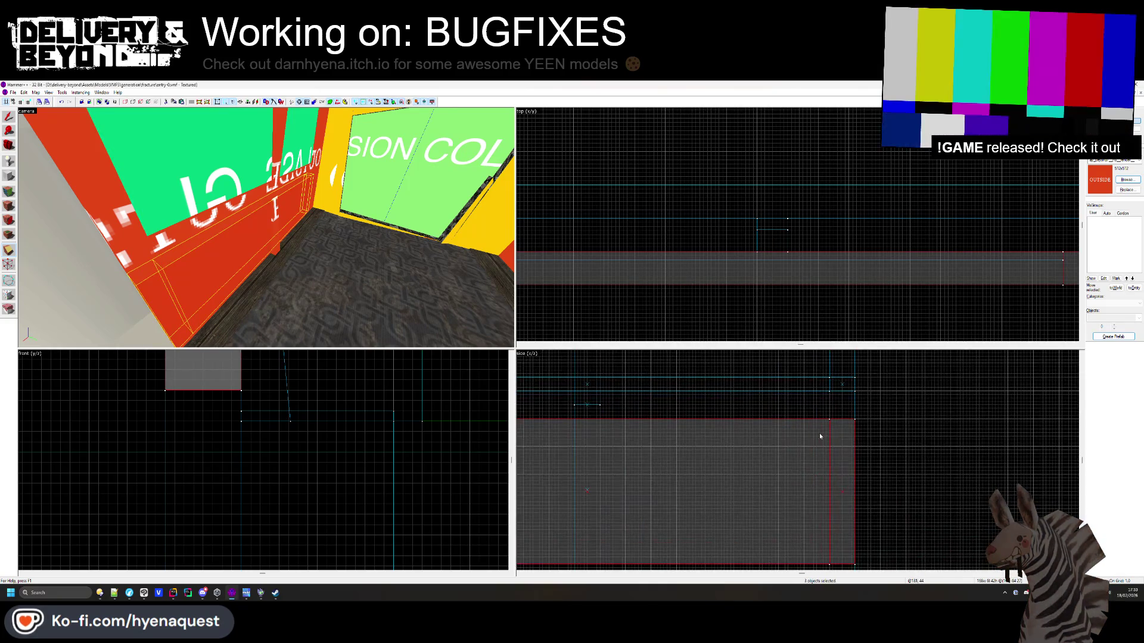
scroll(827, 426, up, 1)
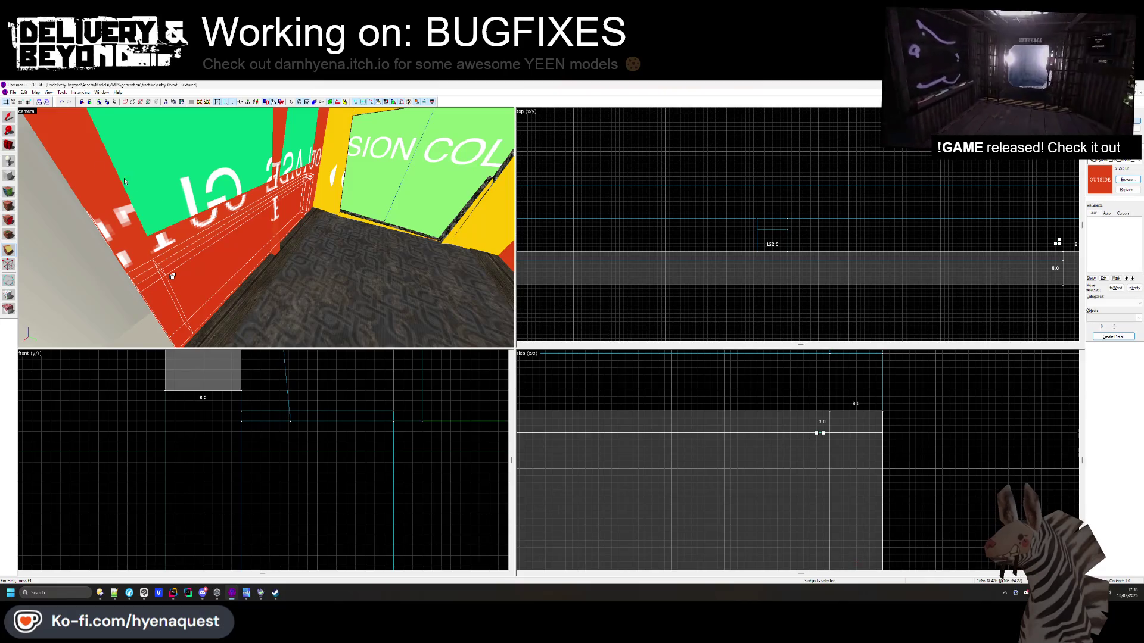
Edit one wall piece's vertices, then pick the wall face for retexturing
click(5, 222)
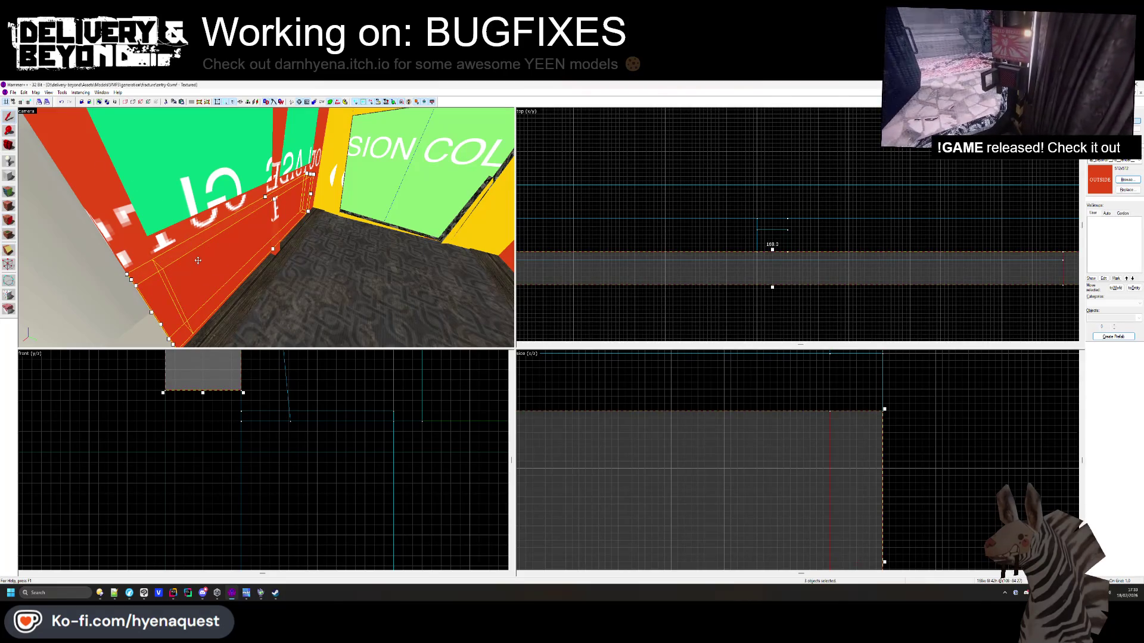
click(198, 285)
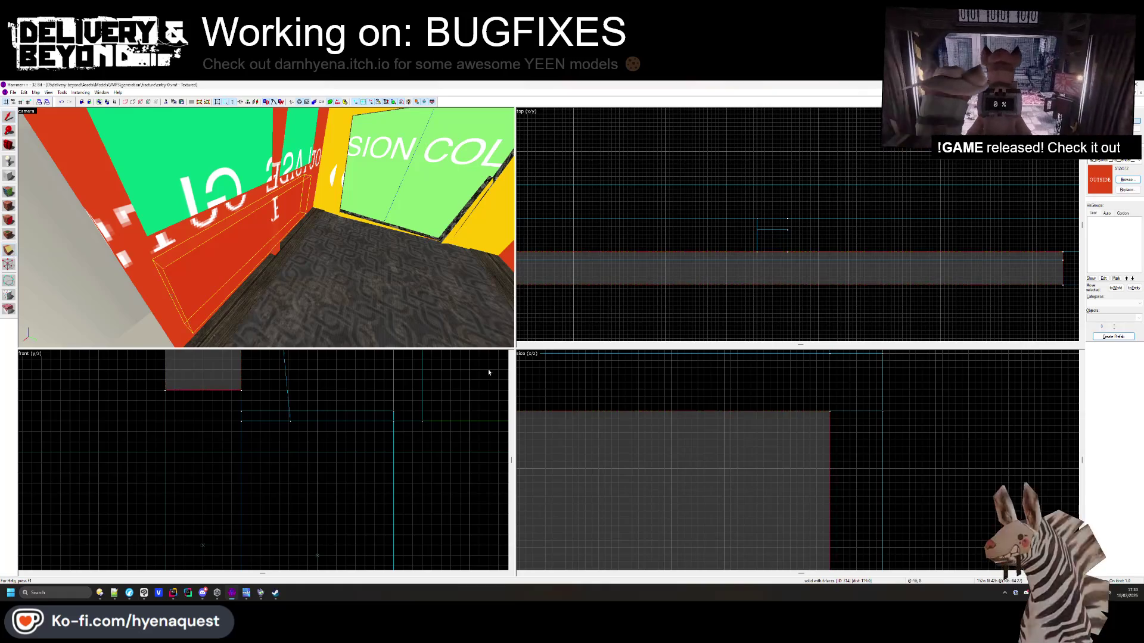
click(813, 429)
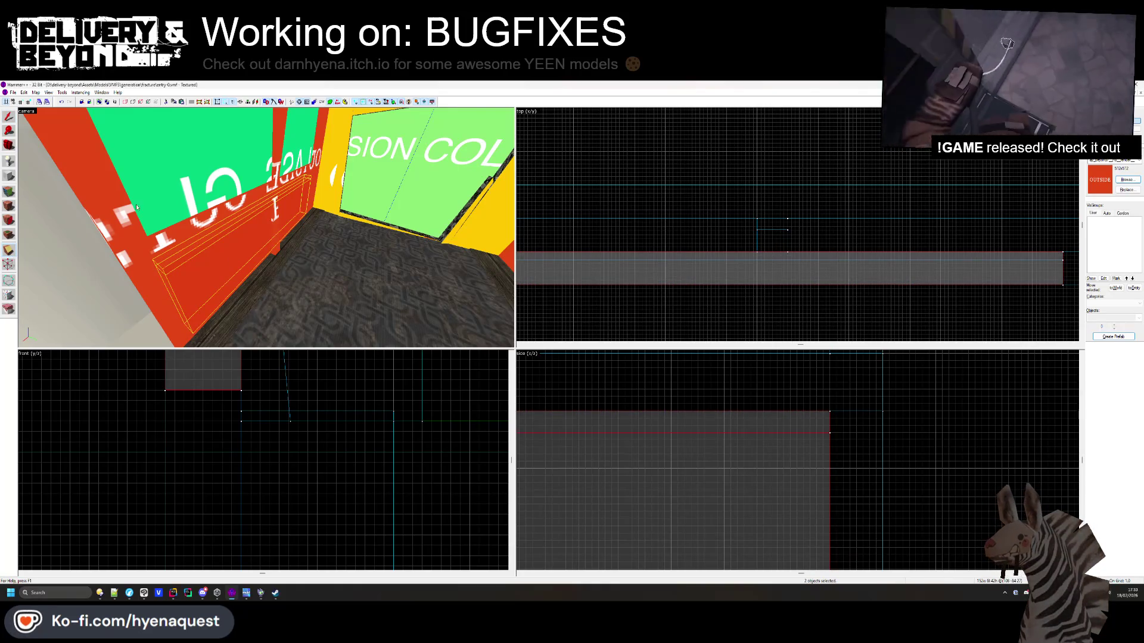
click(13, 189)
click(212, 259)
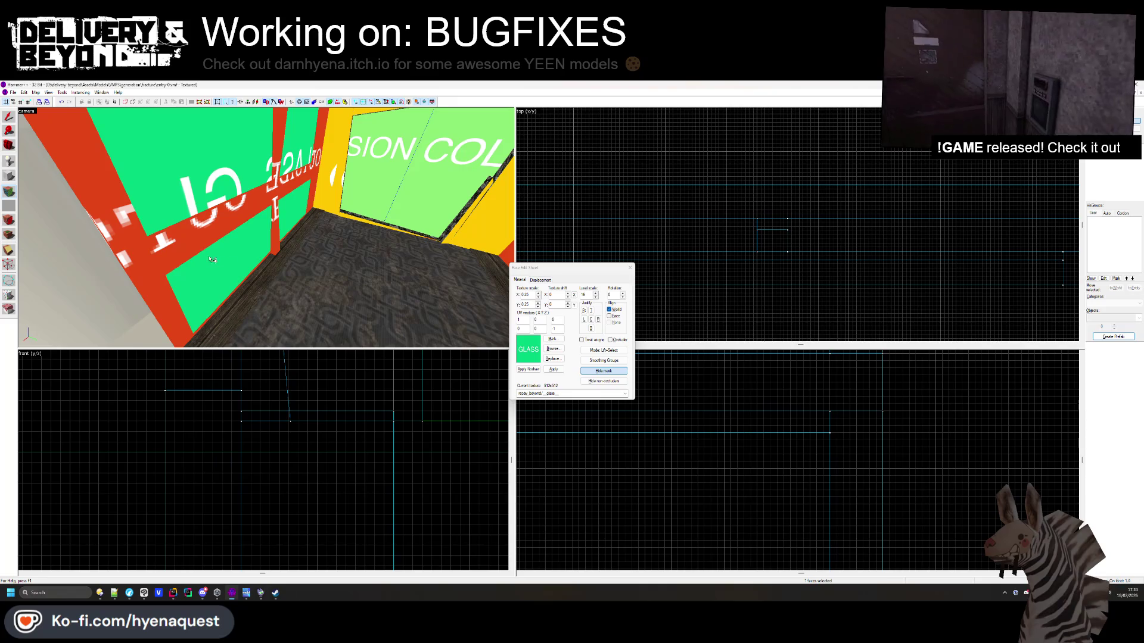
Select the two glass panels and pick a corner vertex to reshape in the front view
click(629, 267)
drag(298, 232, 266, 230)
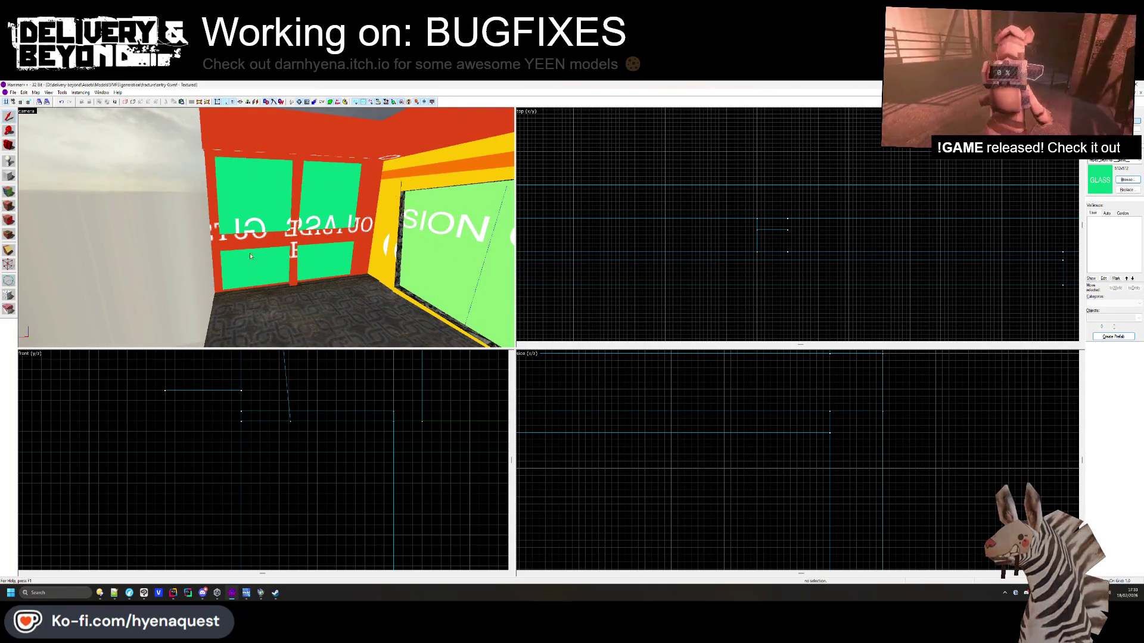
click(262, 198)
key(w)
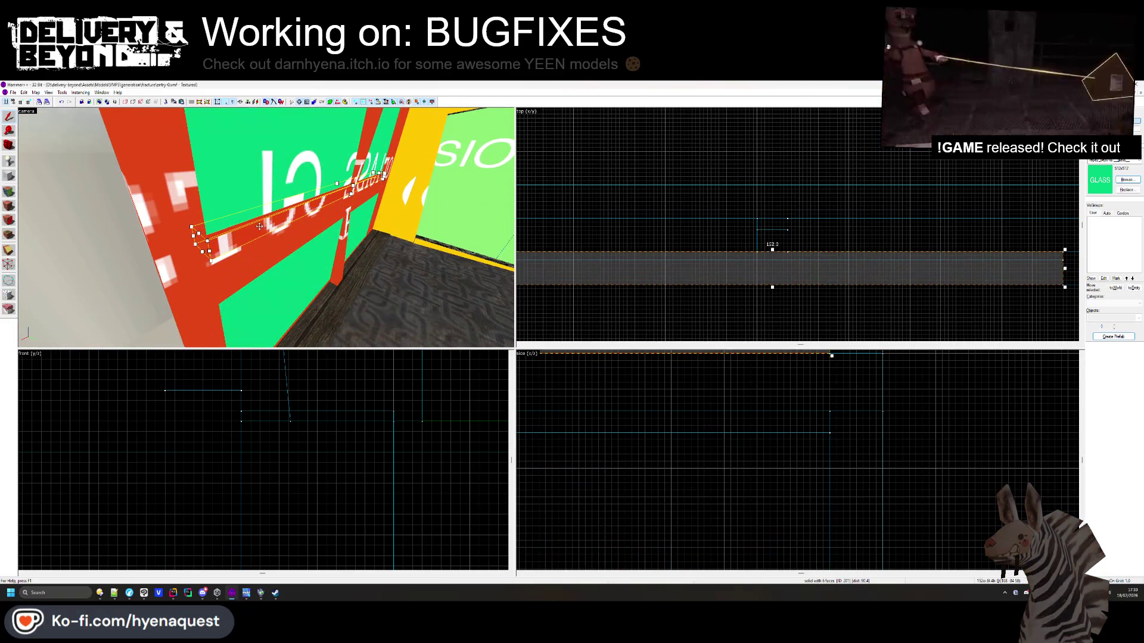
click(9, 263)
scroll(200, 409, up, 4)
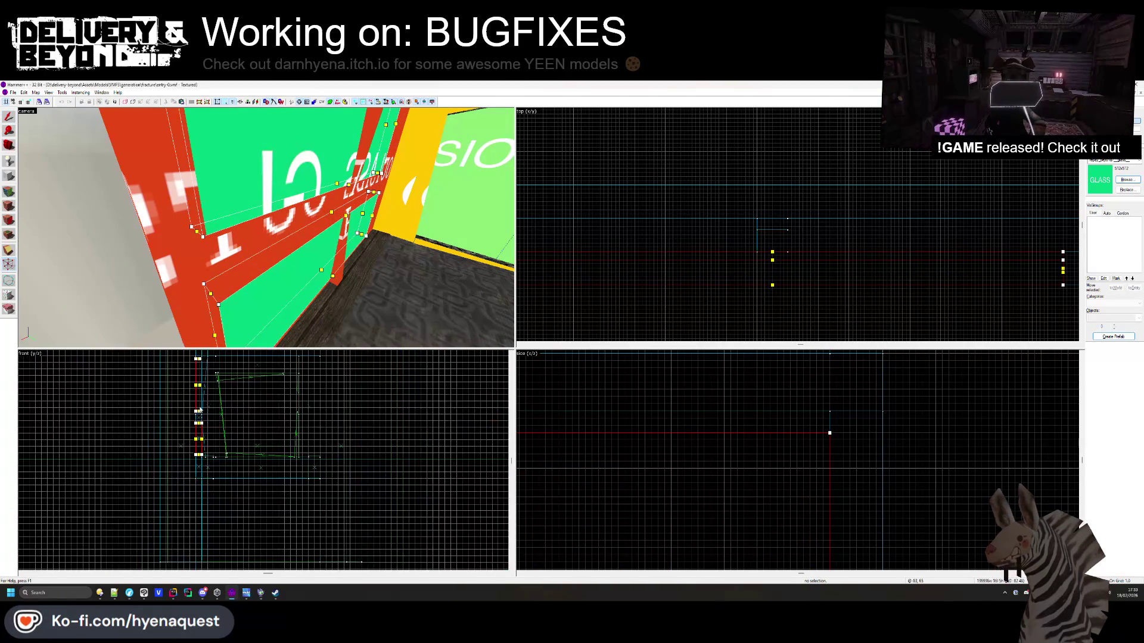
scroll(201, 410, up, 5)
click(176, 442)
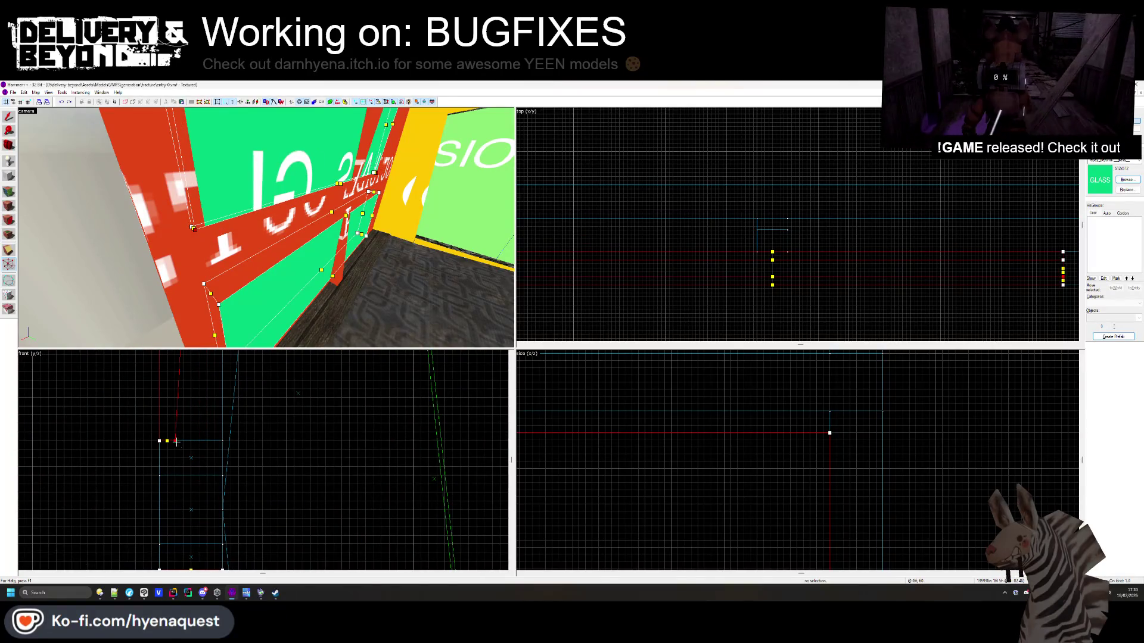
Select the sloped solid, edit its vertices, then clear the selection
click(12, 118)
click(135, 279)
click(93, 291)
key(shift+v)
scroll(222, 496, down, 2)
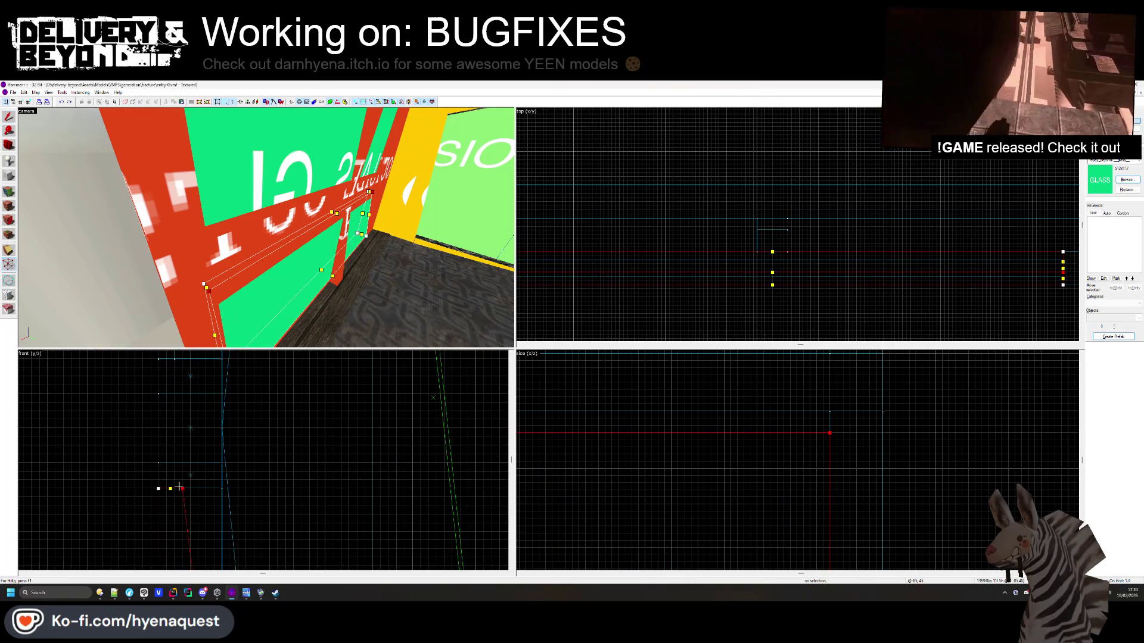
key(Escape)
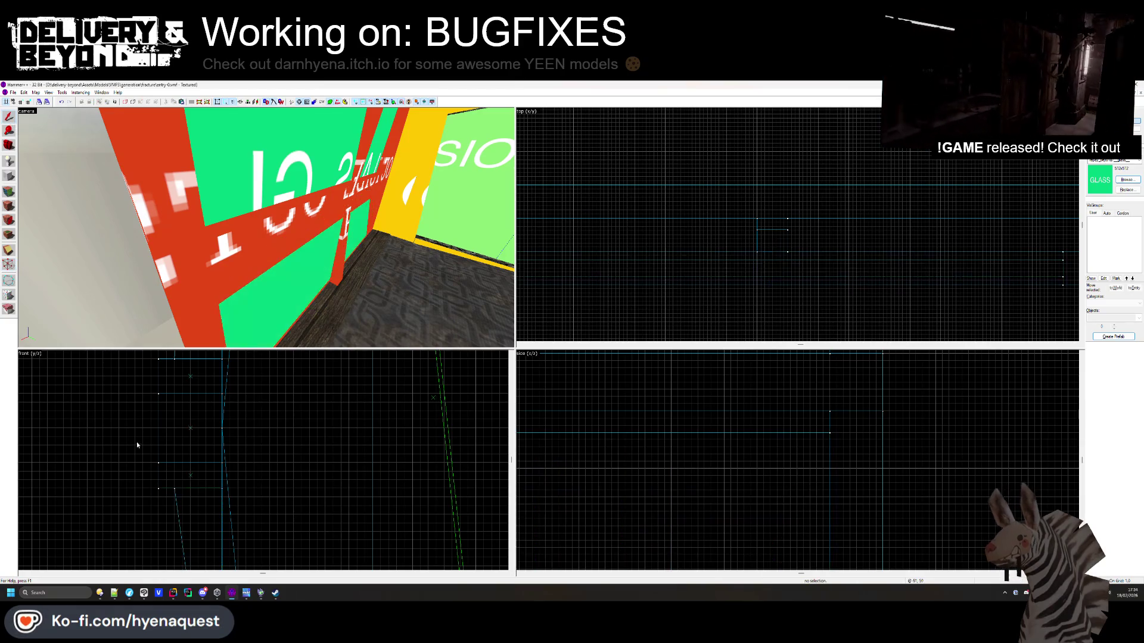
key(z)
mouse_move(267, 227)
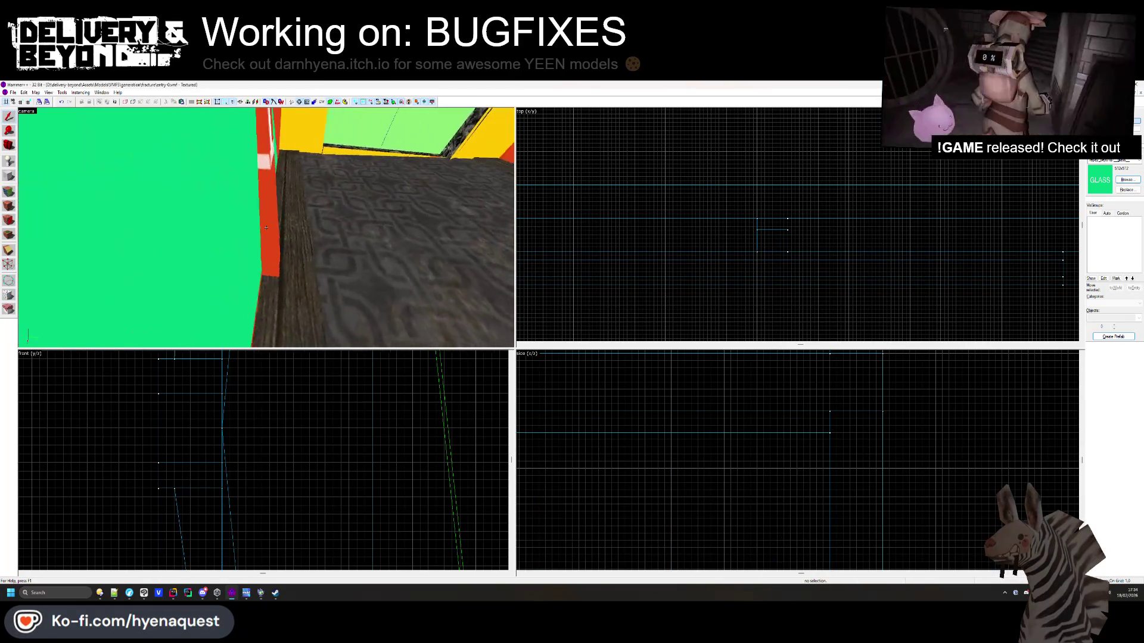
key(z)
click(259, 244)
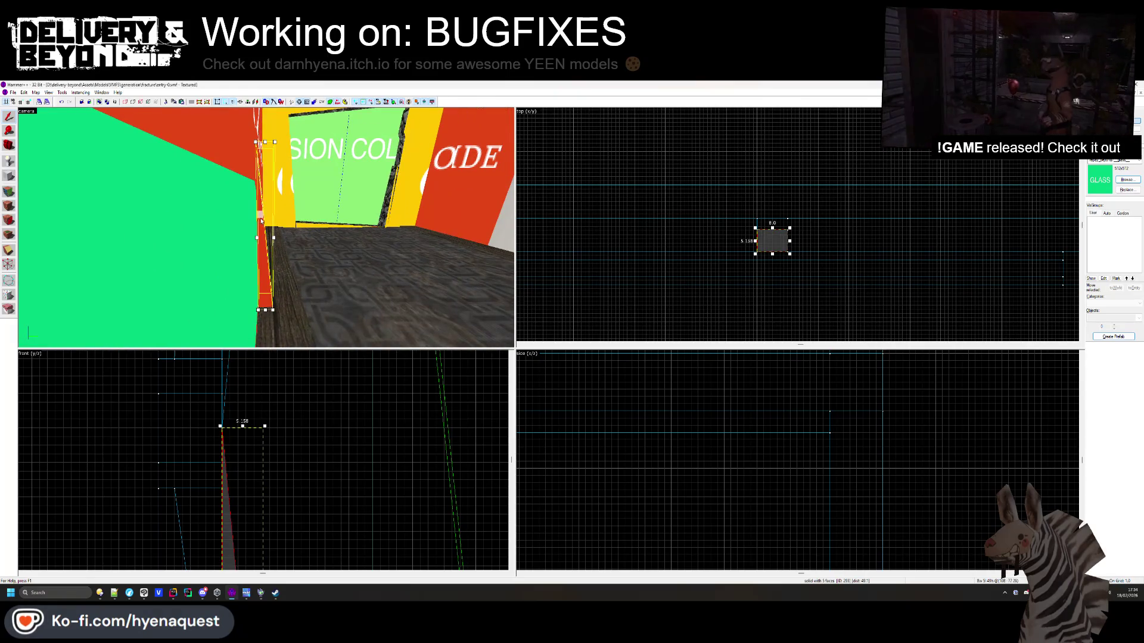
scroll(262, 411, down, 4)
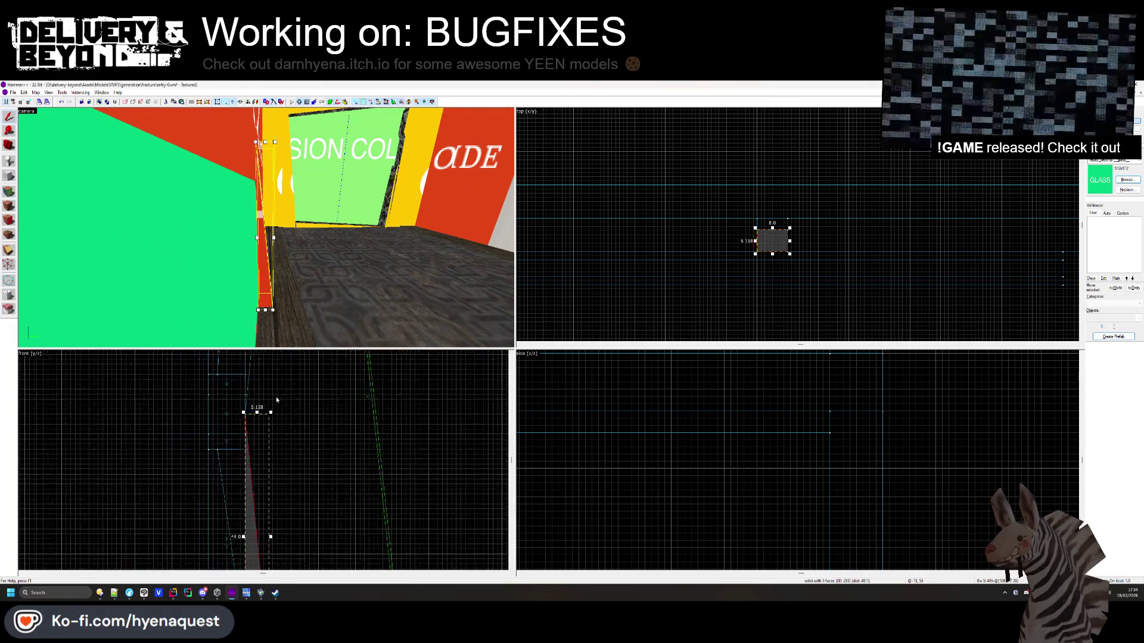
scroll(275, 401, up, 3)
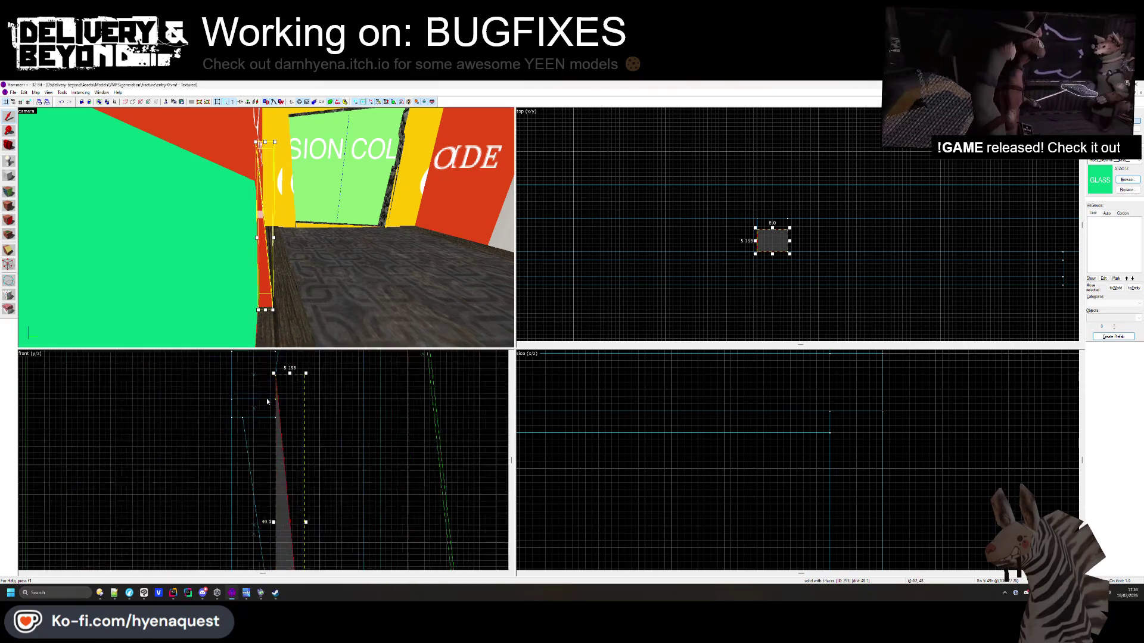
key(Escape)
mouse_move(266, 228)
mouse_down()
mouse_move(238, 238)
mouse_move(179, 221)
mouse_move(266, 231)
mouse_up()
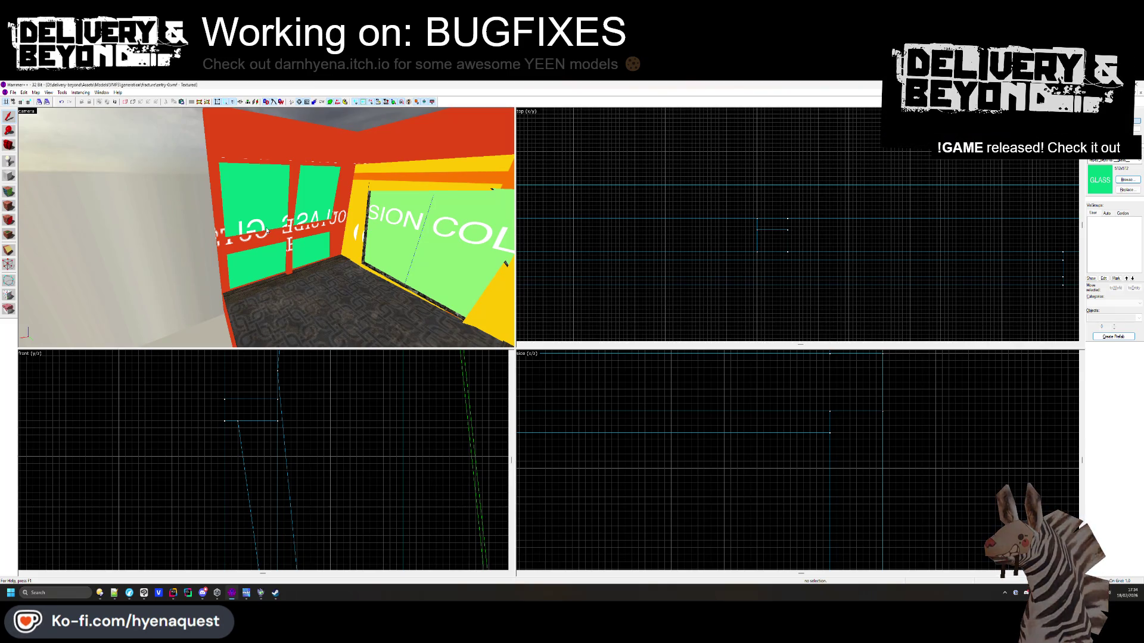
Select only the thin horizontal frame piece between the two glass panels
scroll(267, 230, down, 10)
scroll(264, 228, up, 5)
scroll(264, 228, up, 3)
scroll(265, 228, down, 8)
scroll(266, 227, up, 3)
scroll(266, 227, up, 5)
click(266, 228)
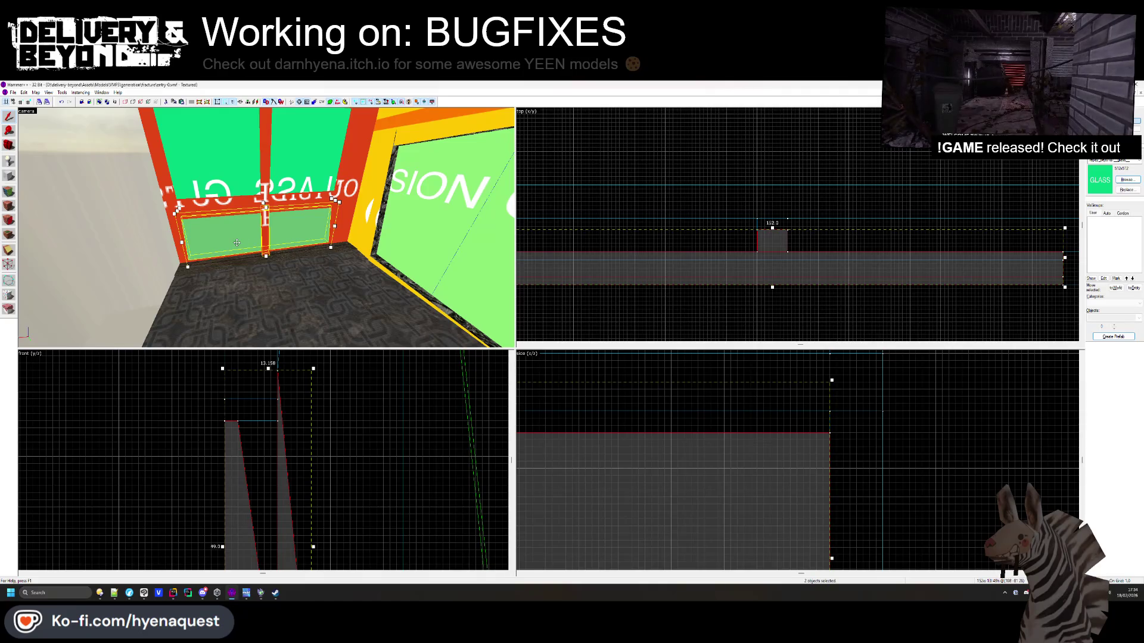
scroll(266, 228, up, 2)
click(267, 228)
click(267, 228)
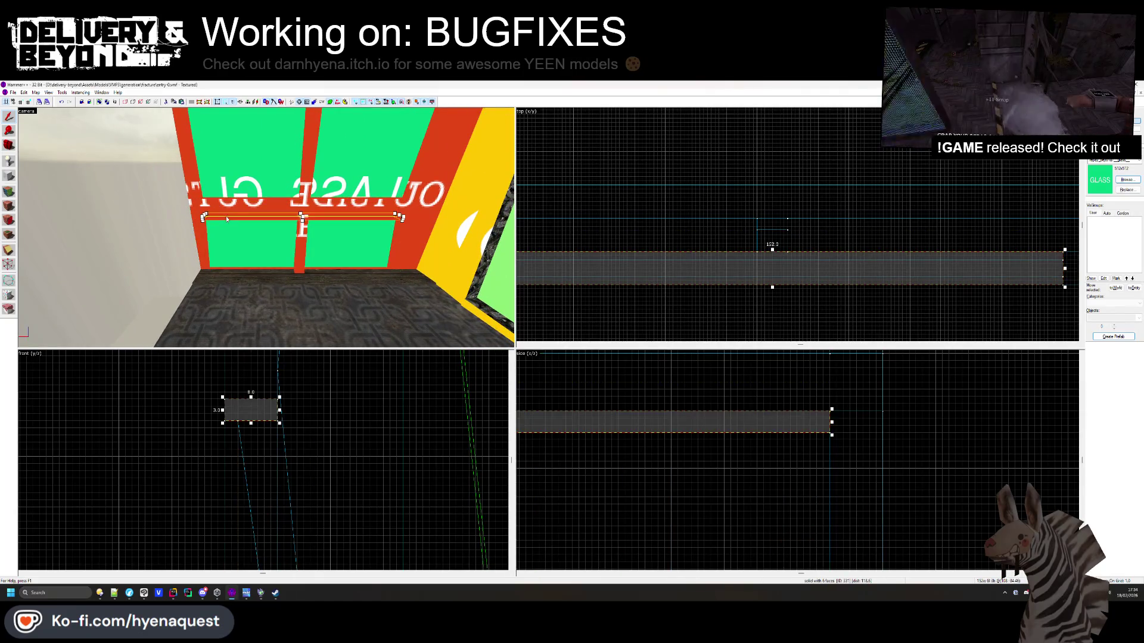
scroll(267, 227, up, 4)
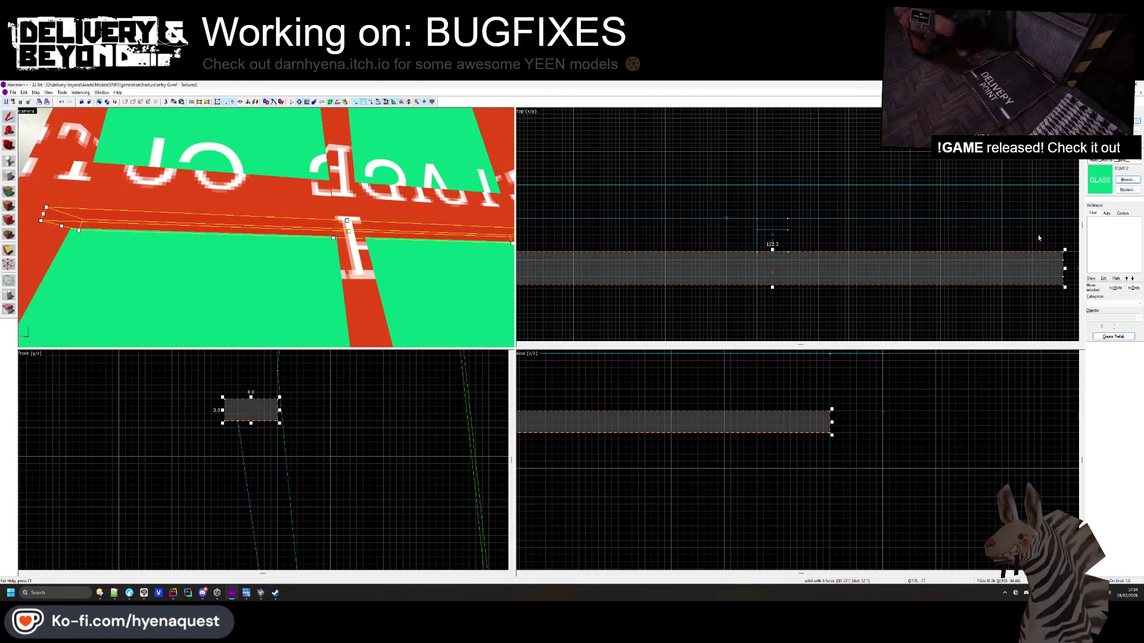
Pick a dark concrete_wall texture from the texture library as the current material
click(1127, 182)
scroll(476, 255, down, 5)
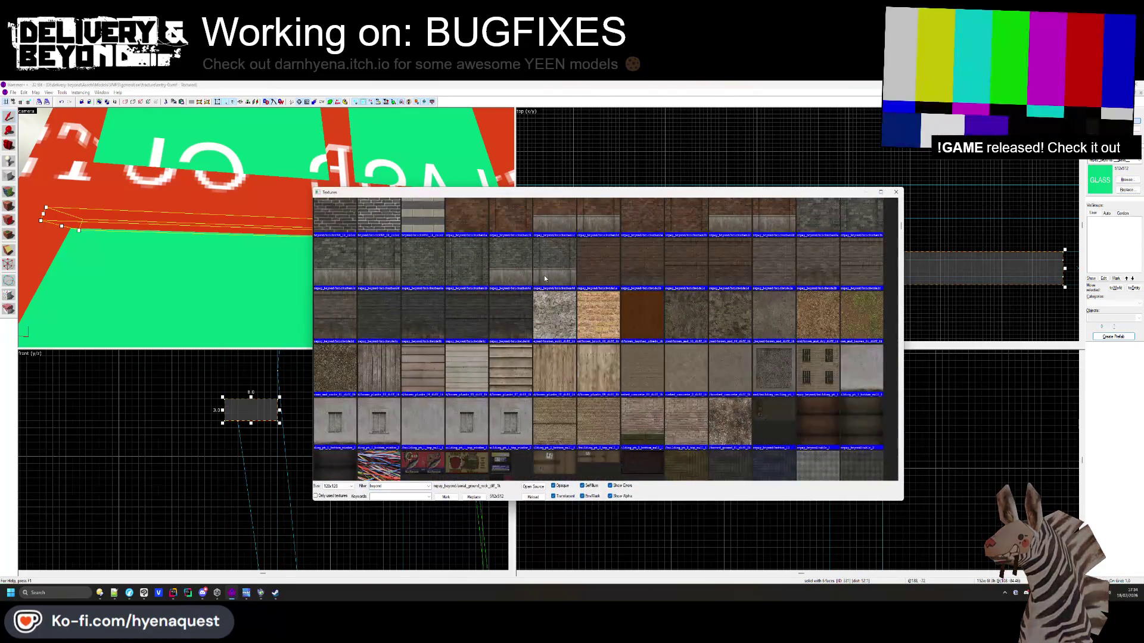
scroll(543, 278, down, 2)
scroll(543, 277, down, 10)
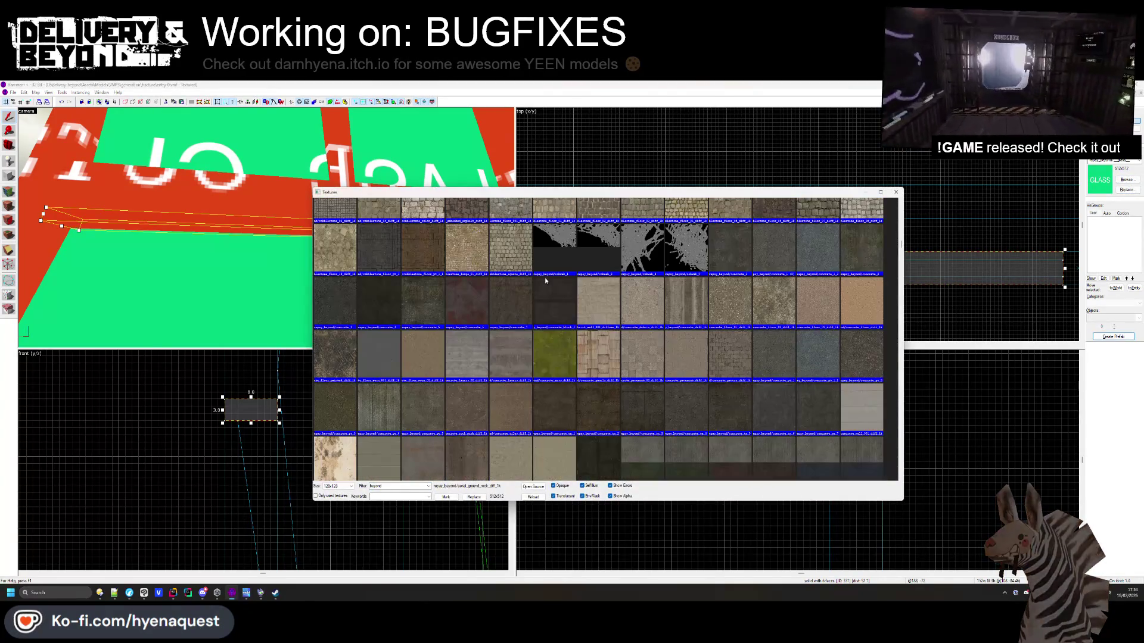
scroll(616, 352, down, 4)
scroll(635, 353, down, 4)
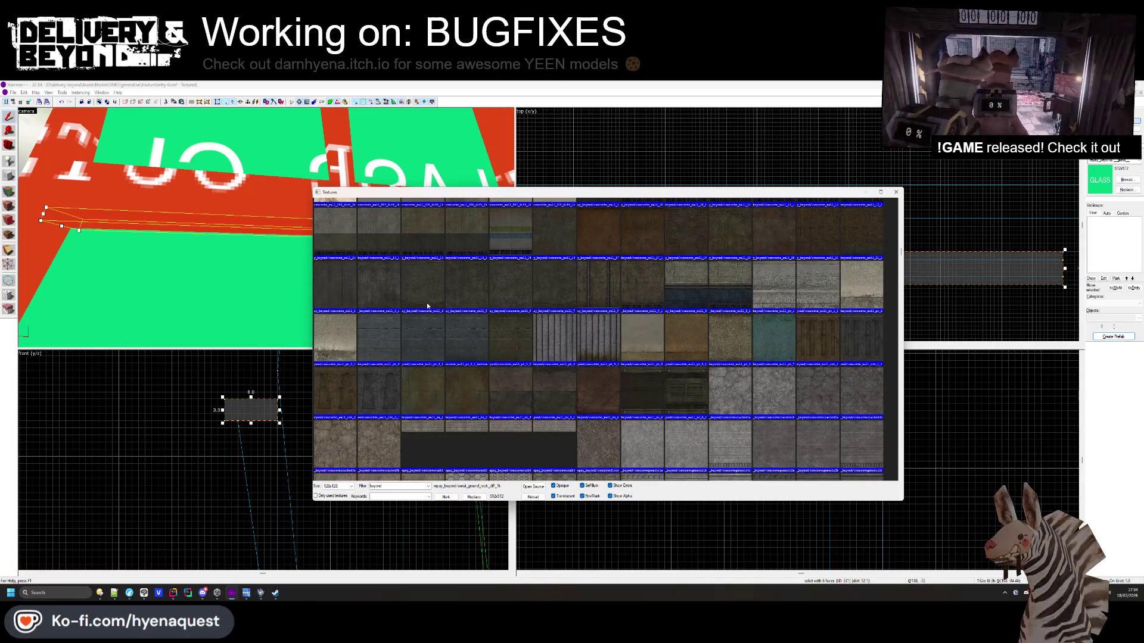
scroll(514, 326, down, 2)
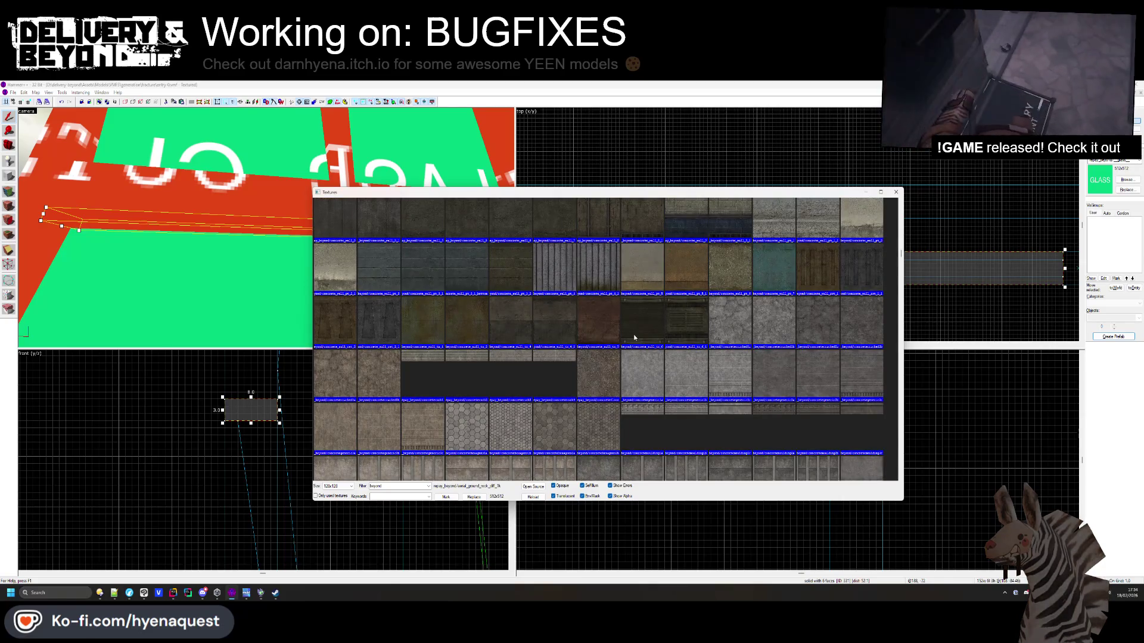
double_click(845, 260)
click(9, 205)
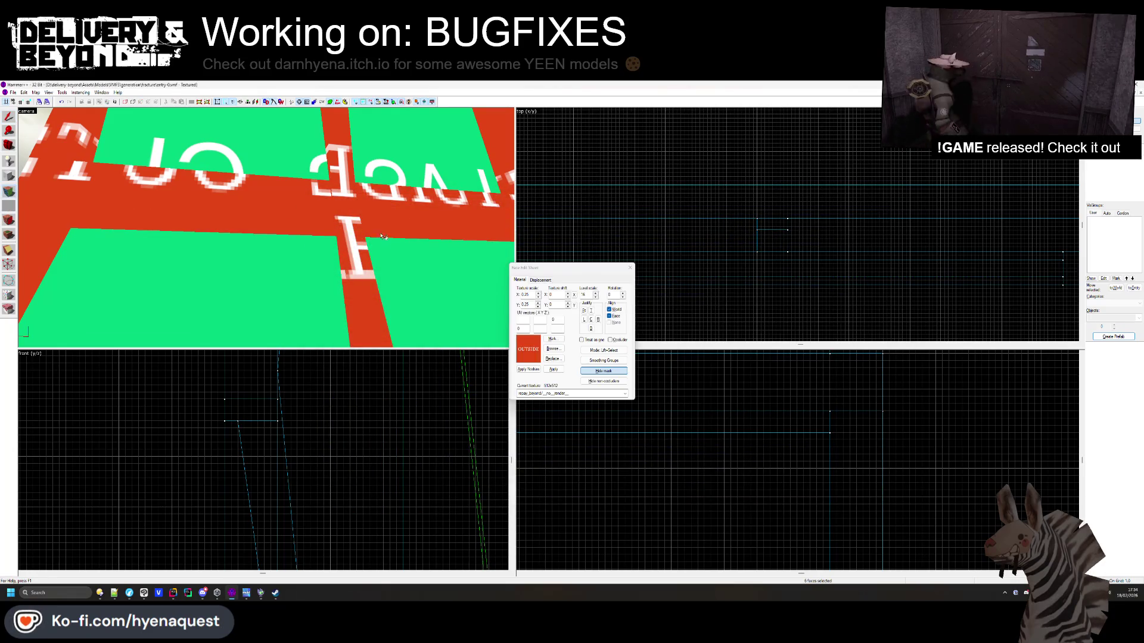
Choose a rusty concrete texture for the vertical post
drag(360, 257, 405, 298)
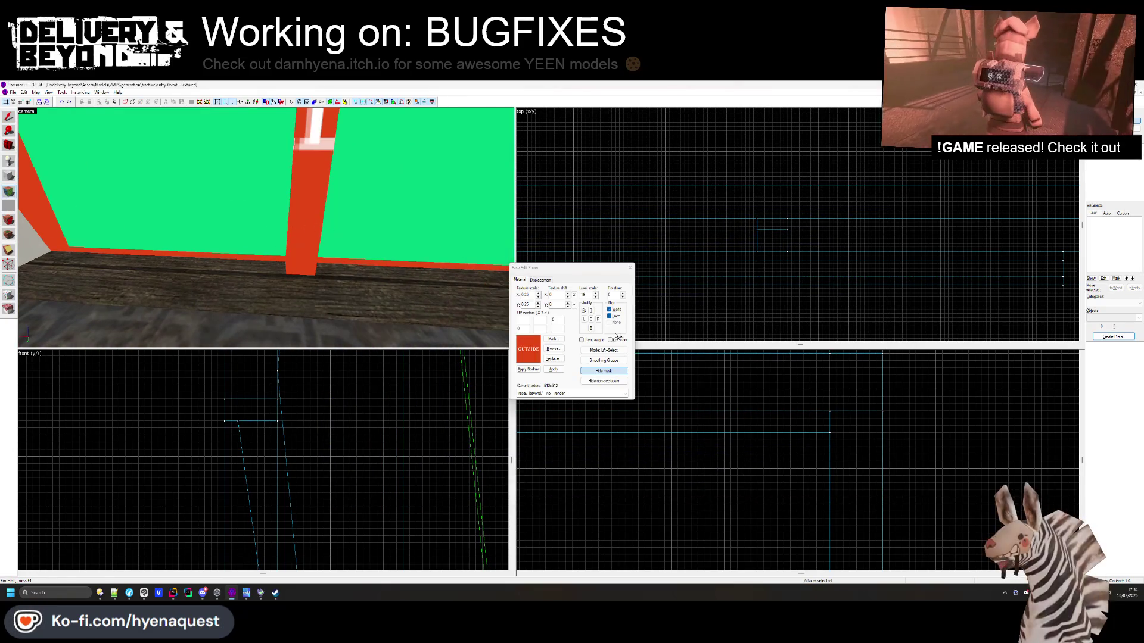
click(555, 351)
scroll(655, 298, down, 10)
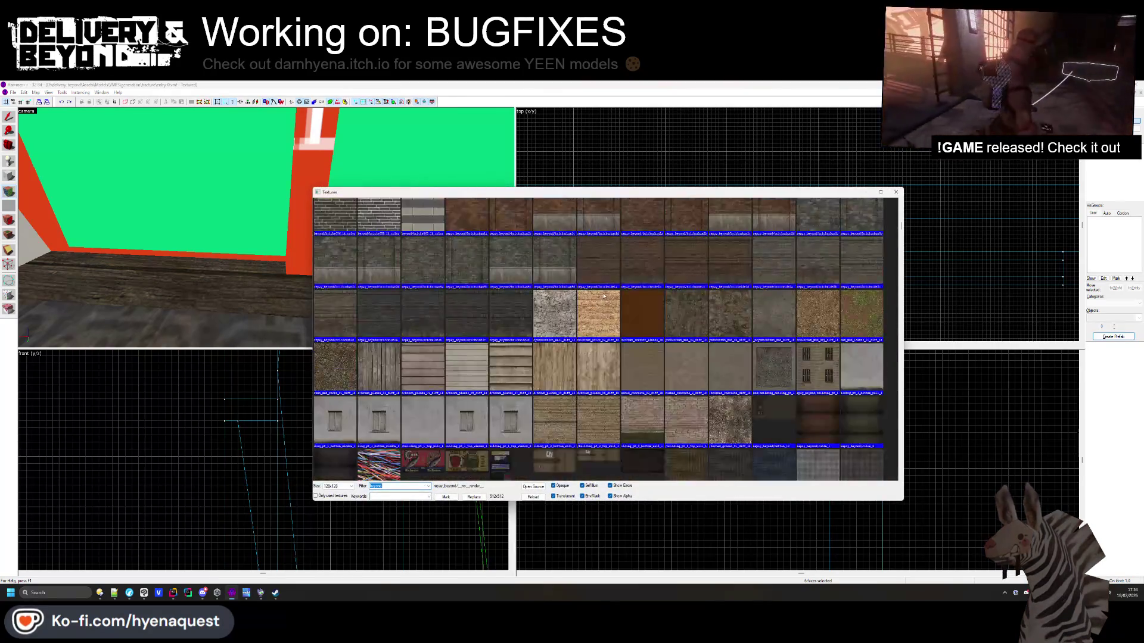
scroll(603, 292, down, 10)
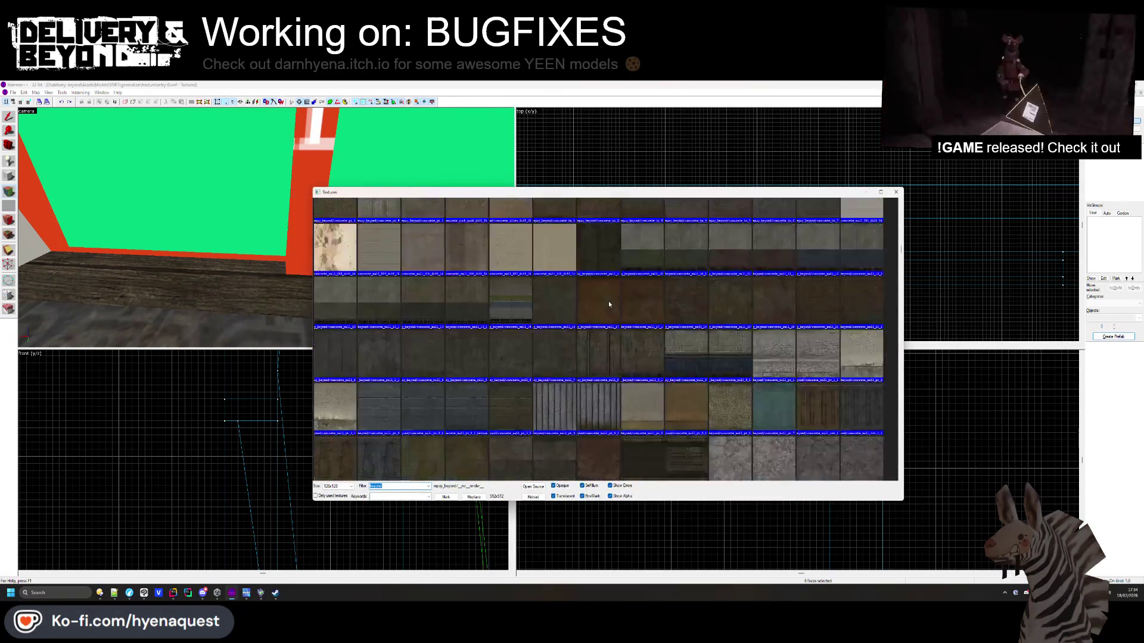
scroll(609, 312, down, 3)
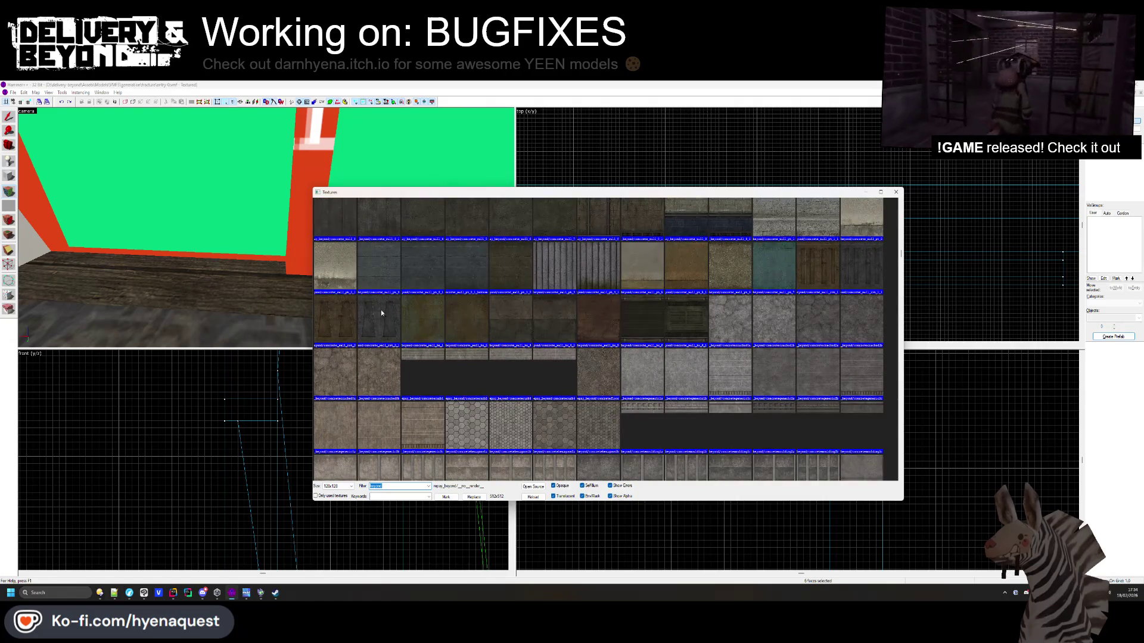
double_click(381, 312)
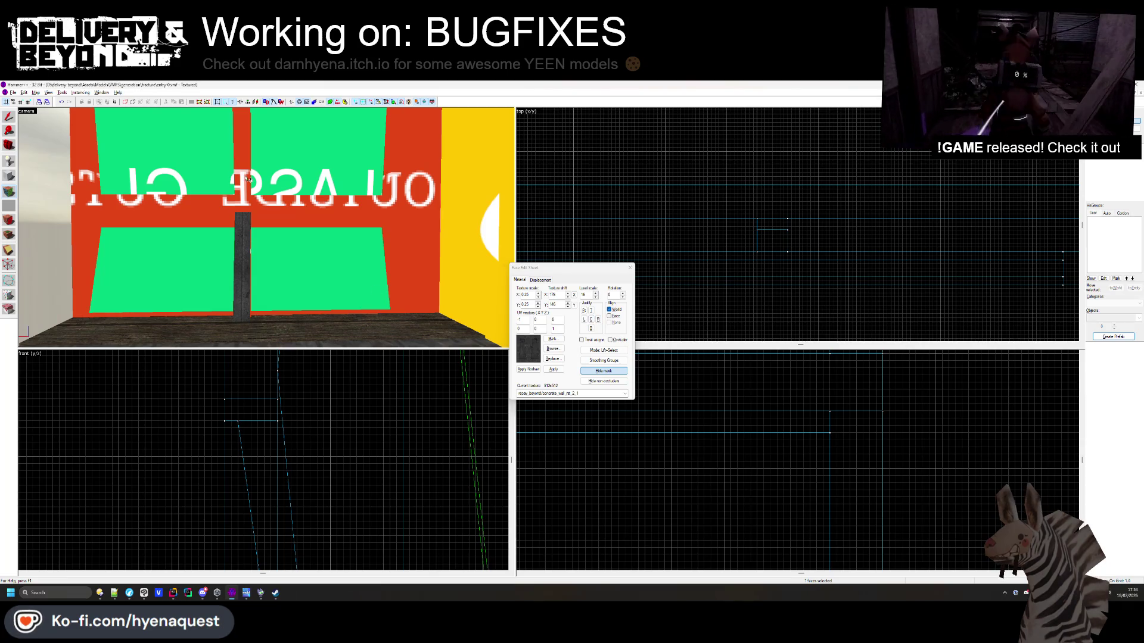
Apply concrete_wall_rst_1_1 to the beam face
click(284, 235)
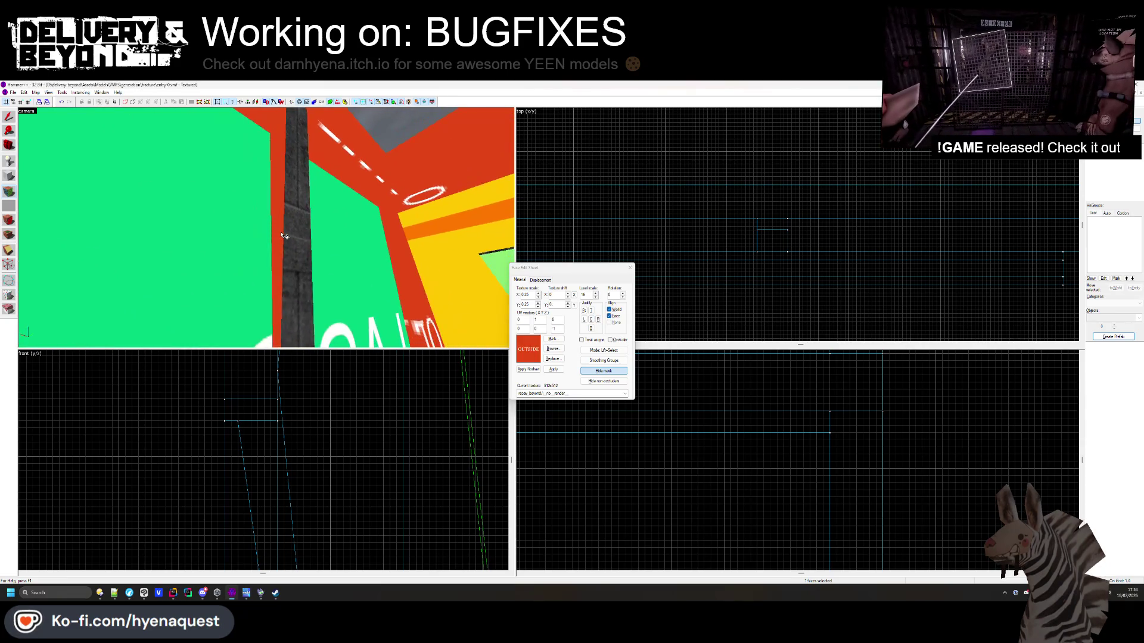
mouse_move(284, 228)
mouse_down()
mouse_move(200, 229)
mouse_move(312, 247)
mouse_up()
click(553, 349)
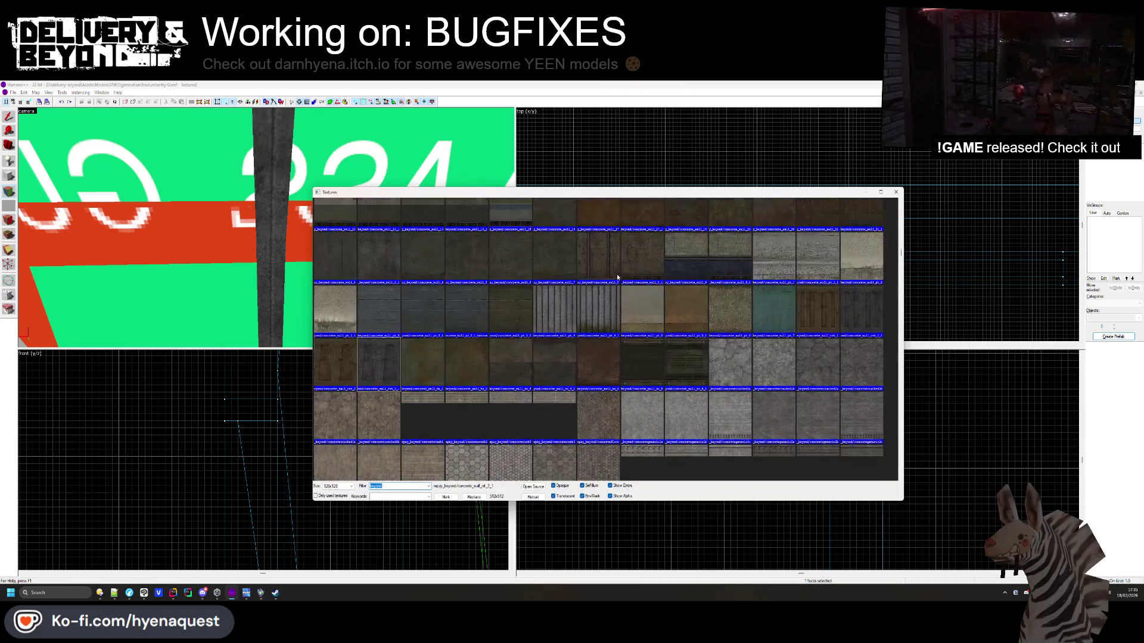
scroll(617, 274, up, 3)
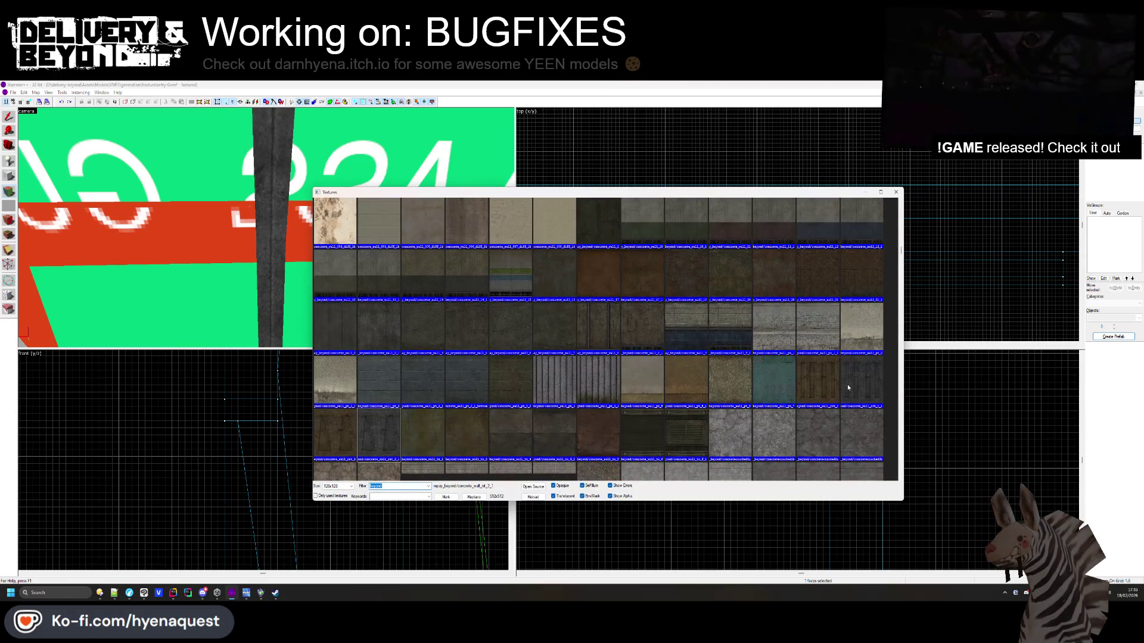
double_click(847, 384)
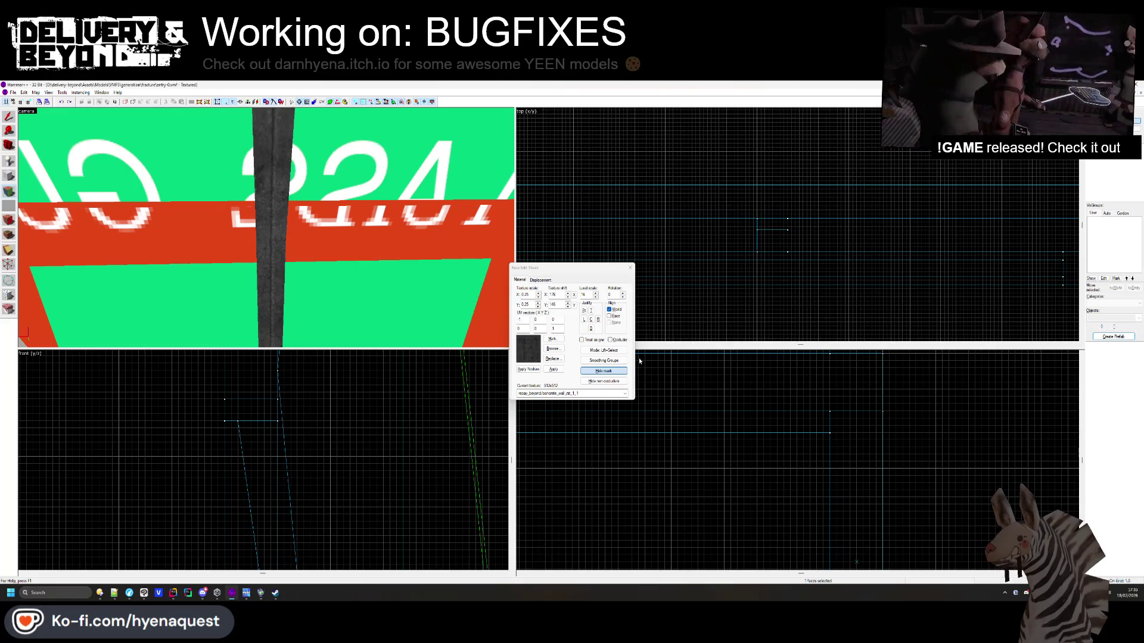
right_click(313, 221)
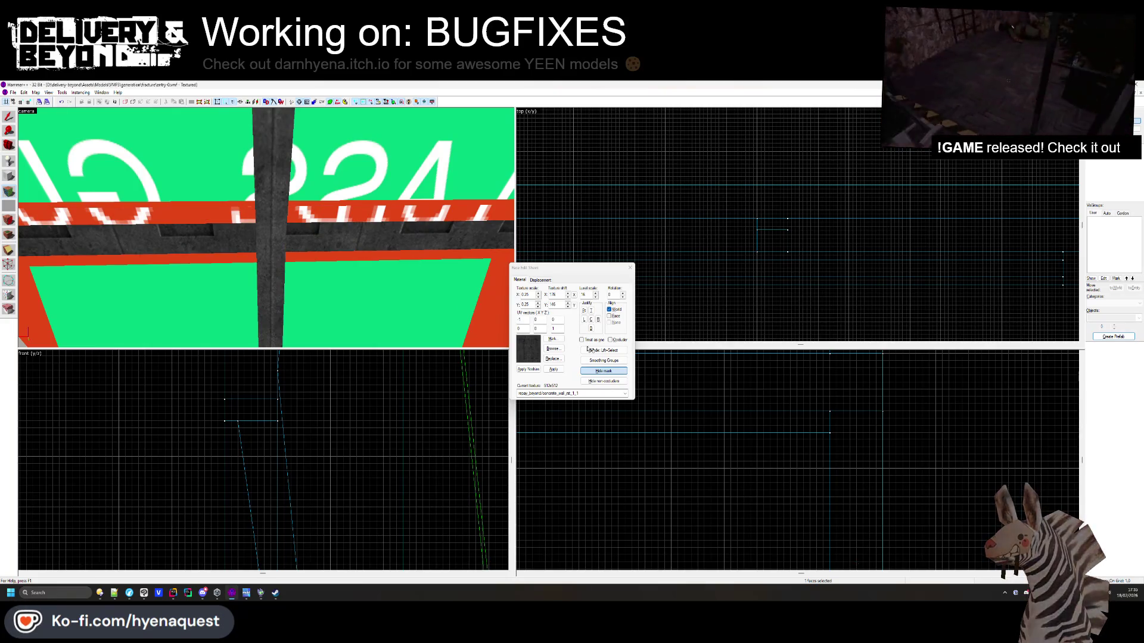
Try concrete_wall_pt_3_2, then settle on concrete_wall_14_1 for the beam
click(561, 350)
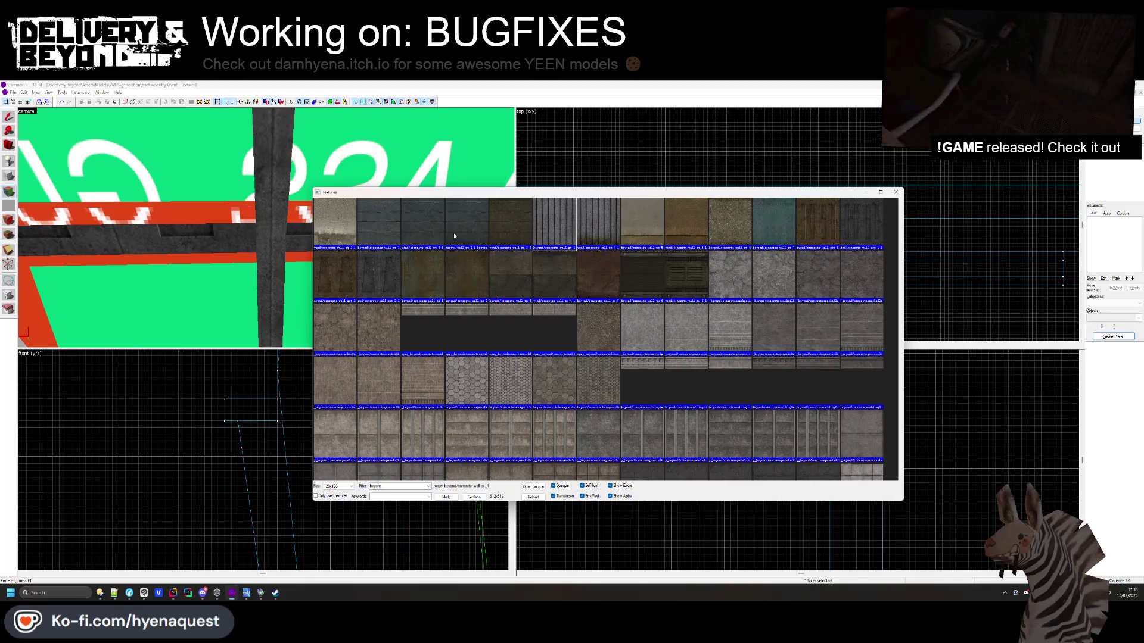
double_click(454, 236)
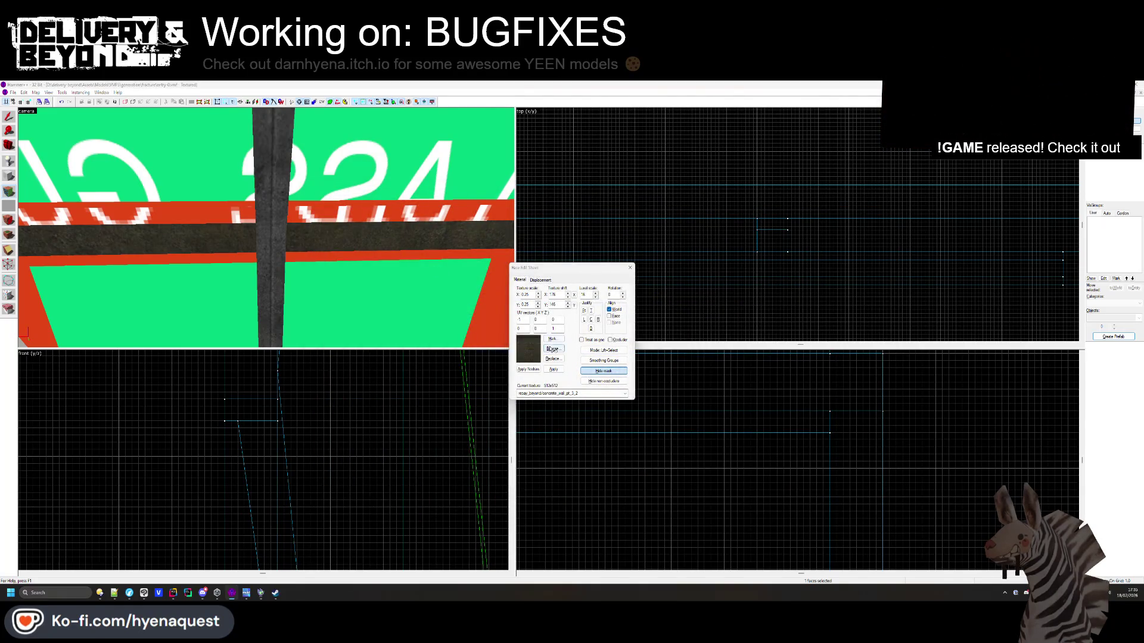
click(553, 349)
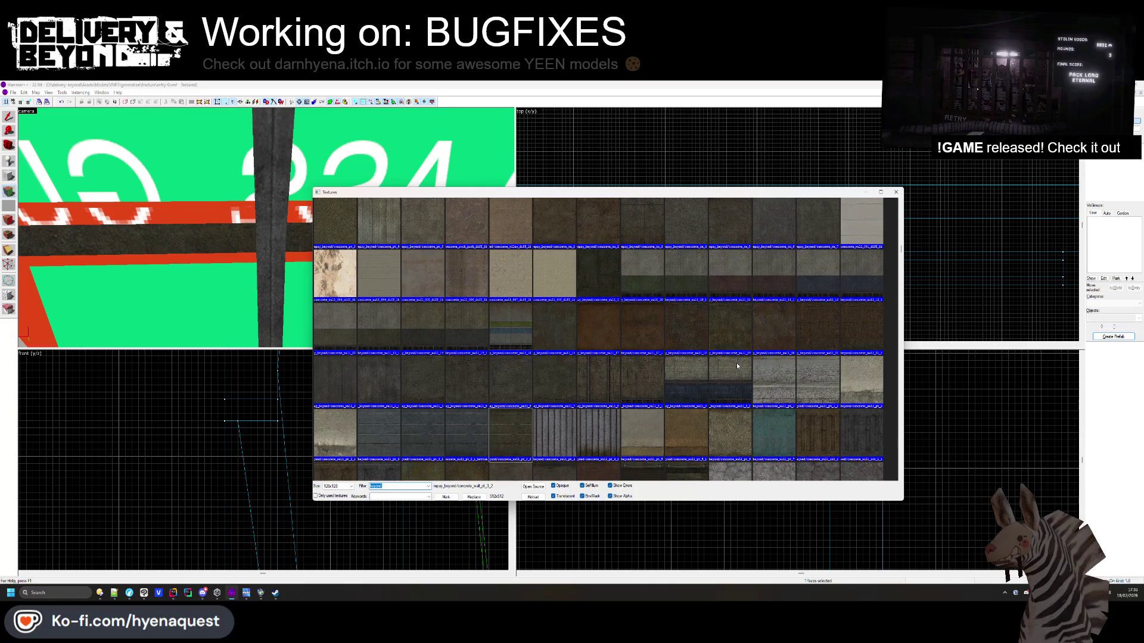
scroll(736, 363, down, 2)
scroll(582, 322, down, 2)
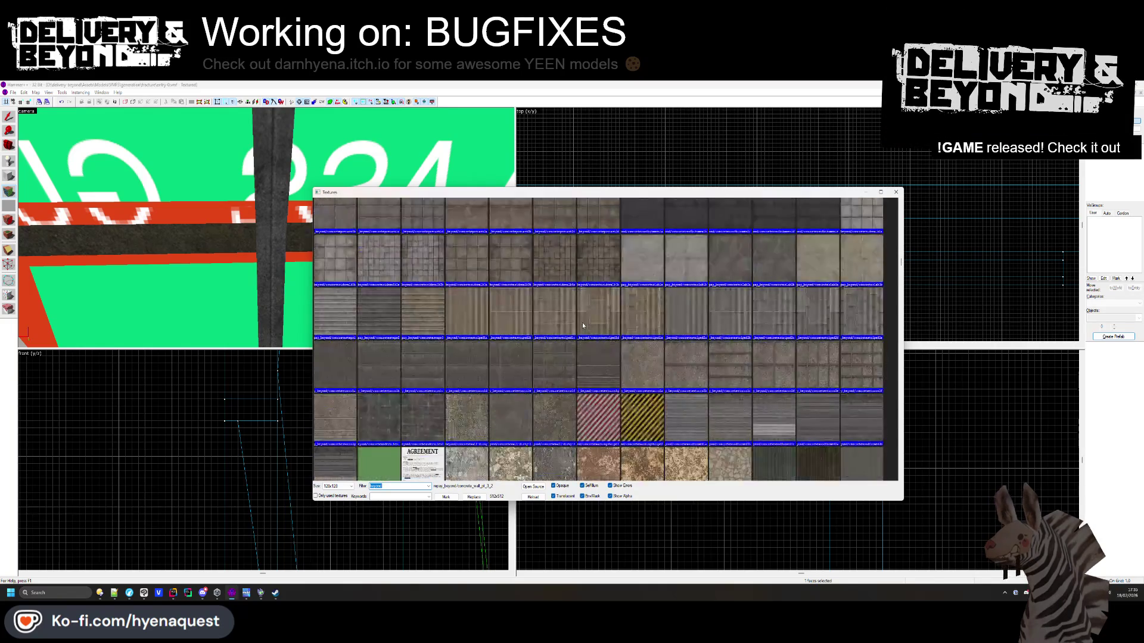
scroll(519, 285, up, 3)
double_click(459, 271)
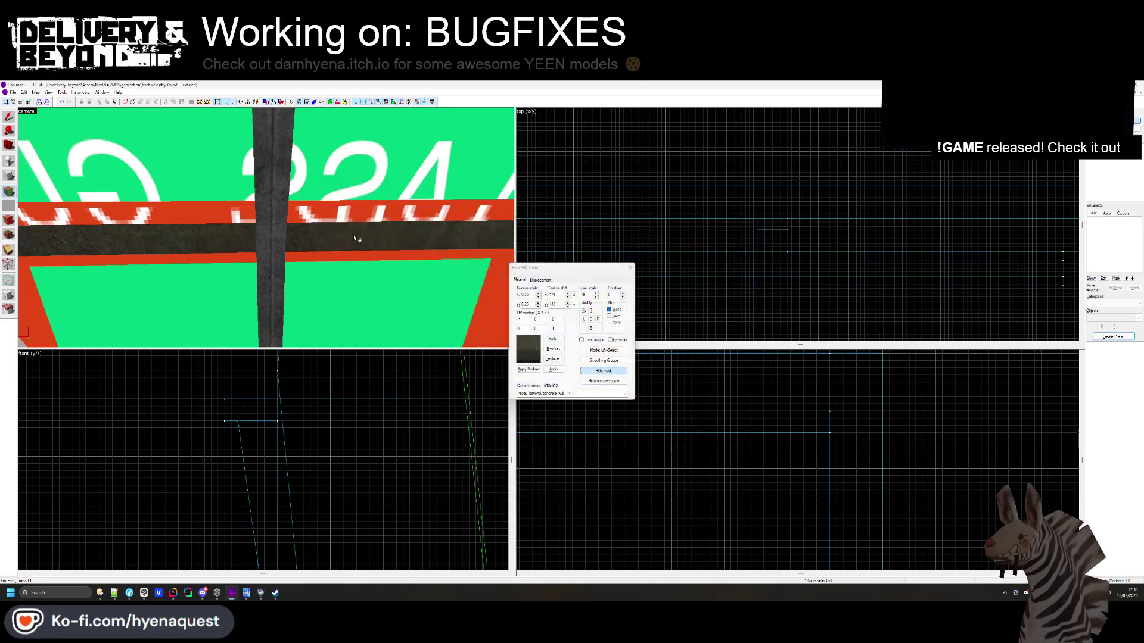
Centre-justify the beam texture, swap it for concrete_wall_15, and look around the room
click(591, 319)
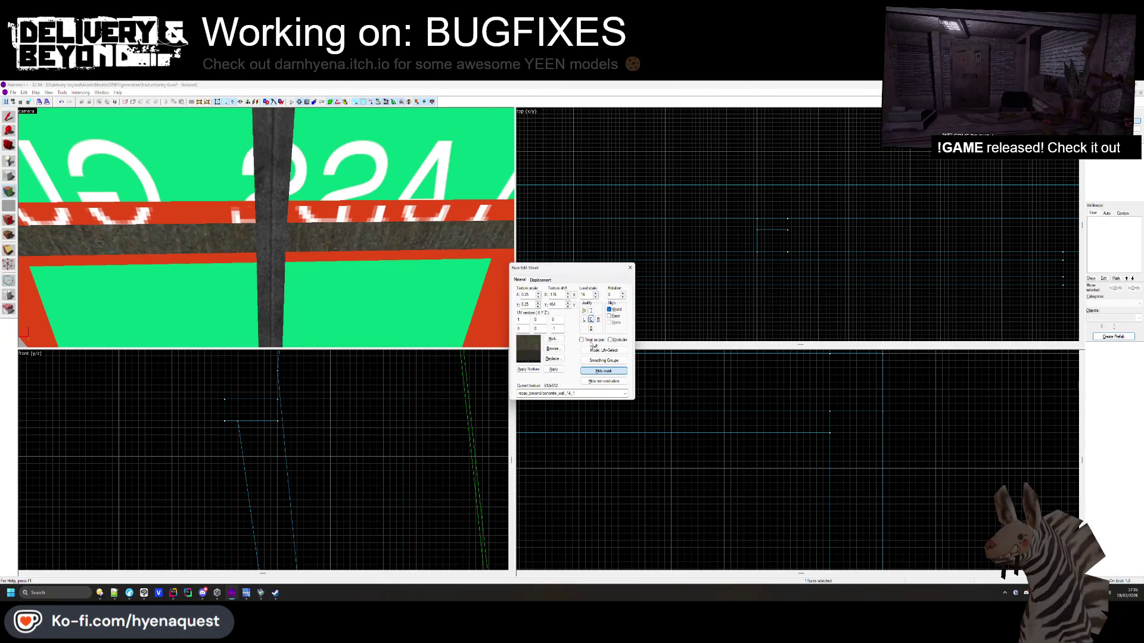
click(552, 349)
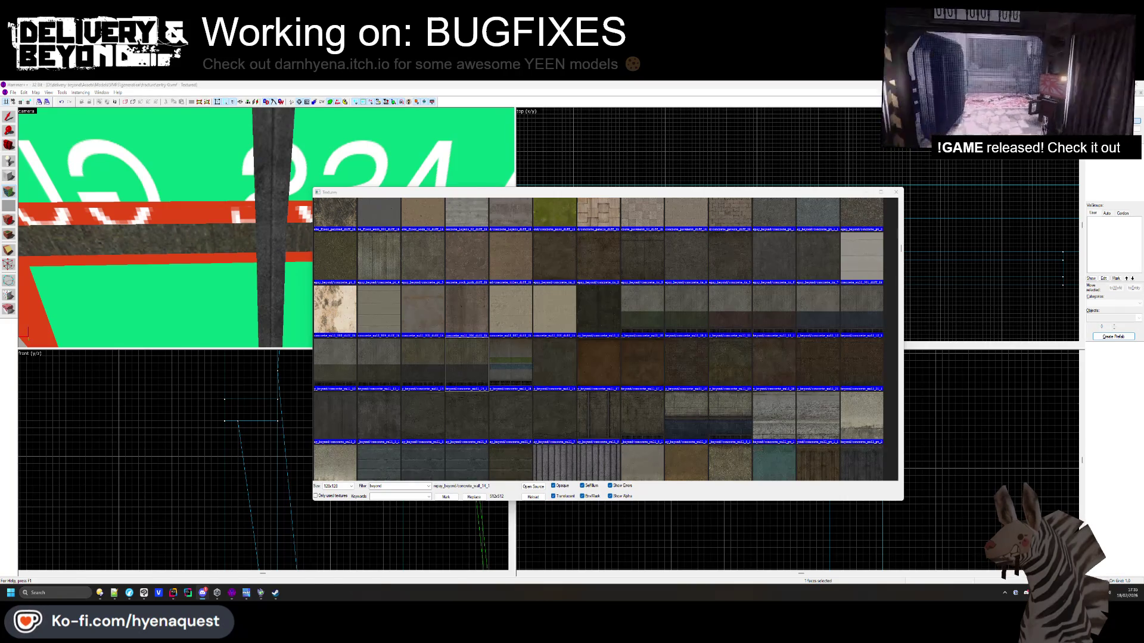
scroll(460, 356, down, 3)
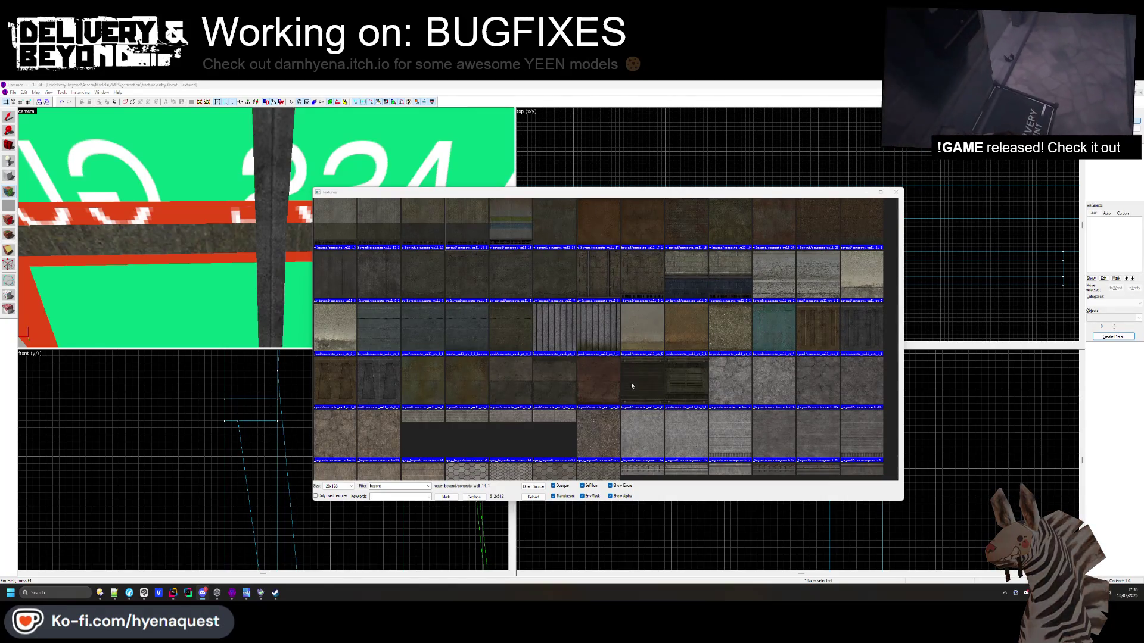
scroll(673, 384, down, 2)
scroll(483, 349, up, 4)
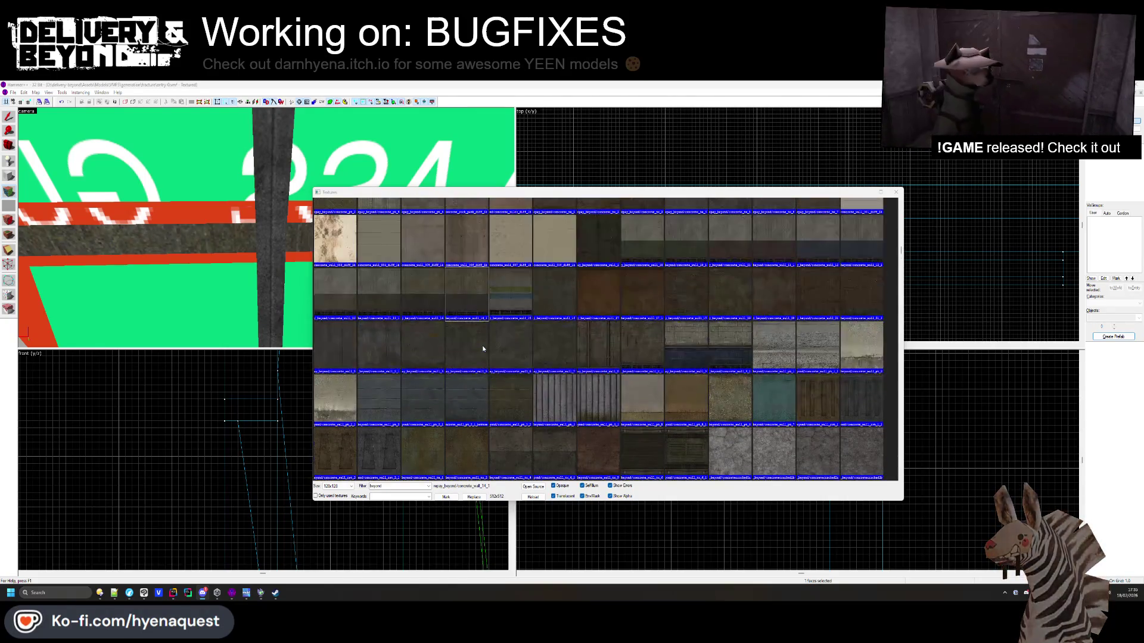
double_click(521, 301)
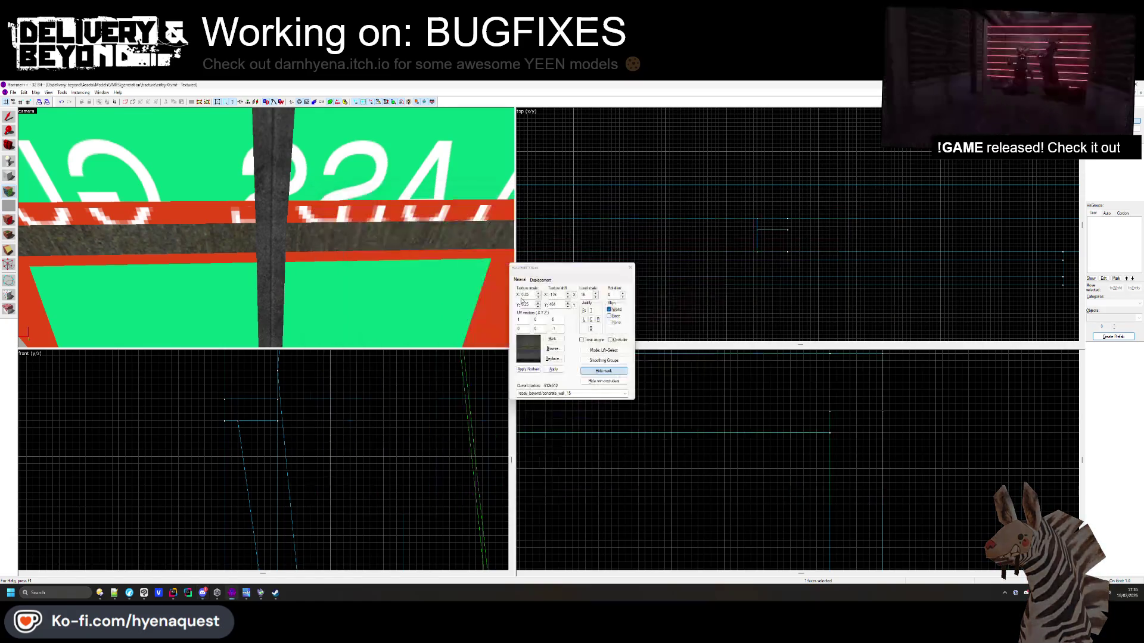
key(z)
key(z)
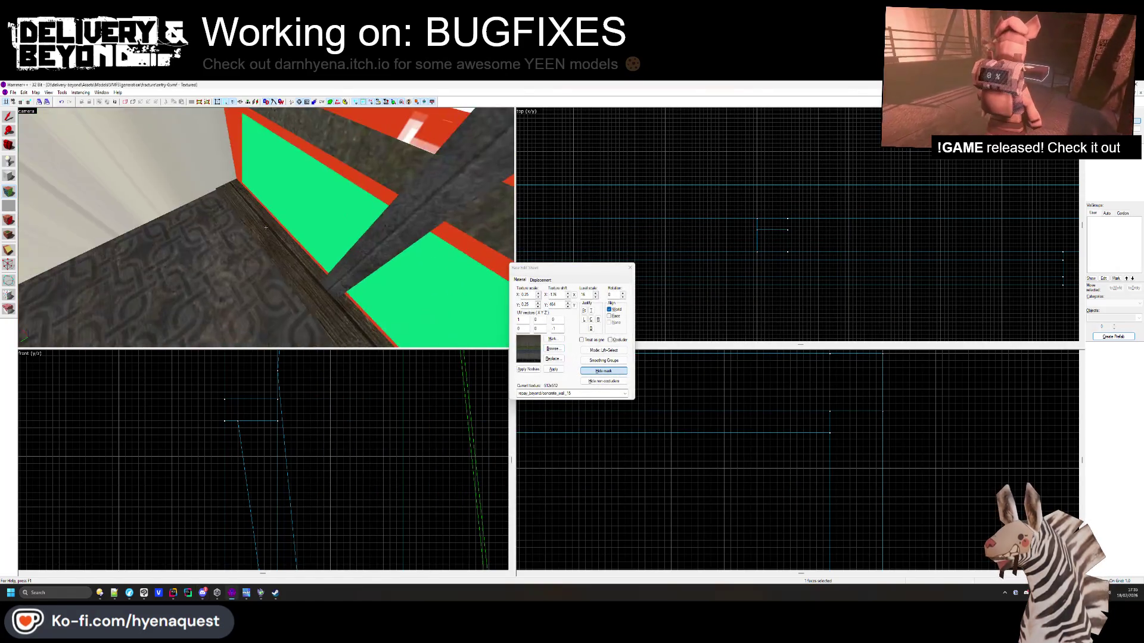
key(z)
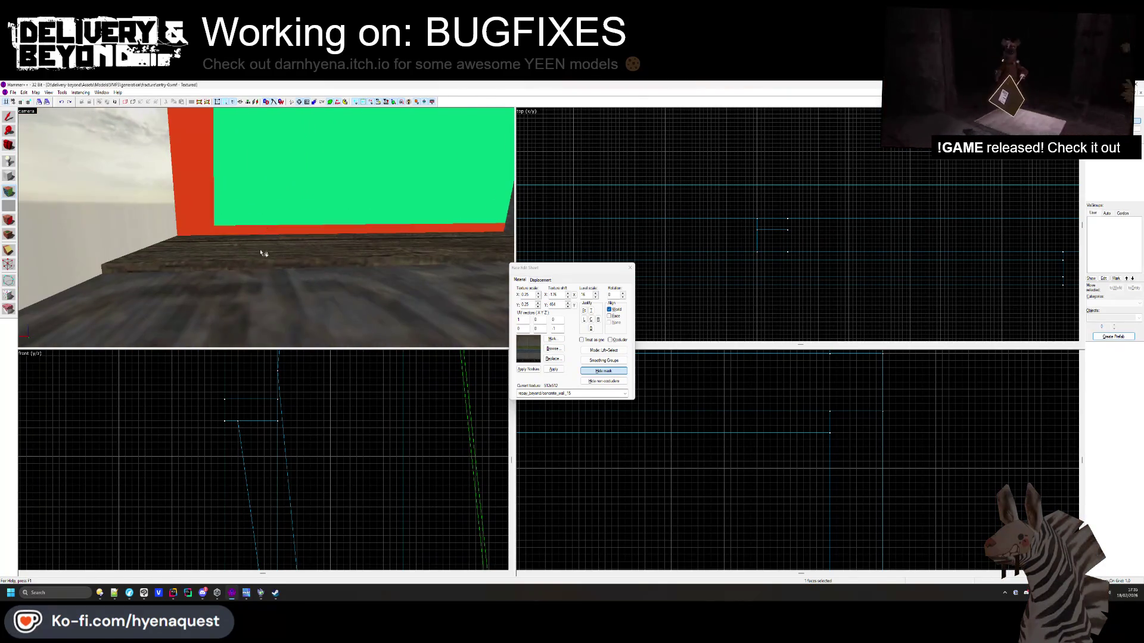
Justify the beam texture to the face's bottom edge and nudge its shift values
key(w)
key(z)
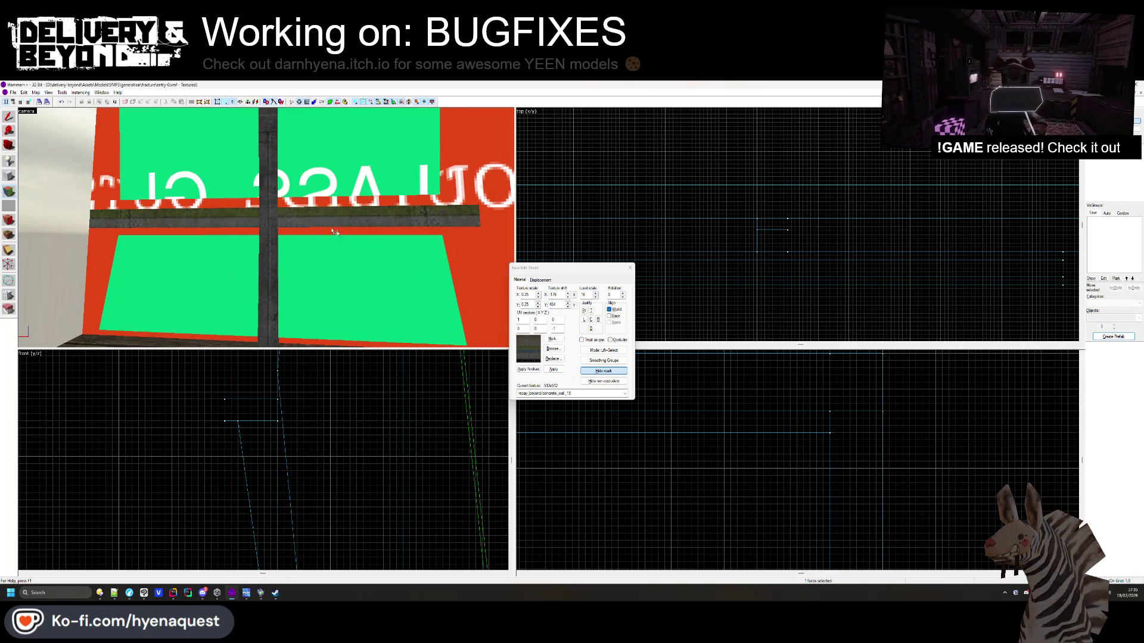
click(591, 328)
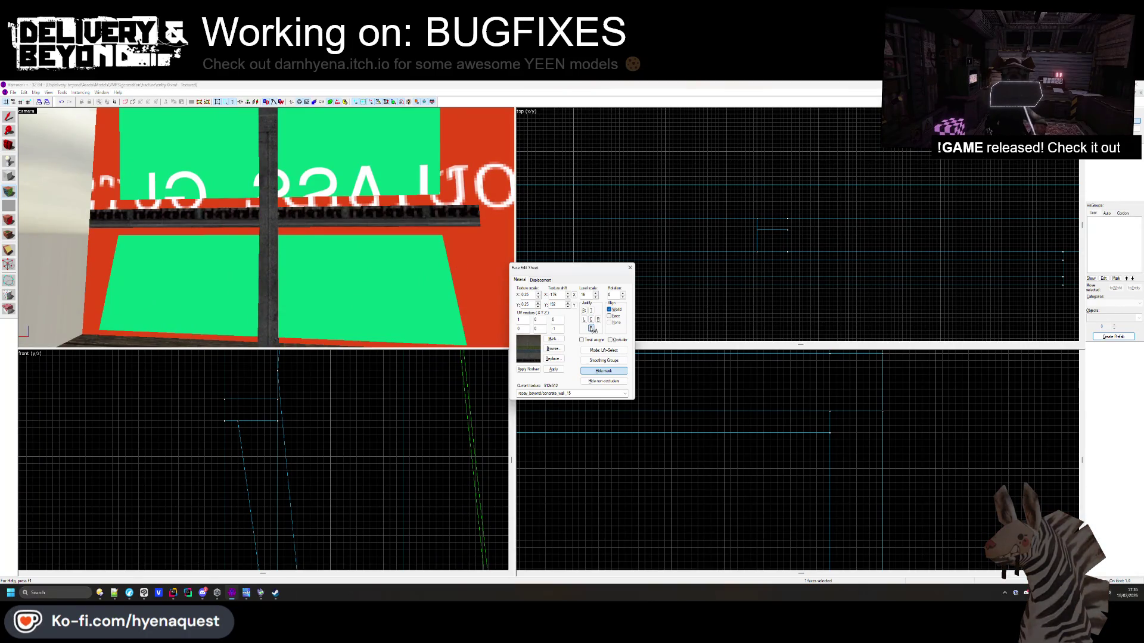
click(568, 297)
click(568, 306)
click(567, 306)
click(568, 306)
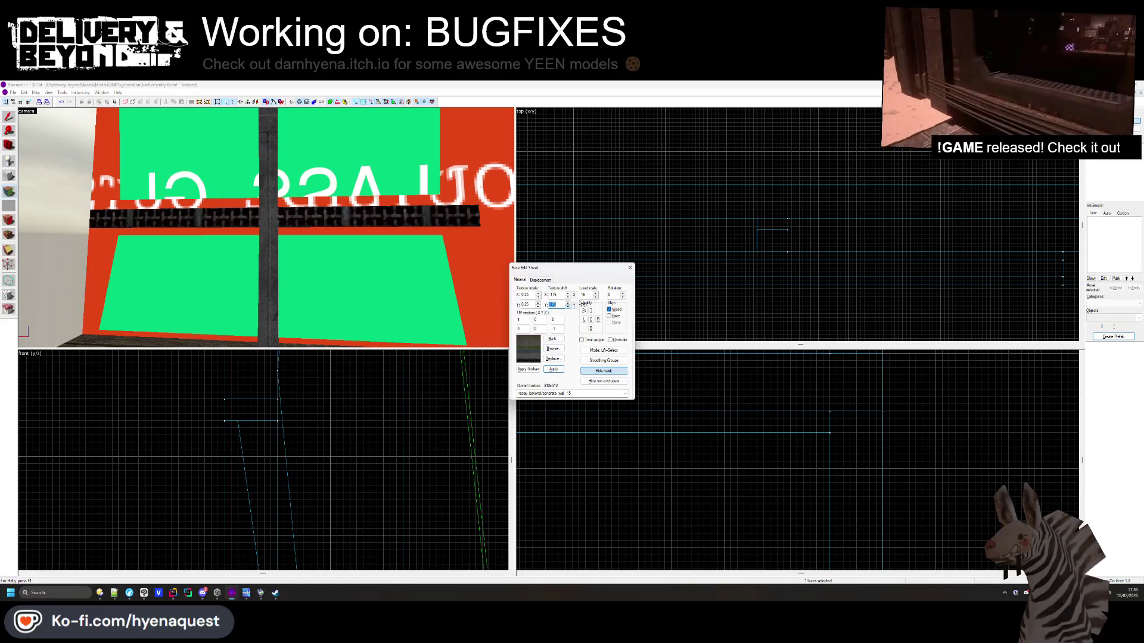
Set the beam's Y scale to 0.15 and shifts to 178 and 312, then close the Face Edit Sheet
click(537, 307)
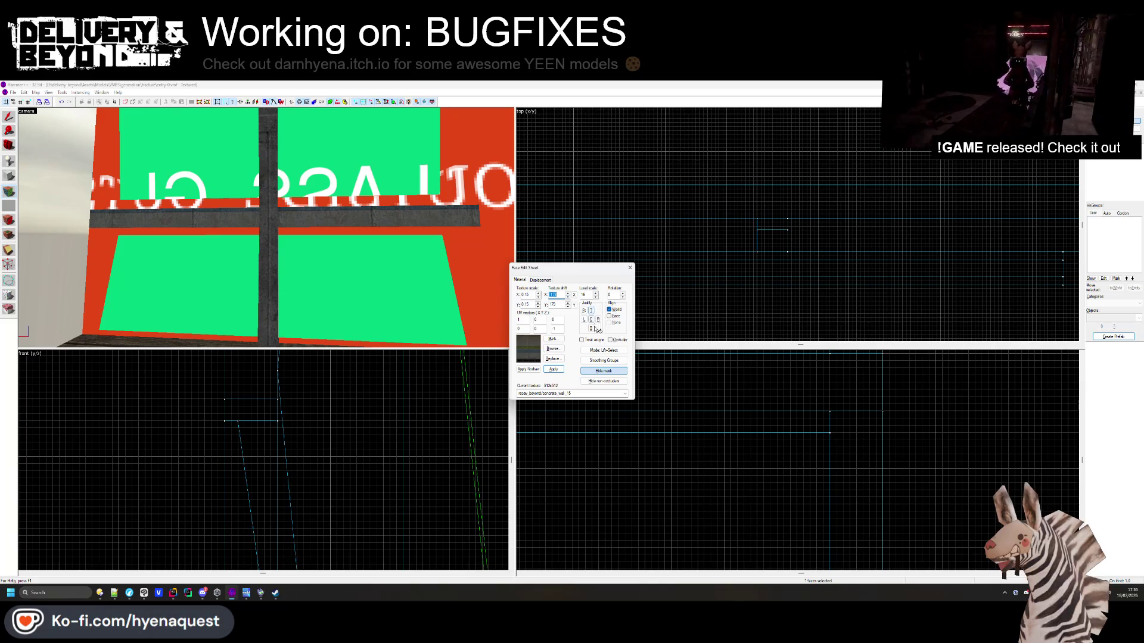
click(569, 303)
click(569, 308)
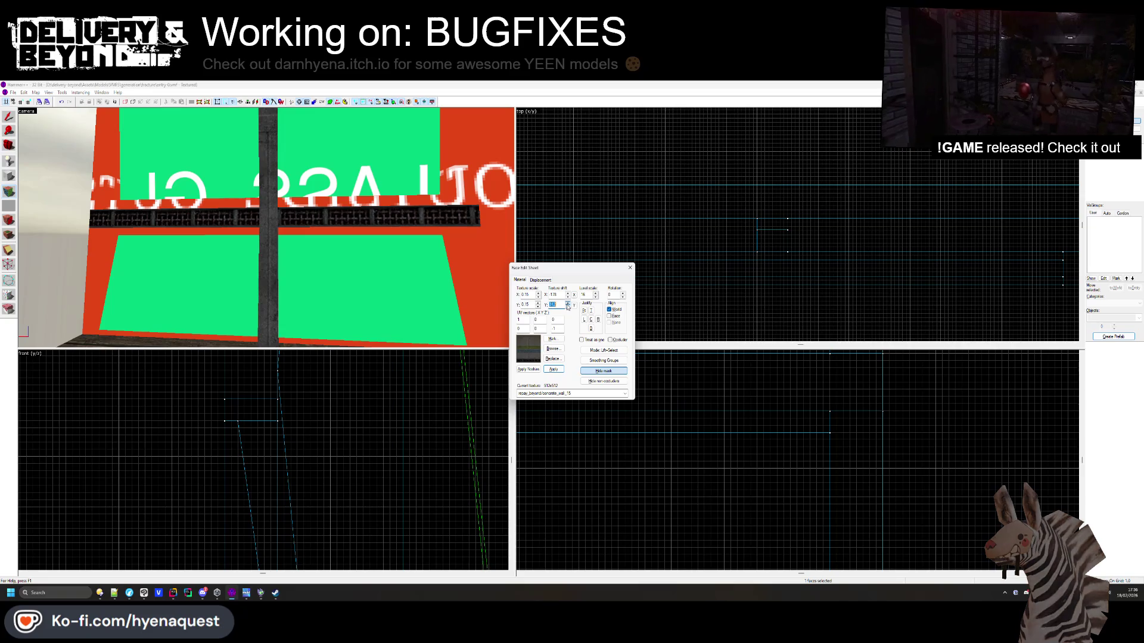
click(568, 307)
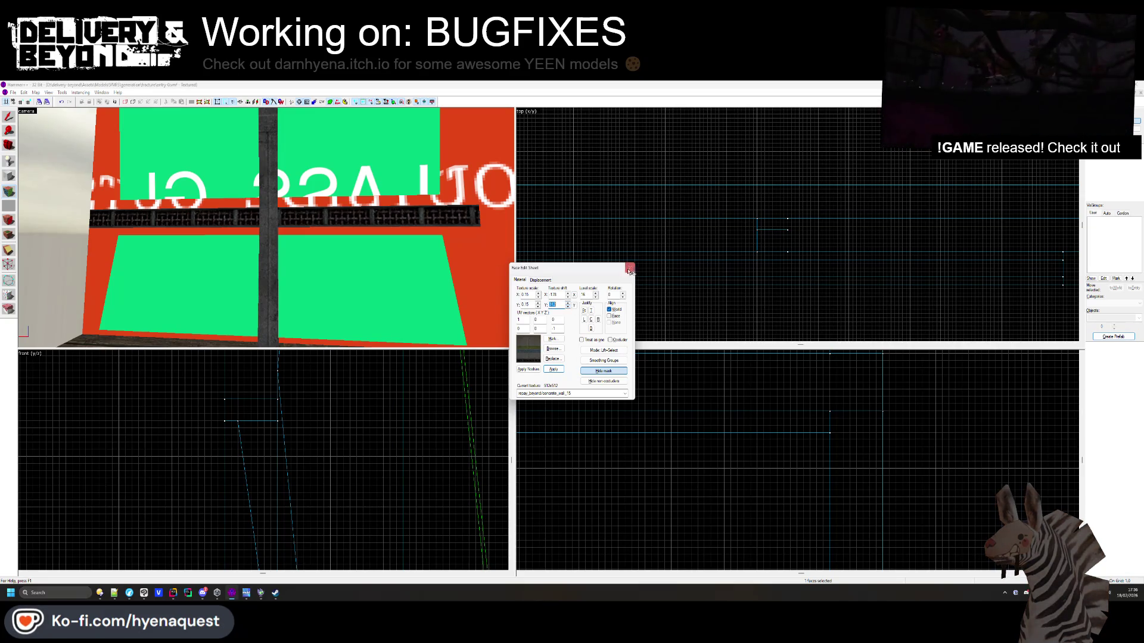
key(Escape)
key(z)
key(w)
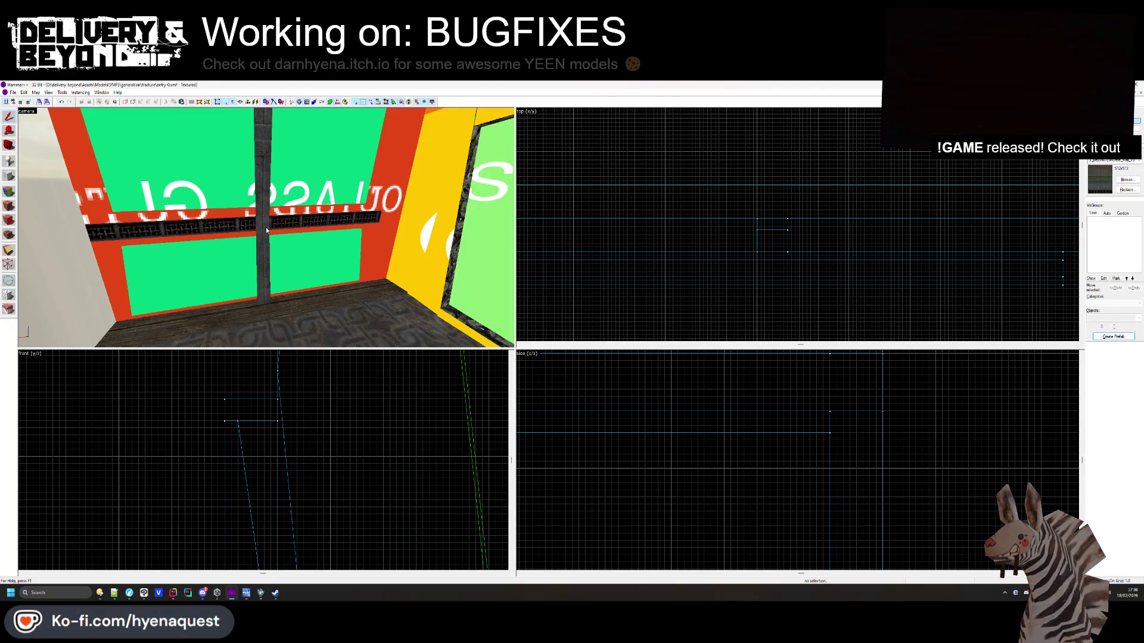
Try the concretesidewalk3b and concretesidewalk4b textures on the selected face
click(9, 191)
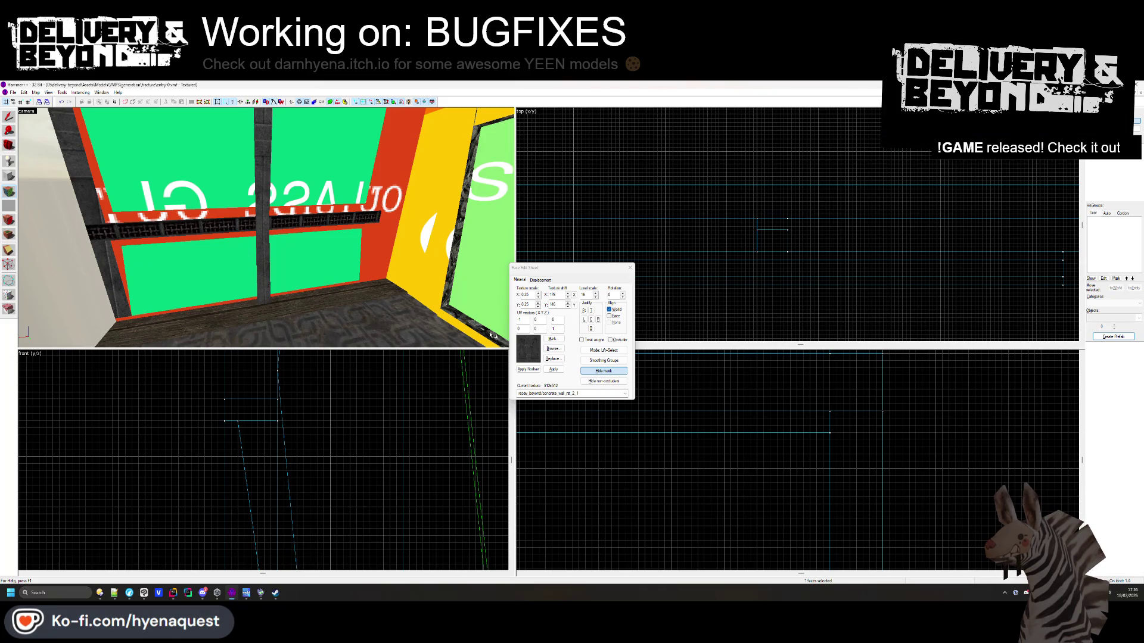
click(553, 348)
scroll(605, 222, down, 15)
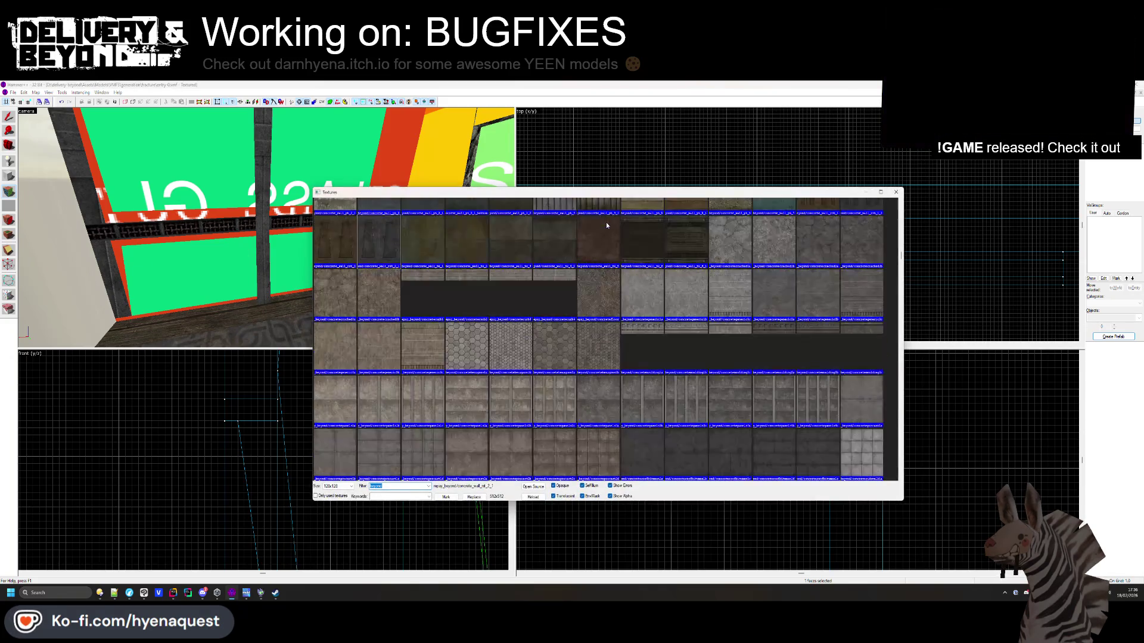
scroll(510, 366, up, 3)
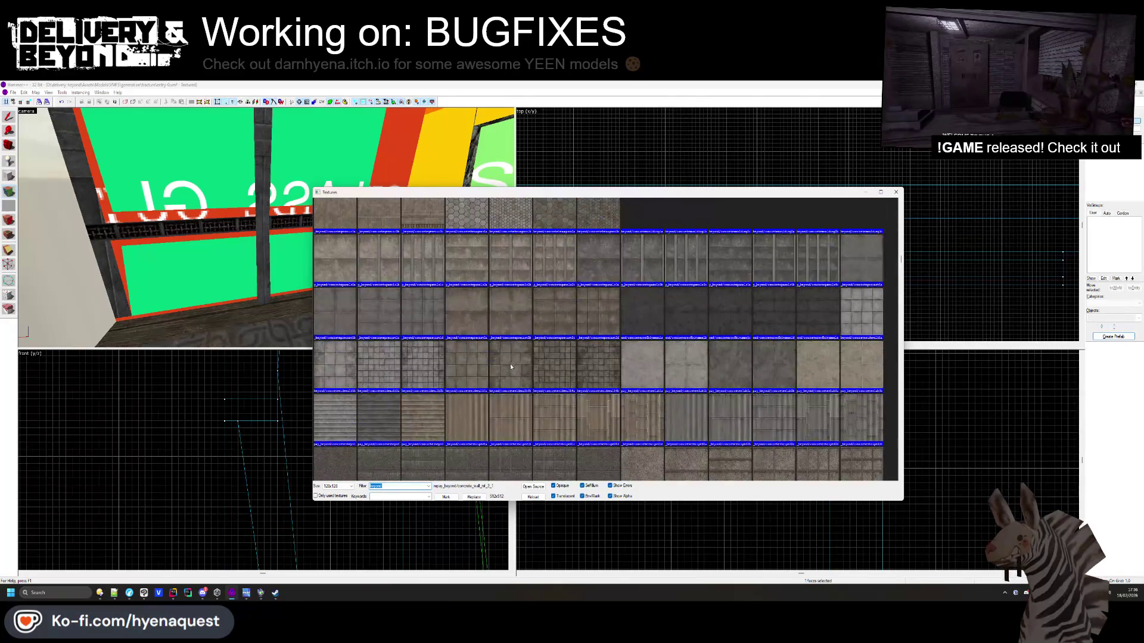
double_click(517, 365)
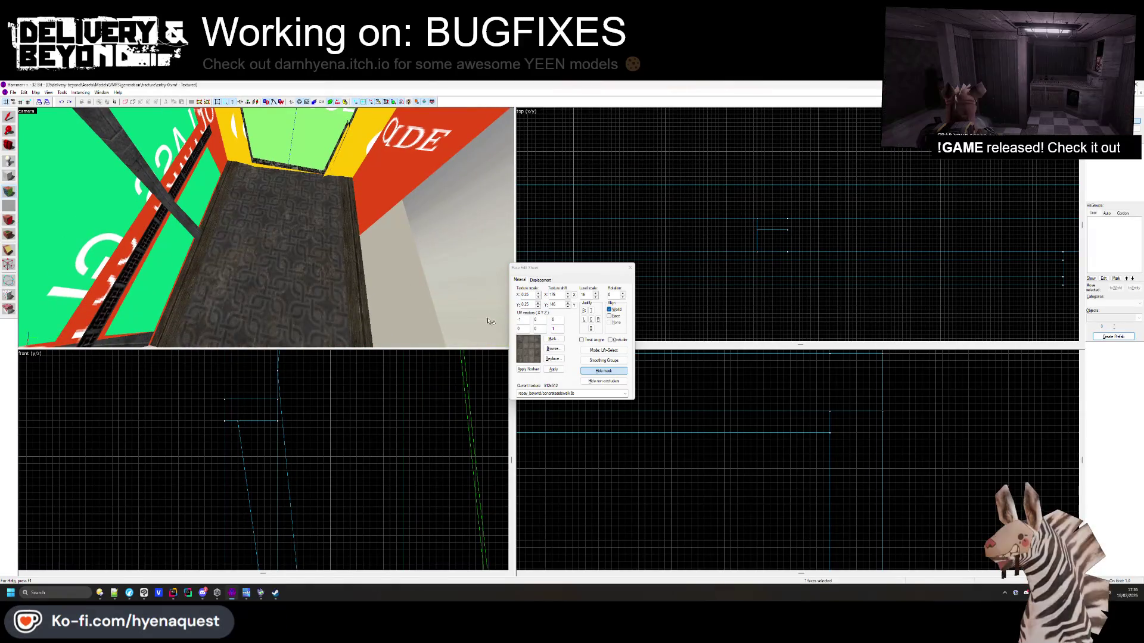
click(554, 349)
double_click(511, 224)
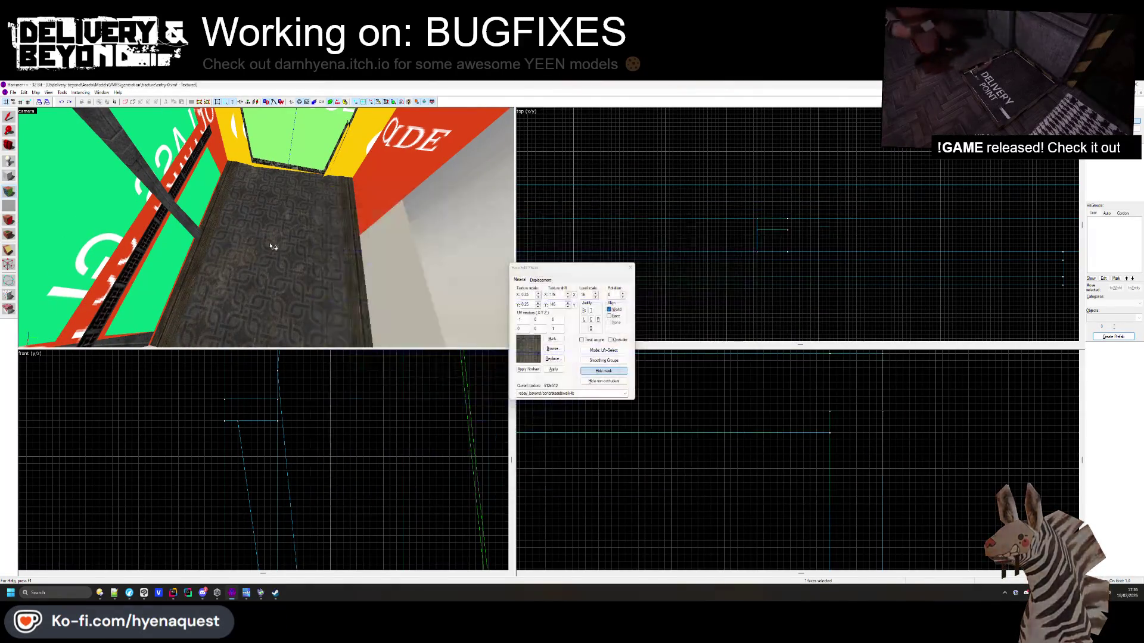
Apply concretepanels3a to the face, orbit to inspect it, and select the red stripe solid
click(553, 349)
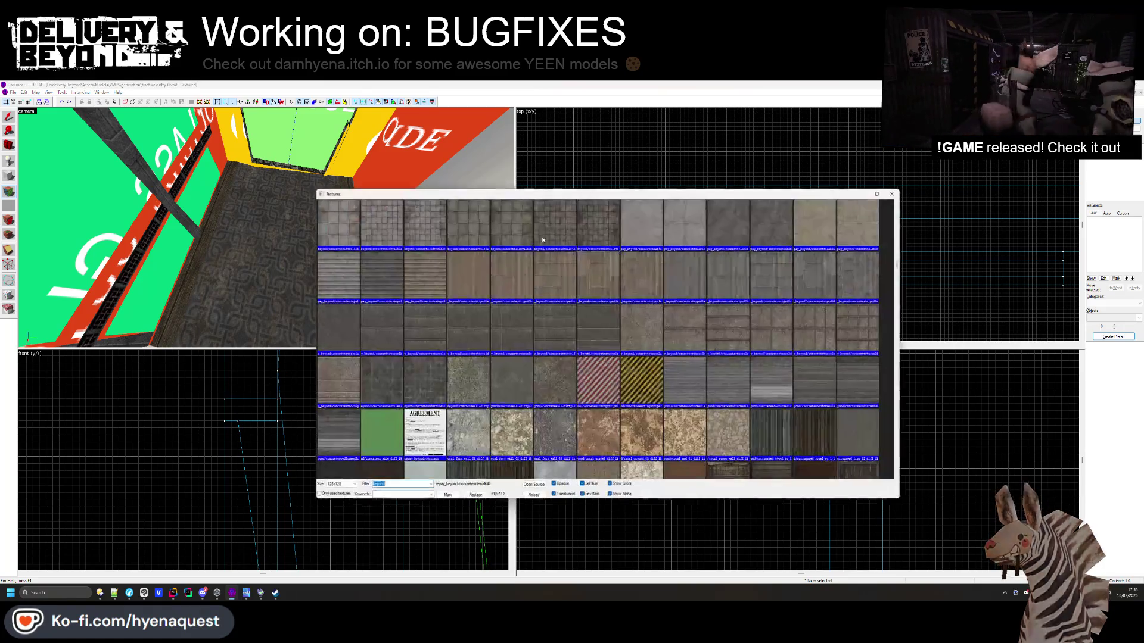
double_click(598, 326)
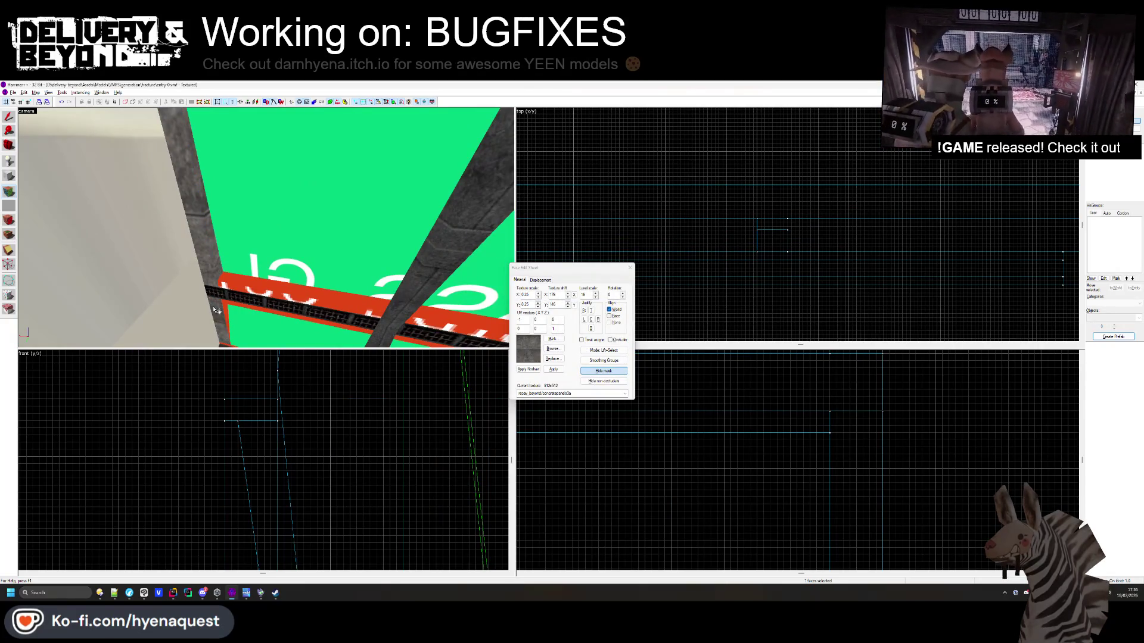
drag(227, 315, 269, 230)
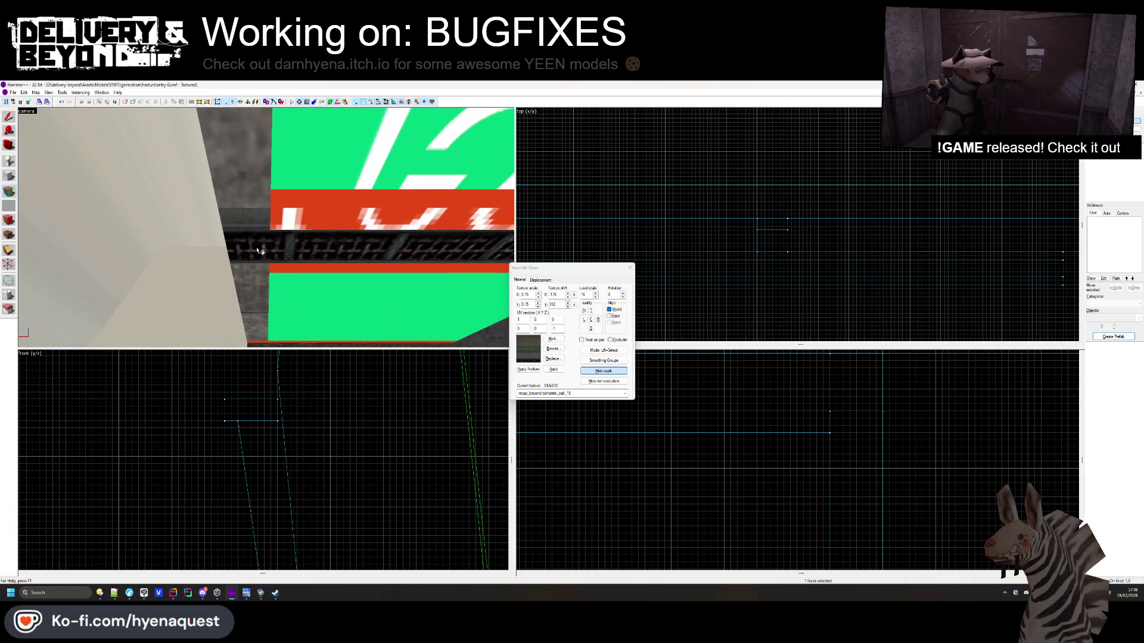
drag(267, 257, 268, 231)
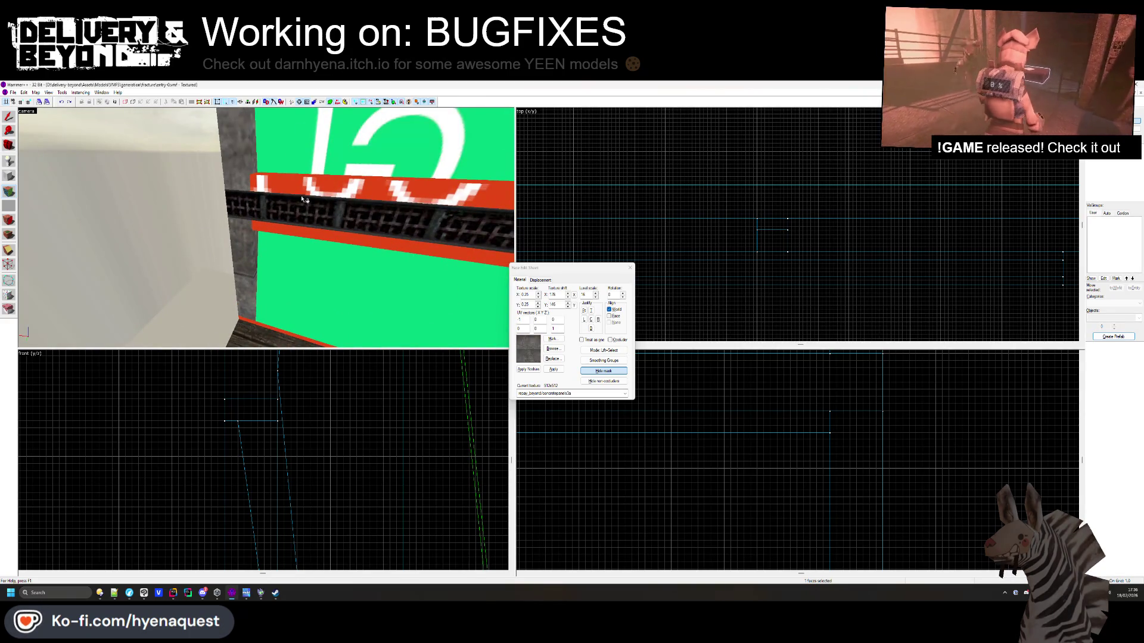
click(629, 268)
click(273, 188)
Select the thin vertical solid and pillar at the wall edge and centre the view on it
click(239, 164)
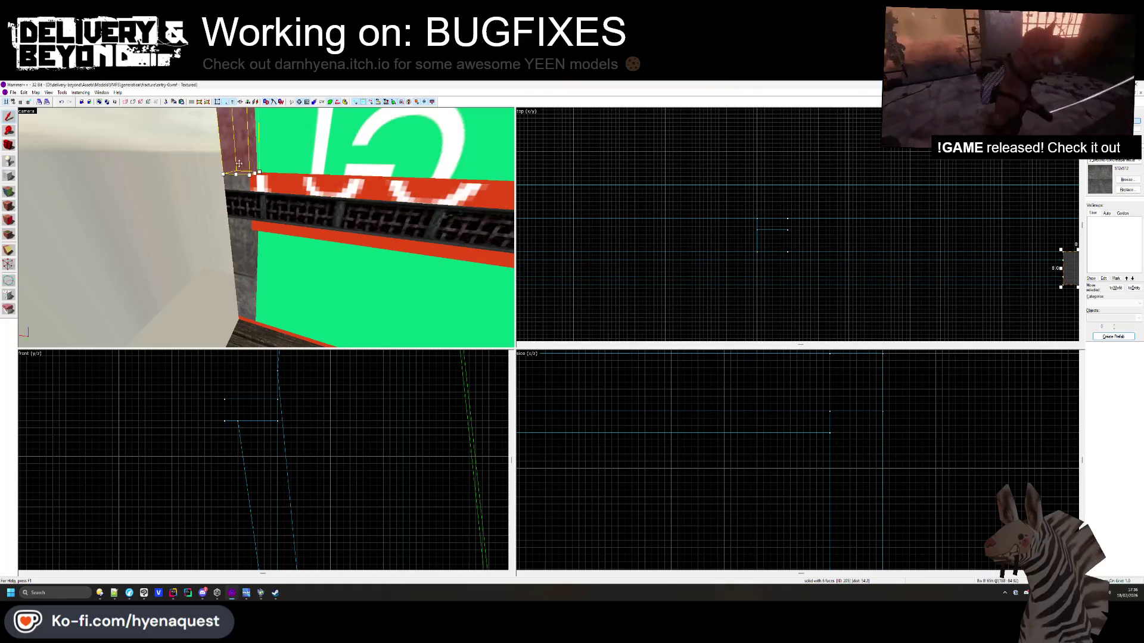
drag(238, 217, 344, 232)
click(344, 232)
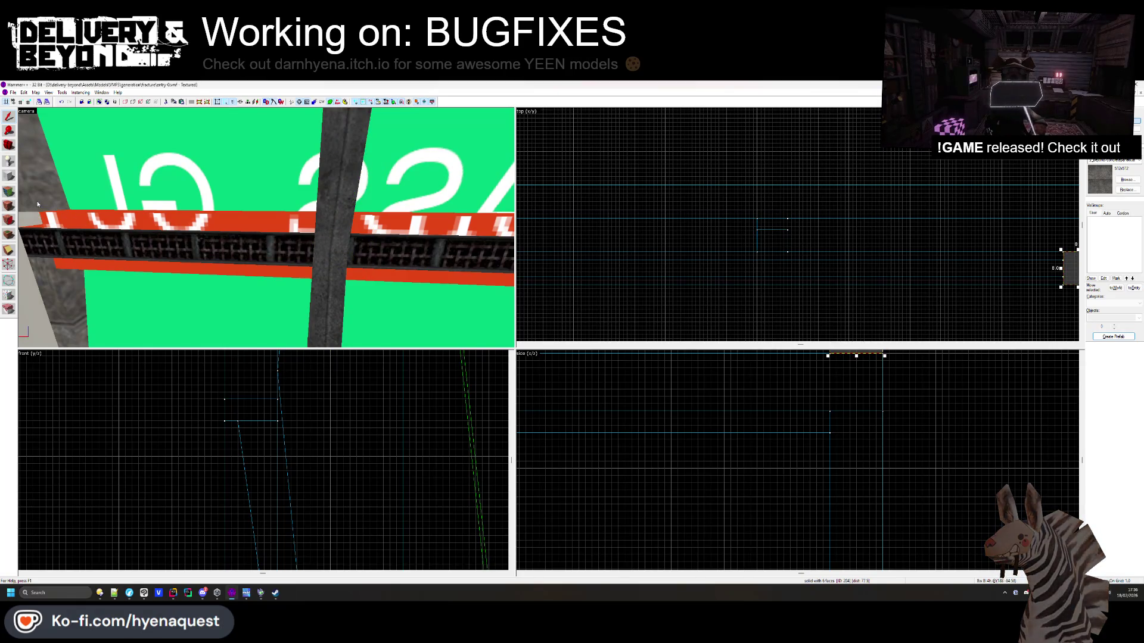
scroll(249, 445, up, 2)
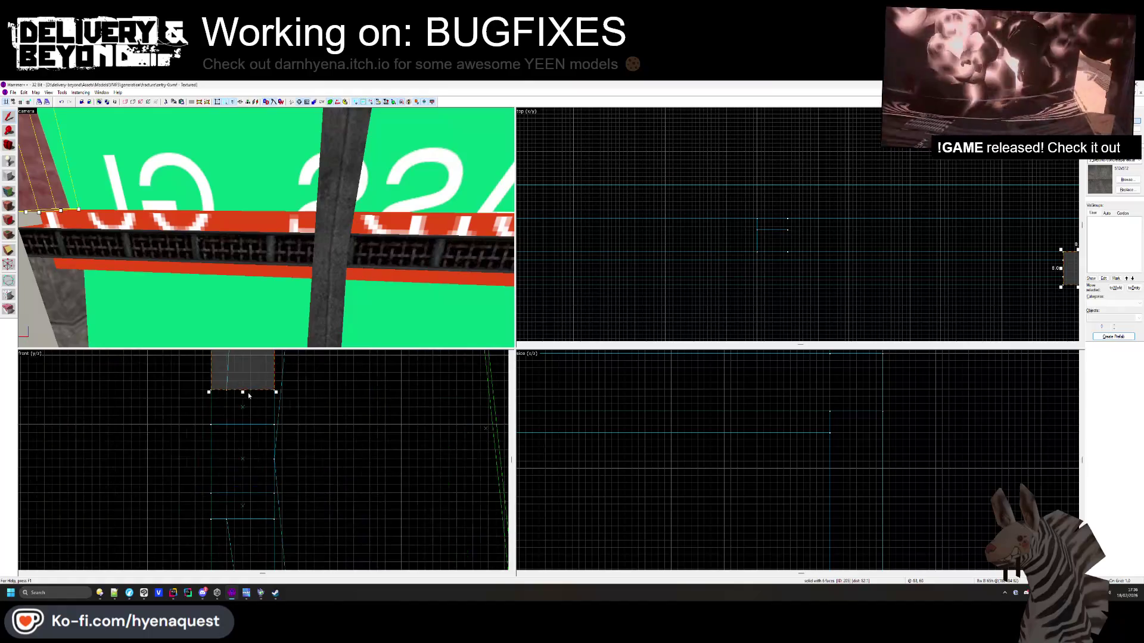
key(ctrl+shift+e)
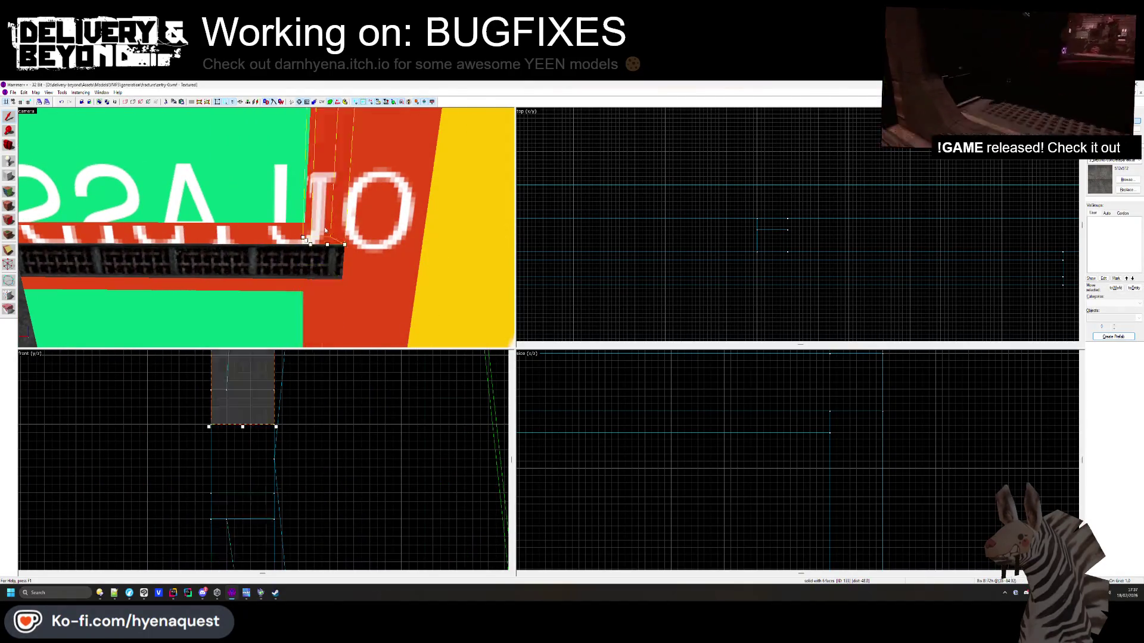
Clear the selection and pick the red strip below the grate for texturing
click(246, 277)
key(Escape)
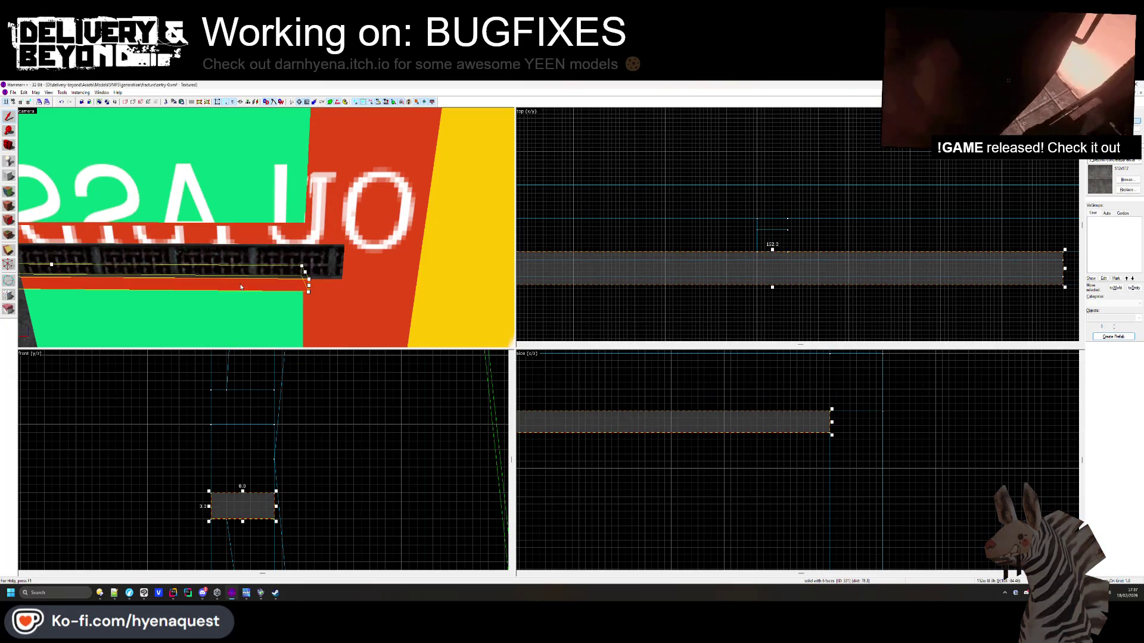
drag(325, 221, 65, 200)
click(9, 192)
drag(197, 239, 221, 210)
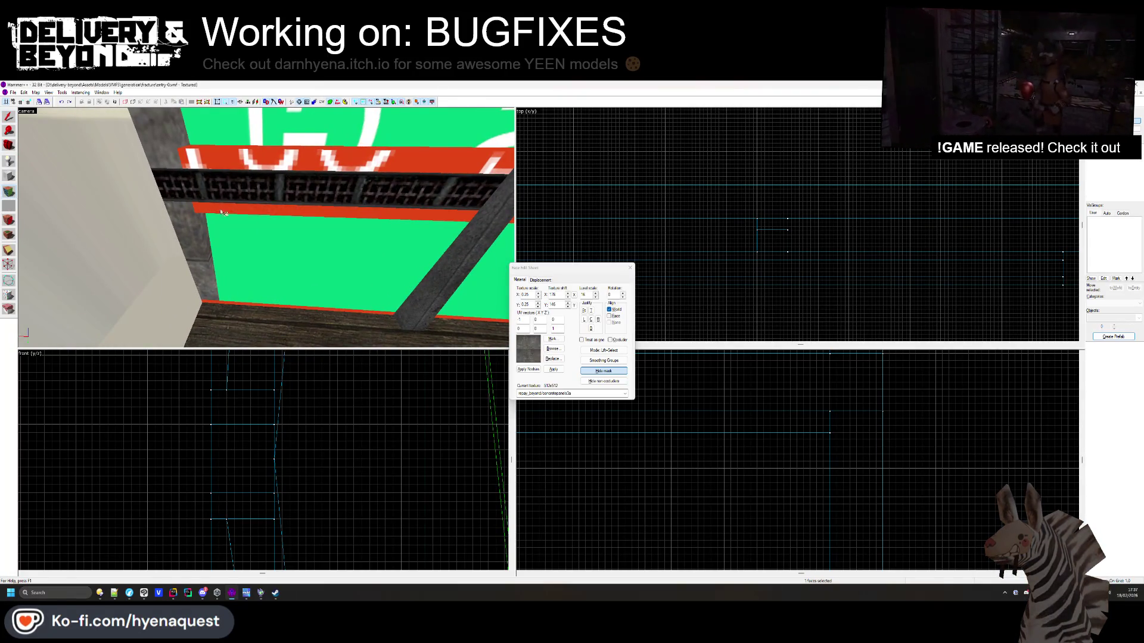
Try concreteroofbitumen1a on the strip, then switch it to the red-and-white warning-stripe texture
click(553, 348)
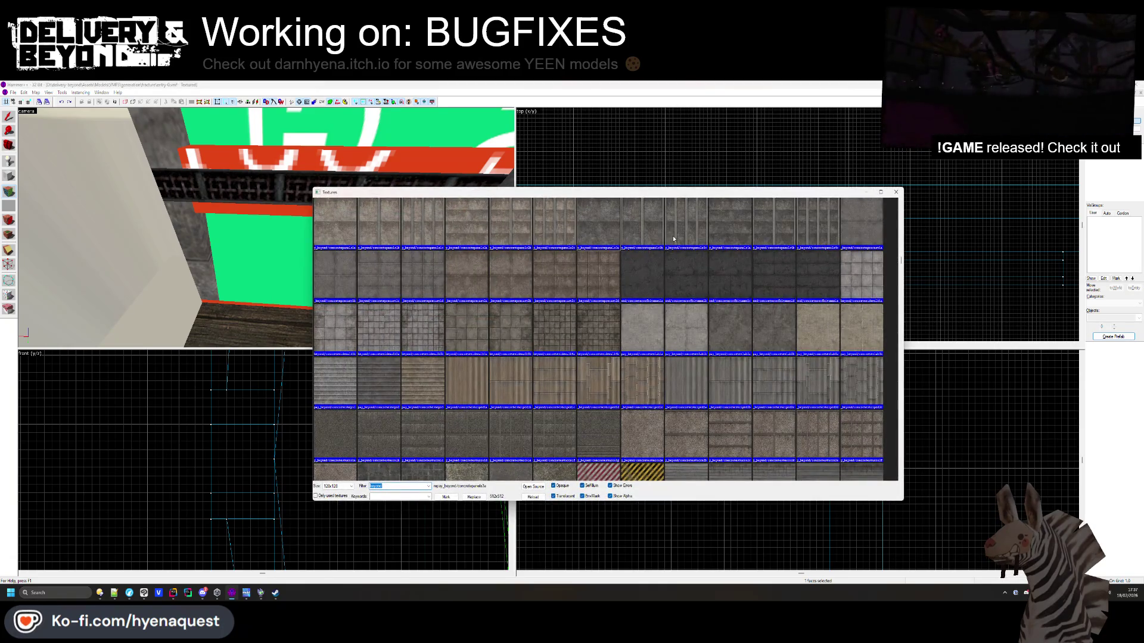
double_click(630, 274)
right_click(223, 208)
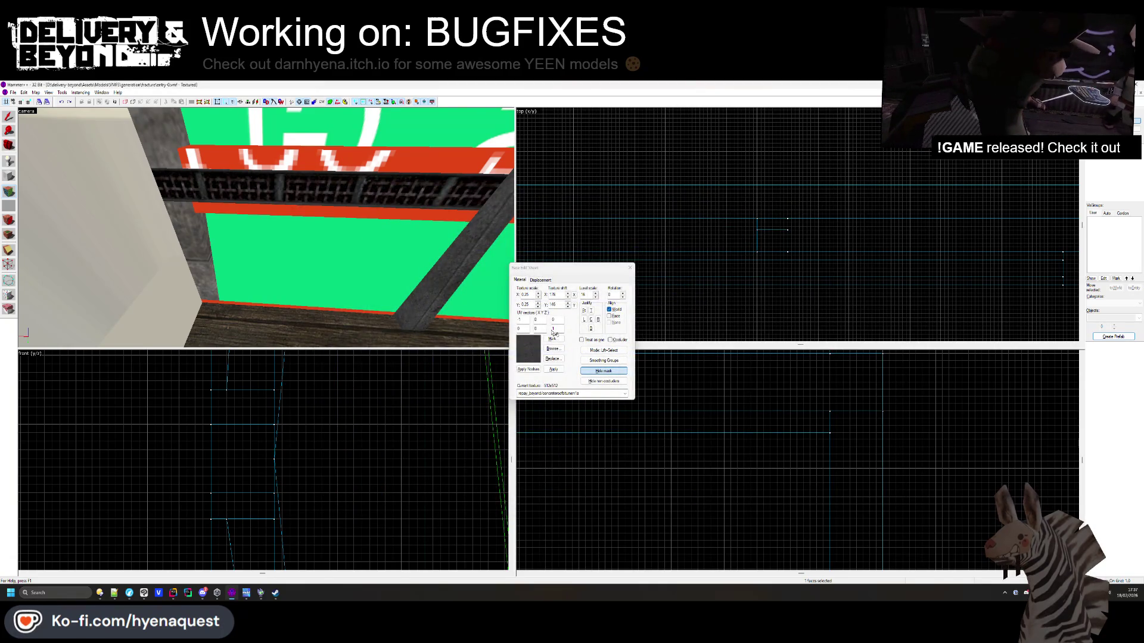
click(559, 350)
scroll(553, 334, down, 3)
scroll(524, 343, up, 3)
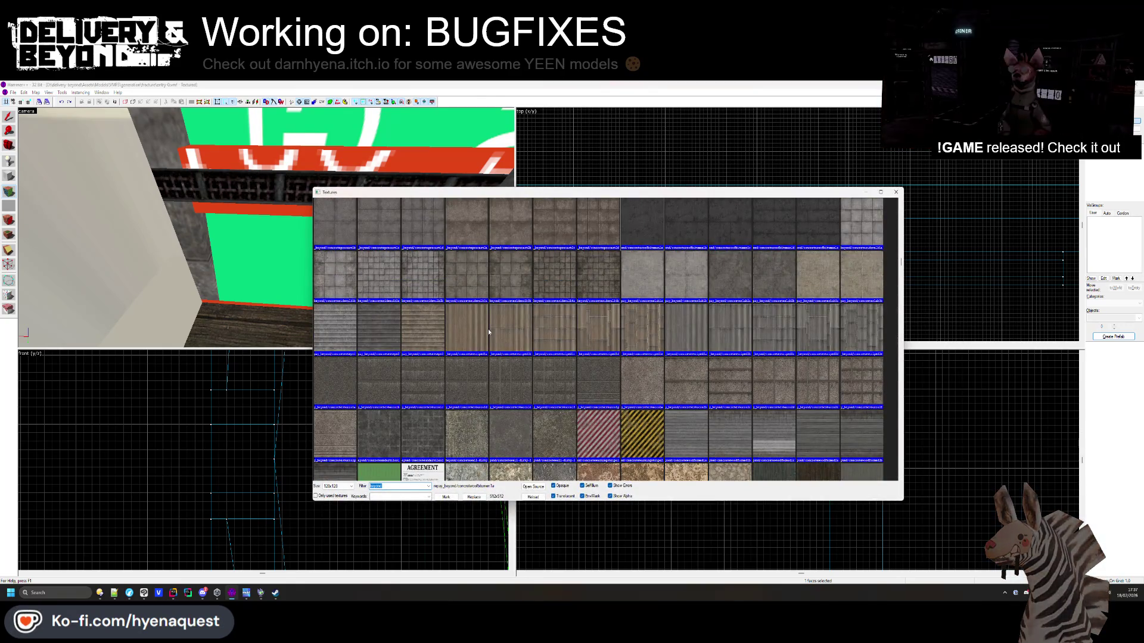
scroll(518, 319, down, 5)
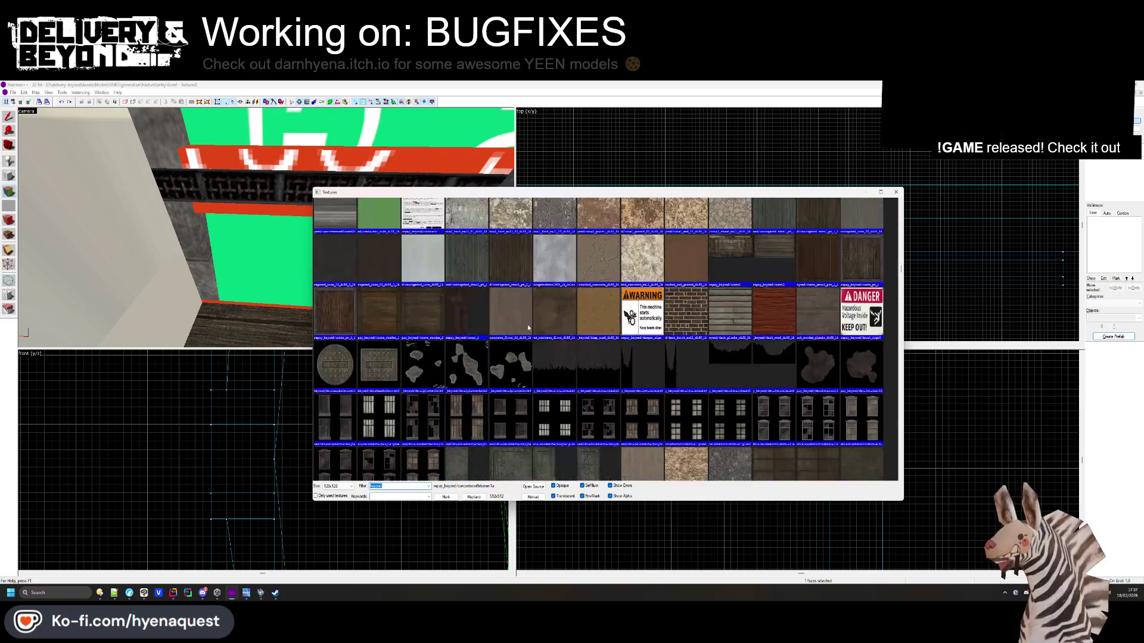
scroll(527, 324, up, 2)
double_click(598, 292)
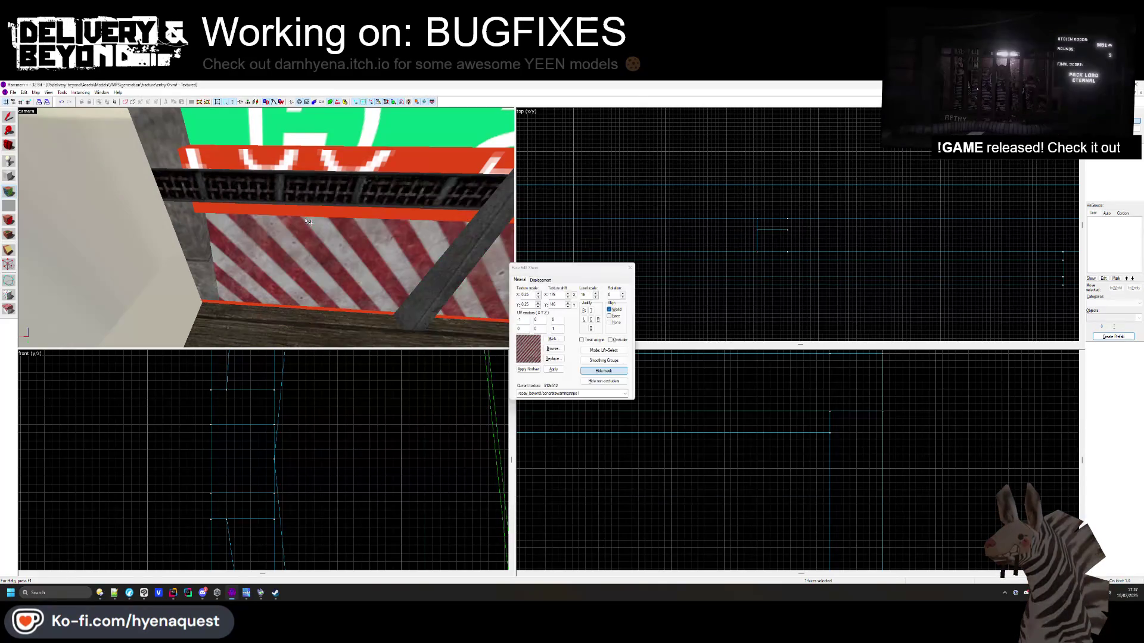
Fly toward the striped wall and select another face to check its texture
key(z)
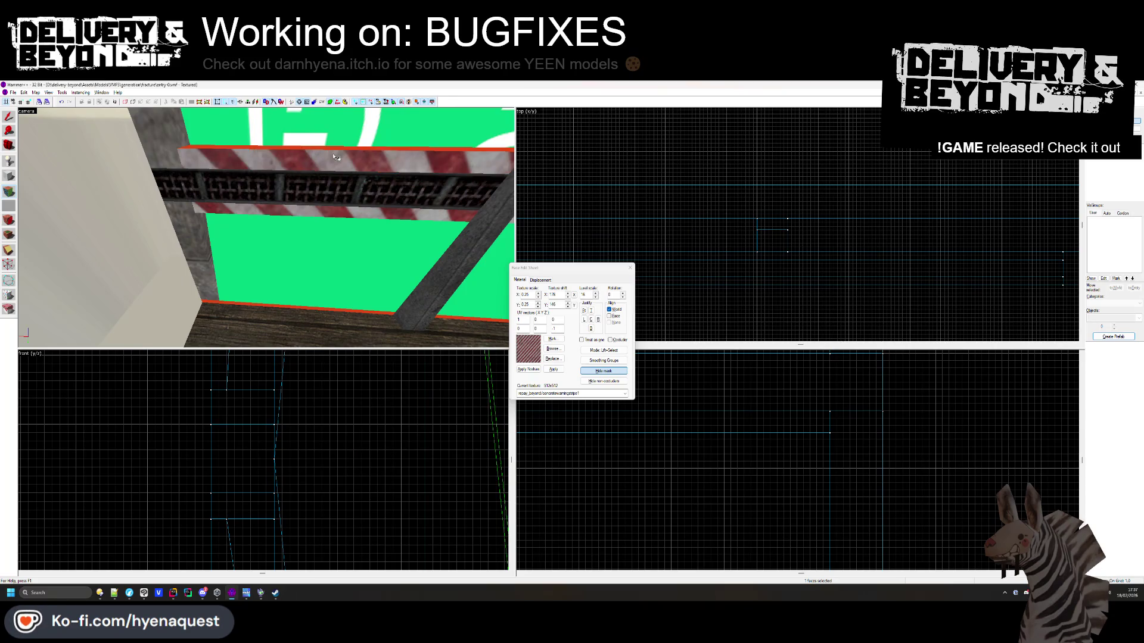
key(s)
key(w)
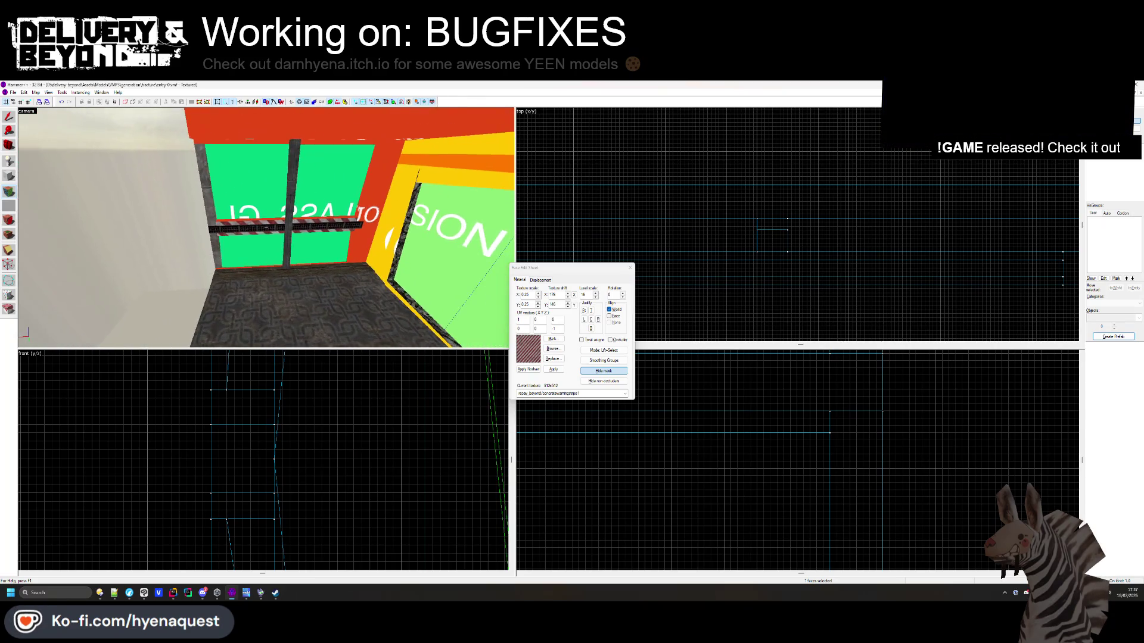
key(w)
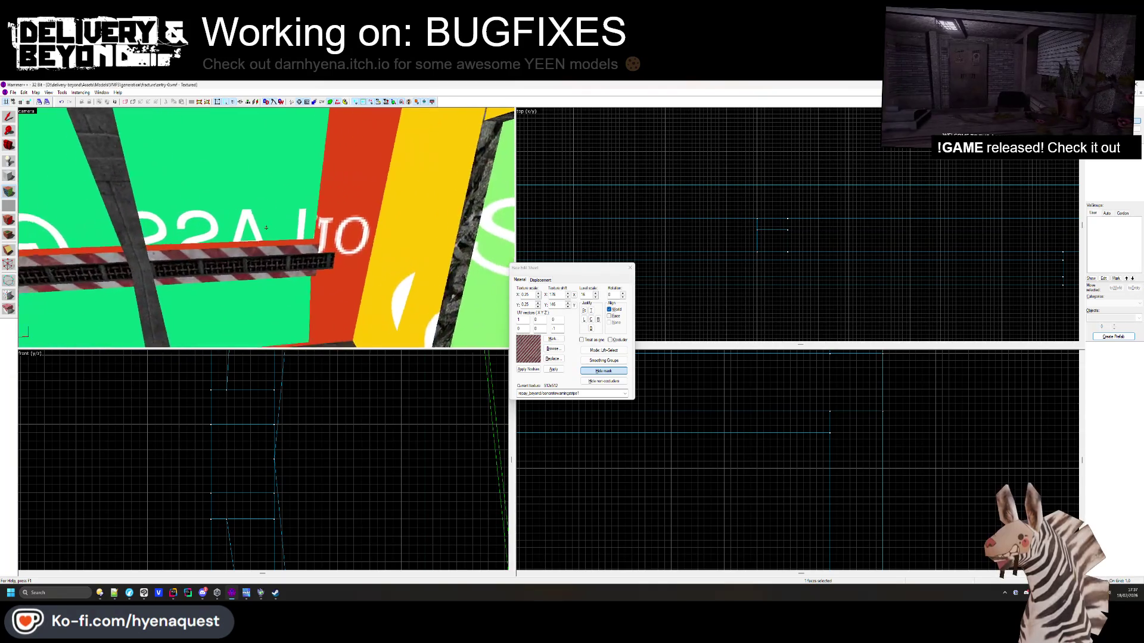
click(348, 231)
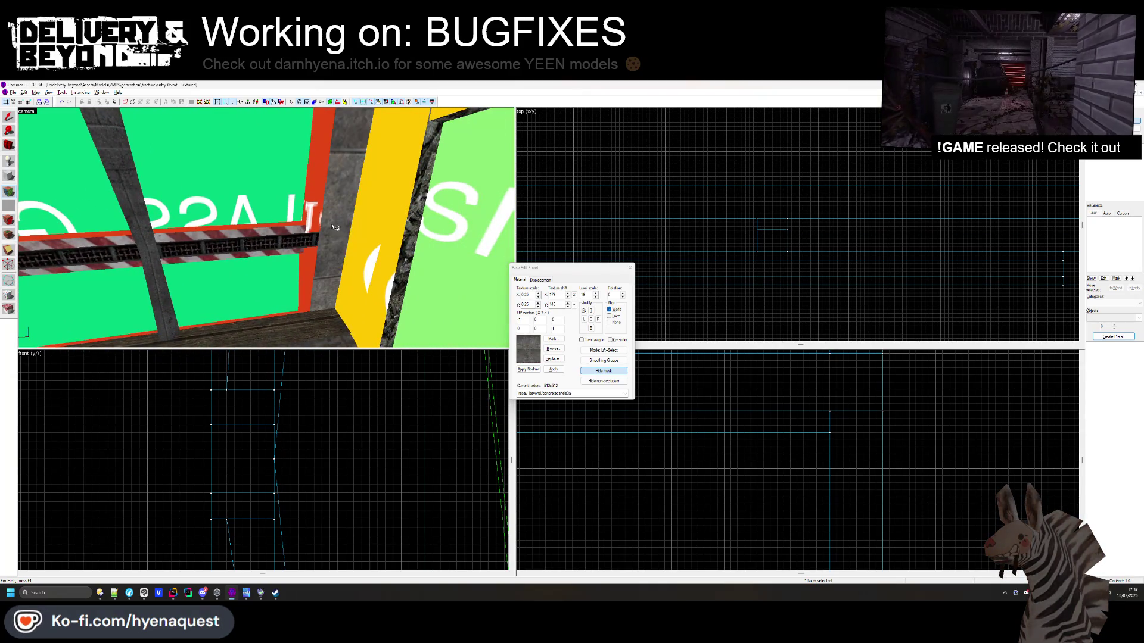
Fly around the room to inspect the floor corner, red ceiling edge and green doors
key(z)
key(s)
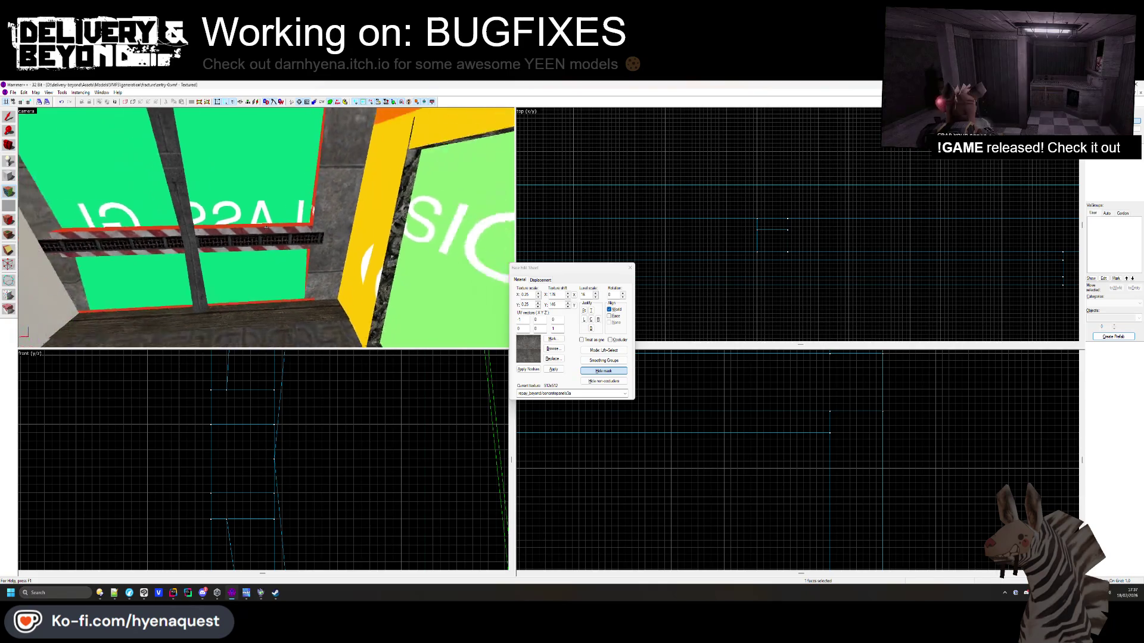
key(d)
key(w)
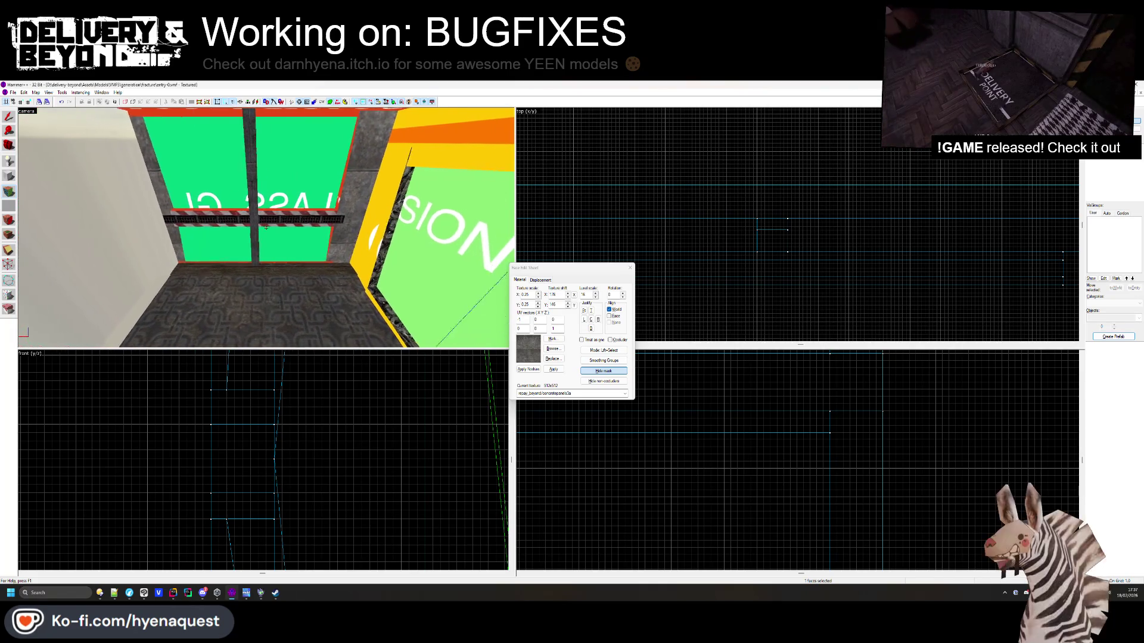
key(z)
key(w)
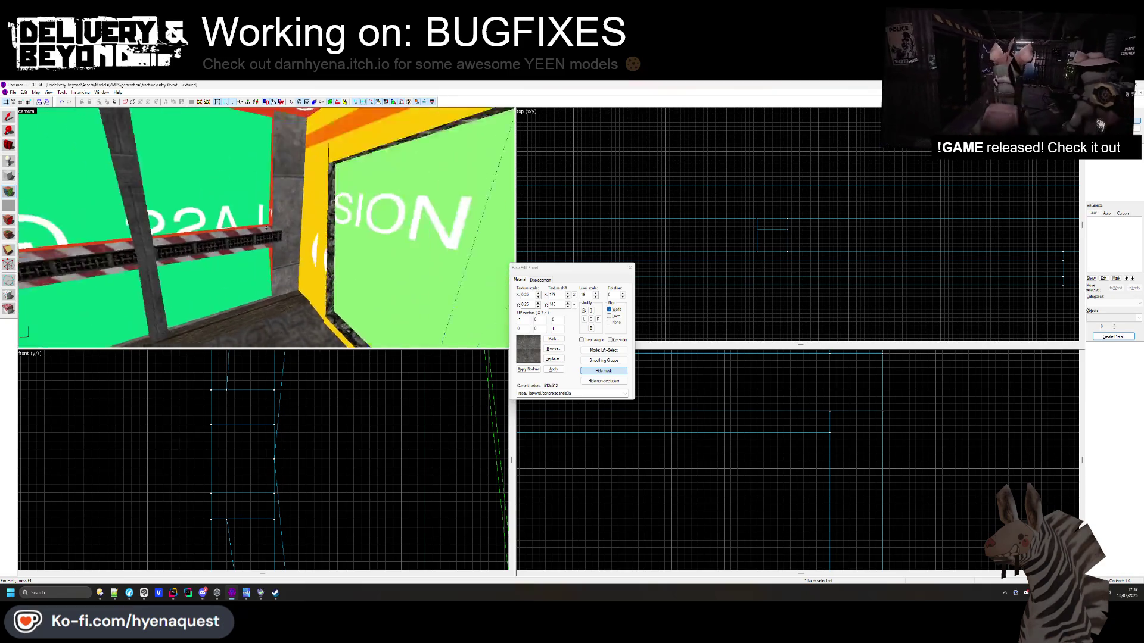
key(Up)
key(z)
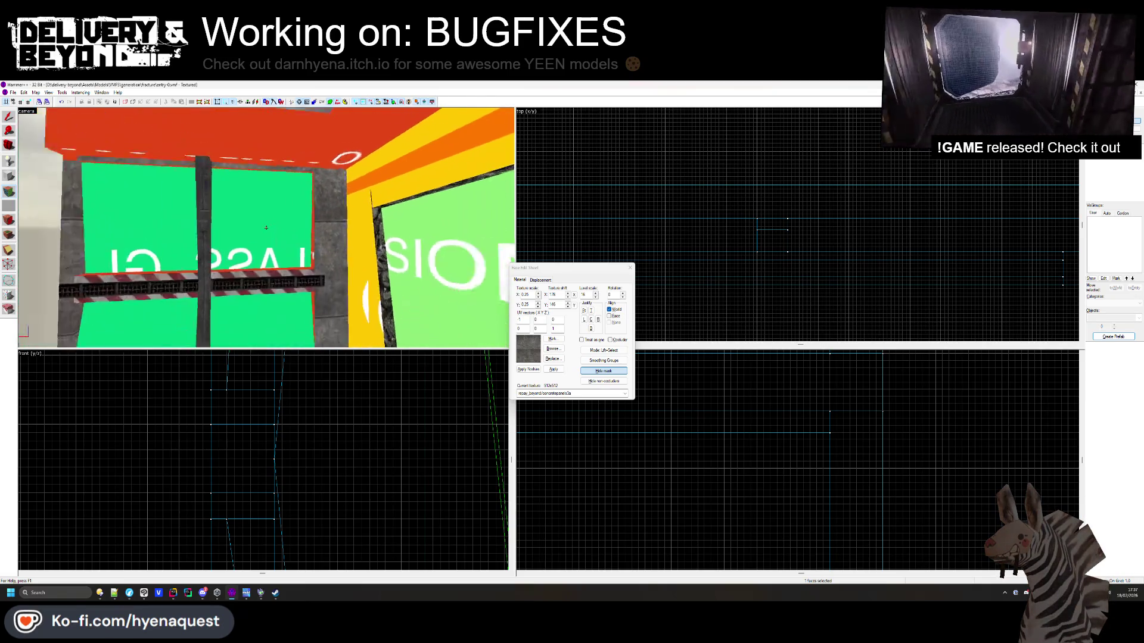
key(z)
click(553, 349)
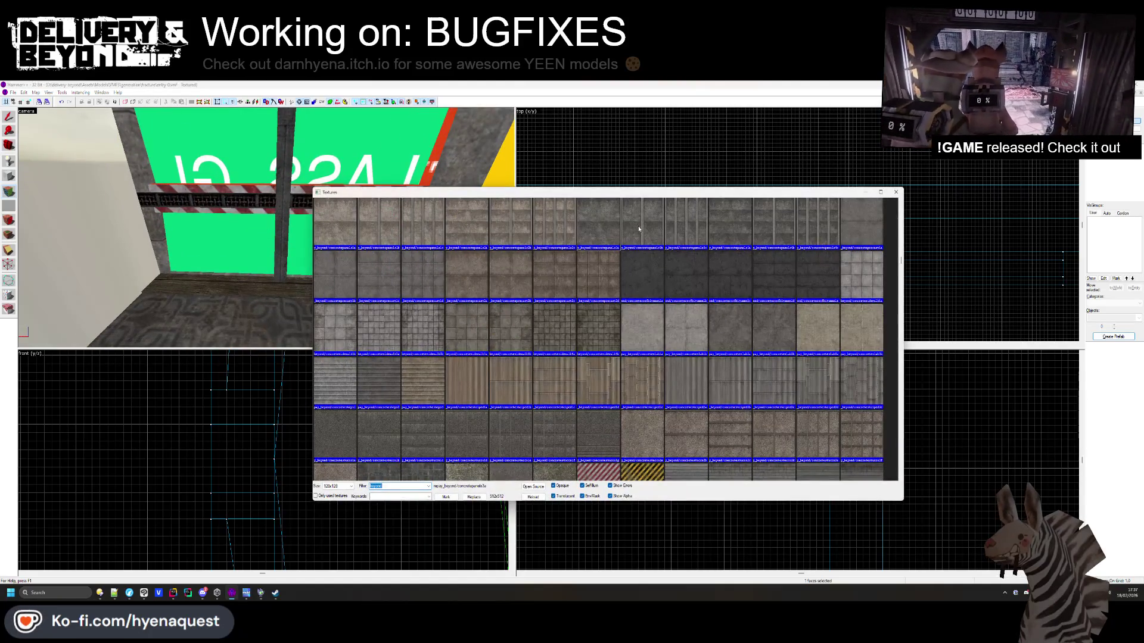
Apply concretewarningstripe1, then select another face near the grate on the green wall
double_click(598, 473)
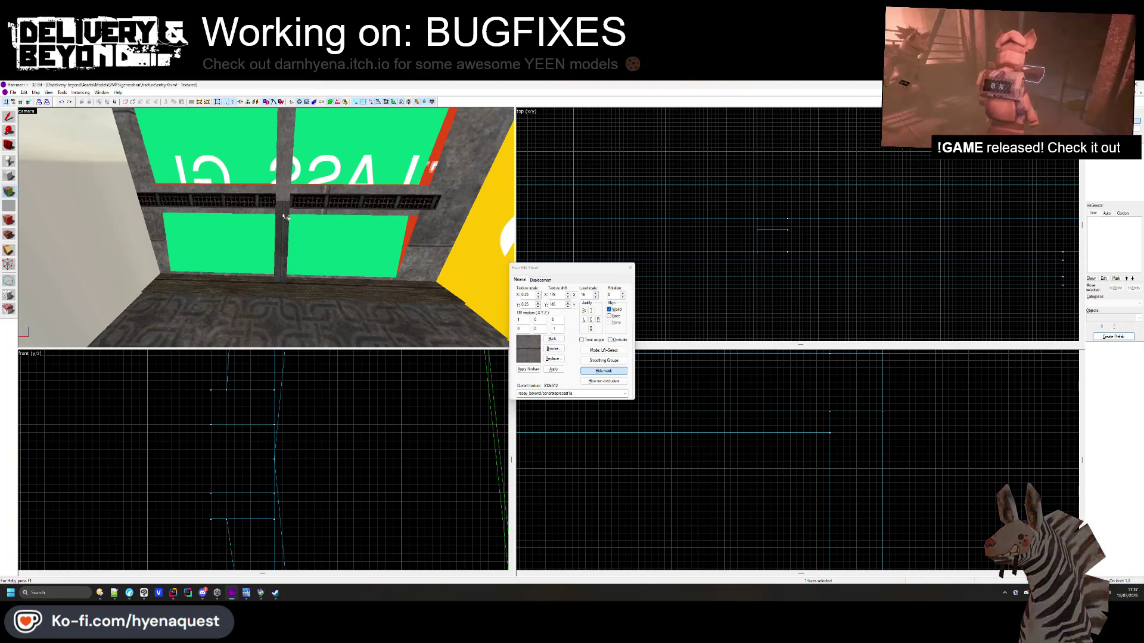
key(z)
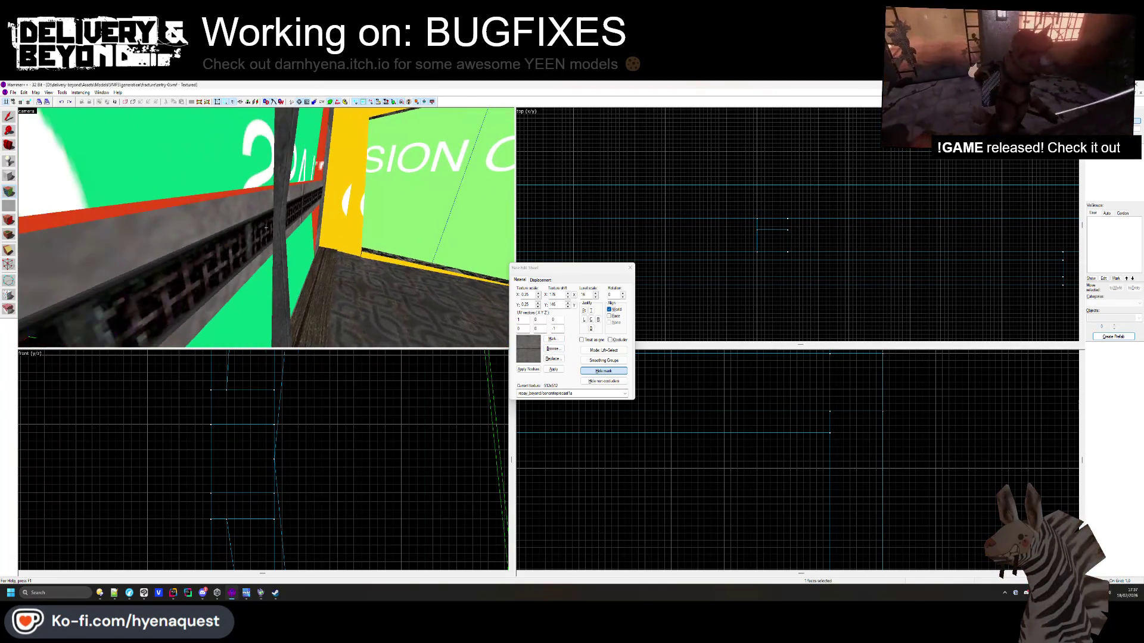
key(w)
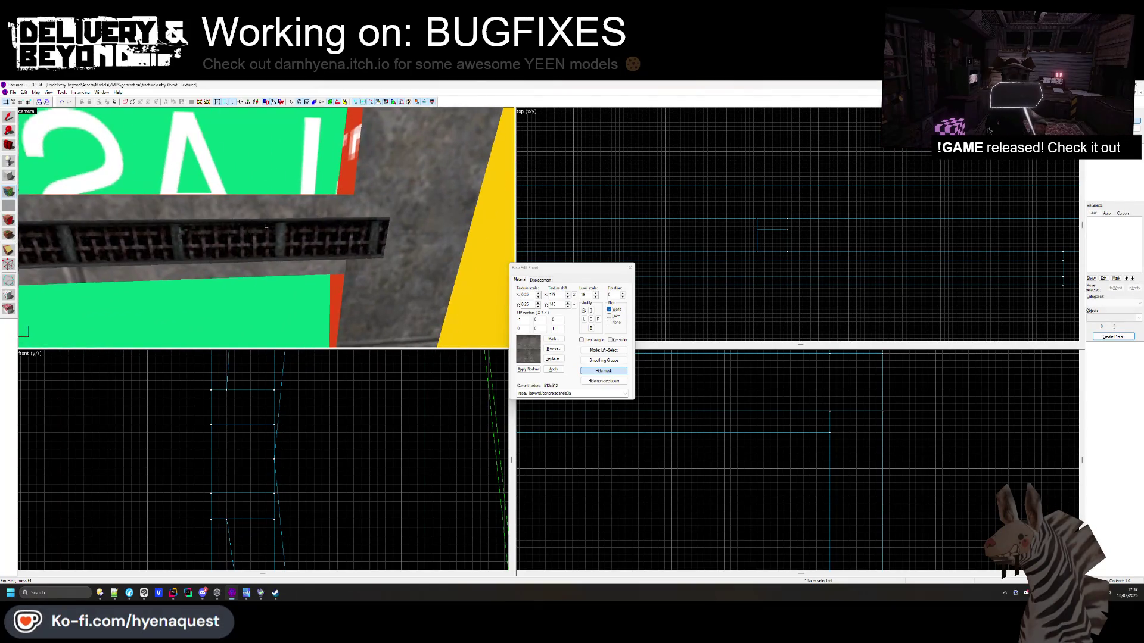
click(385, 261)
mouse_move(388, 257)
mouse_down()
mouse_move(257, 225)
mouse_move(268, 230)
mouse_up()
Try metalbeams1b, then give the red strip beside the windows the grey concrete panel texture
click(554, 349)
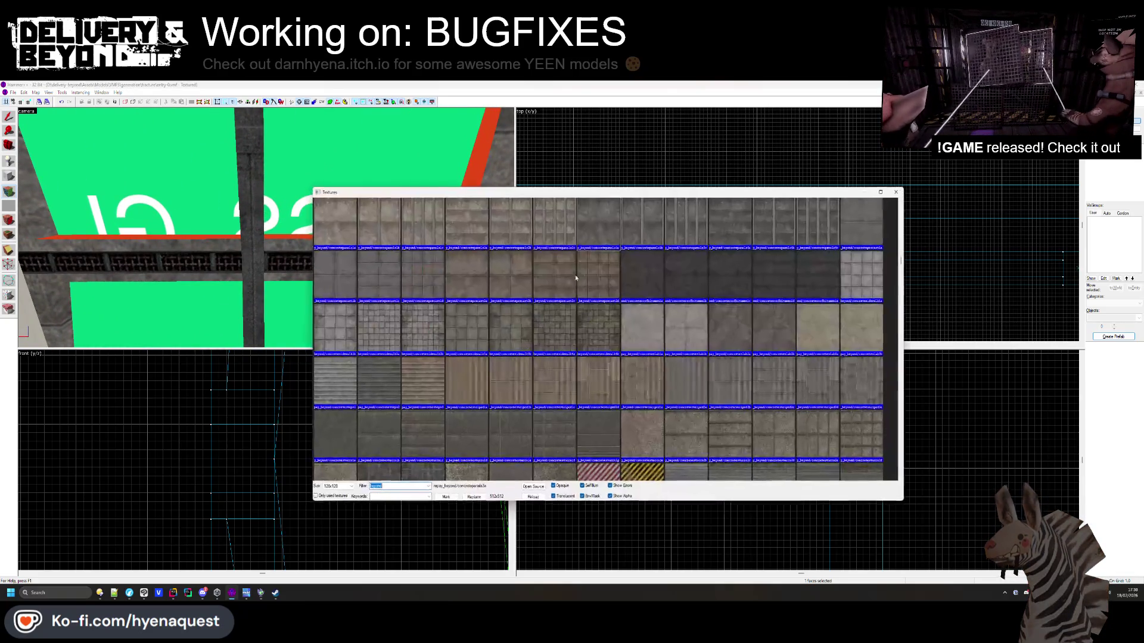
scroll(411, 313, down, 10)
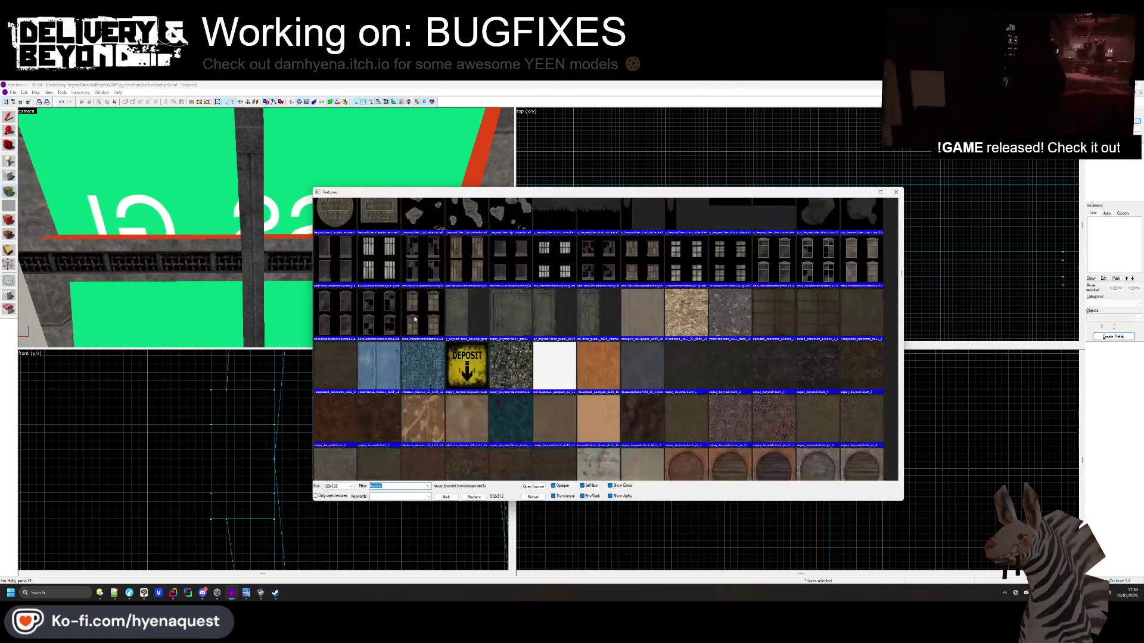
scroll(418, 319, down, 15)
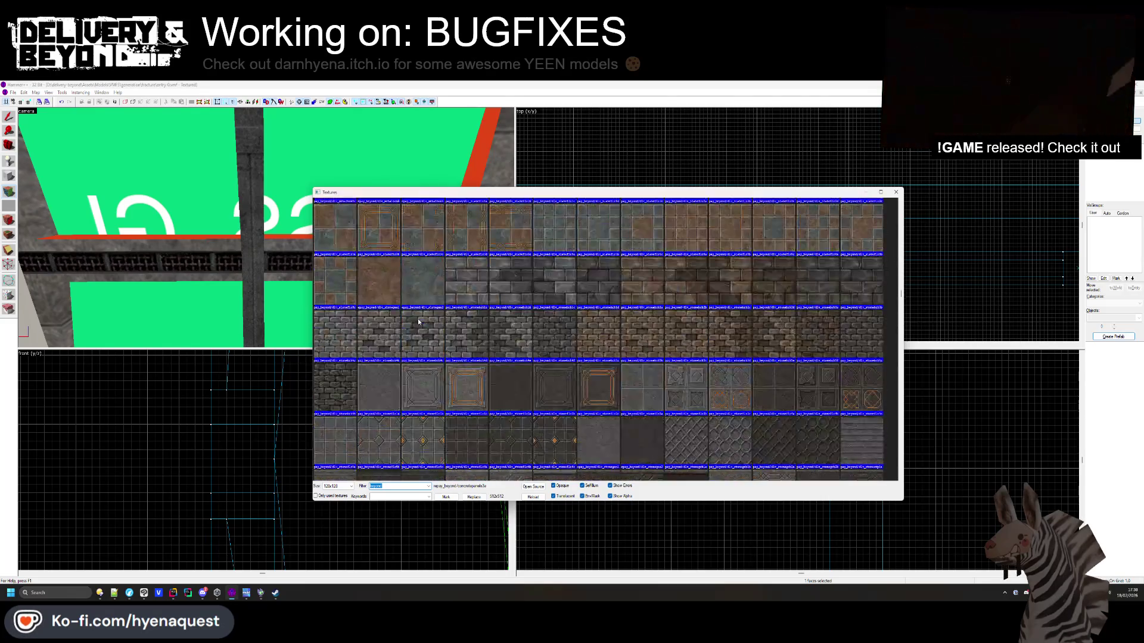
scroll(420, 320, down, 15)
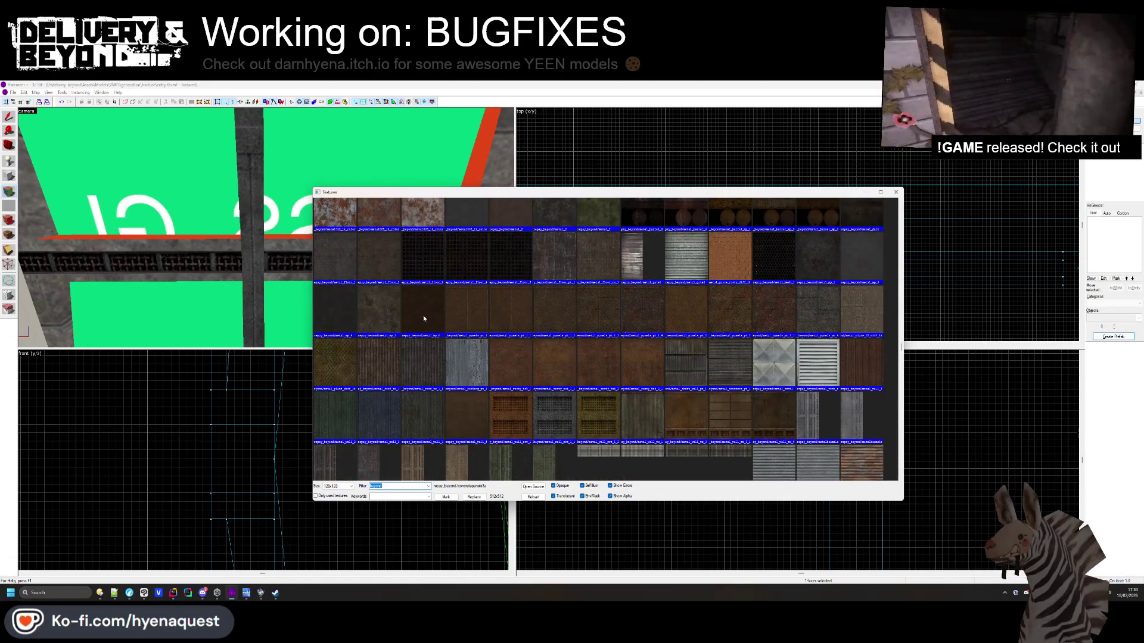
scroll(423, 319, down, 2)
double_click(841, 346)
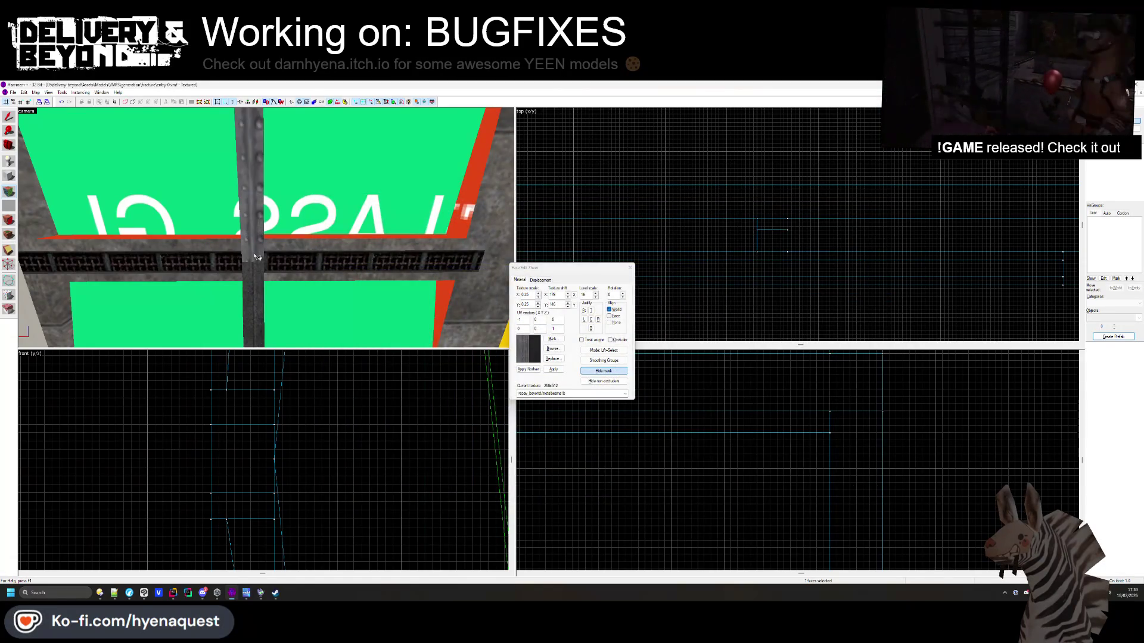
scroll(283, 254, down, 4)
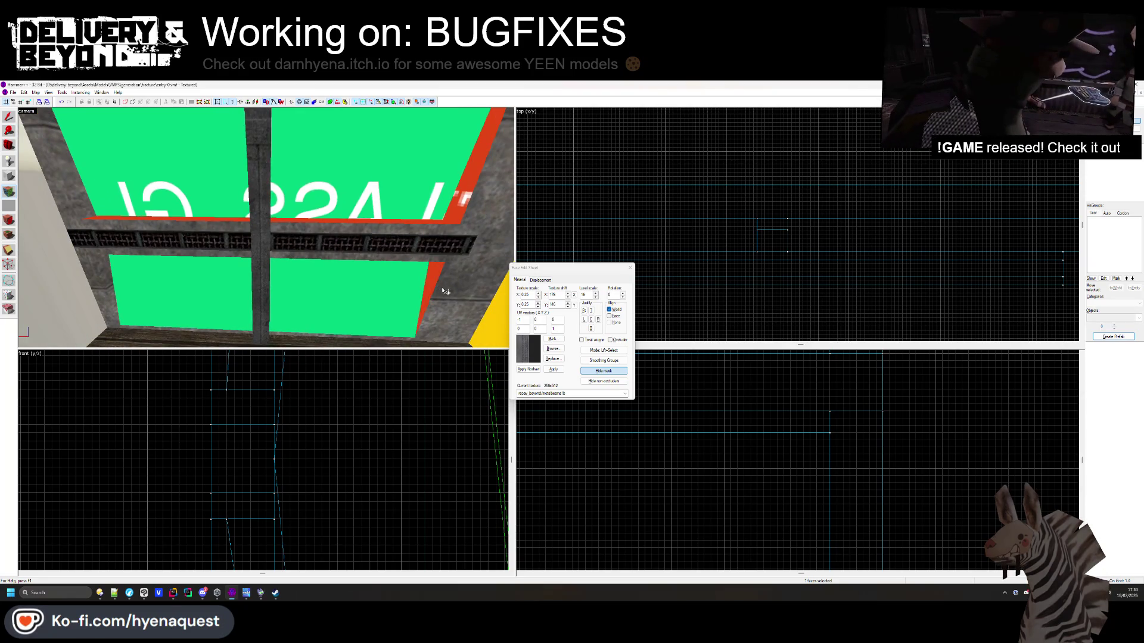
click(441, 232)
mouse_move(436, 226)
mouse_down()
mouse_move(271, 248)
mouse_move(275, 211)
mouse_move(267, 228)
mouse_up()
Apply a grey concrete panel texture to the face, then a striped texture to the ceiling
key(z)
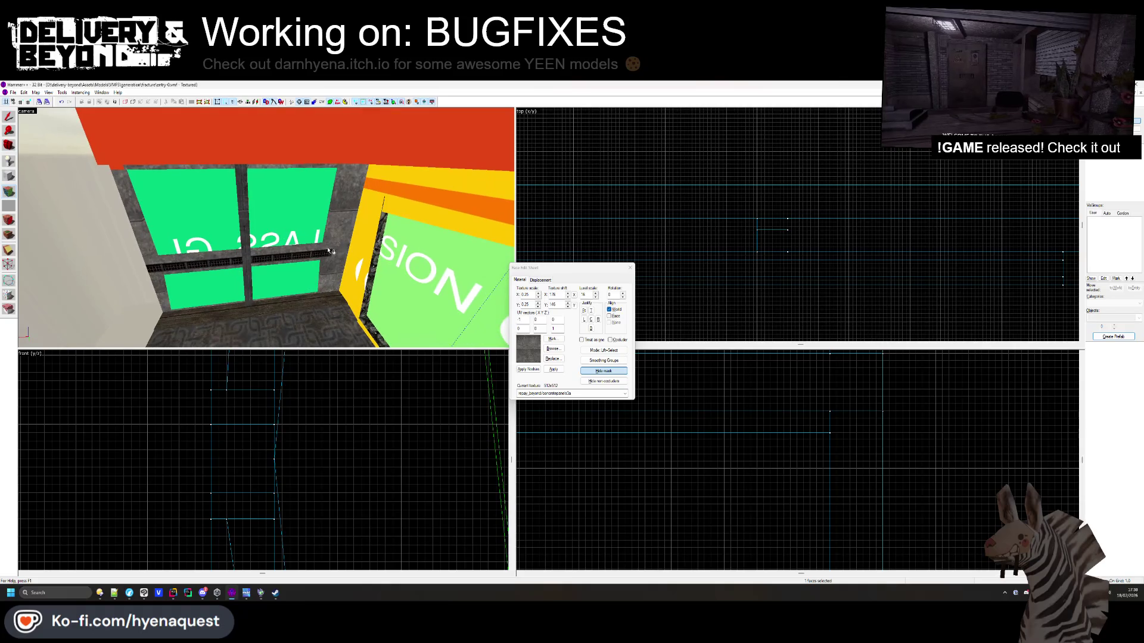
drag(548, 268, 253, 222)
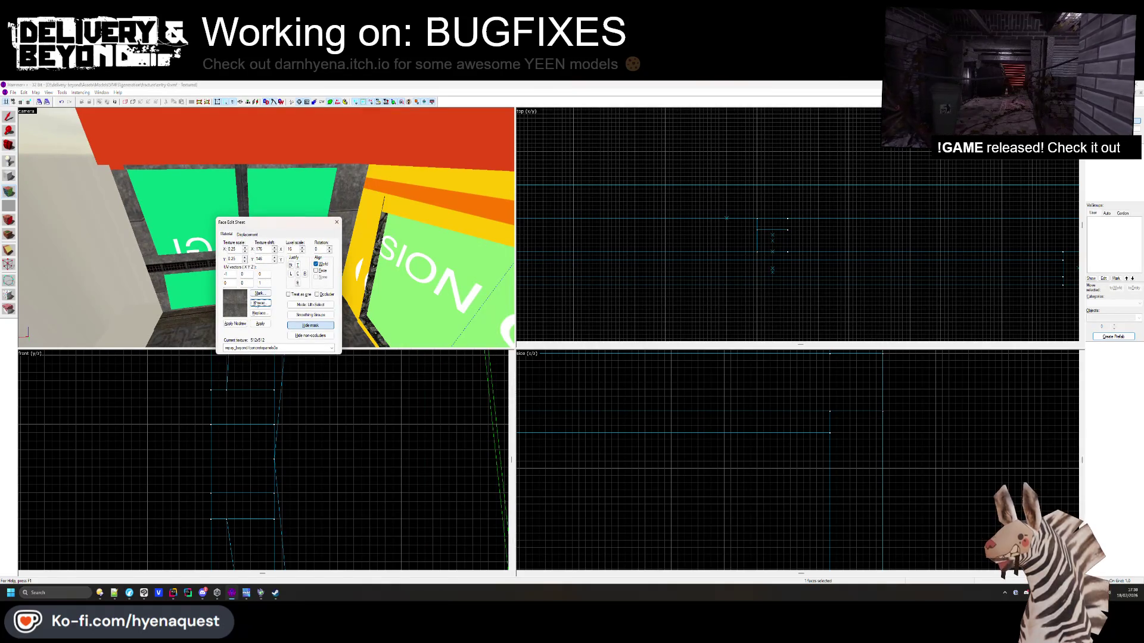
click(259, 302)
double_click(430, 226)
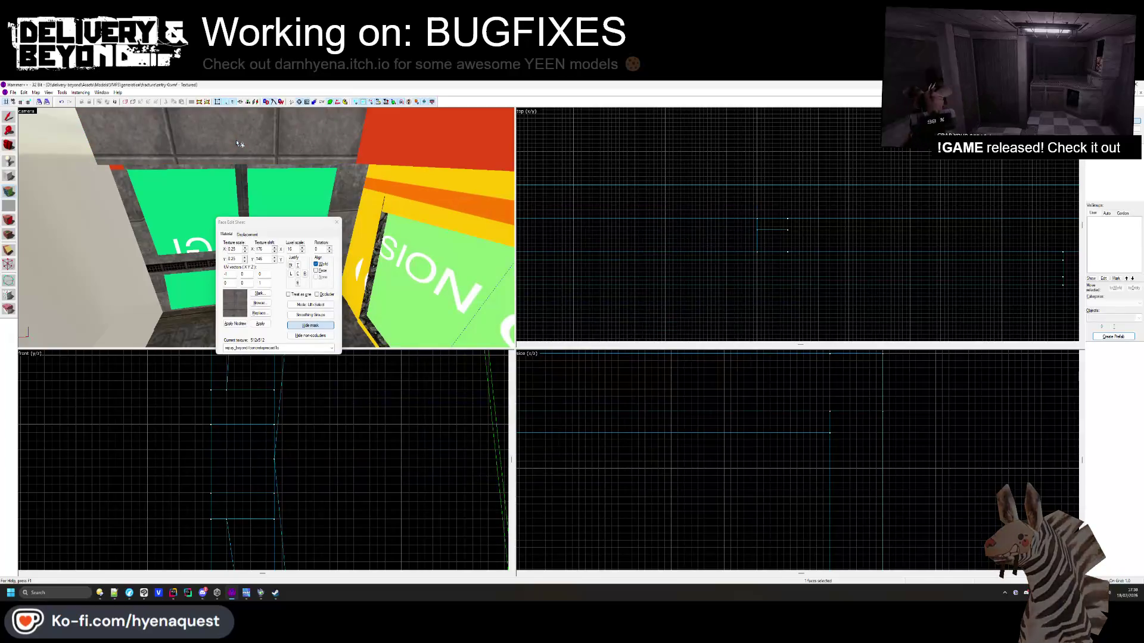
click(268, 305)
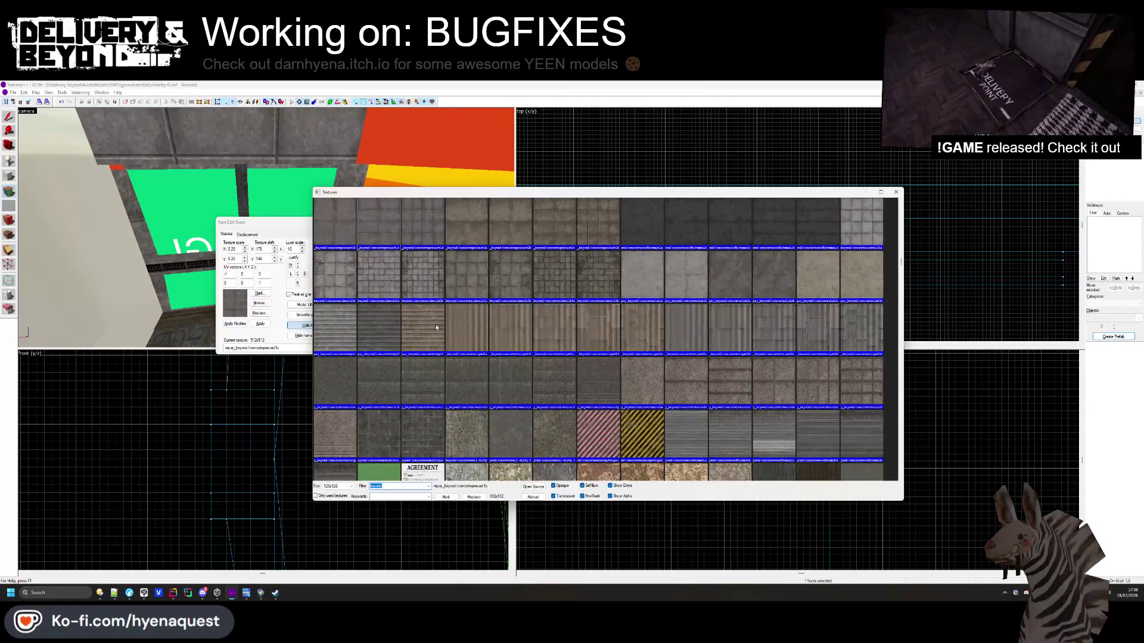
double_click(436, 327)
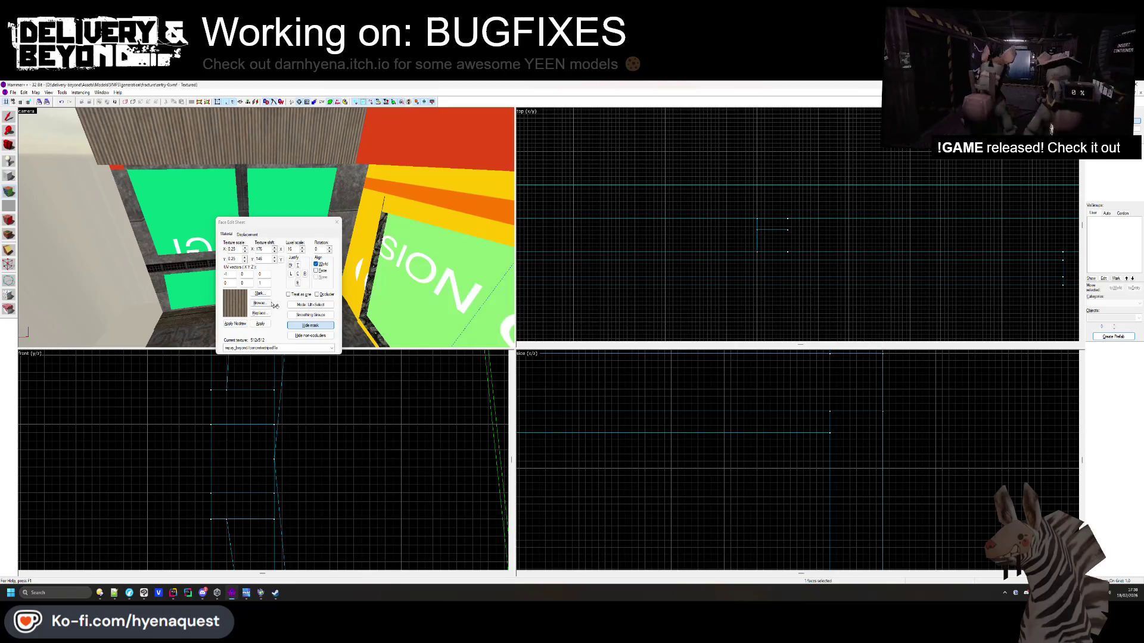
Cover the floor with a slate texture, then switch it to large brown square tiles
click(273, 305)
scroll(452, 274, down, 10)
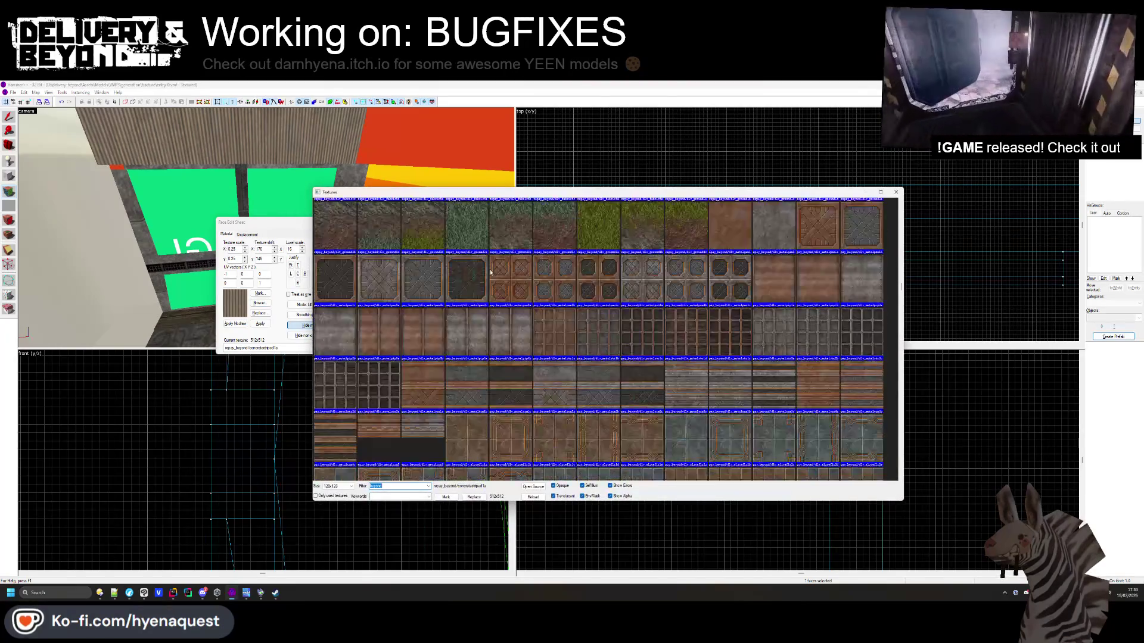
scroll(552, 306, down, 6)
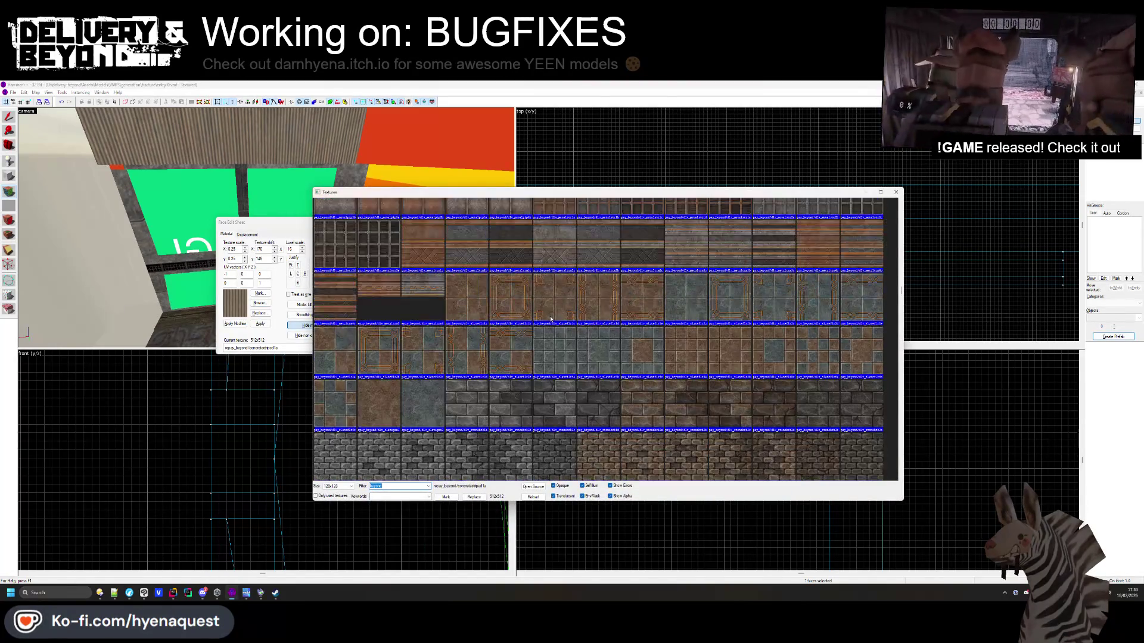
double_click(552, 306)
drag(290, 199, 290, 199)
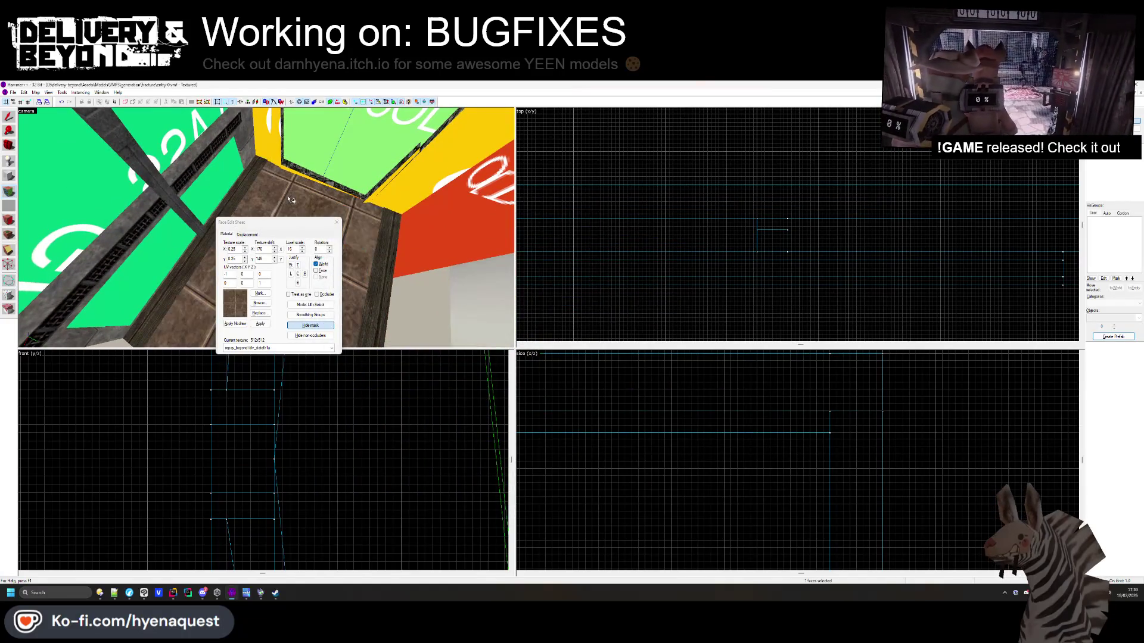
click(260, 303)
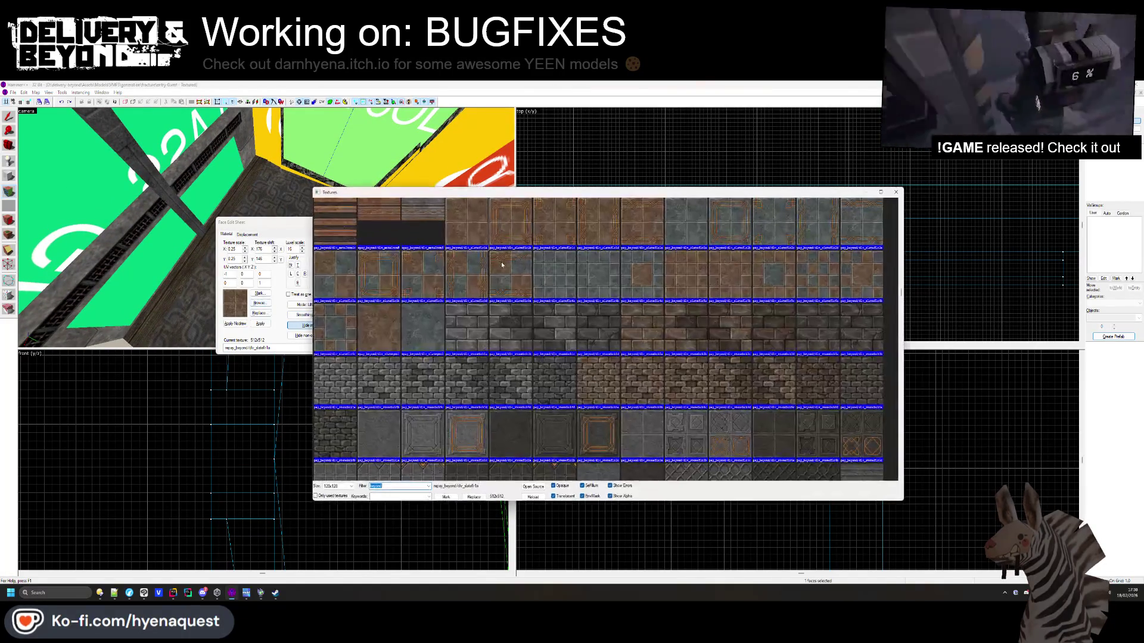
double_click(615, 231)
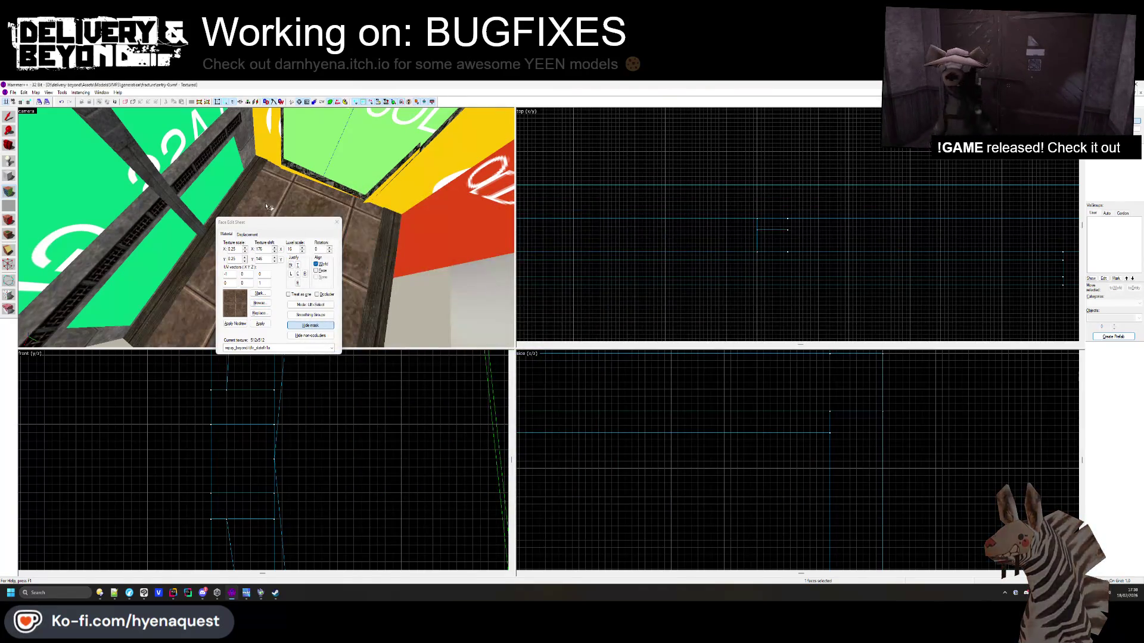
mouse_move(296, 226)
mouse_down()
mouse_move(776, 156)
mouse_move(768, 146)
mouse_up()
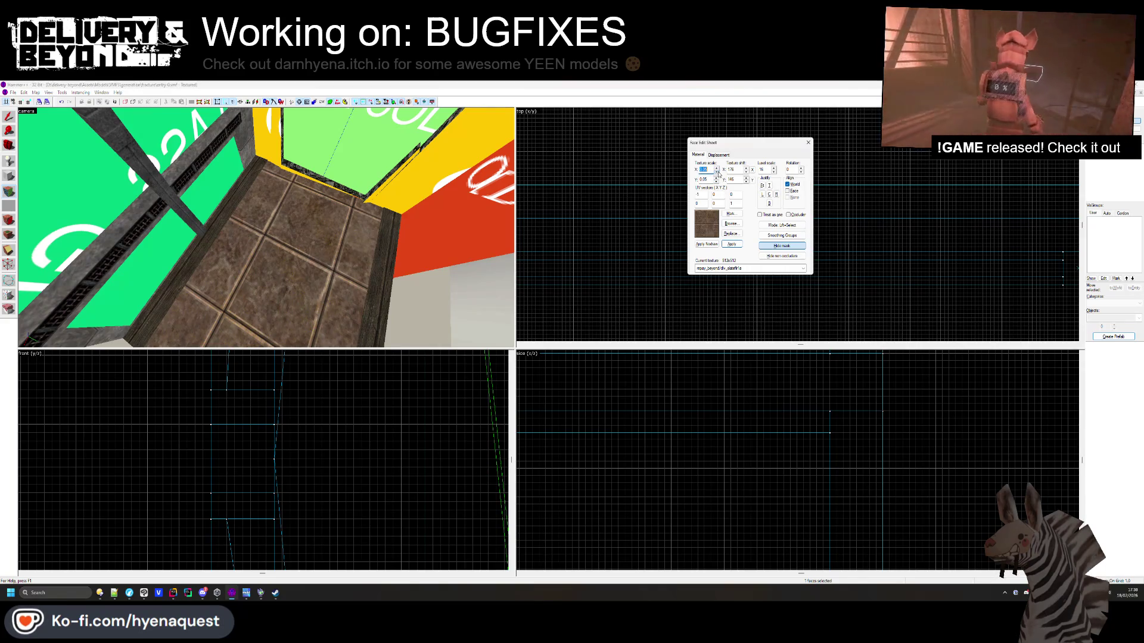
Scale the floor tiles to 0.05, then 0.15, and justify the texture to the face
text(0.05)
key(Return)
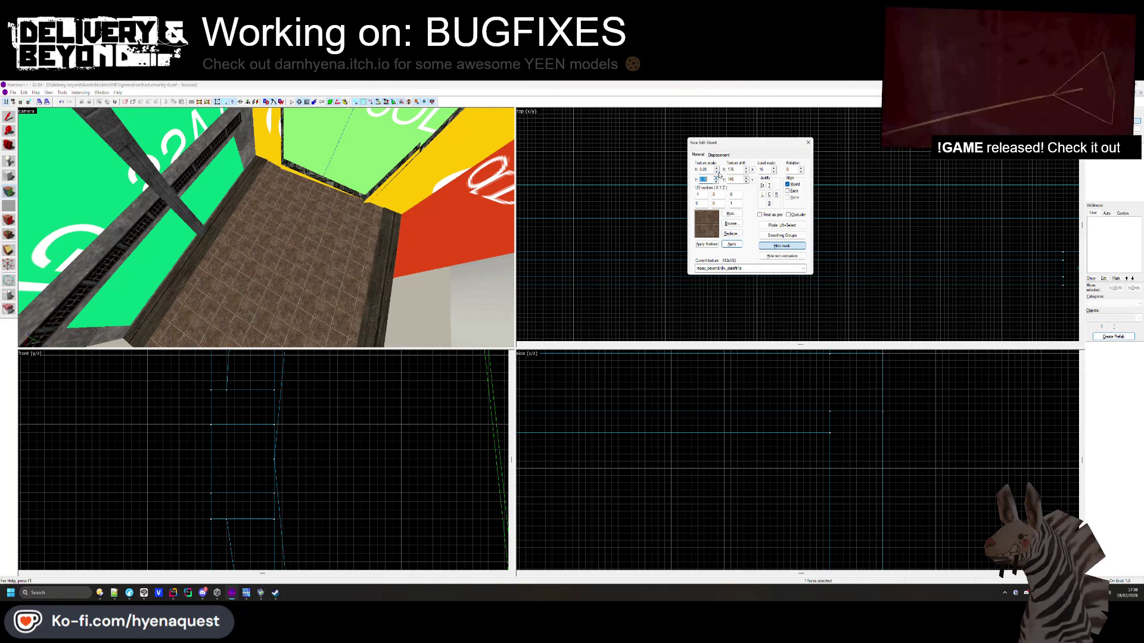
key(Return)
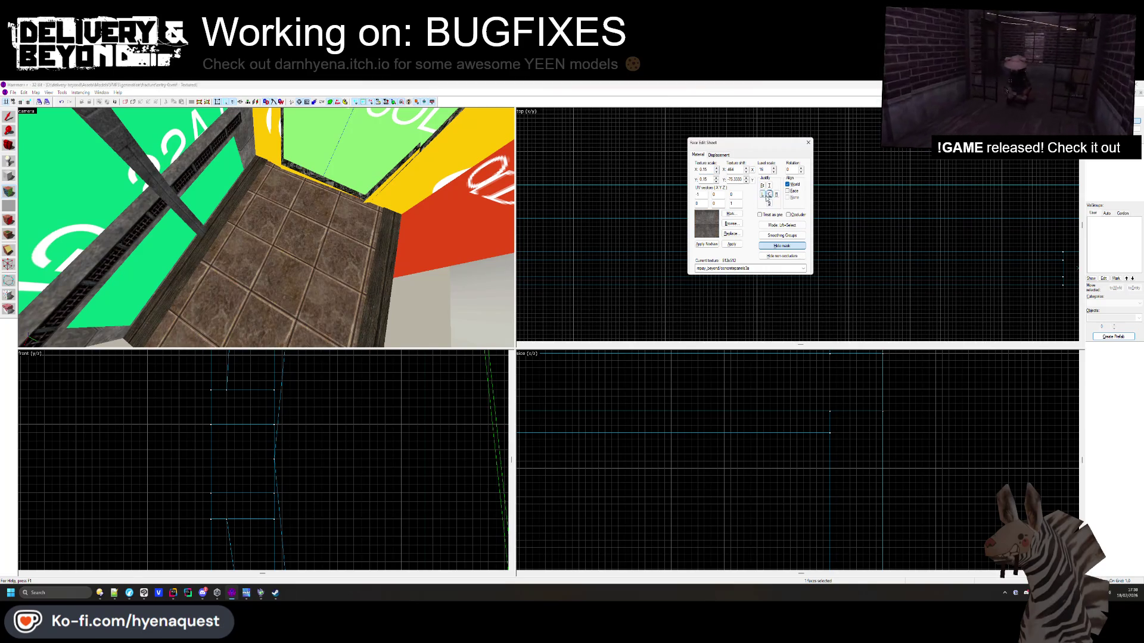
click(768, 194)
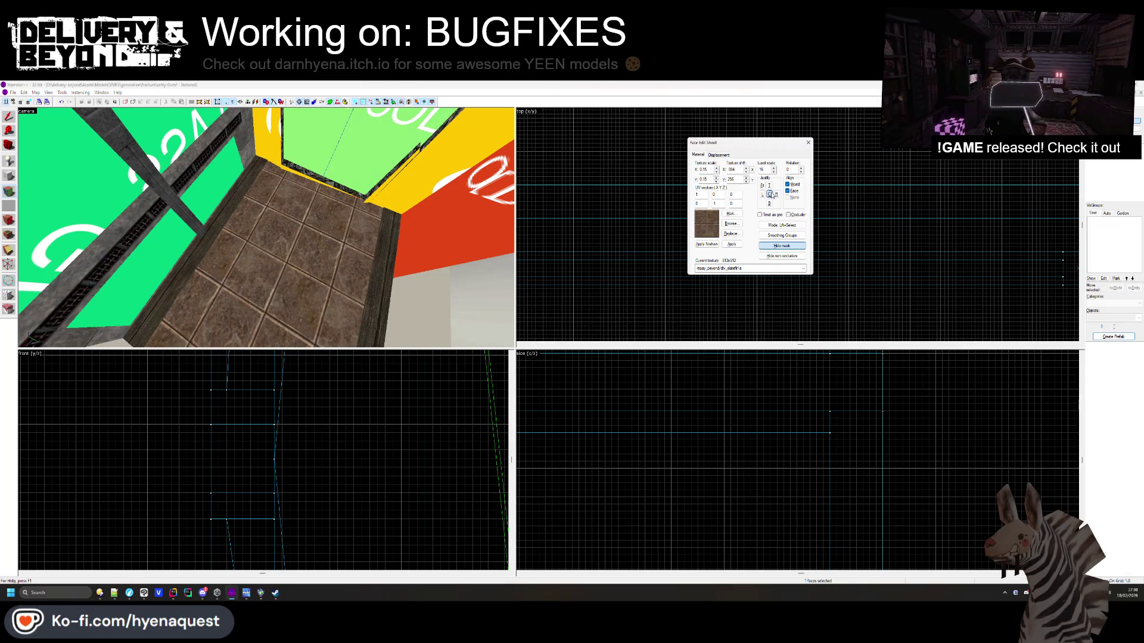
key(z)
Try dlv_slatefl1e on the floor, then apply the blue-and-brown dlv_slatefr6b slate
click(711, 233)
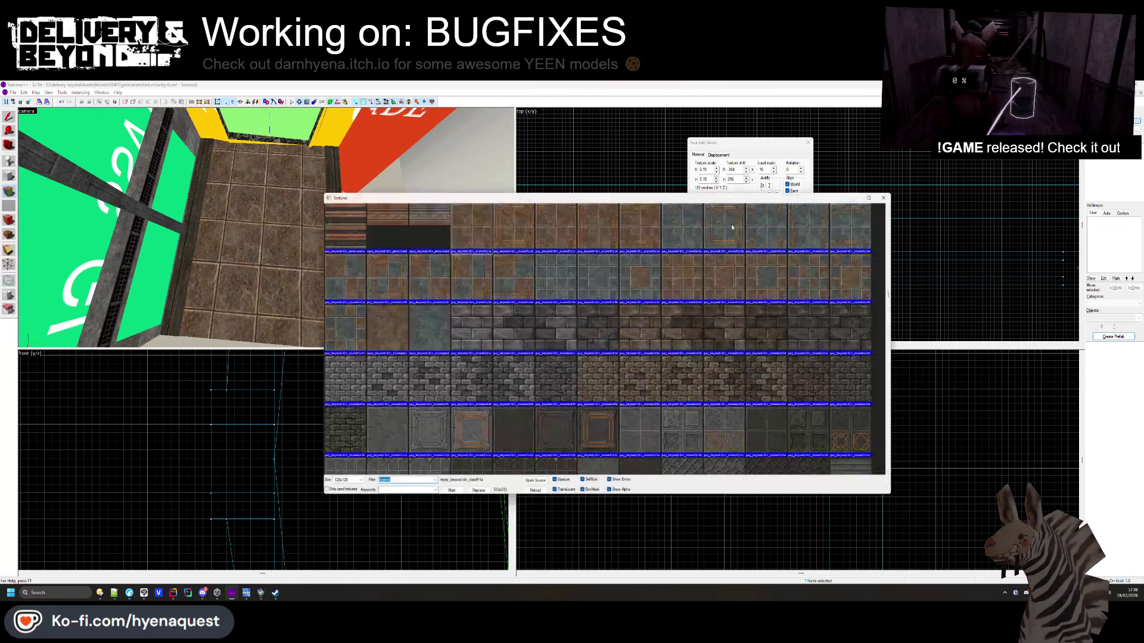
double_click(627, 225)
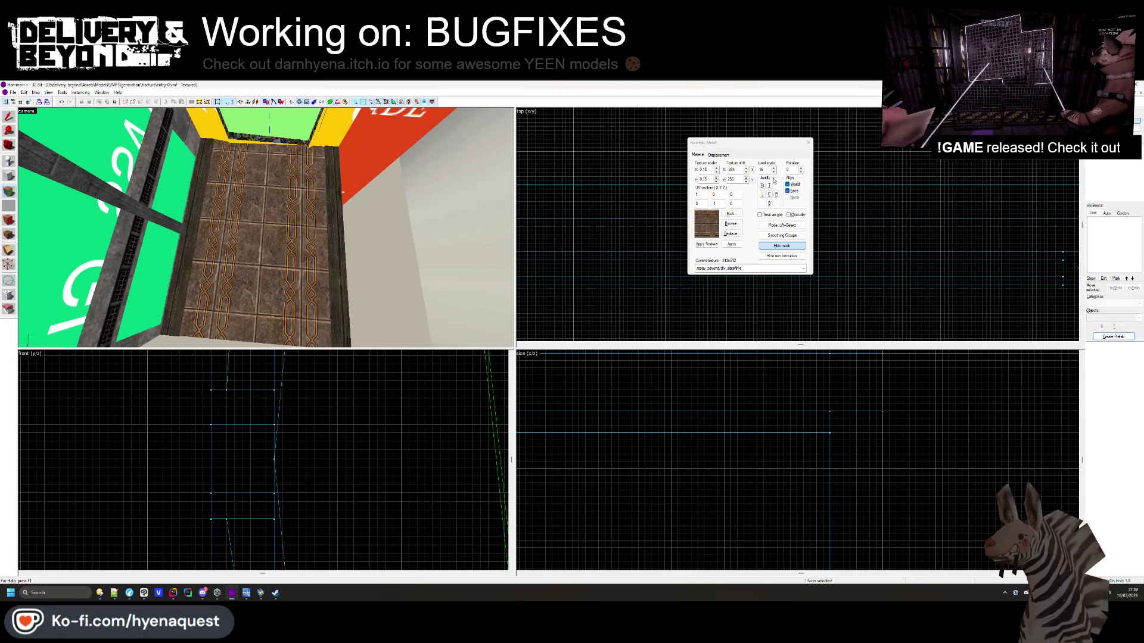
key(s)
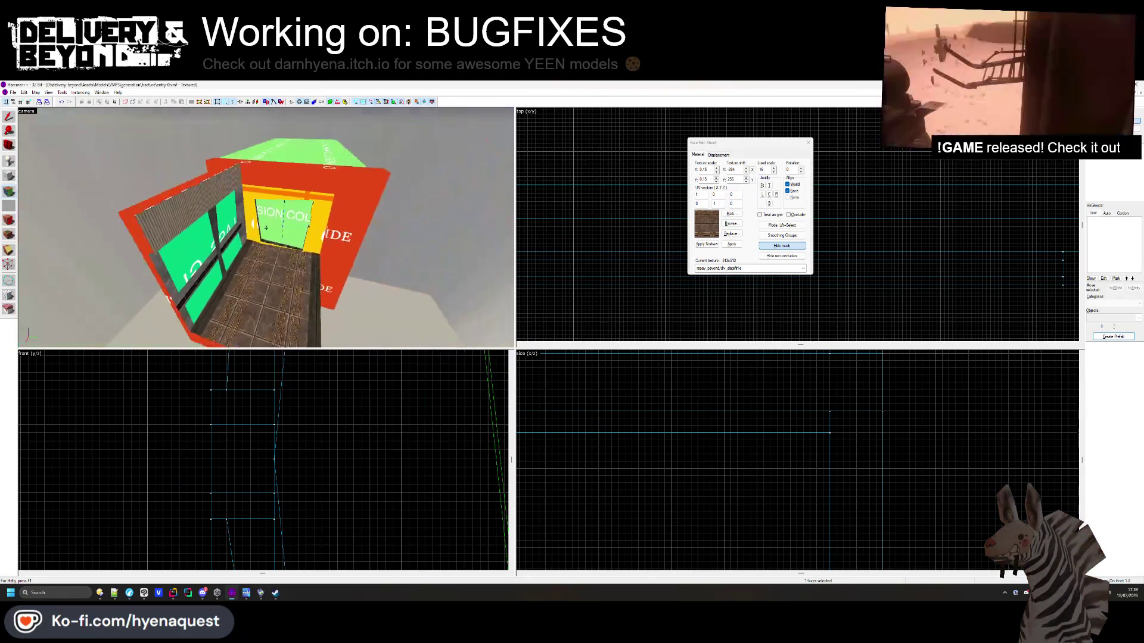
key(w)
click(733, 224)
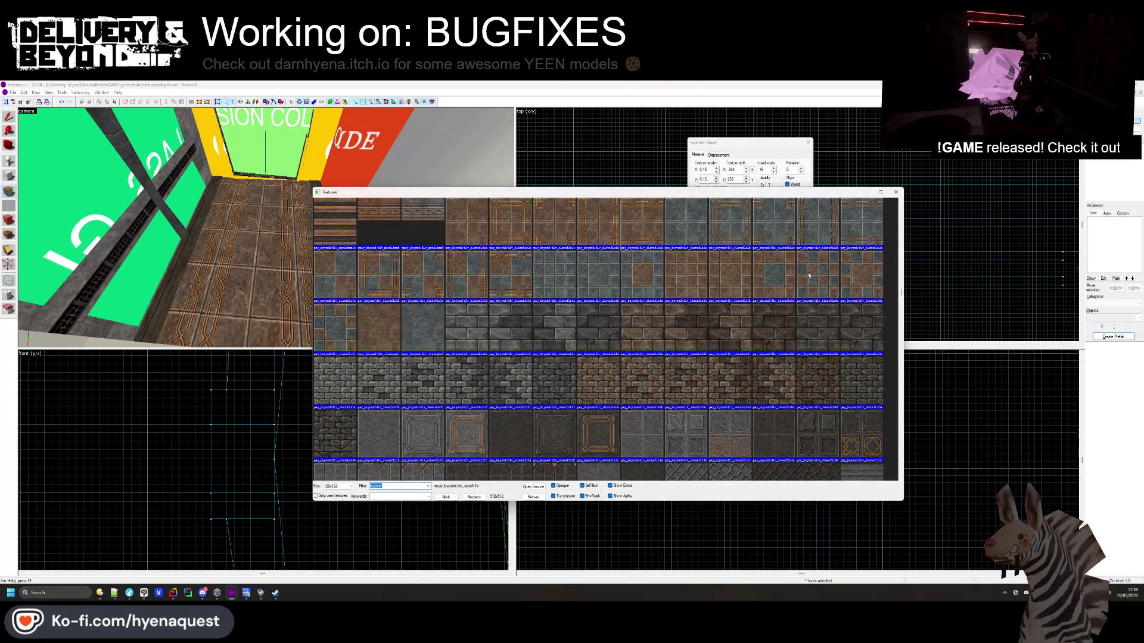
double_click(850, 280)
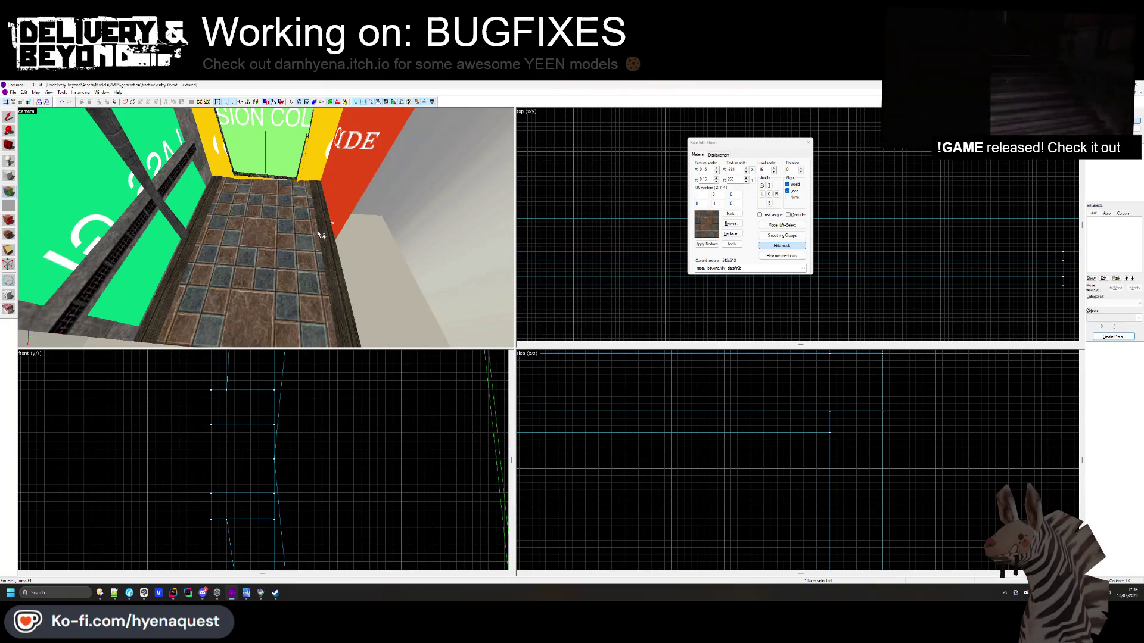
click(737, 223)
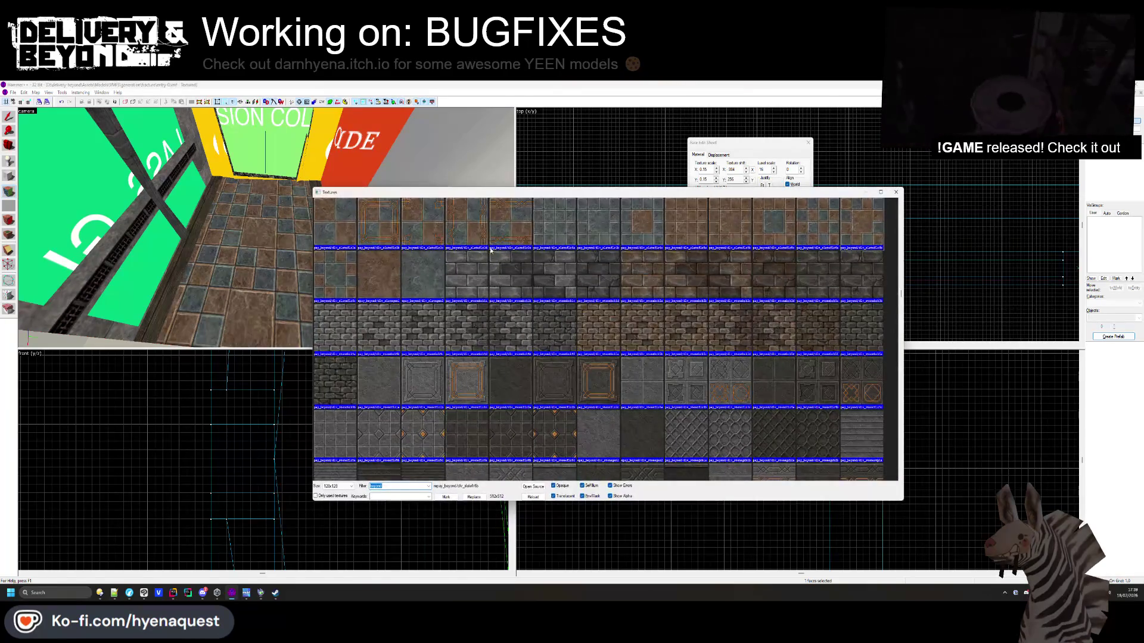
scroll(466, 251, down, 10)
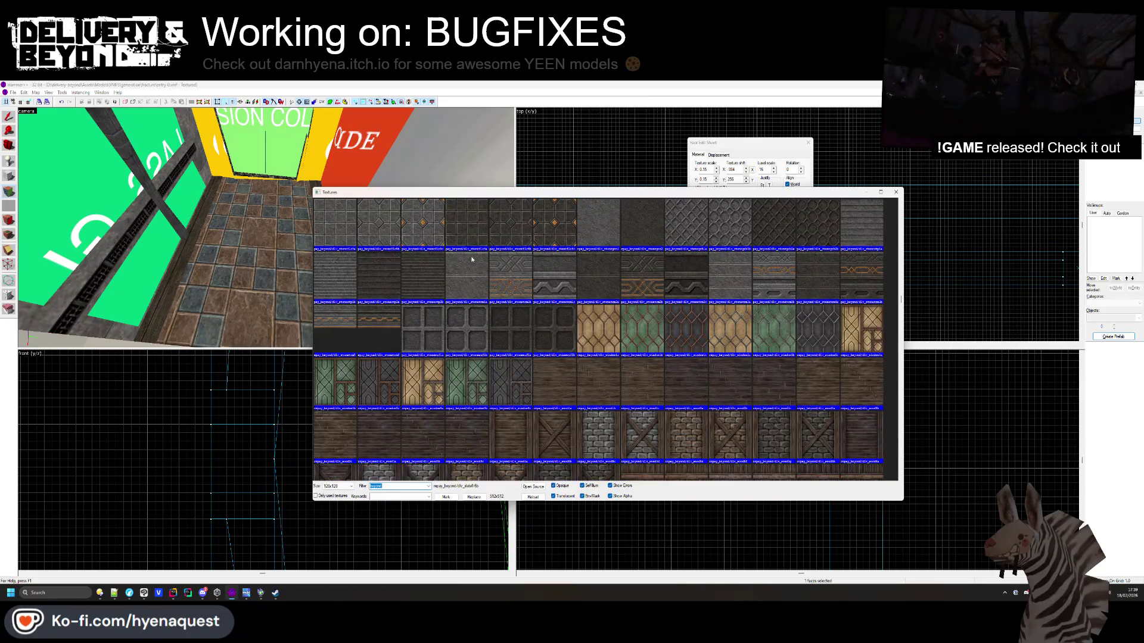
key(Escape)
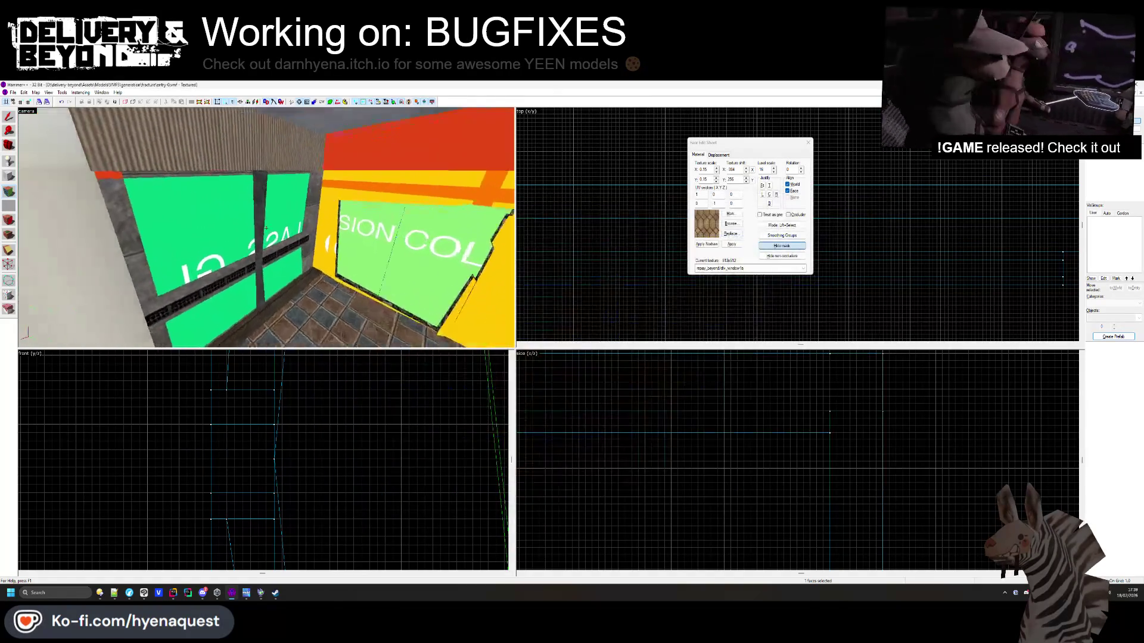
Paint the ceiling with the diamond-pattern texture and select the concrete panel face beside the window
right_click(267, 147)
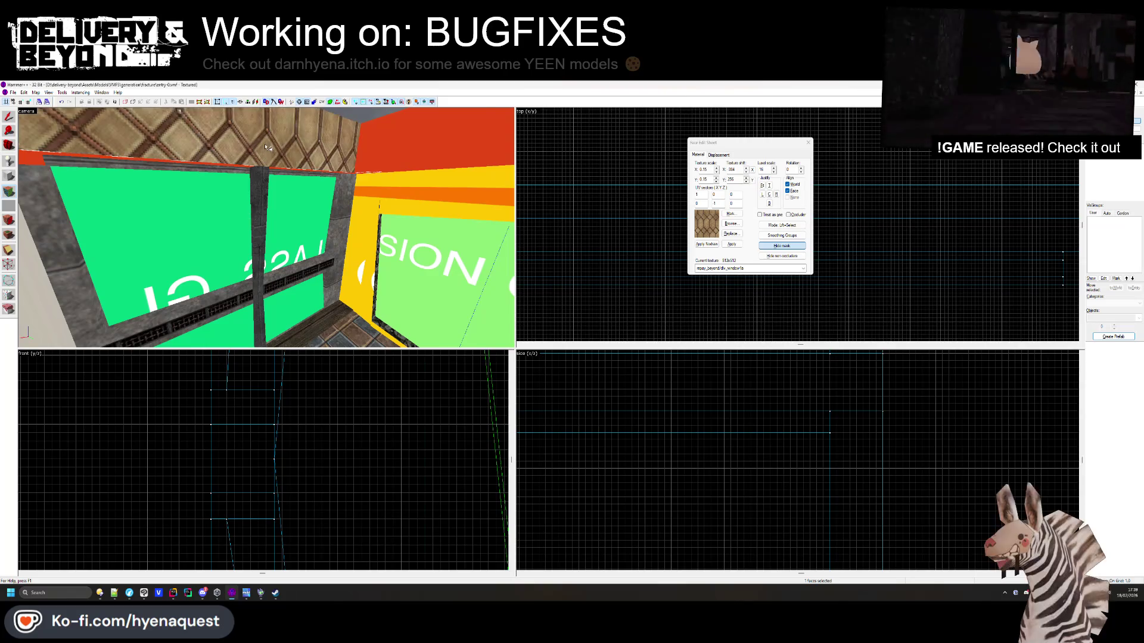
click(221, 162)
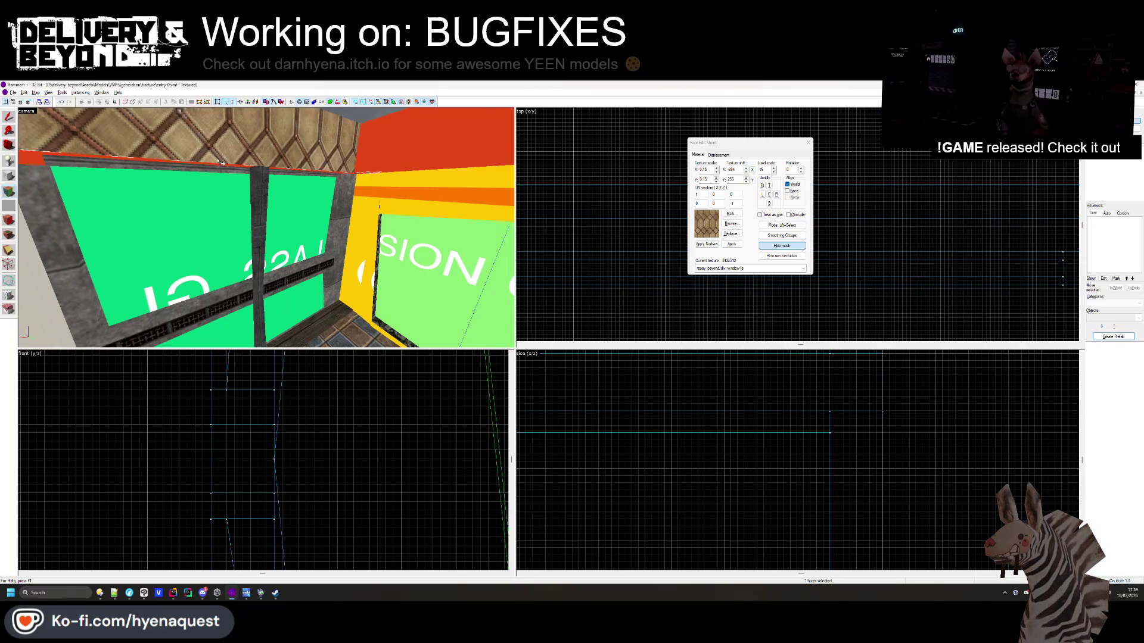
click(266, 228)
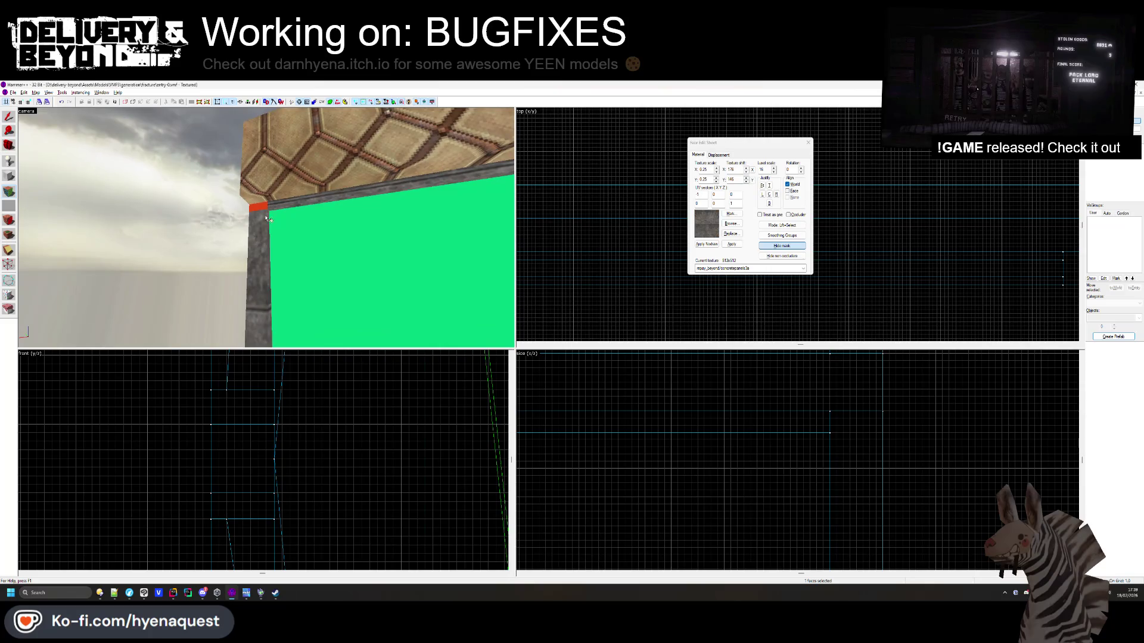
key(z)
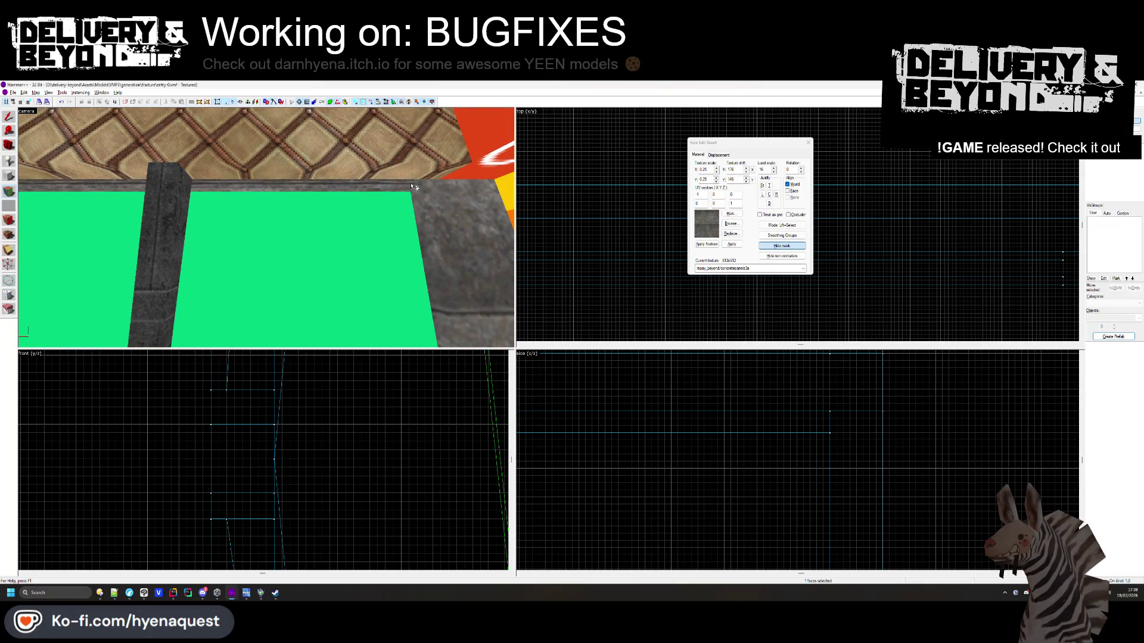
scroll(421, 194, down, 5)
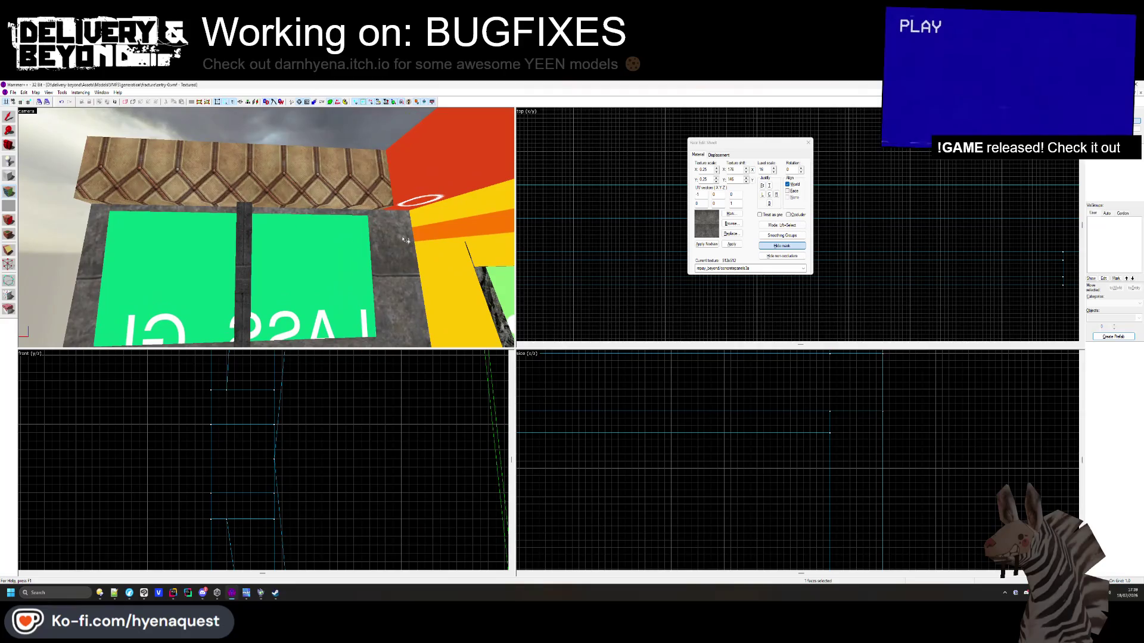
Try the concretestriped1d texture on the ceiling, then undo it
click(734, 234)
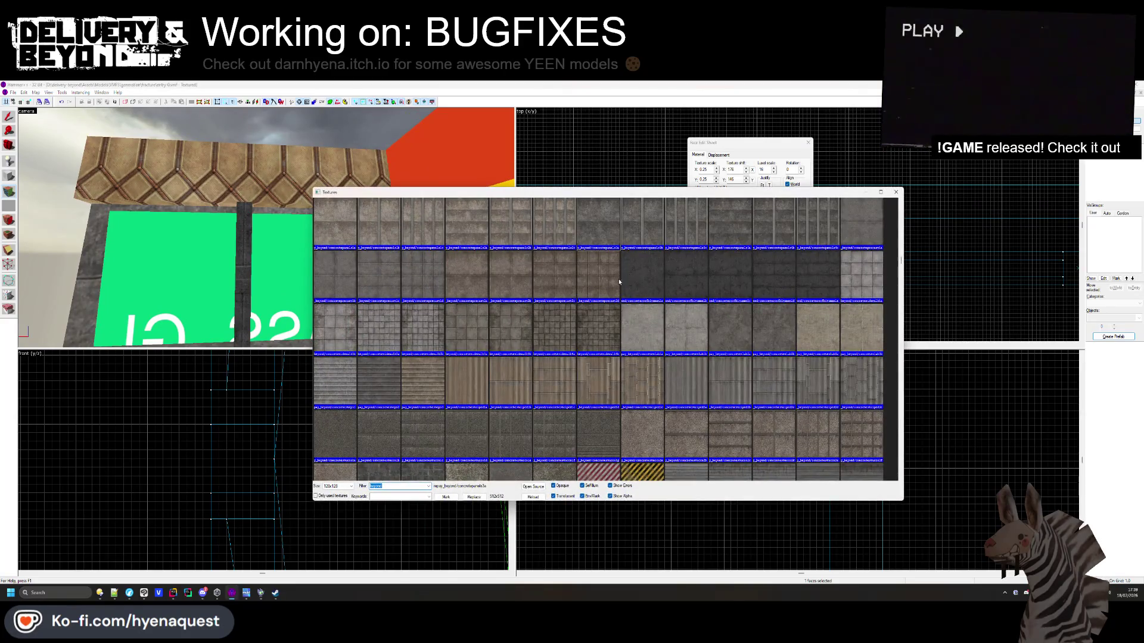
scroll(619, 281, down, 2)
double_click(604, 313)
right_click(335, 192)
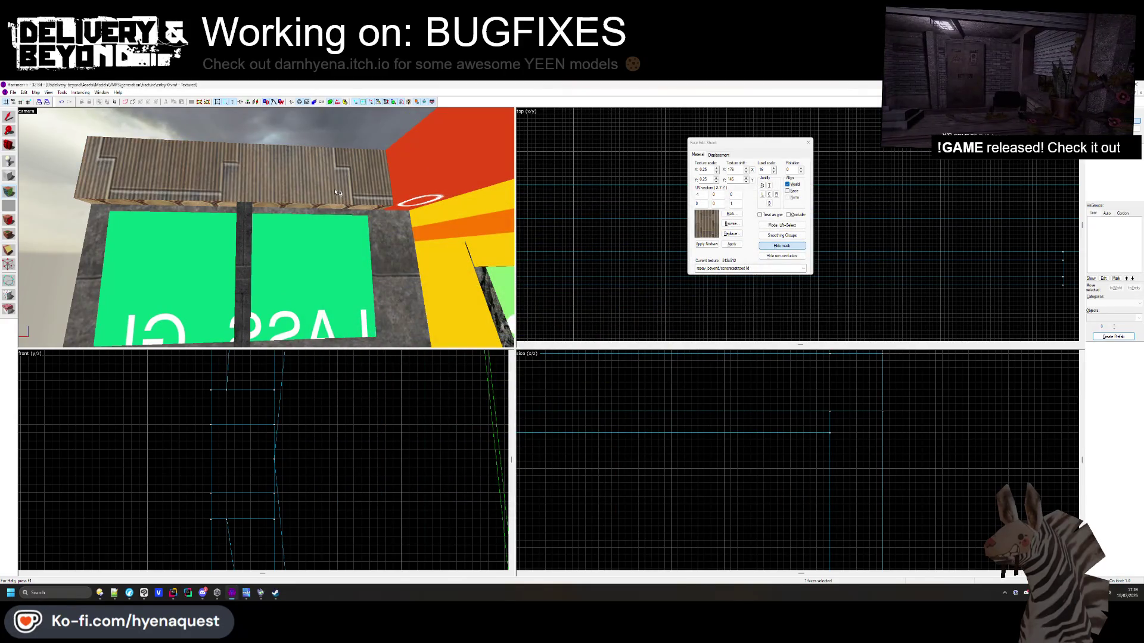
key(ctrl+z)
Apply dv_stonefr2c to the top brush face, then replace it with the darker dv_stonefr4a
click(733, 225)
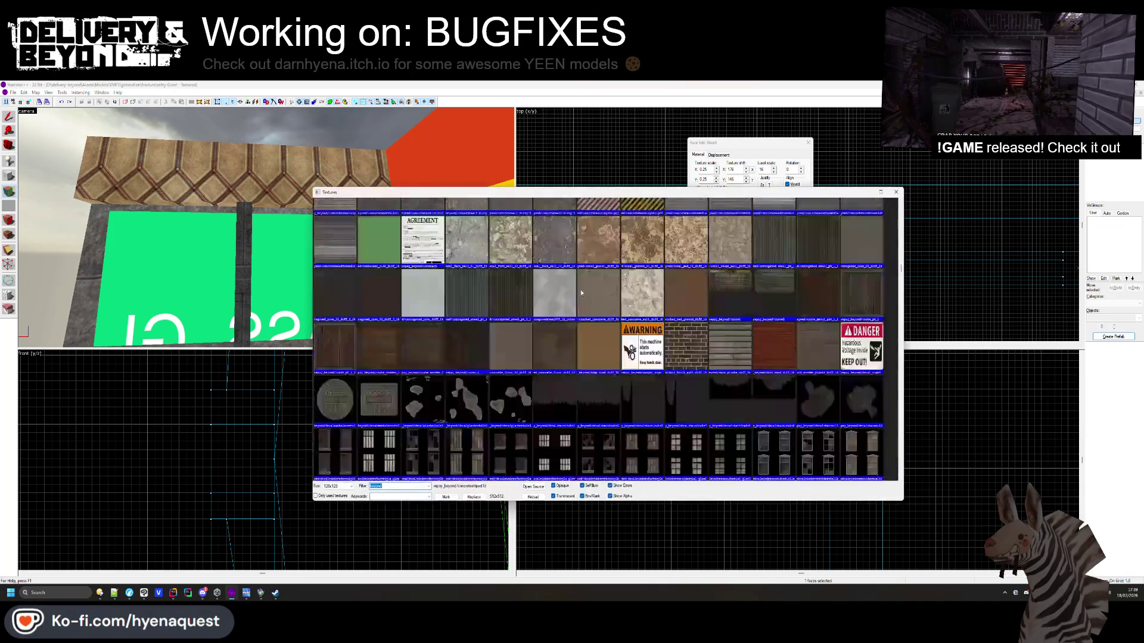
scroll(580, 290, down, 10)
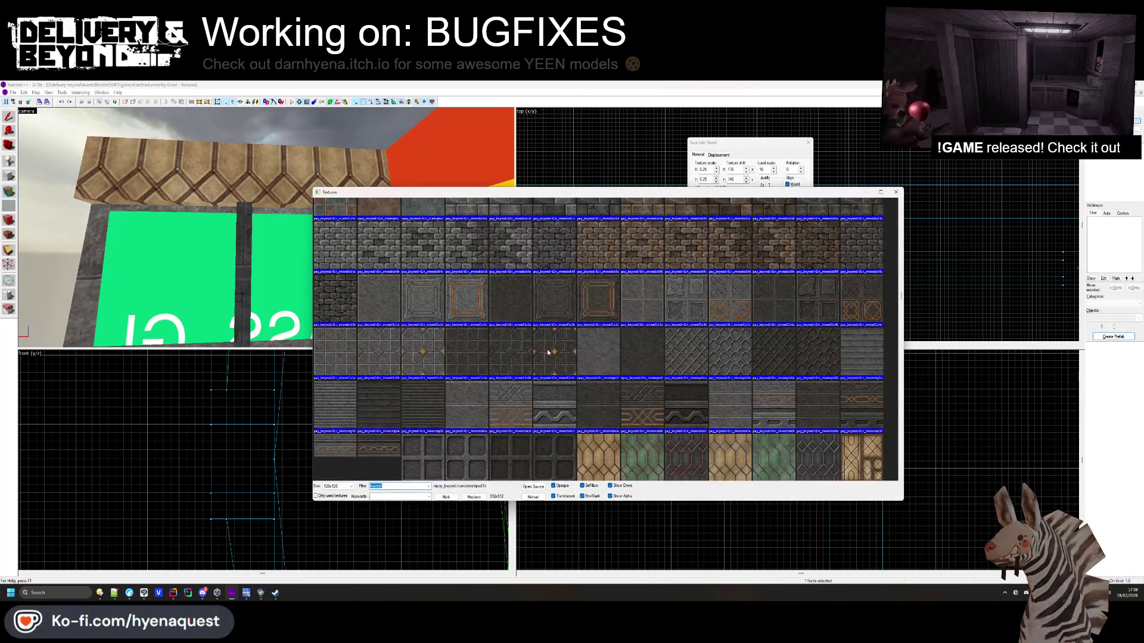
click(593, 315)
double_click(593, 314)
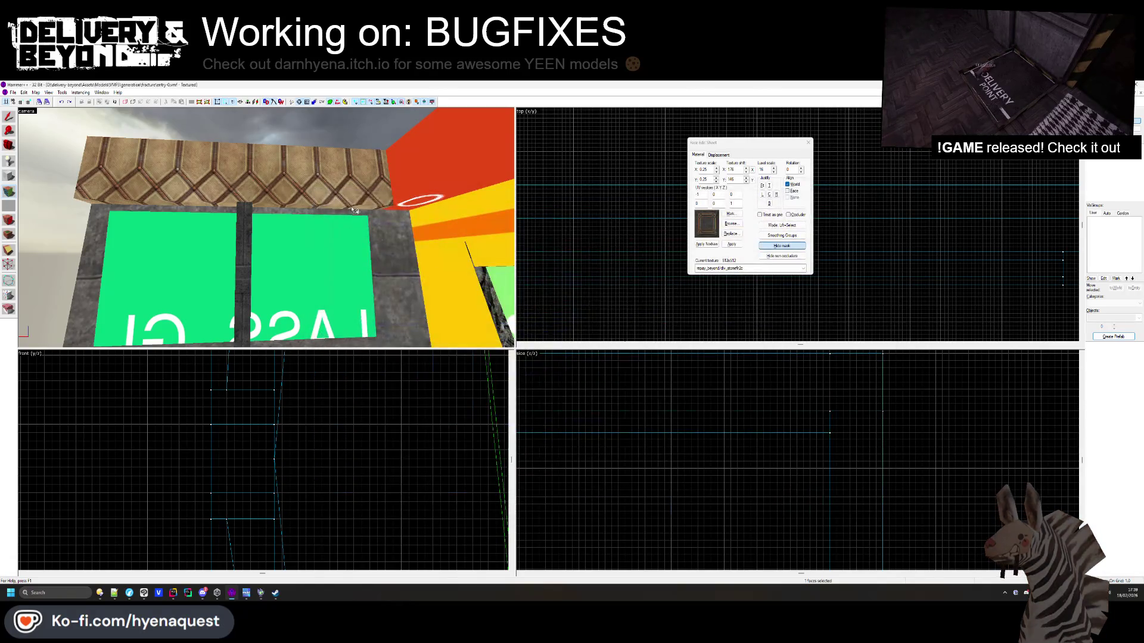
right_click(355, 197)
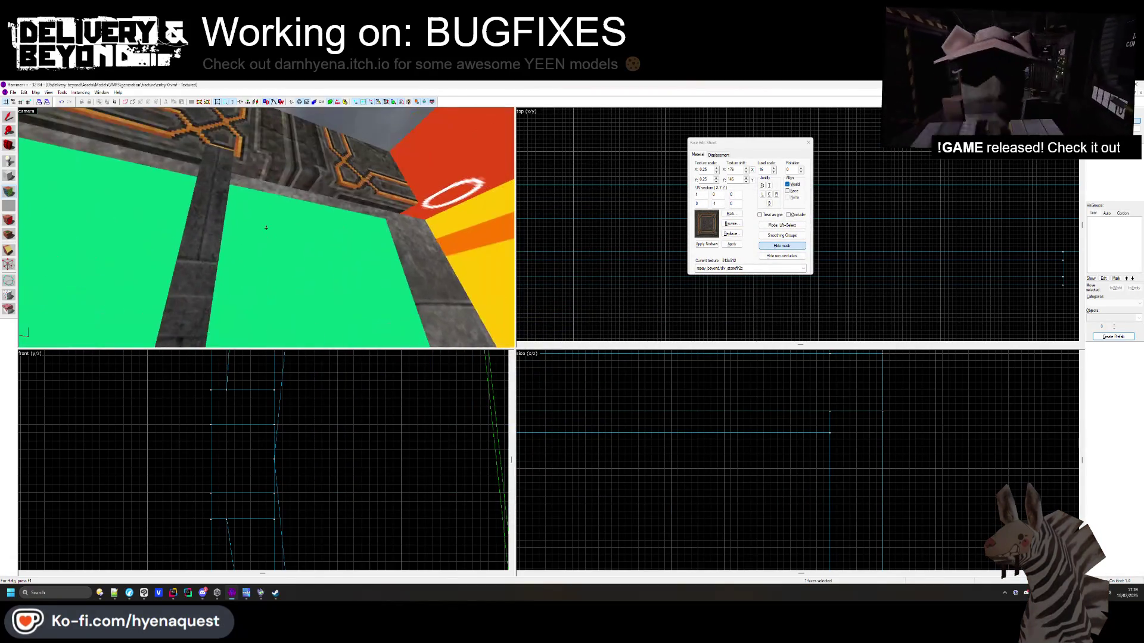
click(733, 224)
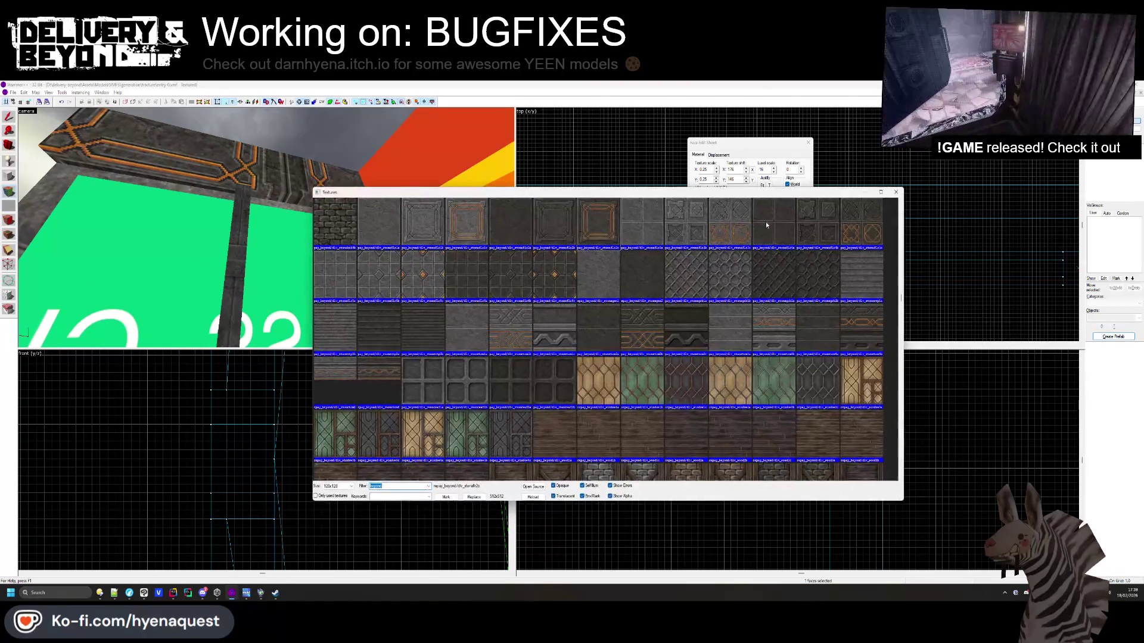
double_click(766, 221)
right_click(304, 192)
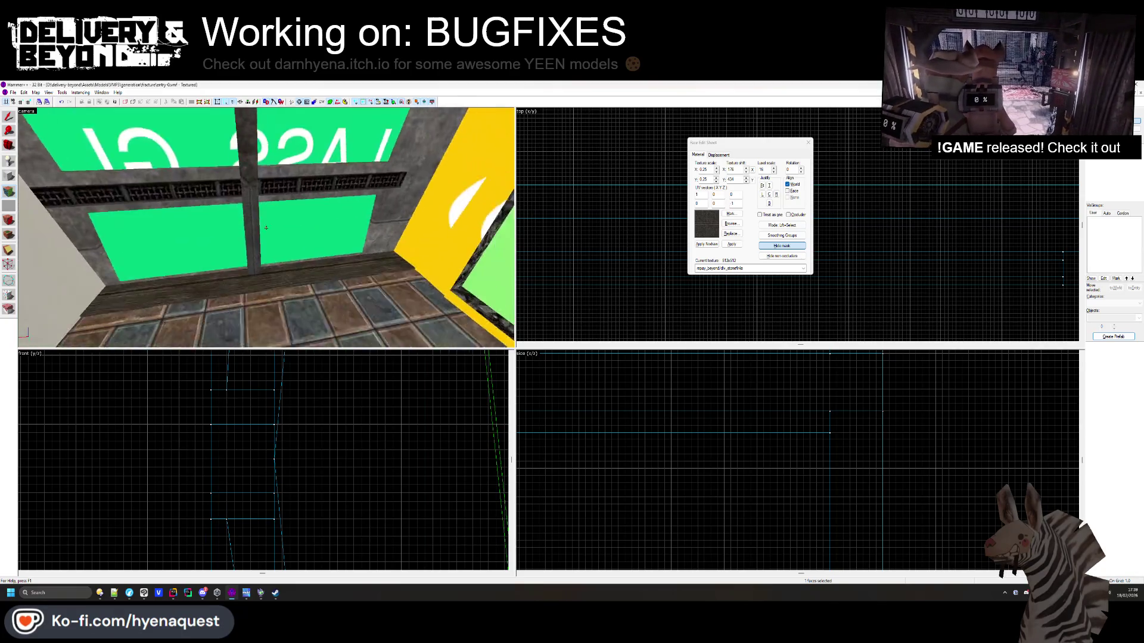
Add another window-wall face and give it the dlv_wood6g wood texture
ctrl+click(364, 225)
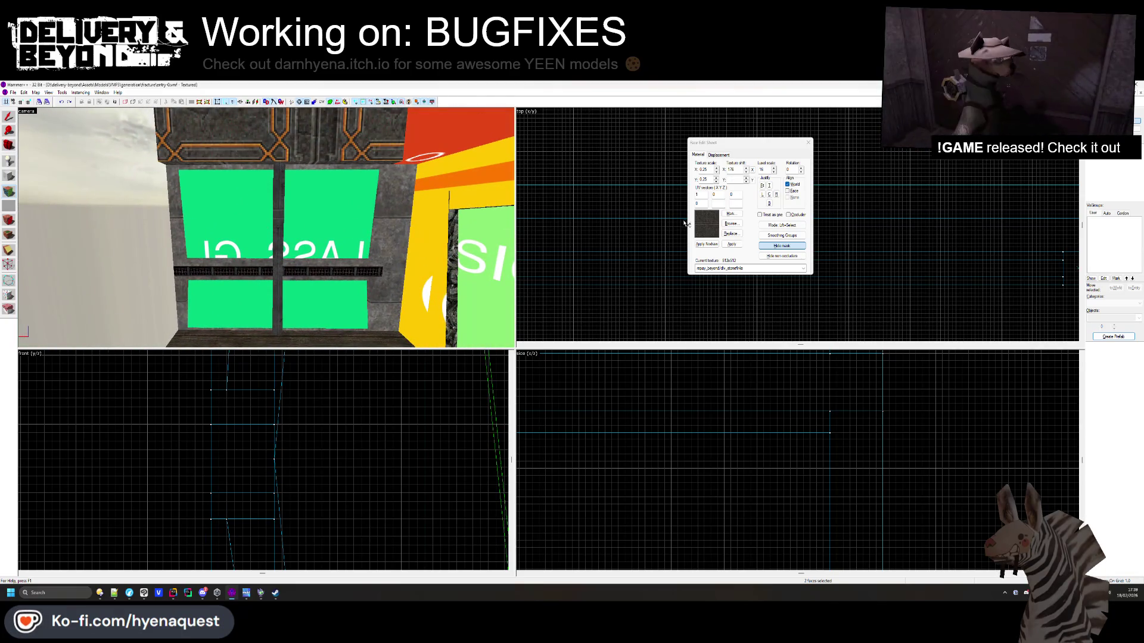
click(731, 226)
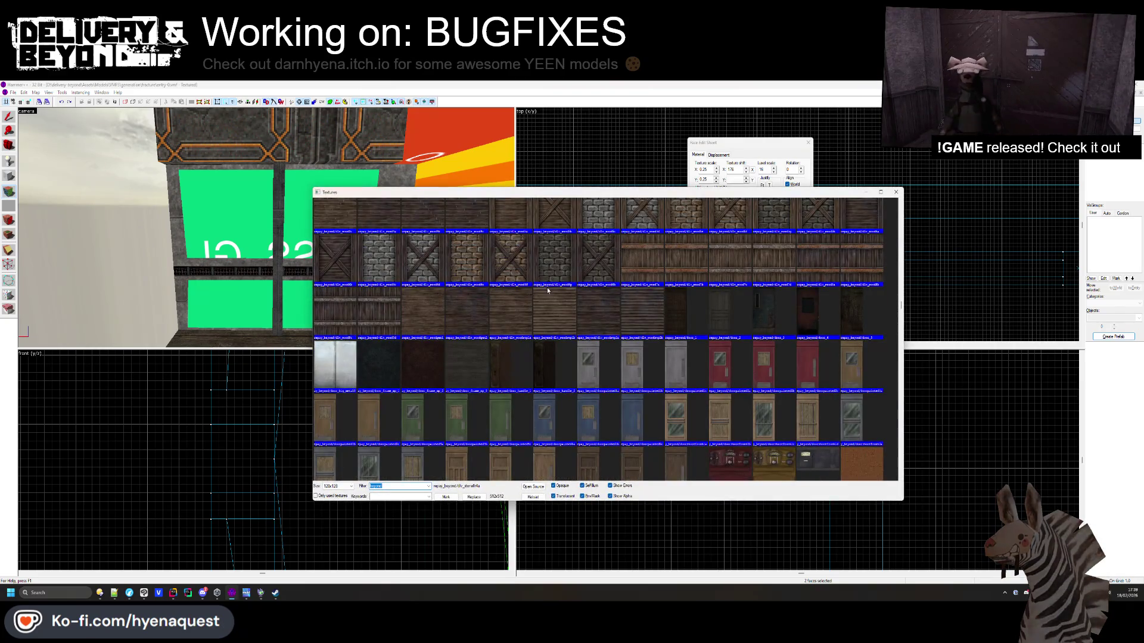
double_click(570, 276)
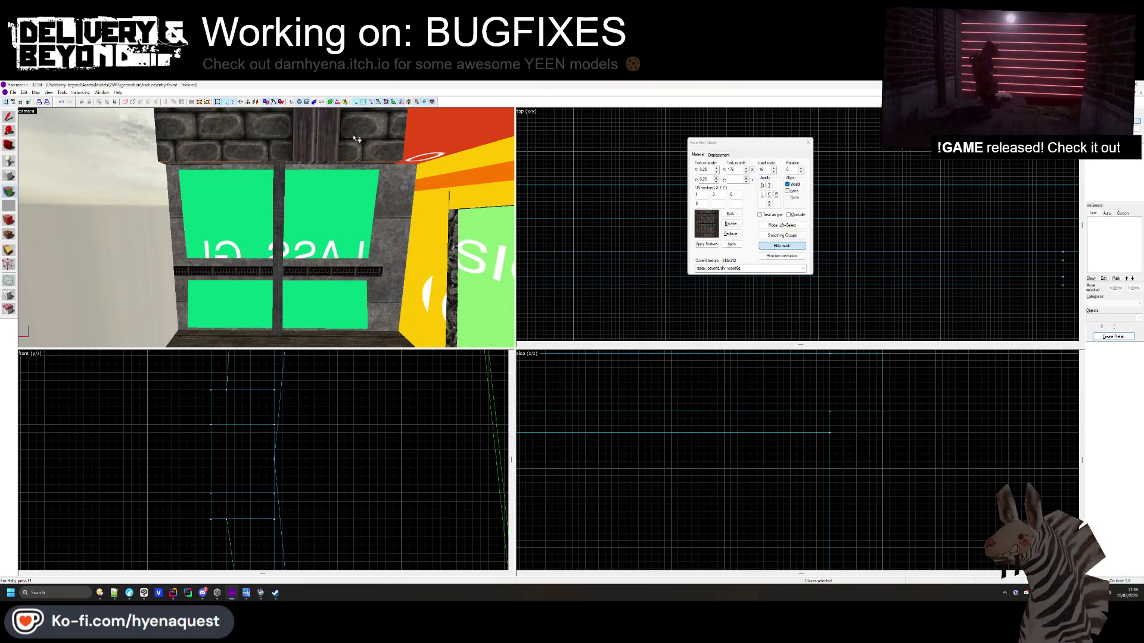
click(737, 224)
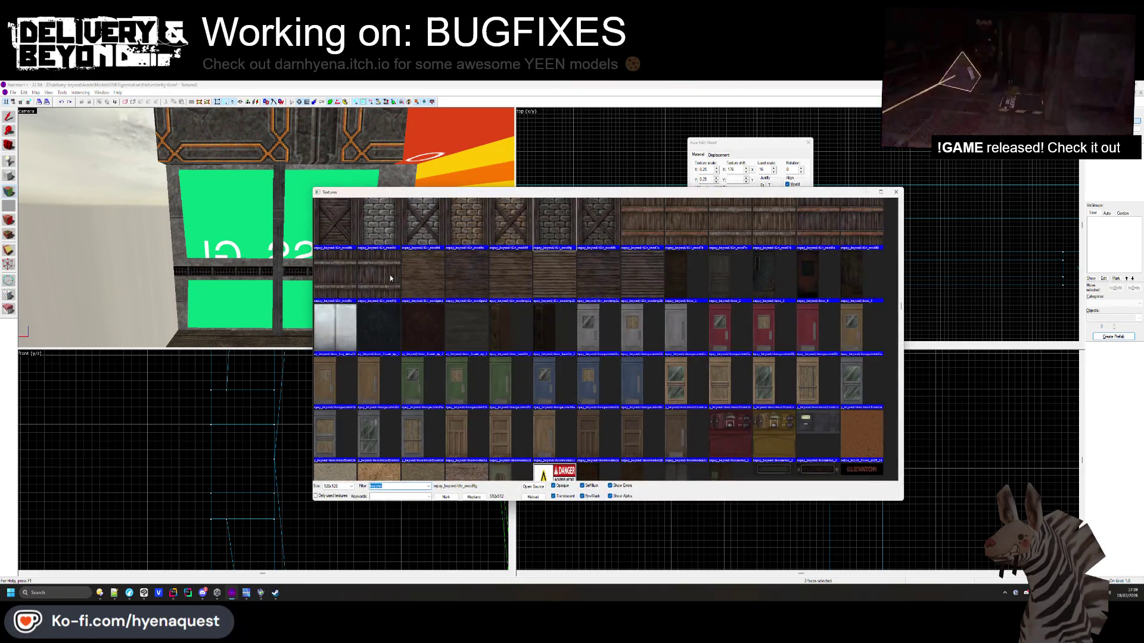
double_click(390, 278)
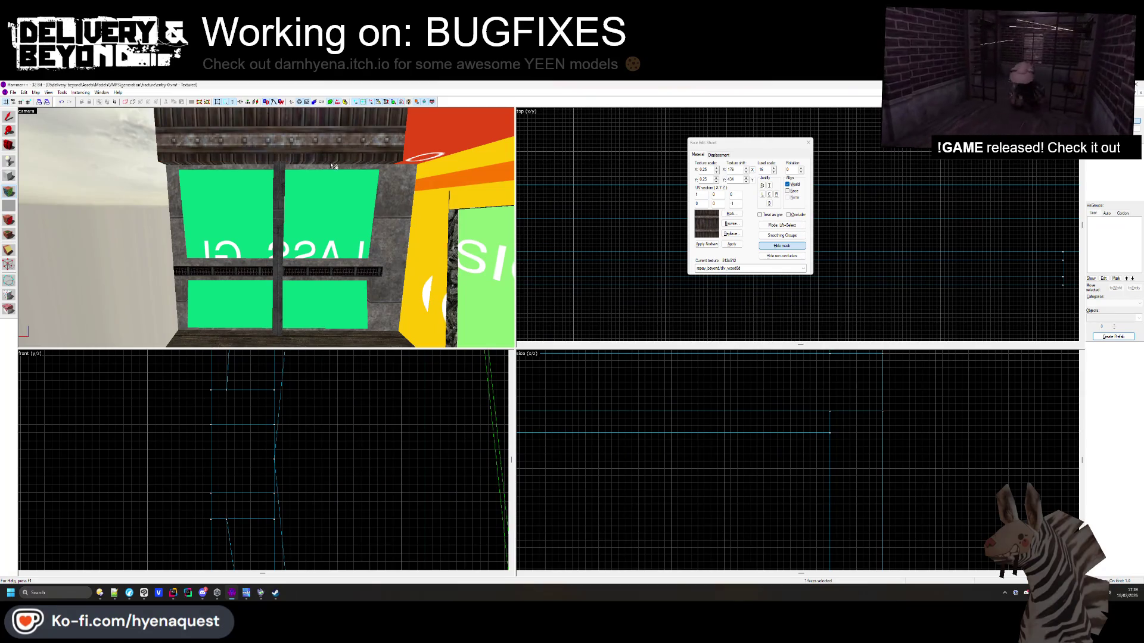
Put the dlv_metalpip3a texture on the top window beam
key(z)
drag(266, 228, 268, 230)
right_click(375, 199)
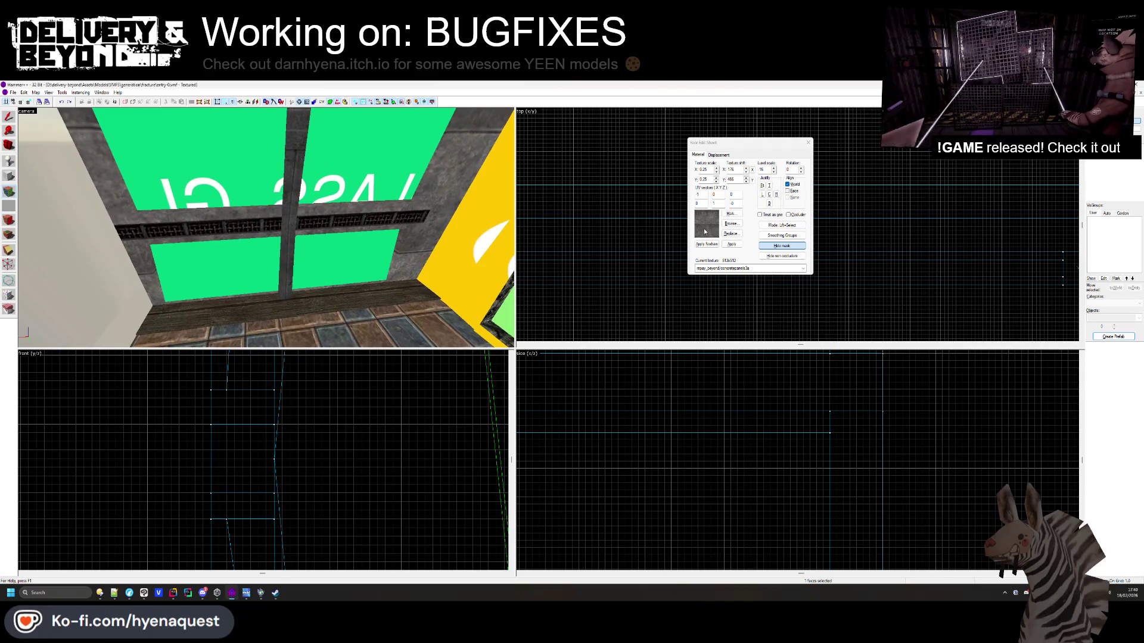
click(732, 223)
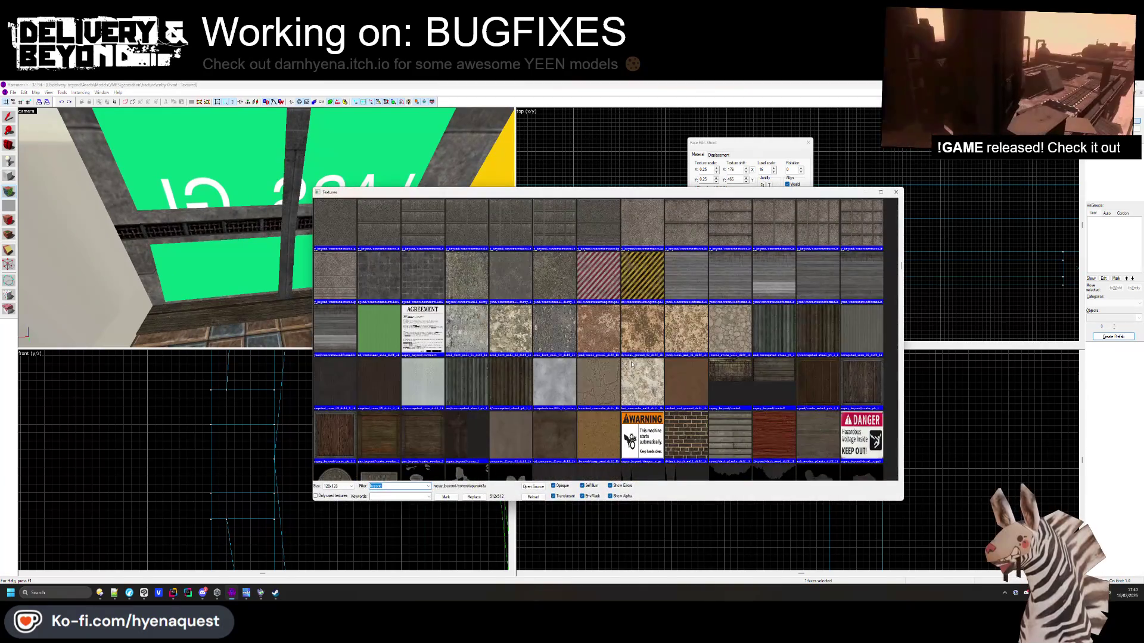
scroll(785, 345, down, 6)
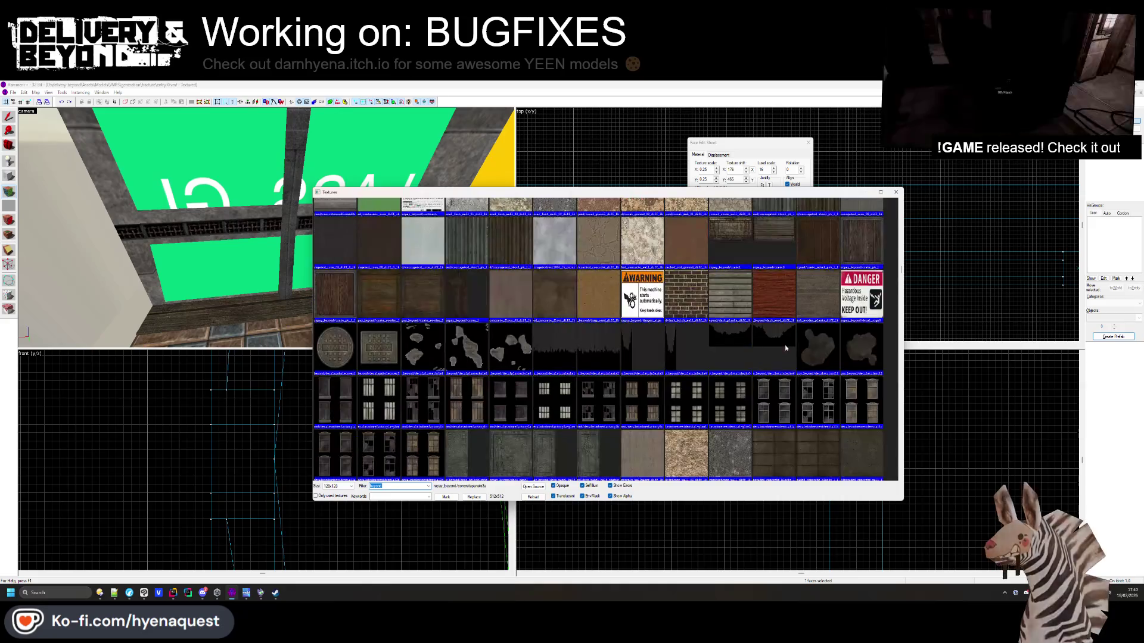
scroll(778, 349, down, 10)
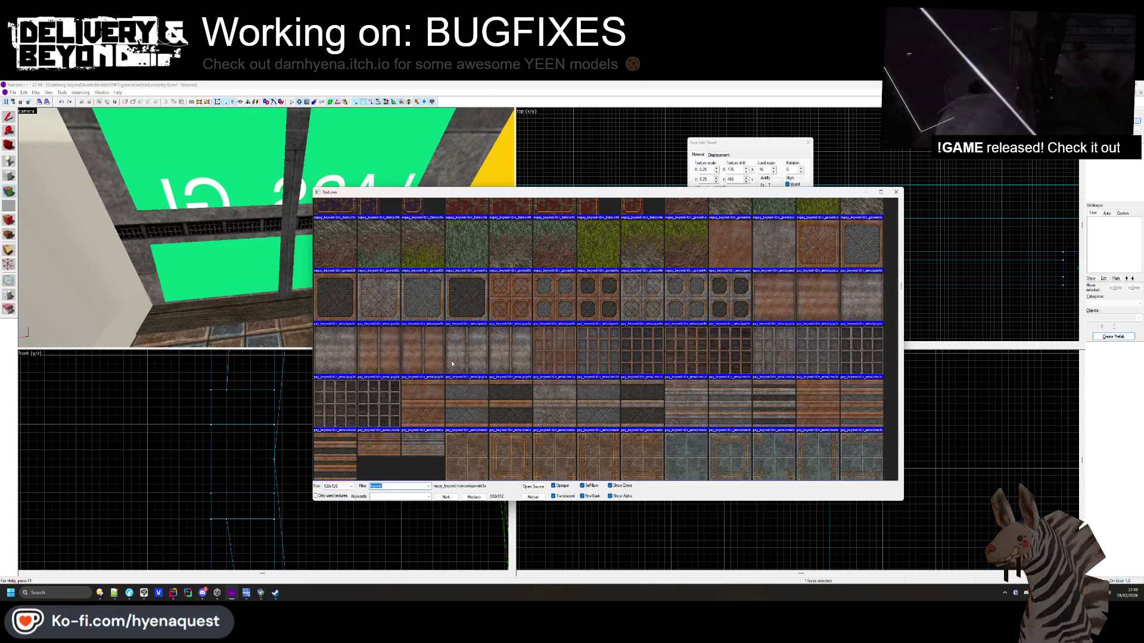
double_click(813, 402)
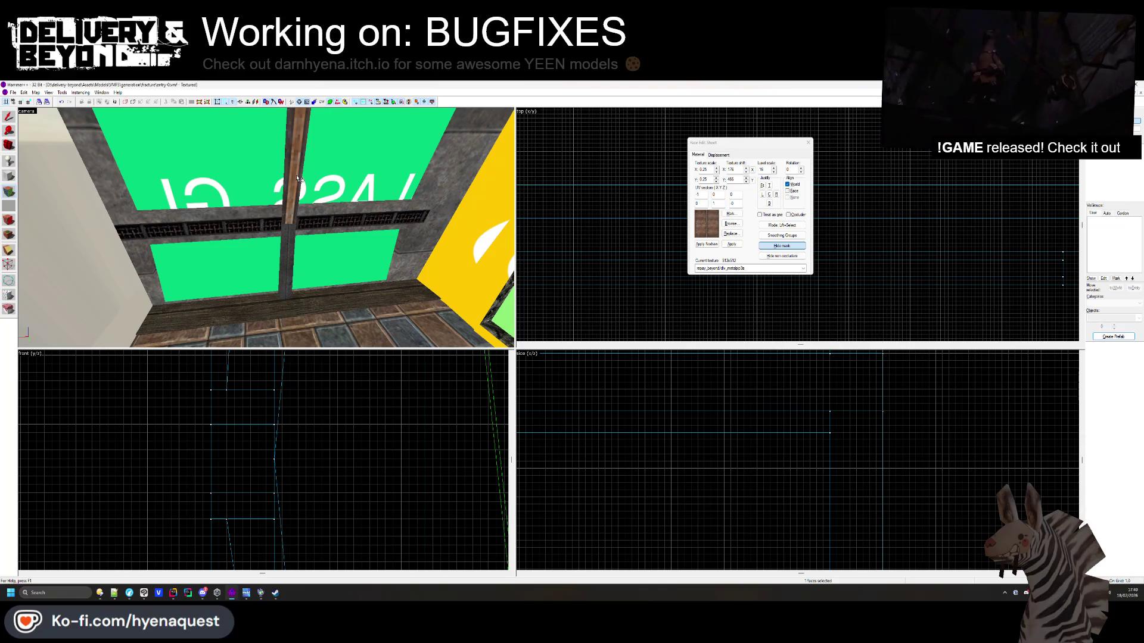
Apply a rusty wall texture to the strip beside the green panes
mouse_move(298, 178)
mouse_down()
mouse_move(266, 228)
mouse_move(391, 234)
mouse_up()
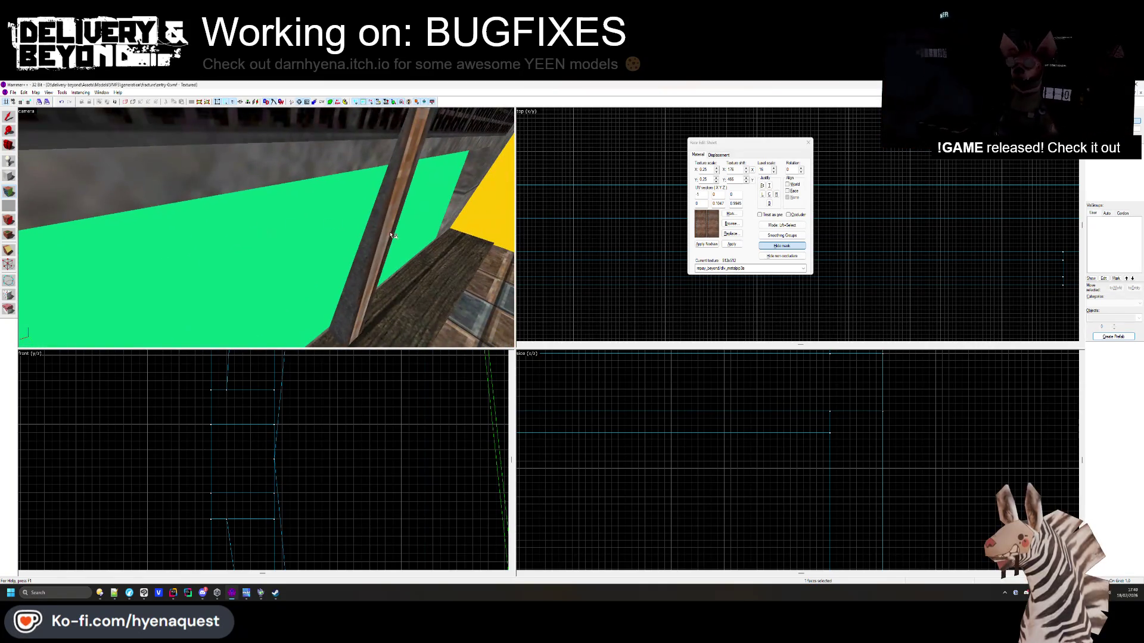
mouse_move(266, 228)
mouse_down()
mouse_move(256, 234)
mouse_move(285, 224)
mouse_up()
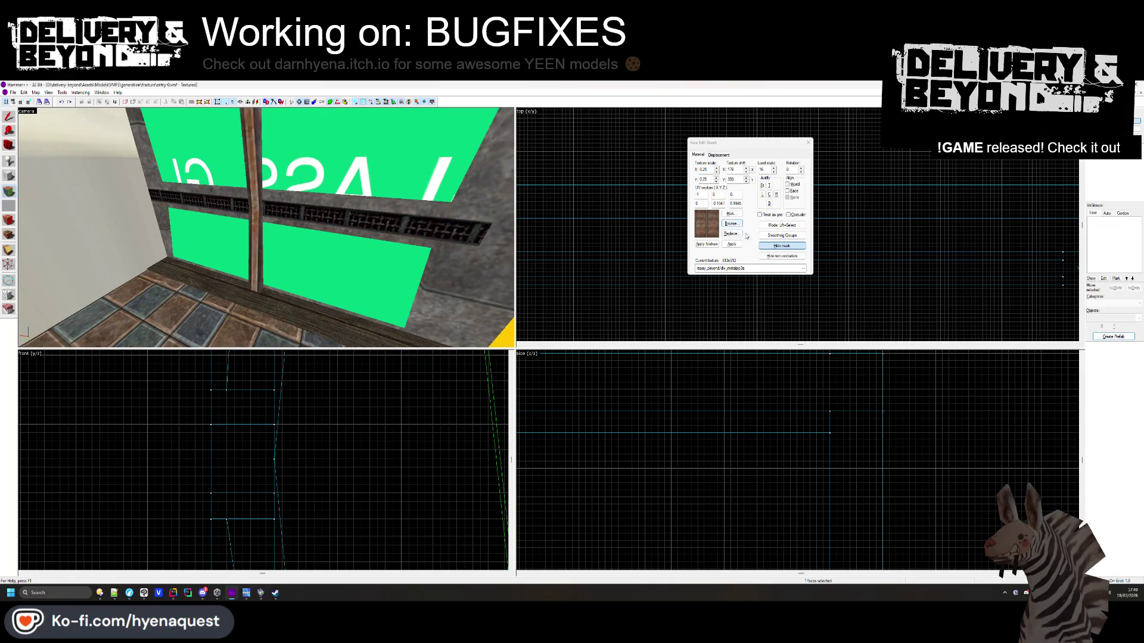
click(731, 224)
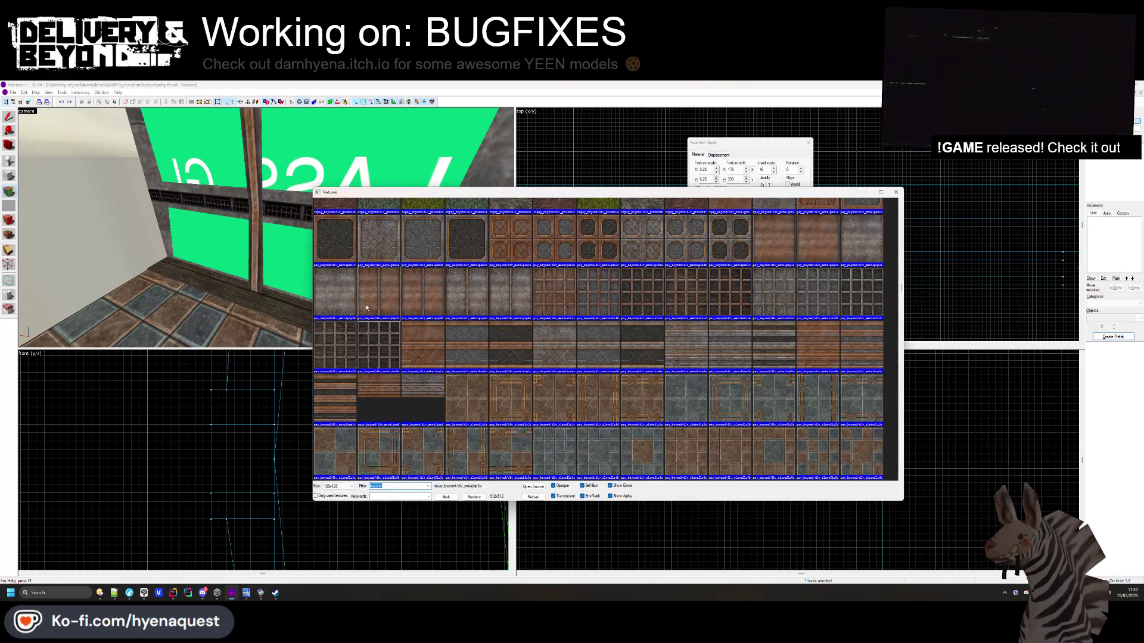
double_click(794, 228)
scroll(364, 181, up, 3)
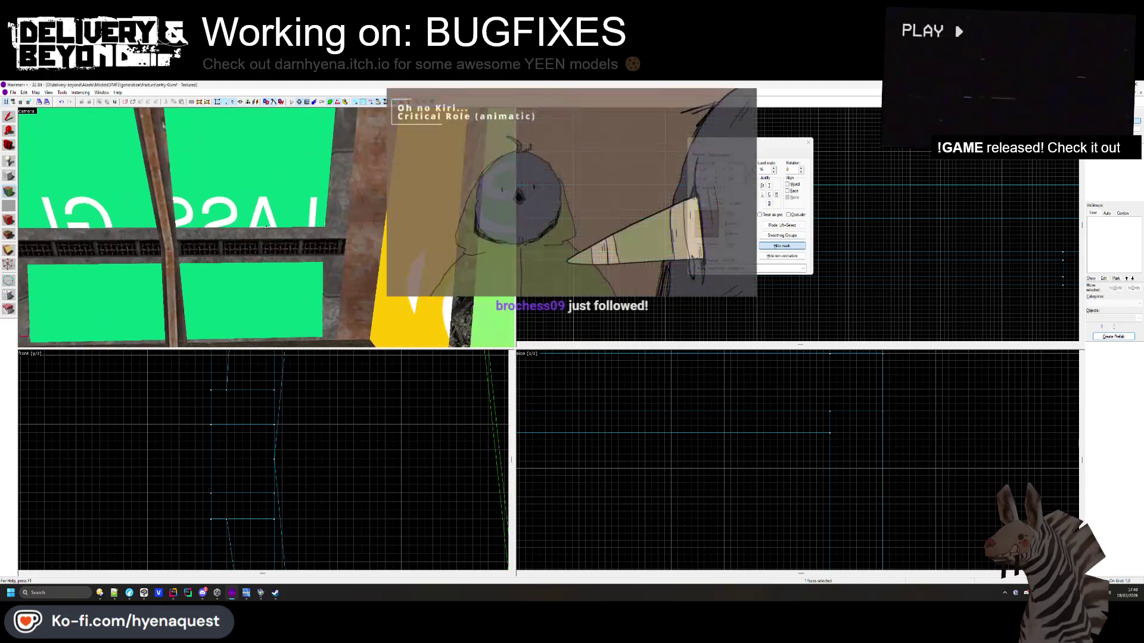
right_click(344, 181)
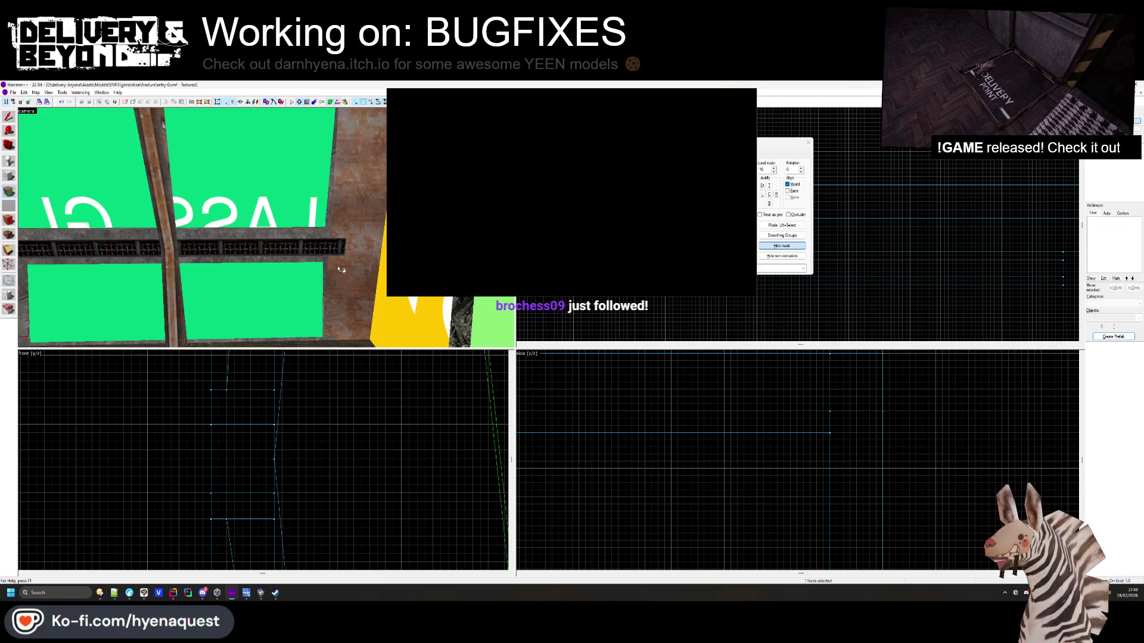
key(z)
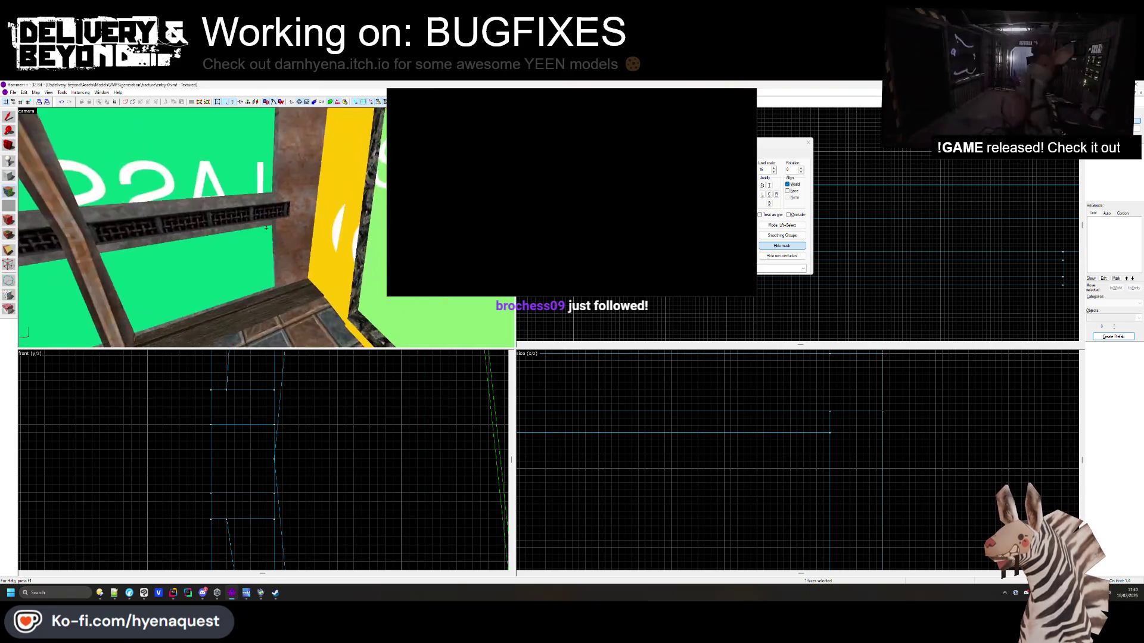
mouse_move(266, 227)
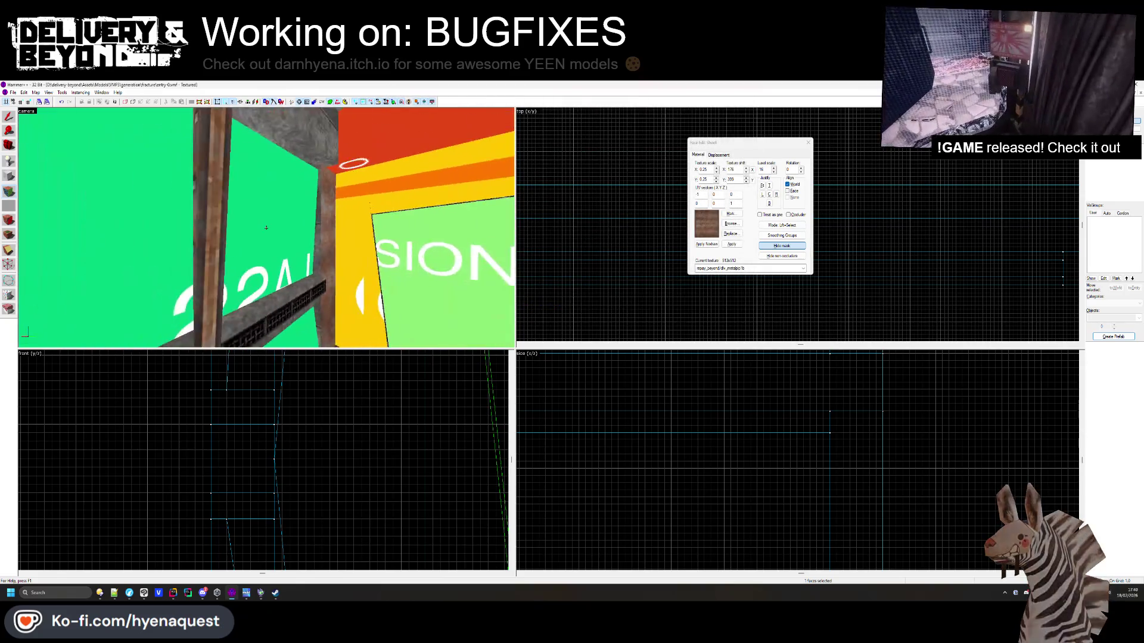
Texture the tiled floor face with metalfencechainlink2
key(z)
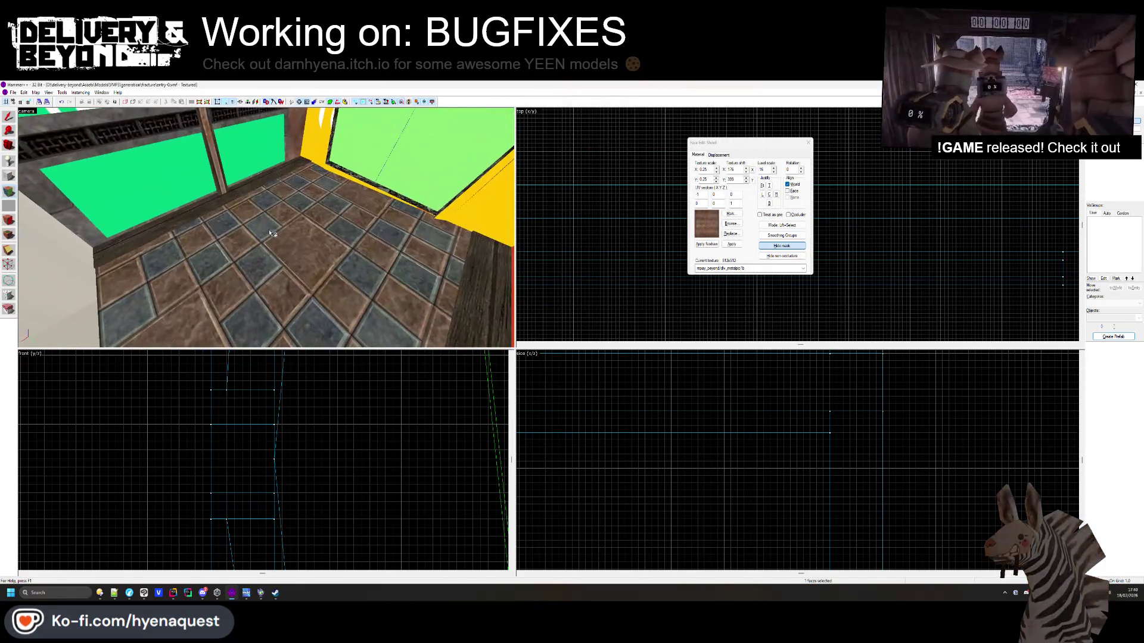
click(271, 233)
click(731, 223)
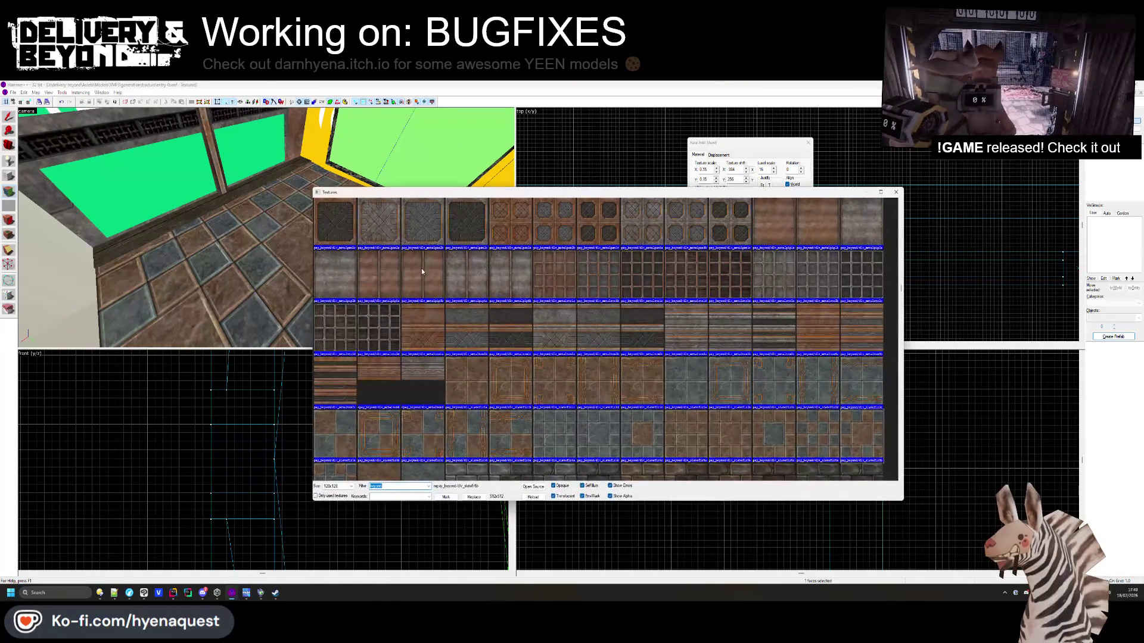
scroll(422, 271, down, 15)
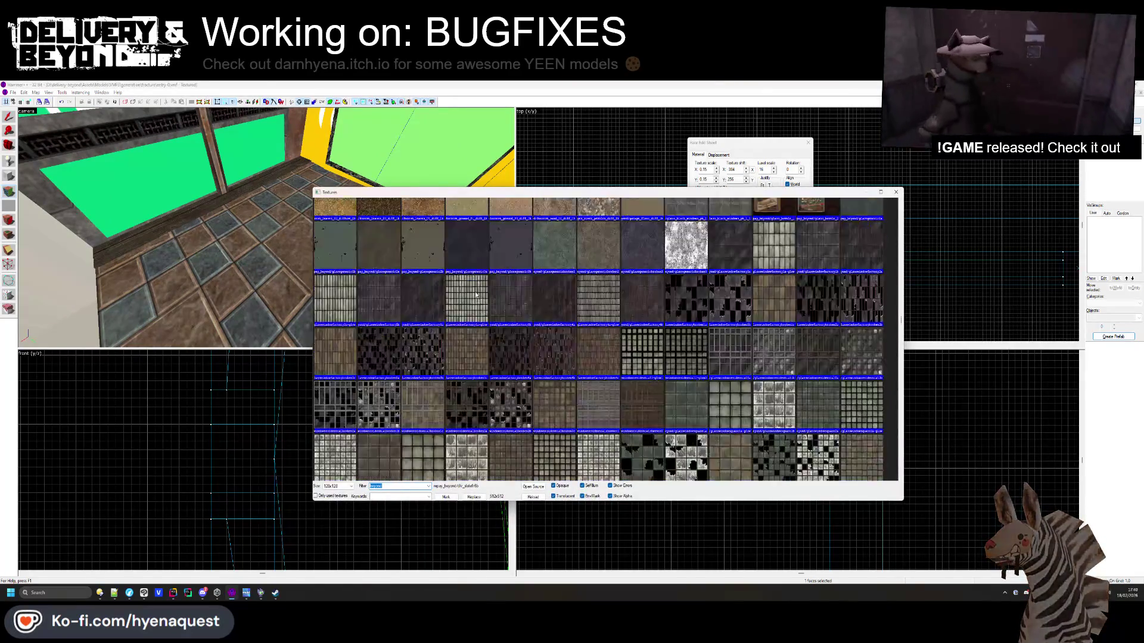
scroll(476, 294, down, 15)
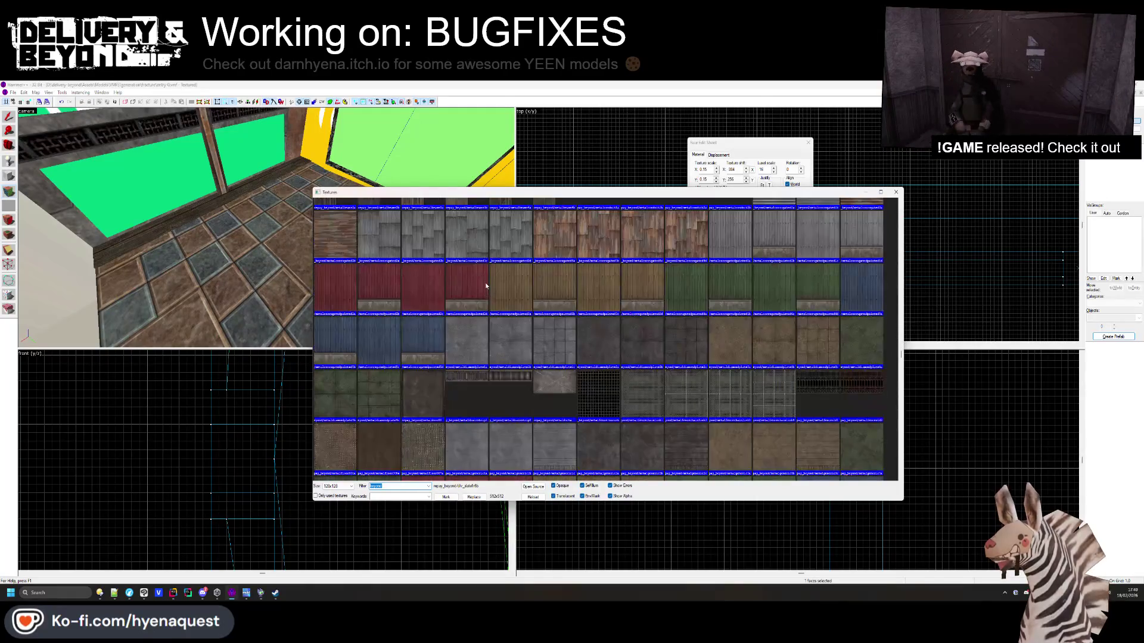
scroll(486, 287, down, 3)
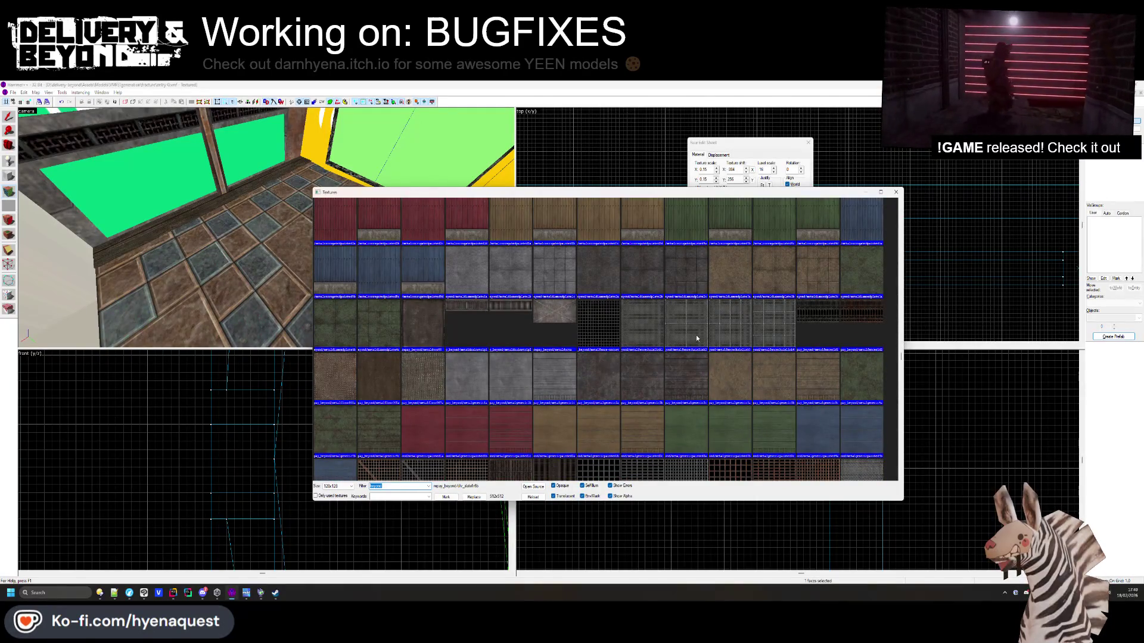
double_click(696, 338)
drag(332, 276, 268, 231)
Swap the floor texture to metal_wall_rst_1
click(730, 224)
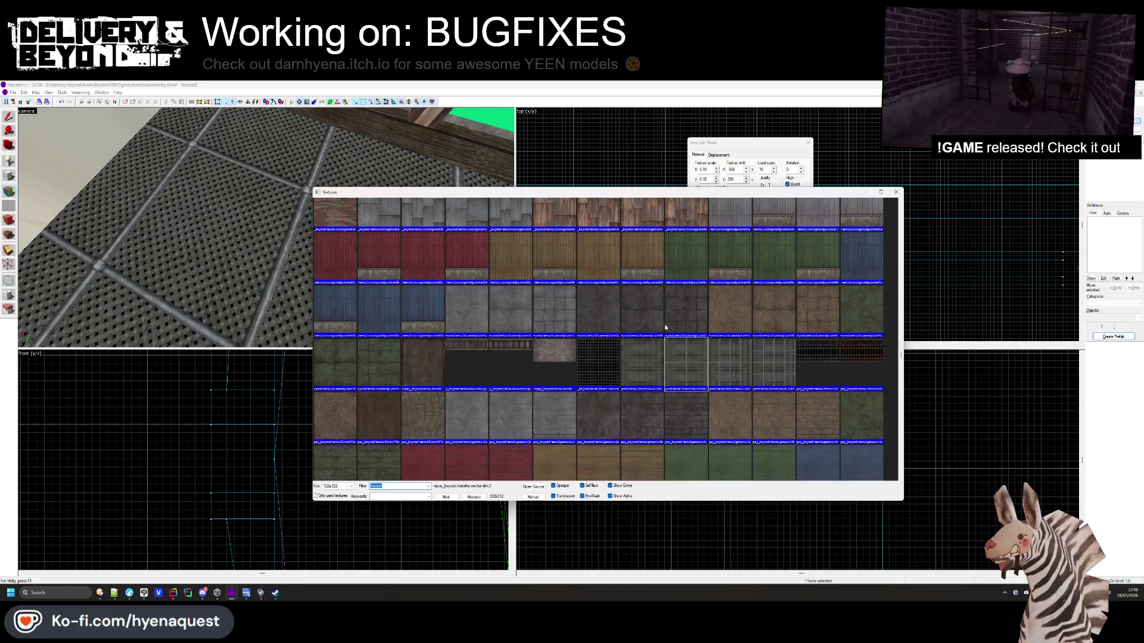
scroll(712, 338, down, 15)
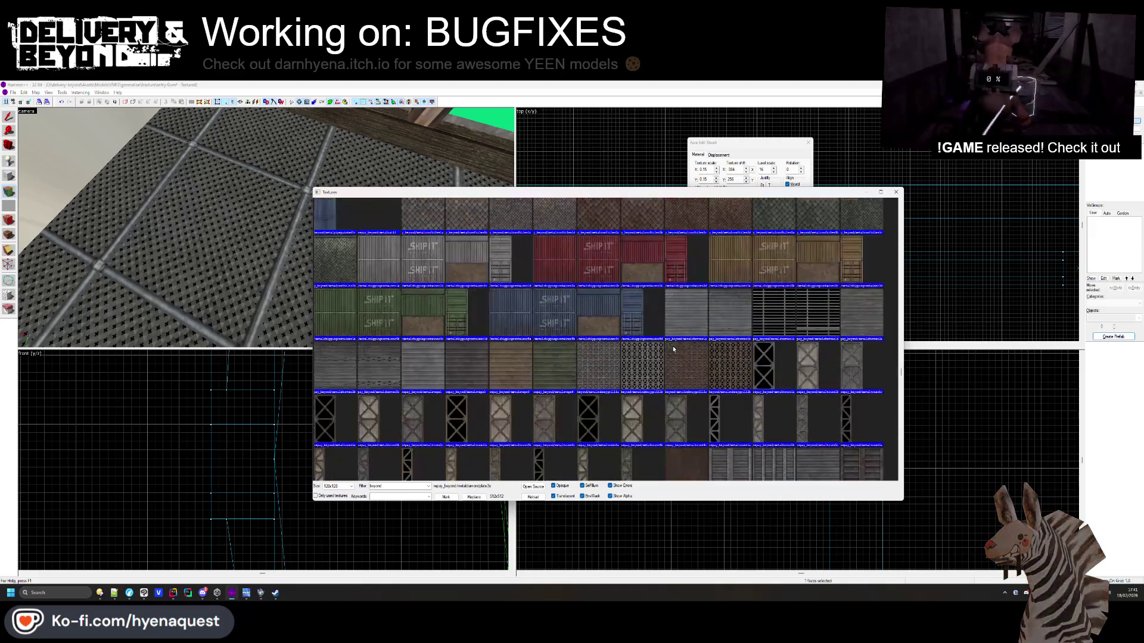
scroll(713, 384, up, 10)
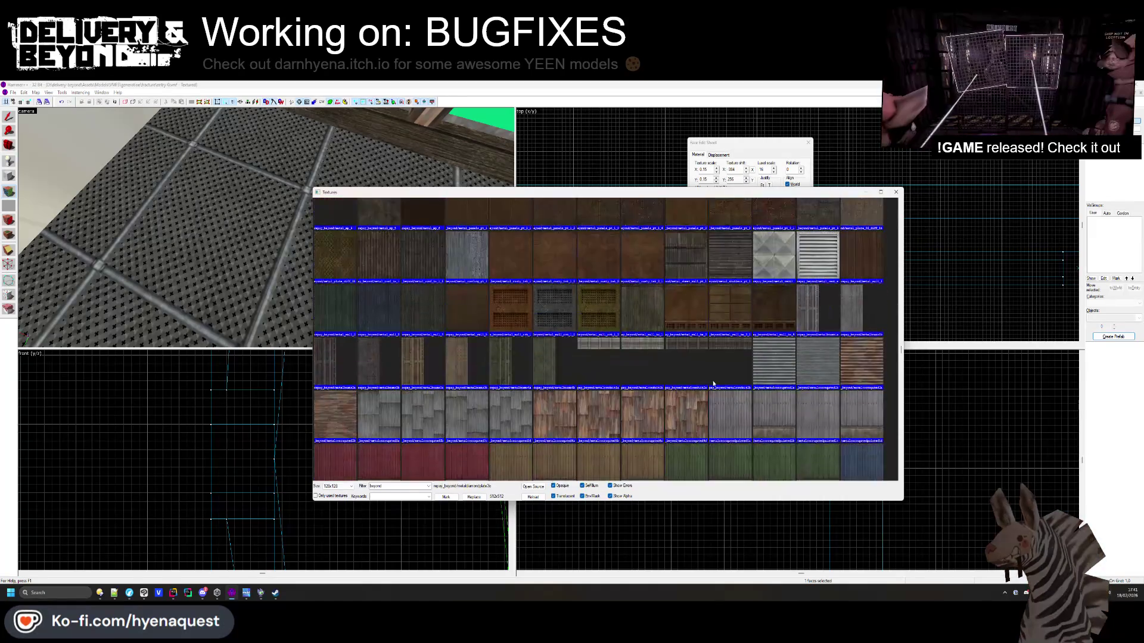
scroll(691, 390, up, 5)
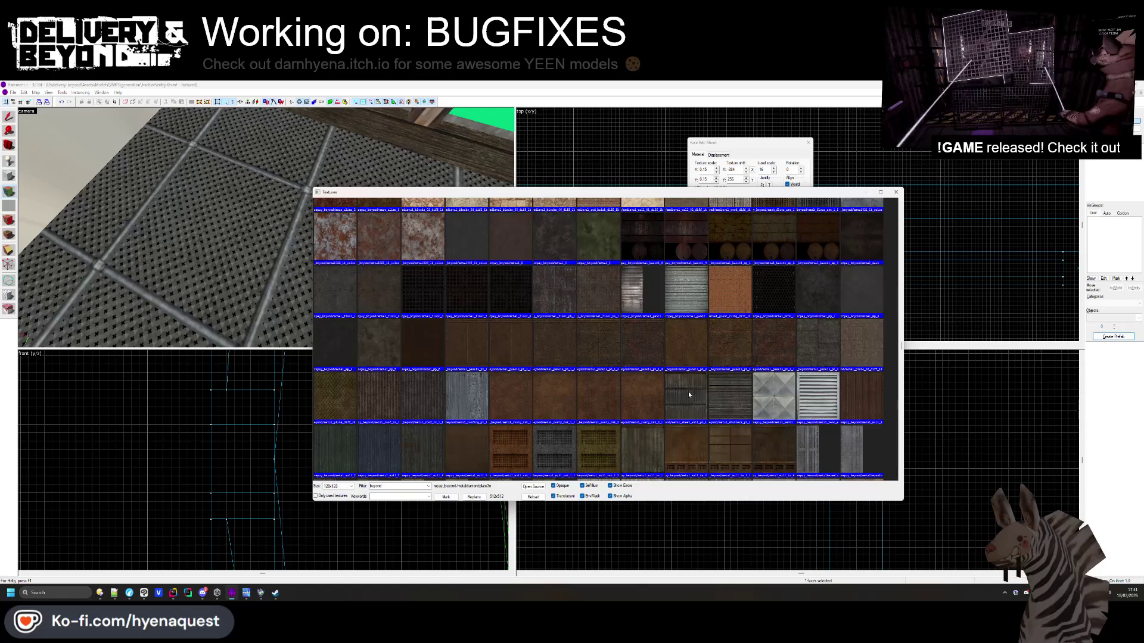
double_click(502, 453)
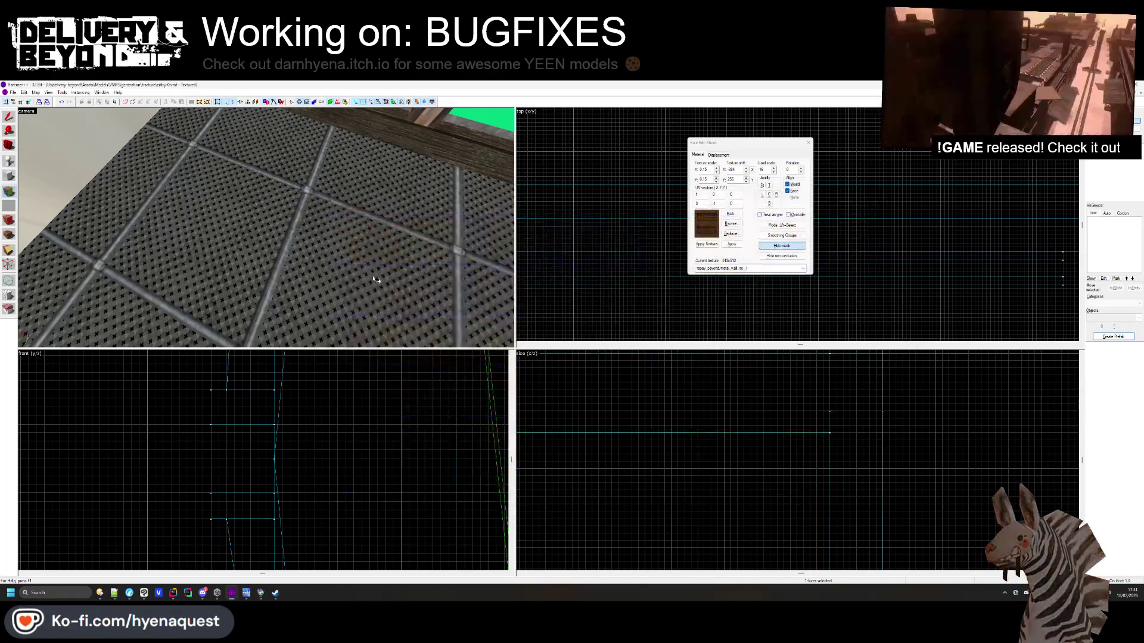
Replace the floor texture with a dark patterned carpet texture
mouse_move(386, 218)
mouse_down()
mouse_move(230, 209)
mouse_move(260, 186)
mouse_up()
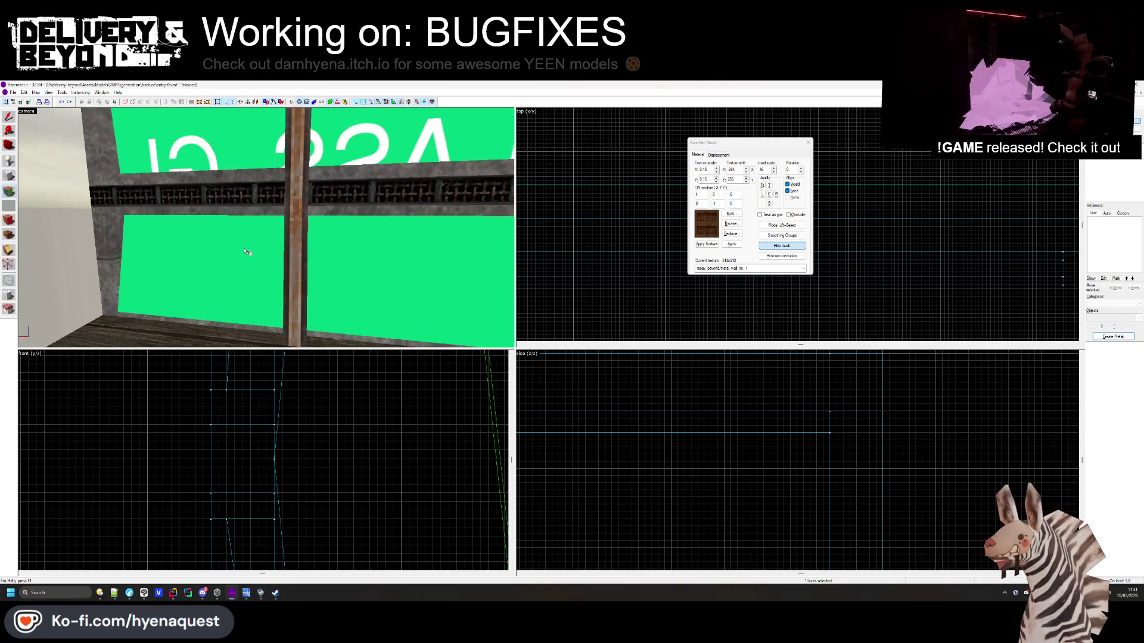
drag(266, 228, 269, 231)
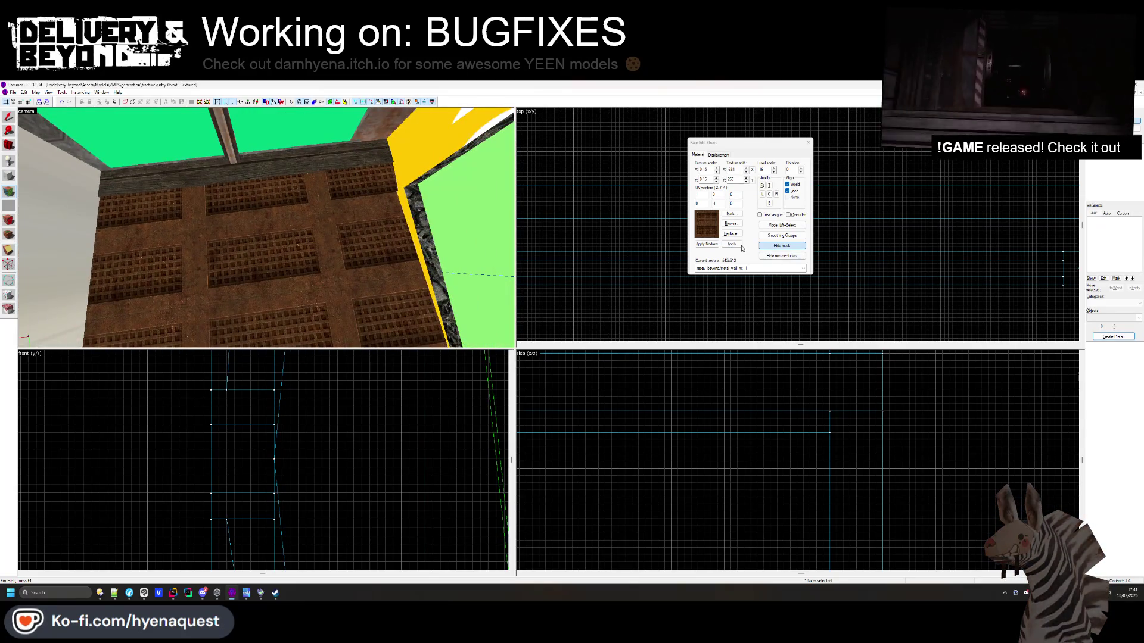
click(731, 223)
scroll(602, 333, up, 10)
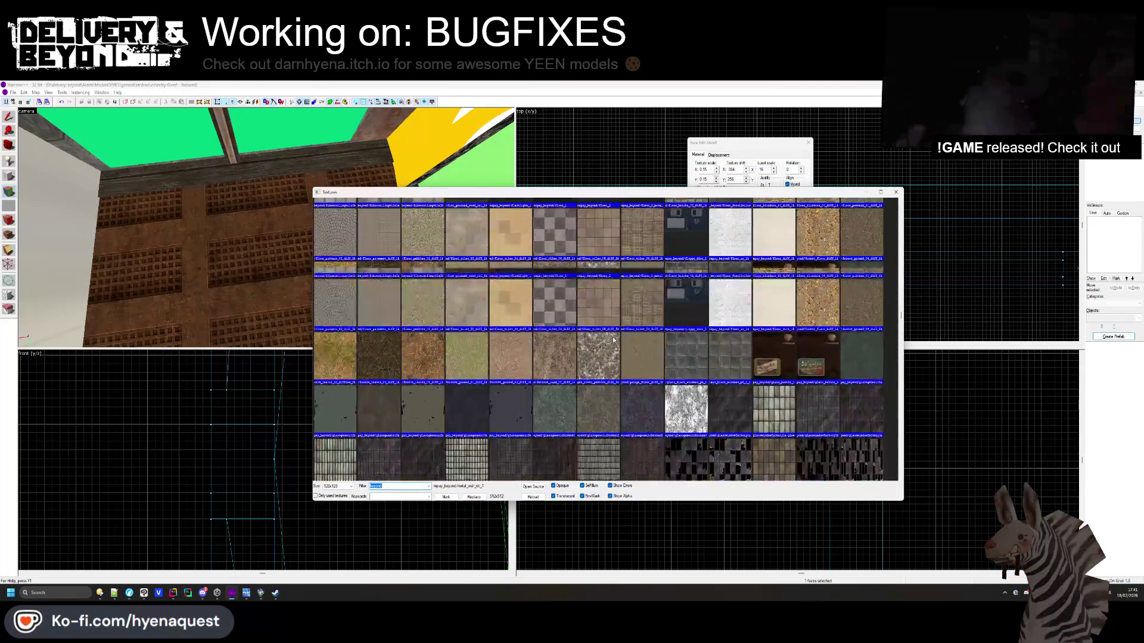
scroll(613, 340, up, 15)
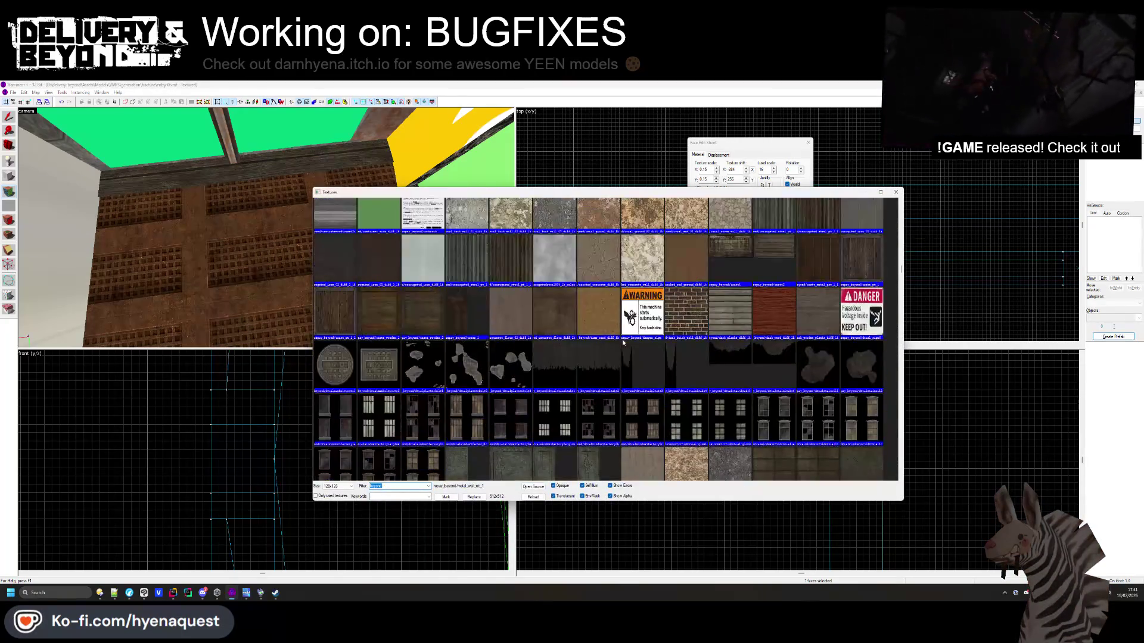
scroll(623, 341, up, 10)
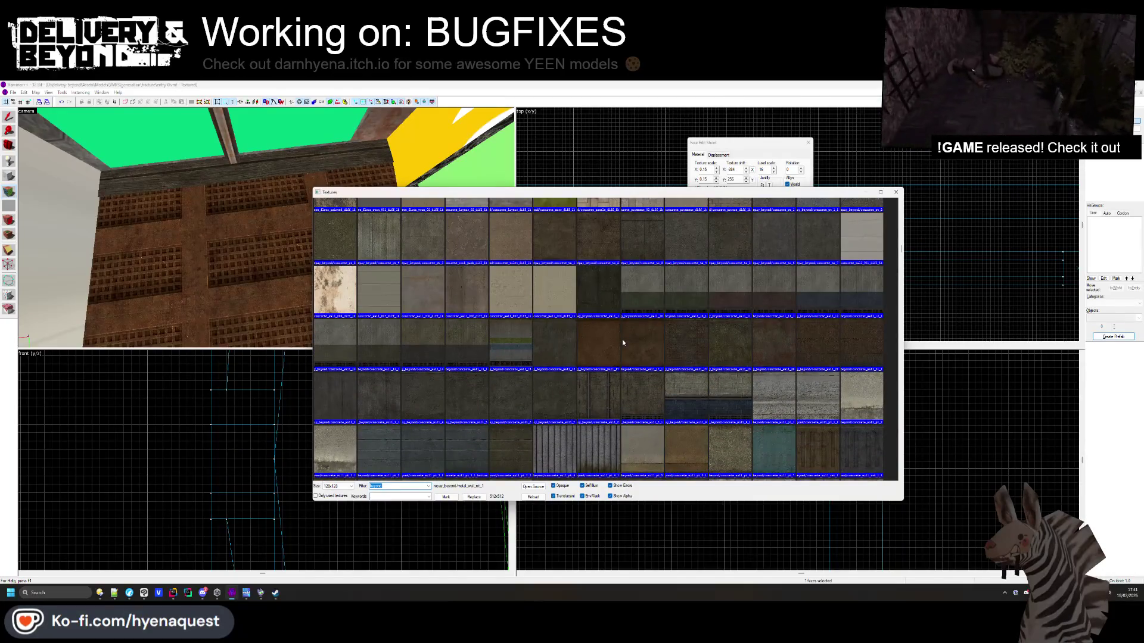
scroll(622, 342, up, 10)
scroll(622, 338, up, 8)
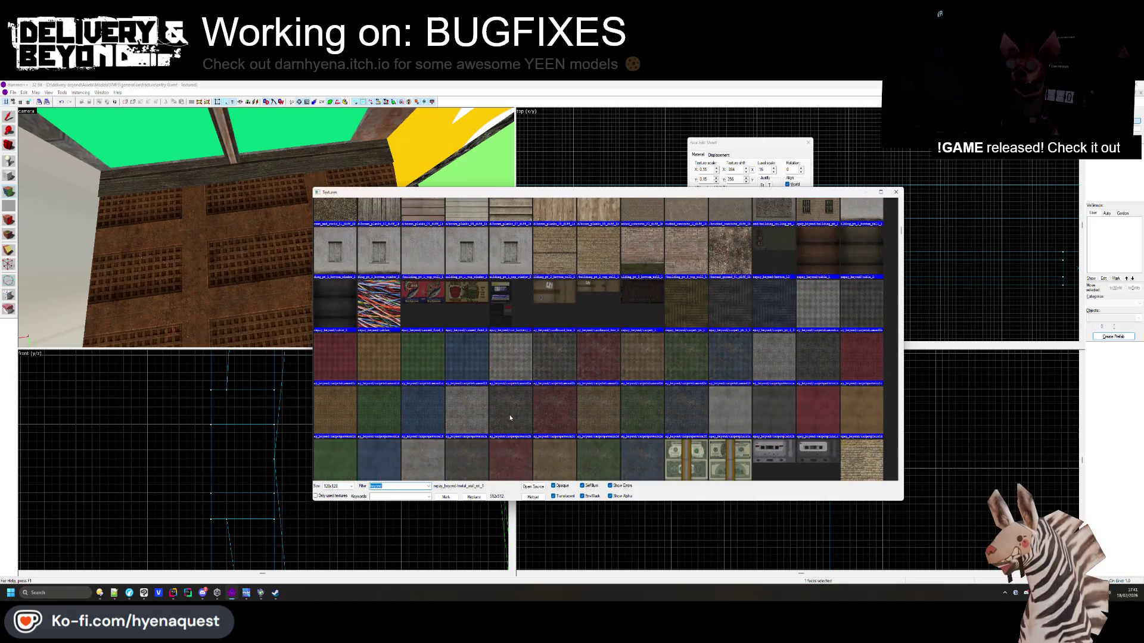
double_click(510, 418)
Inspect the concrete wall faces, clear the selection and switch to face-by-face texture editing
key(z)
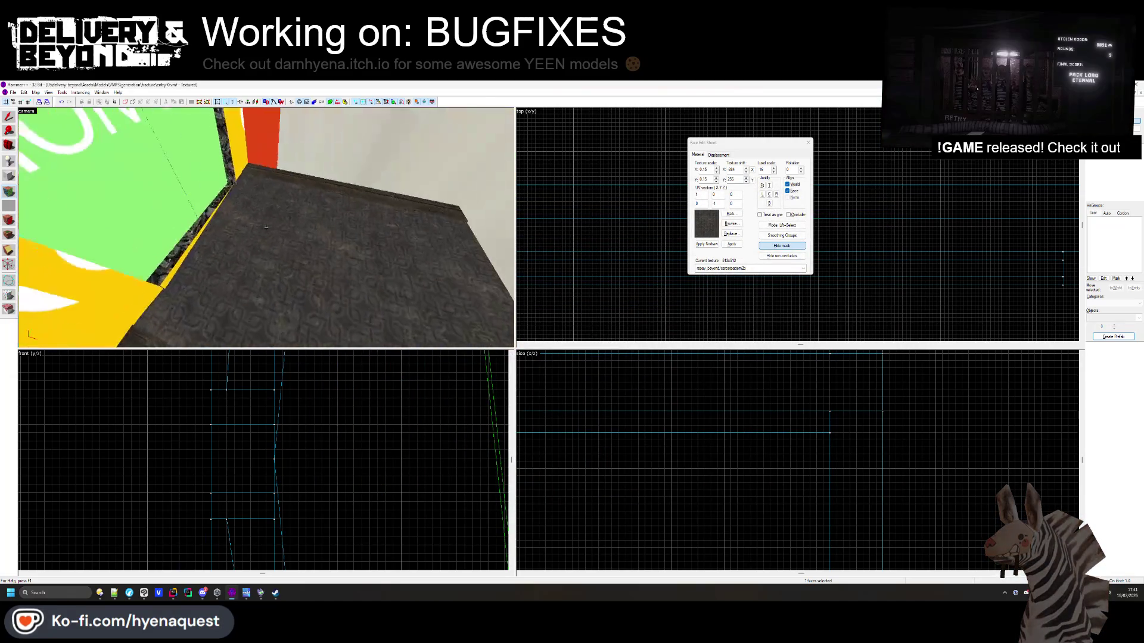
key(z)
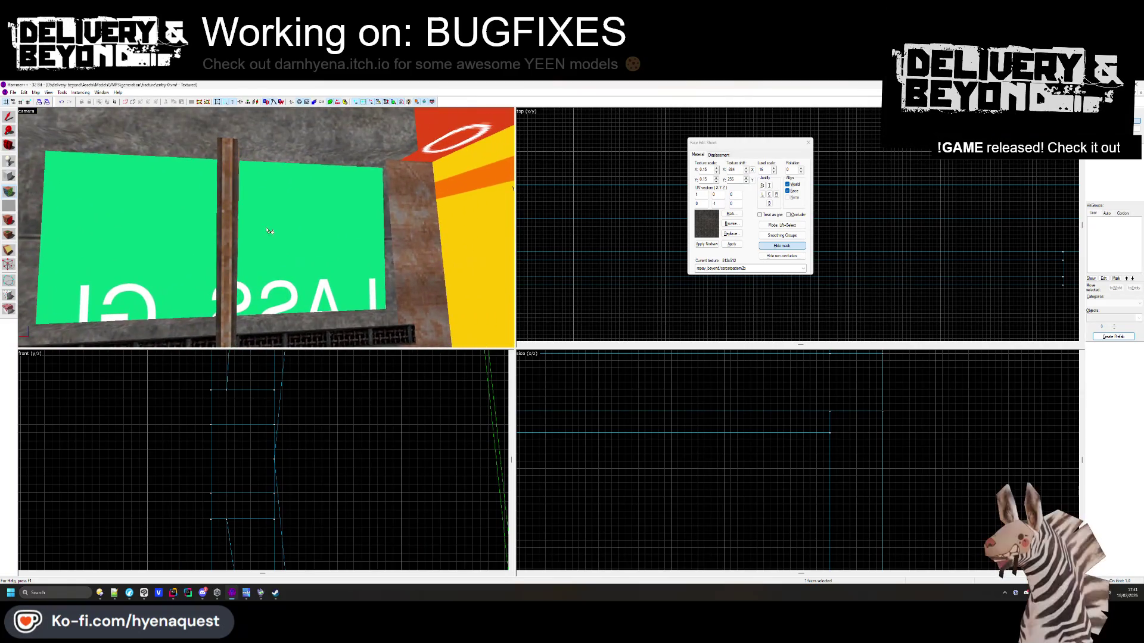
click(379, 242)
click(395, 245)
key(z)
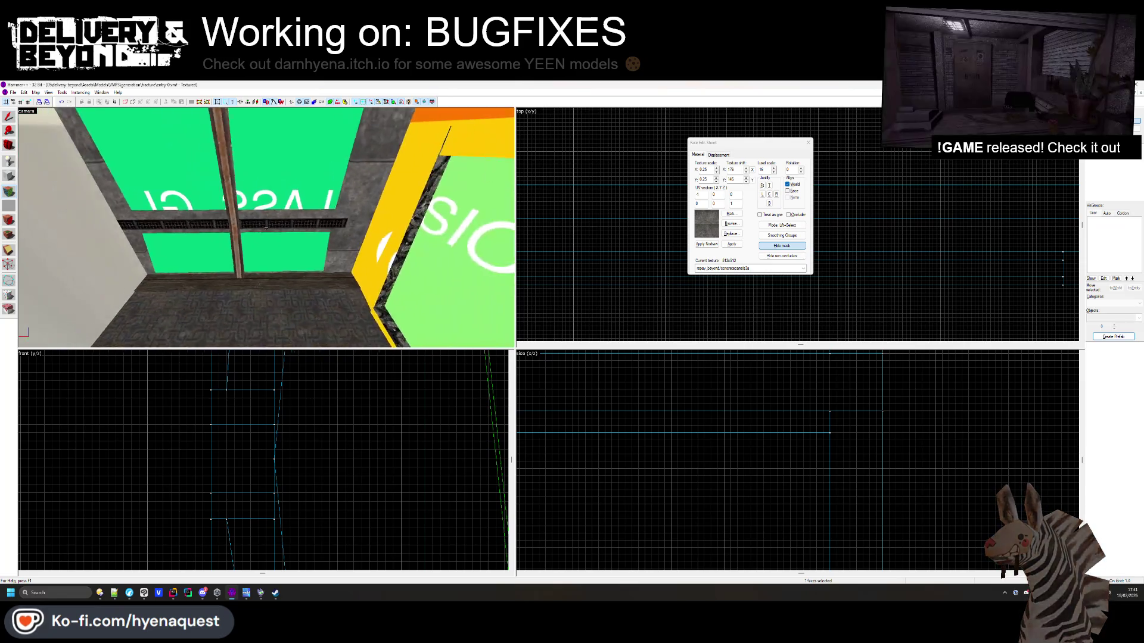
key(z)
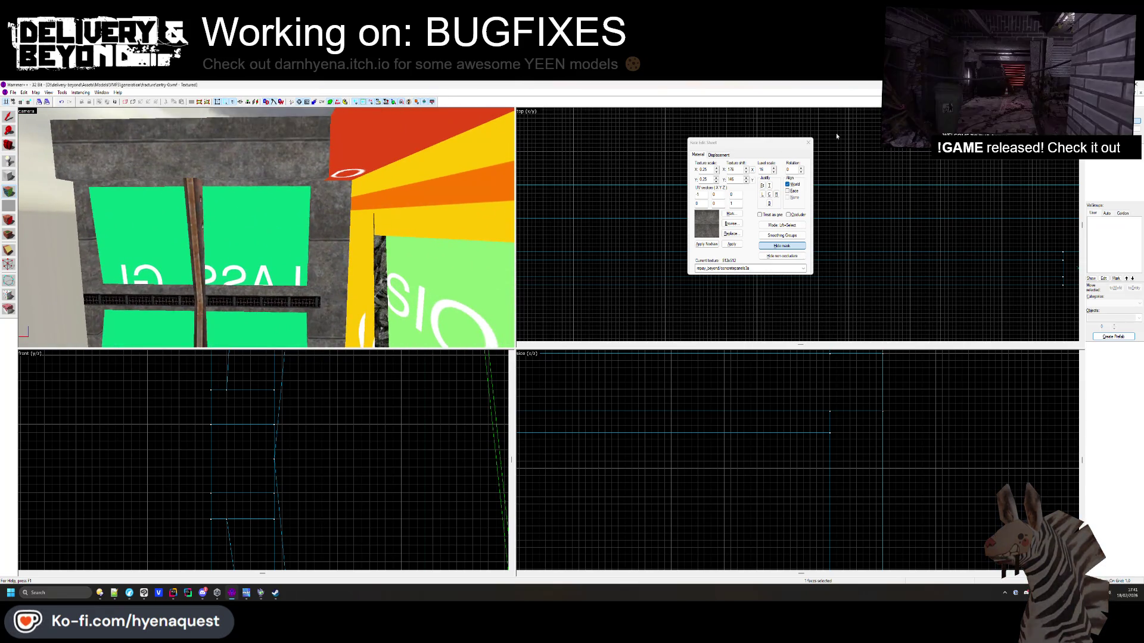
key(shift+s)
key(Escape)
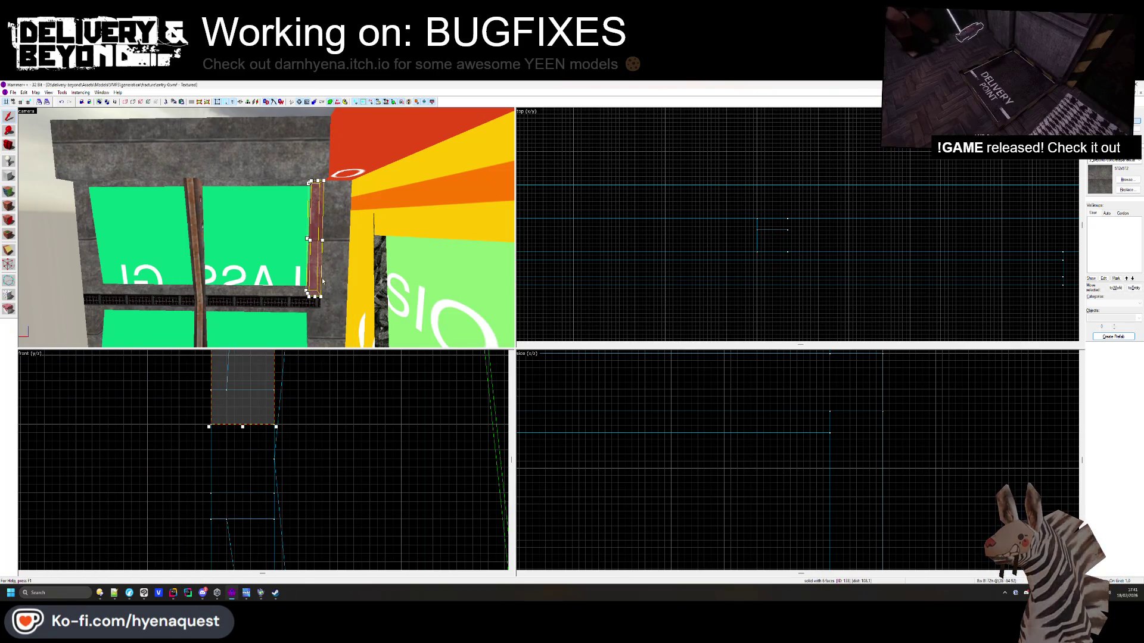
click(309, 301)
key(z)
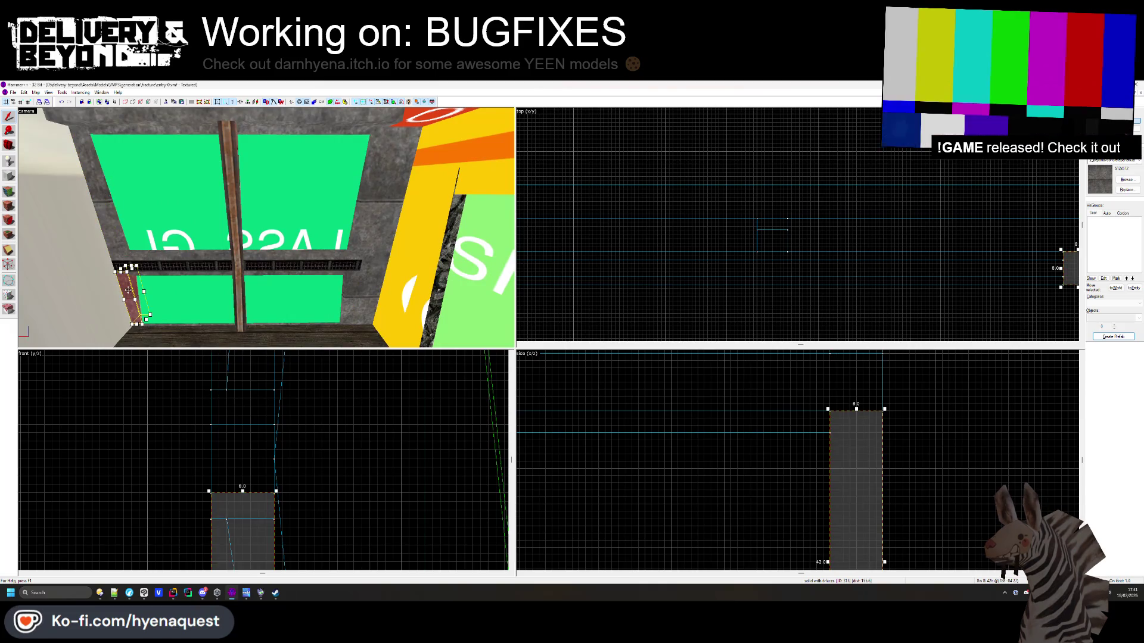
key(Escape)
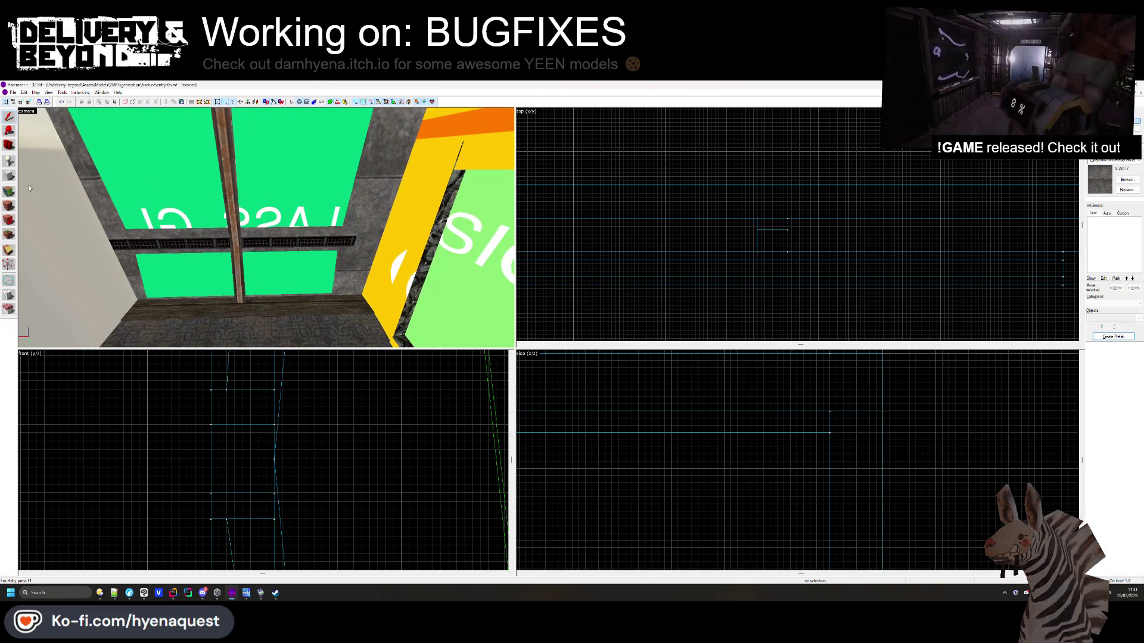
key(shift+a)
Select the wooden beam and mullion faces and centre the wood texture on them
click(237, 171)
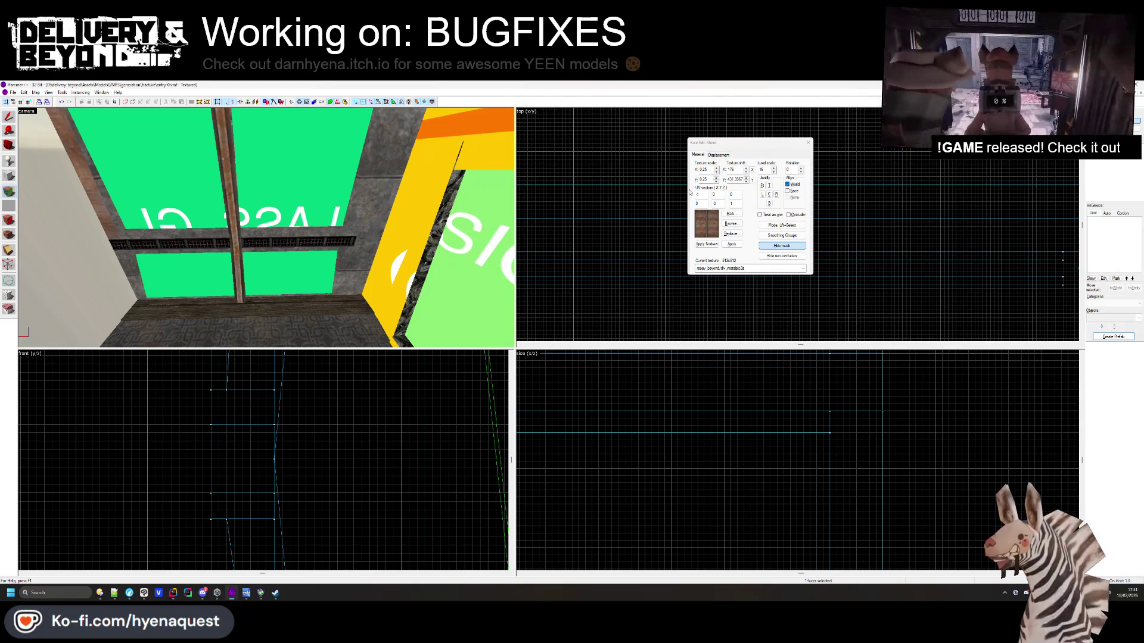
click(265, 227)
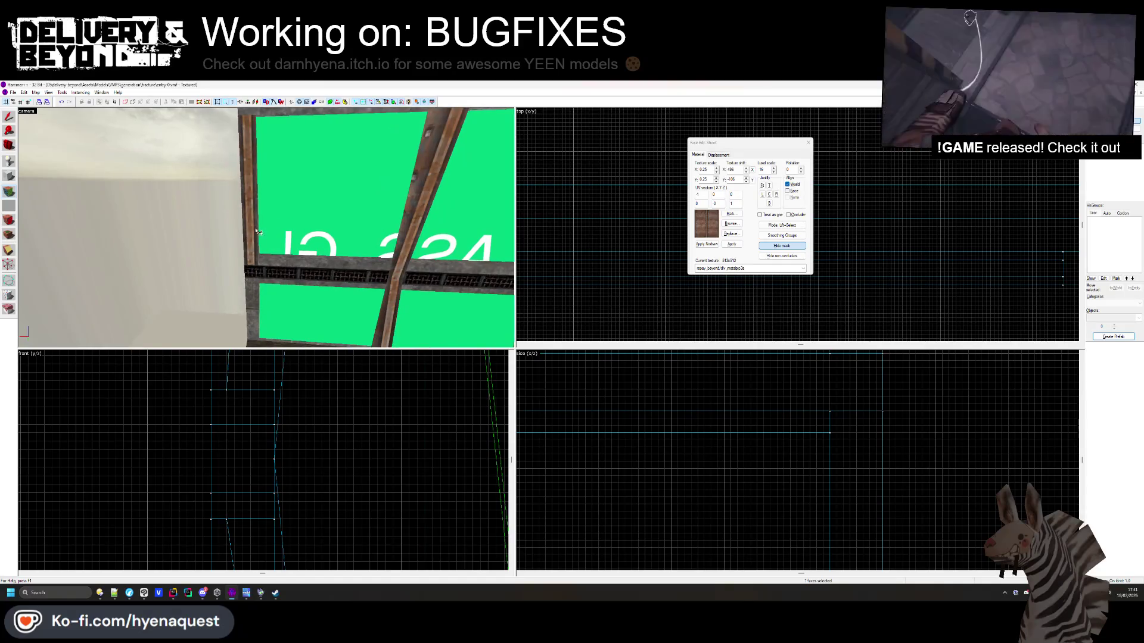
key(s)
key(z)
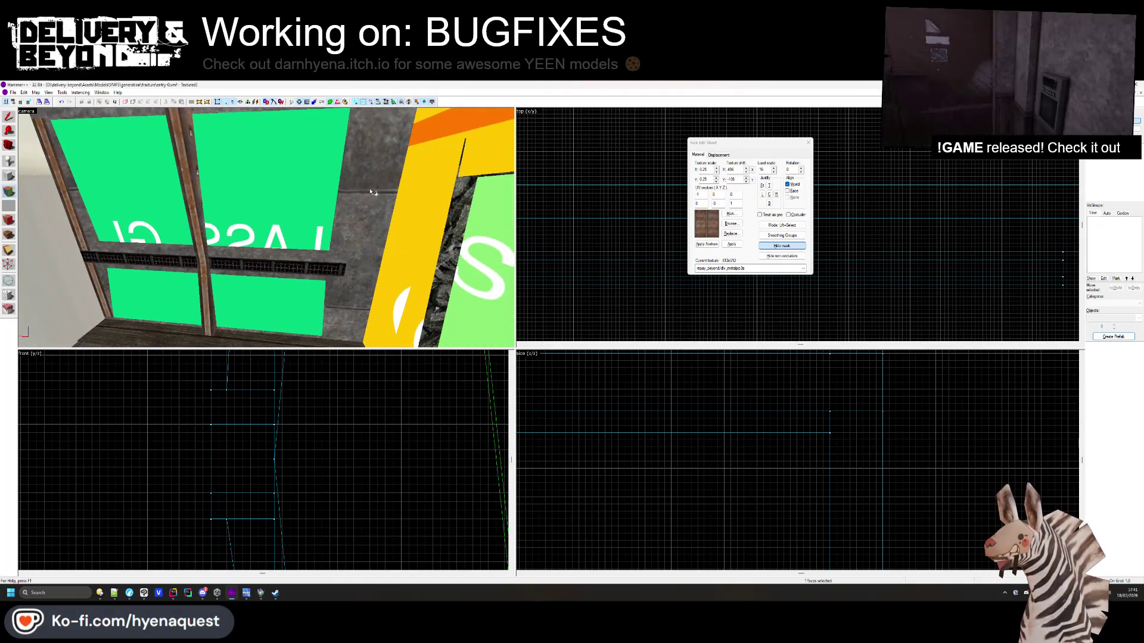
click(376, 219)
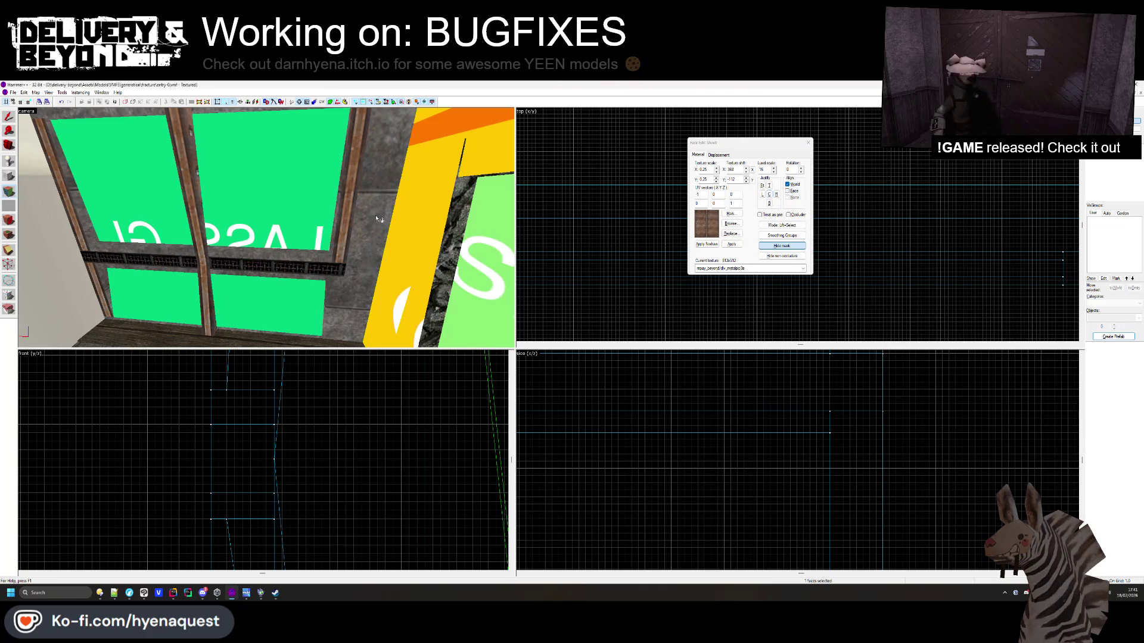
key(z)
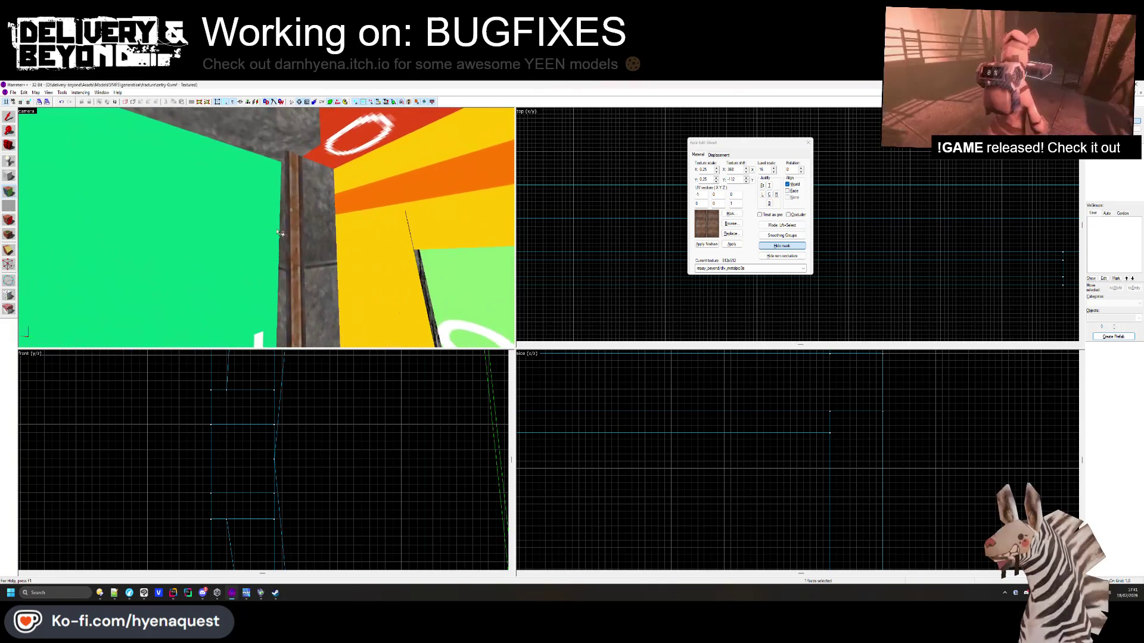
key(z)
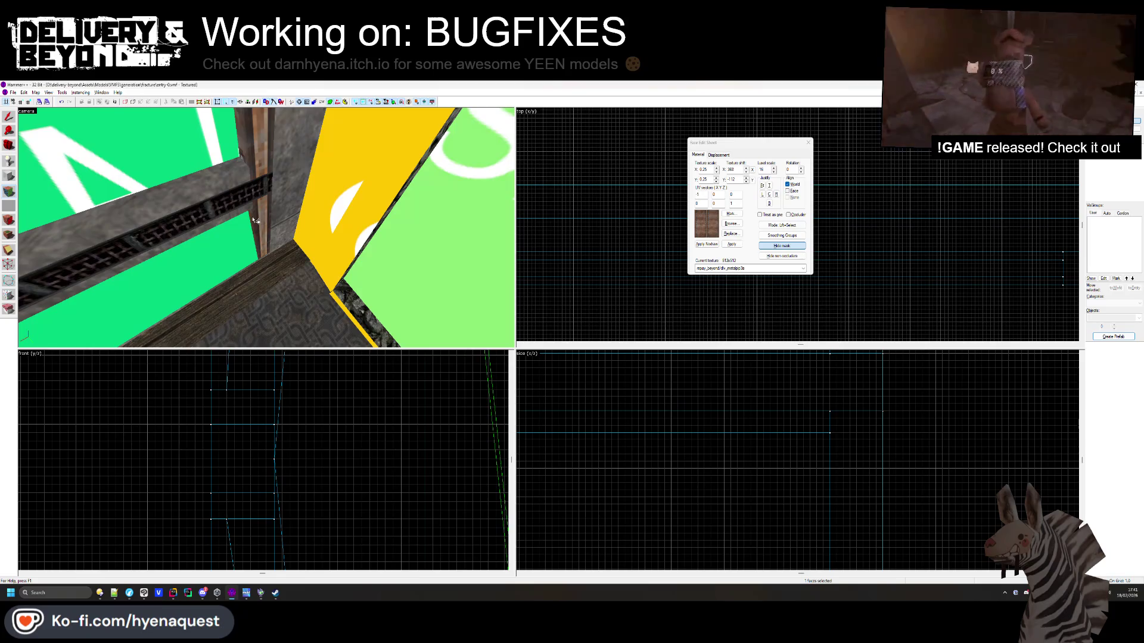
key(Up)
key(Up)
key(Up)
key(Down)
key(Down)
key(Down)
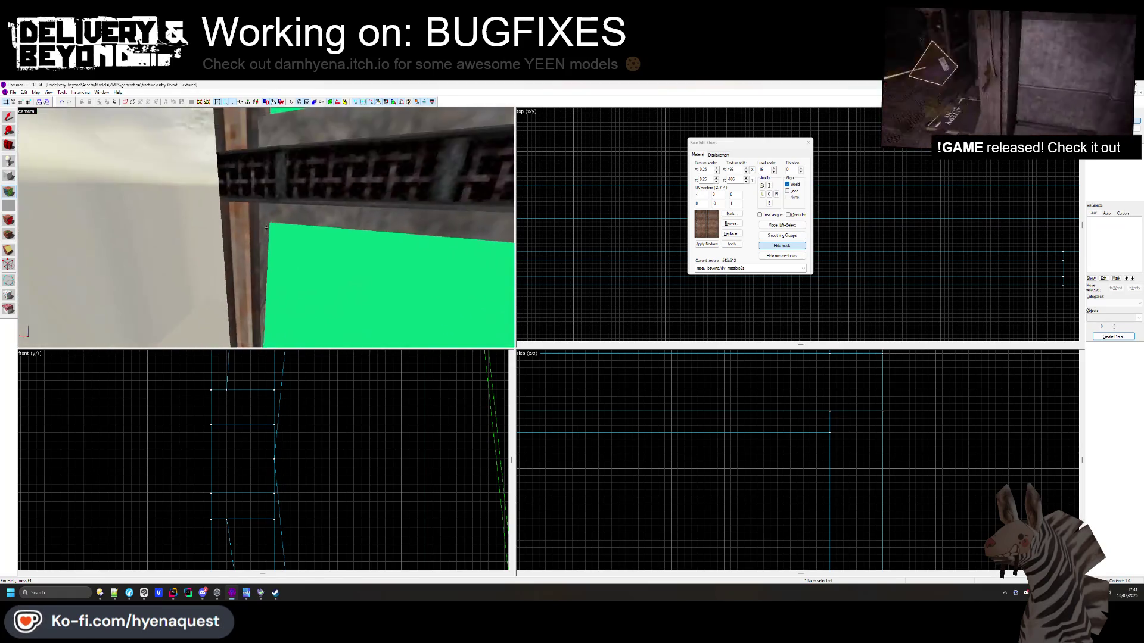
key(w)
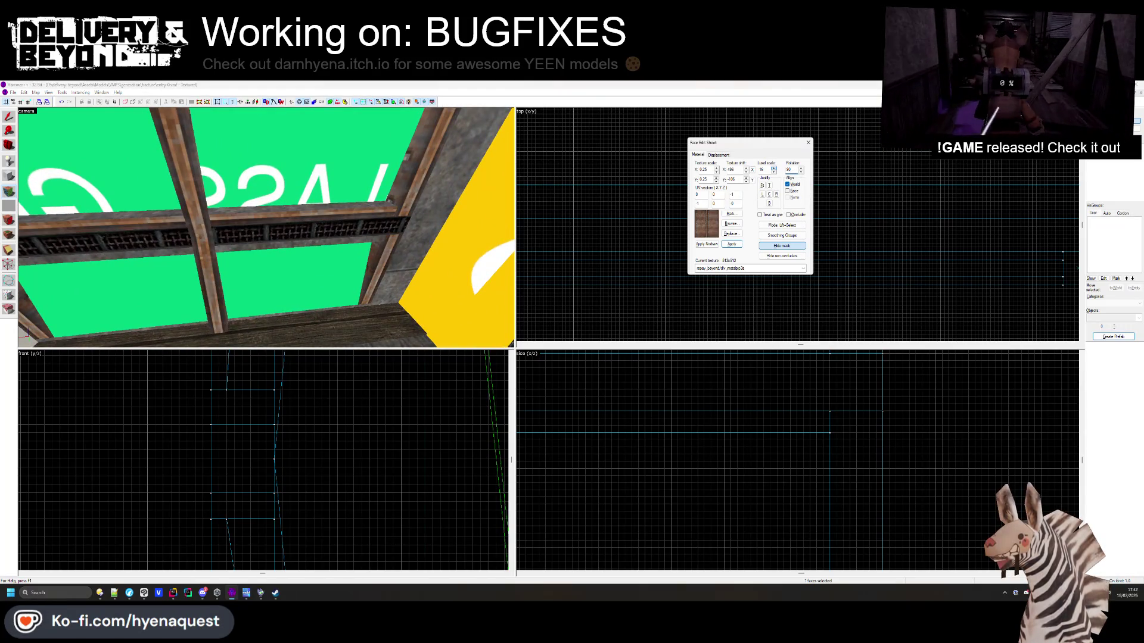
click(769, 194)
Centre the wood texture on a second beam face by the green signs and exit face editing
key(z)
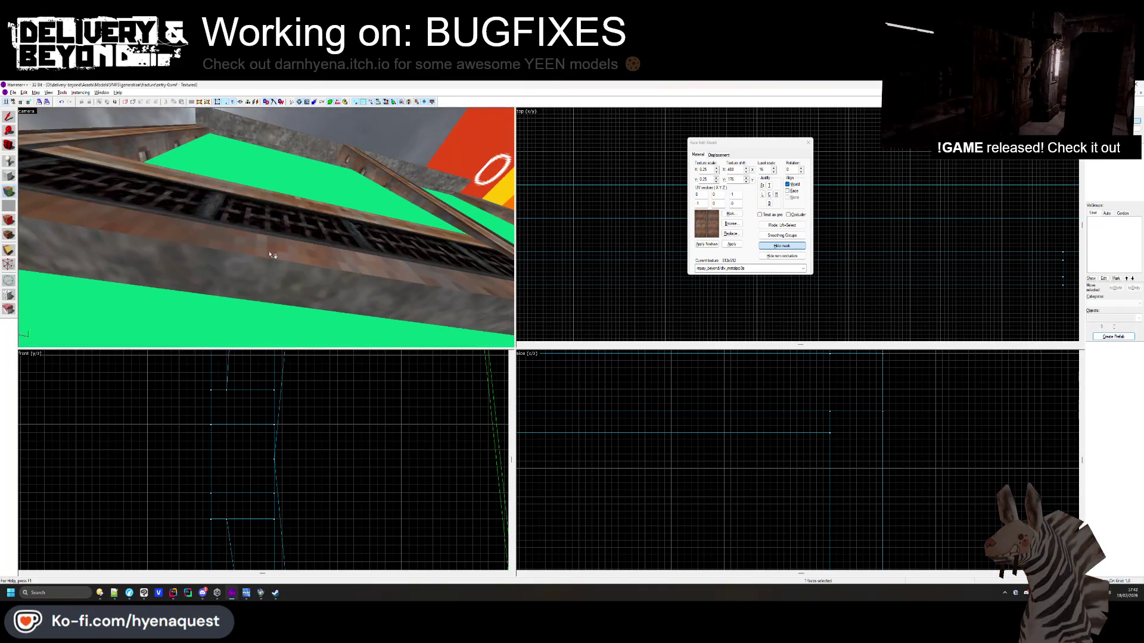
click(266, 227)
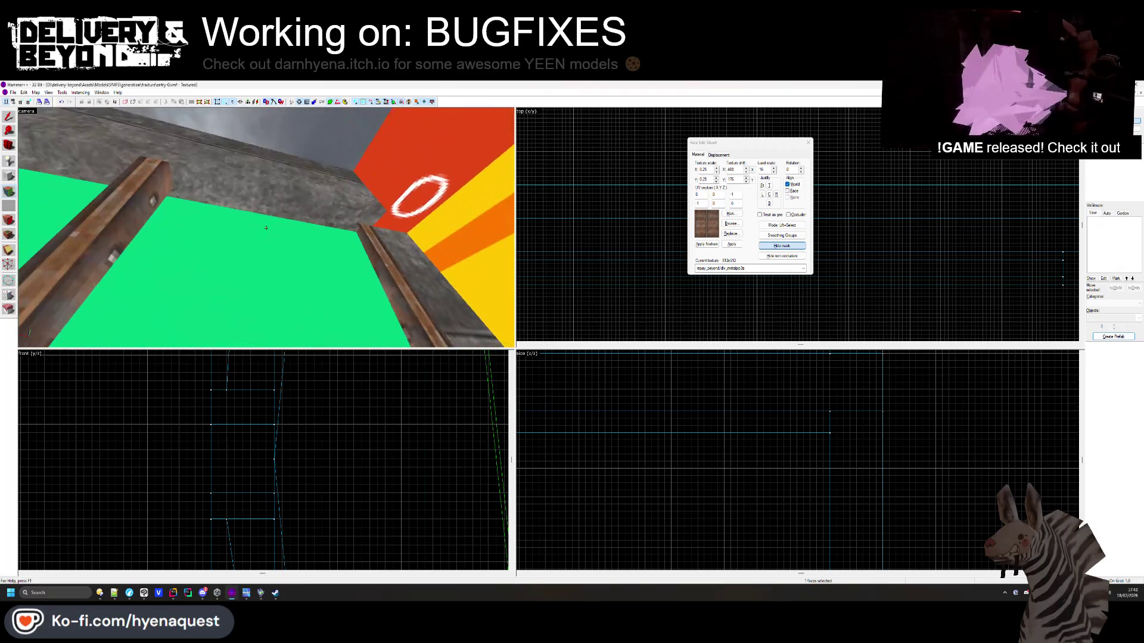
key(z)
key(h)
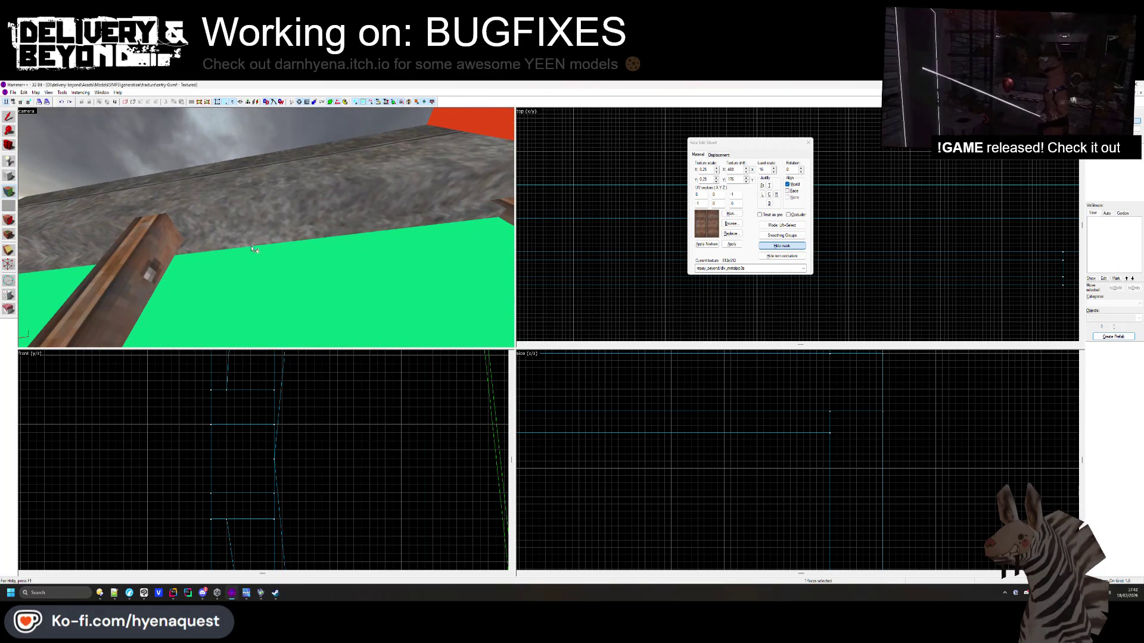
mouse_move(253, 242)
mouse_down()
mouse_move(274, 306)
mouse_move(298, 260)
mouse_up()
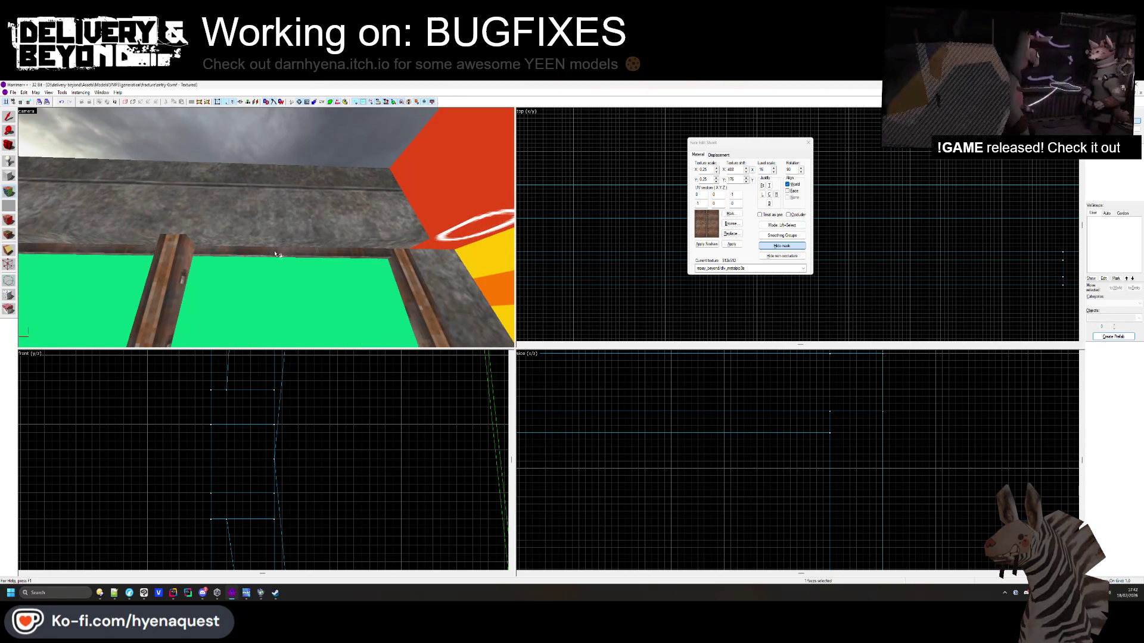
key(z)
key(w)
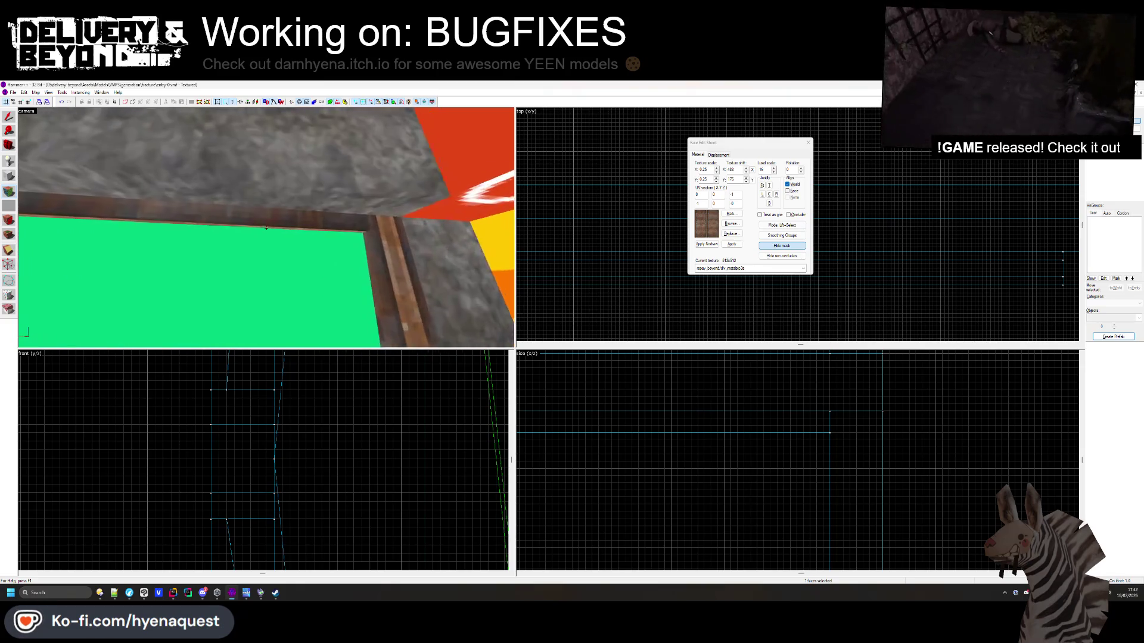
key(z)
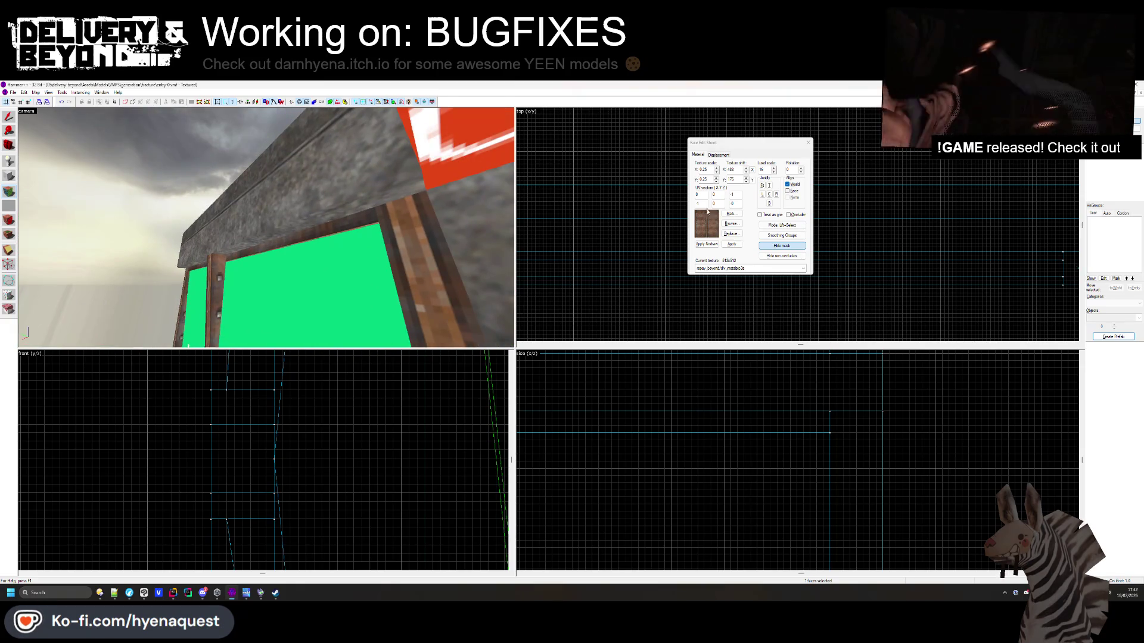
click(769, 194)
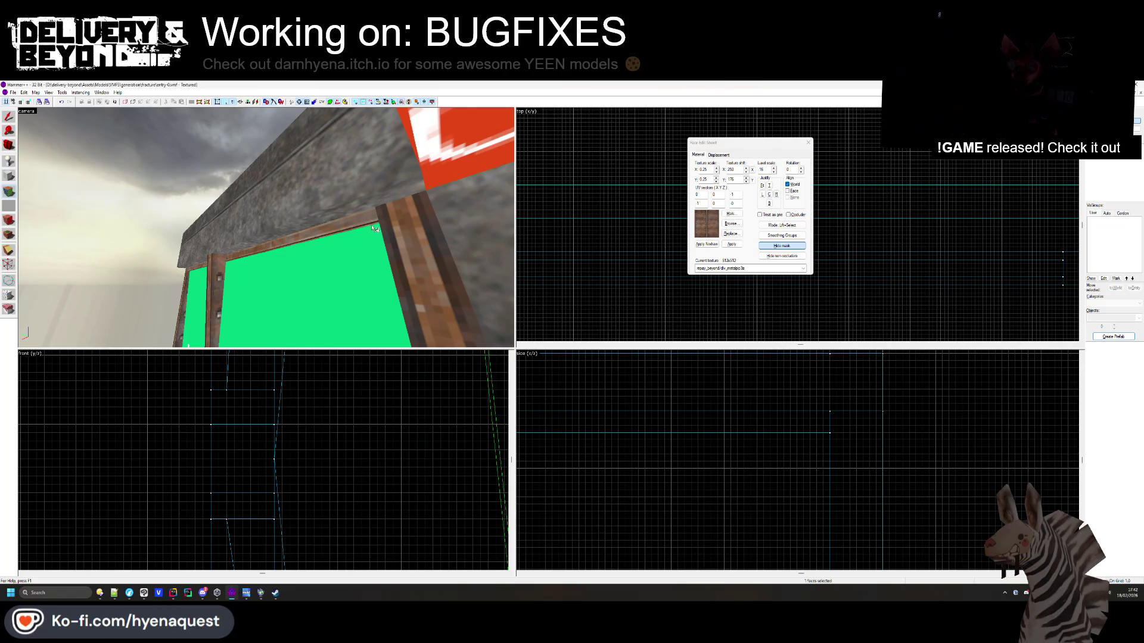
drag(374, 225, 140, 211)
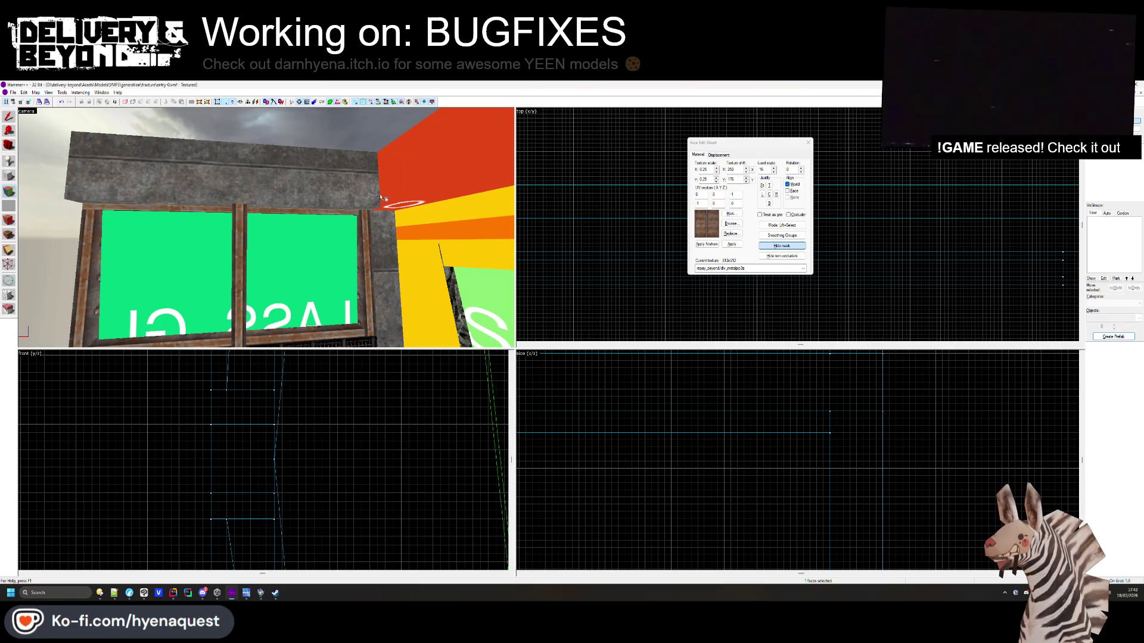
key(shift+s)
Stretch the small brush at the frame's top-left down the left post
click(101, 208)
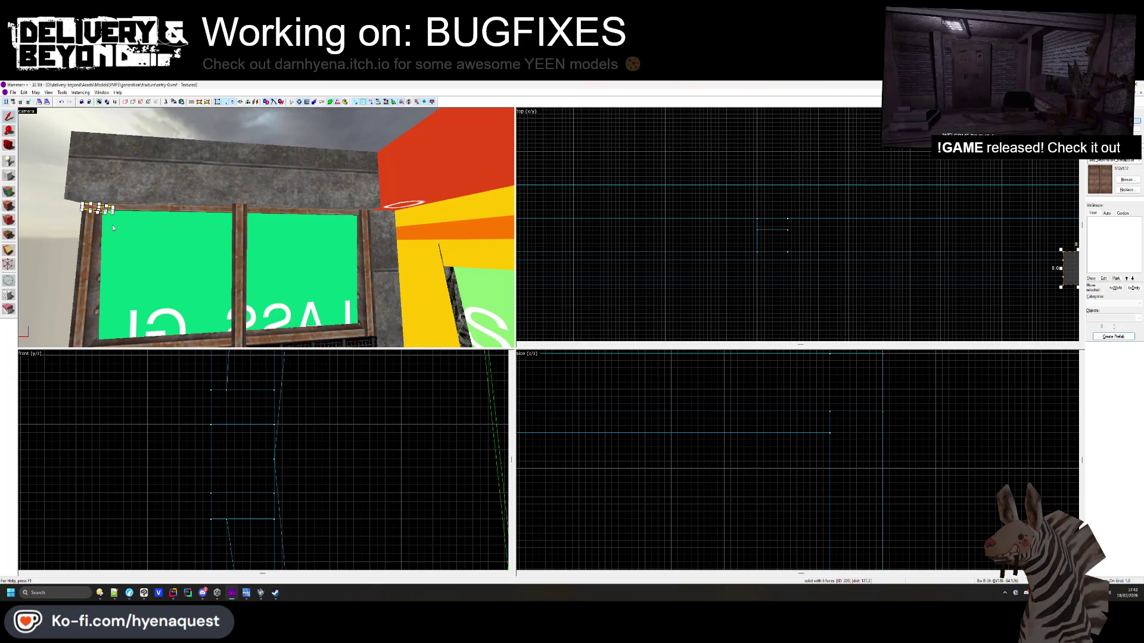
drag(248, 421, 257, 512)
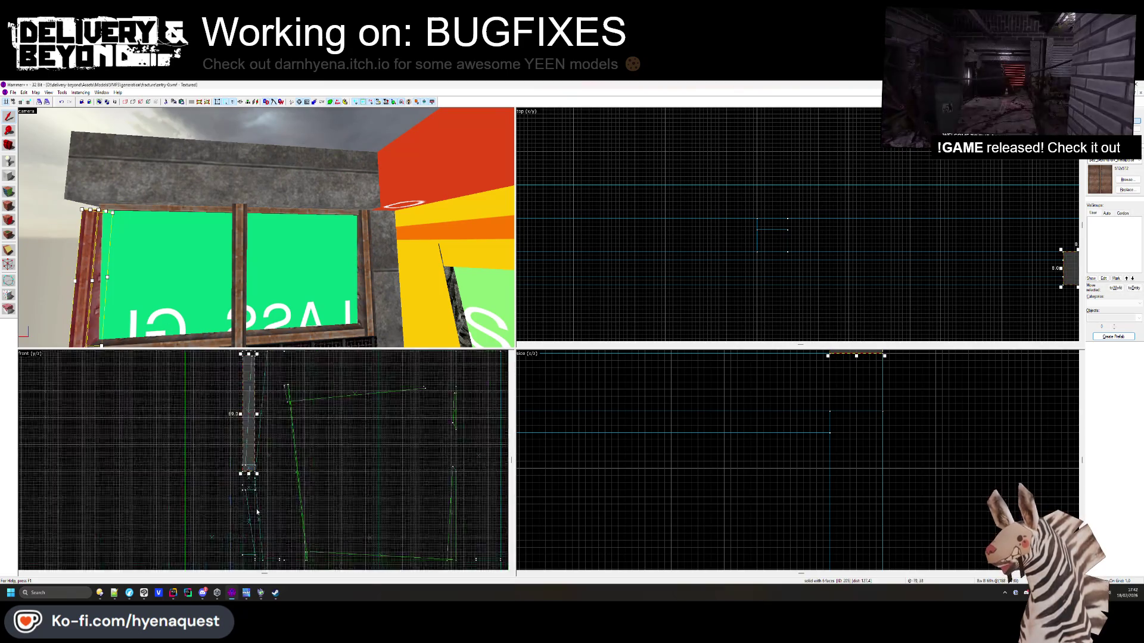
scroll(257, 512, up, 3)
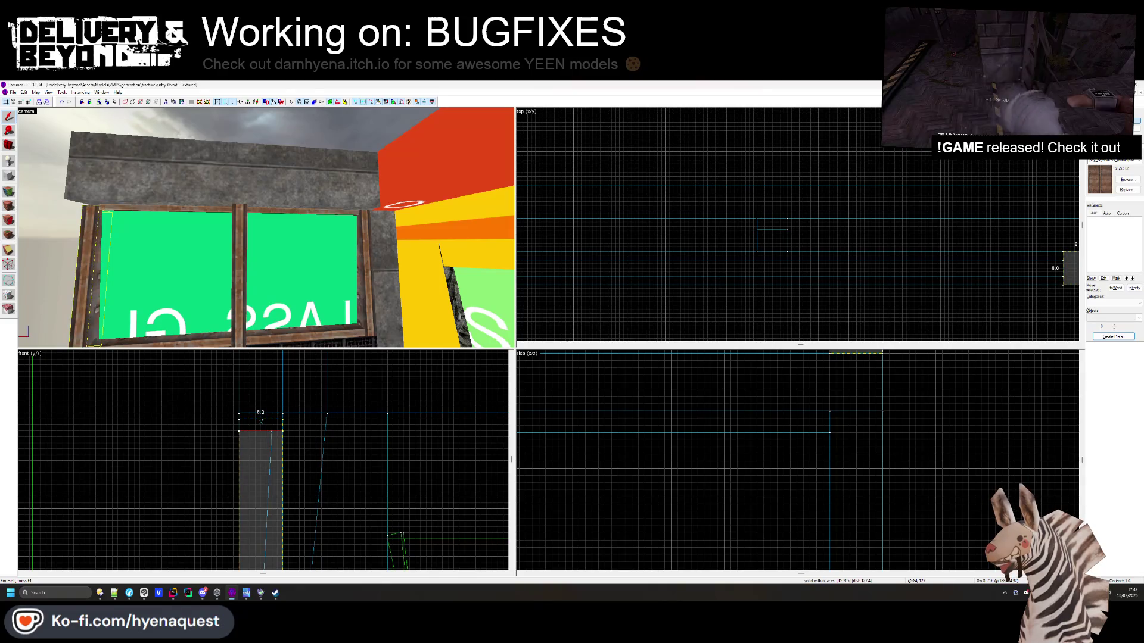
click(309, 427)
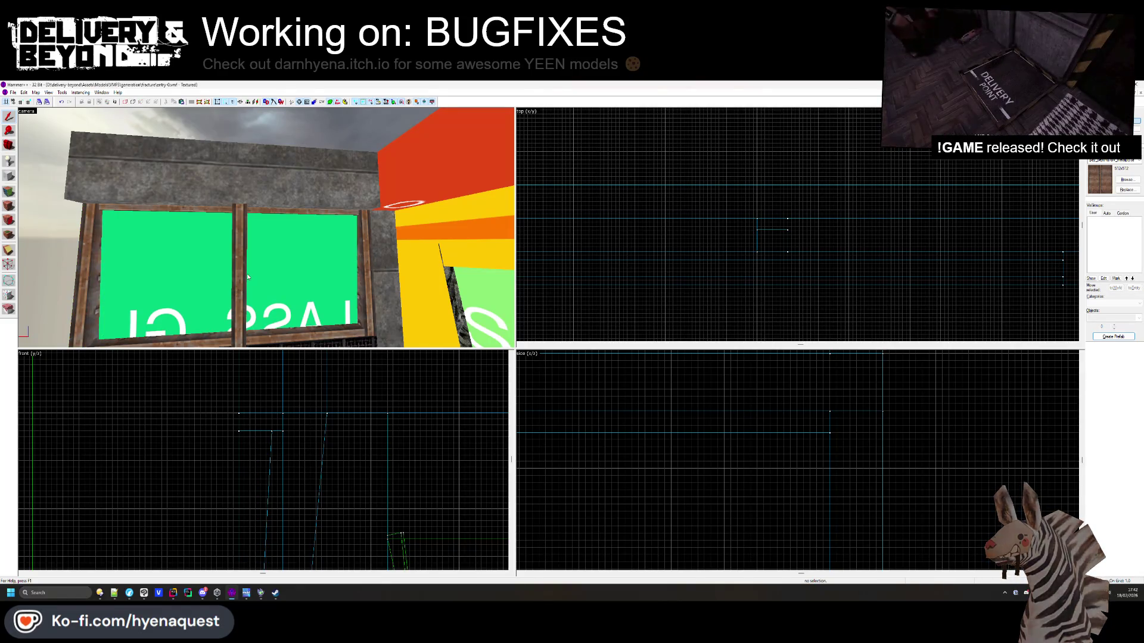
Select the wooden window sill face for texture editing
key(z)
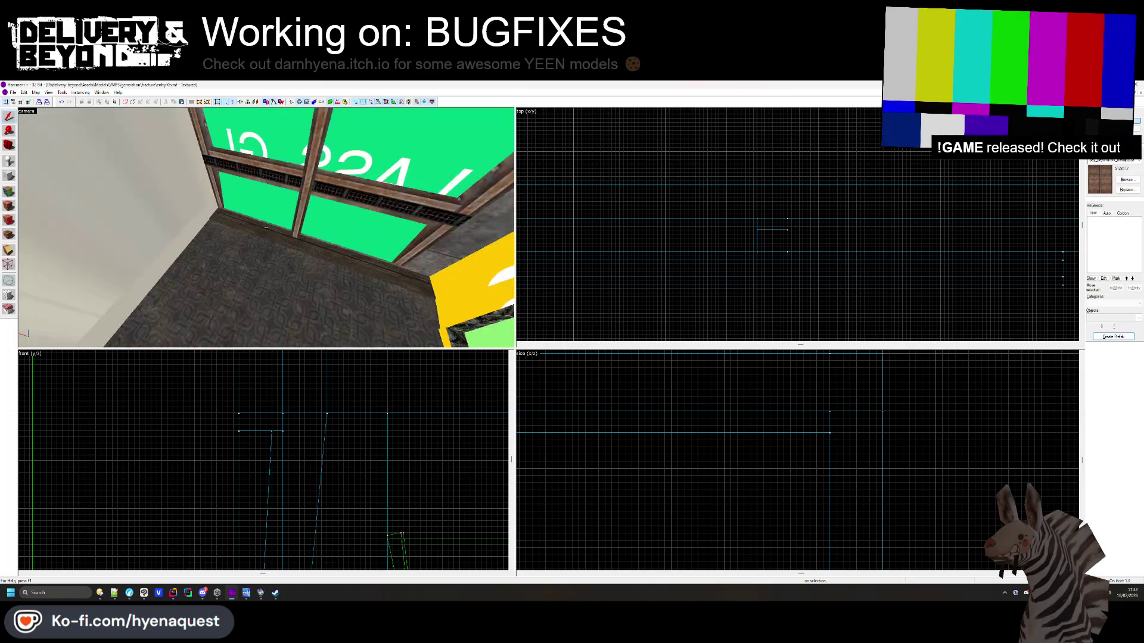
key(z)
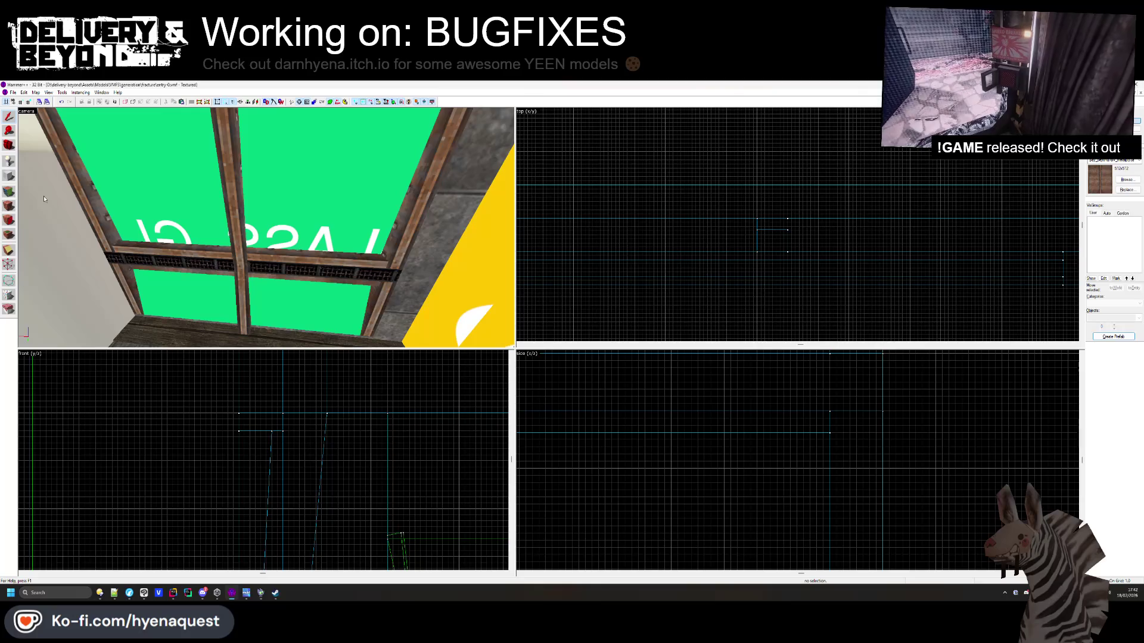
key(shift+a)
click(266, 231)
Shift the sill texture horizontally to 220
key(z)
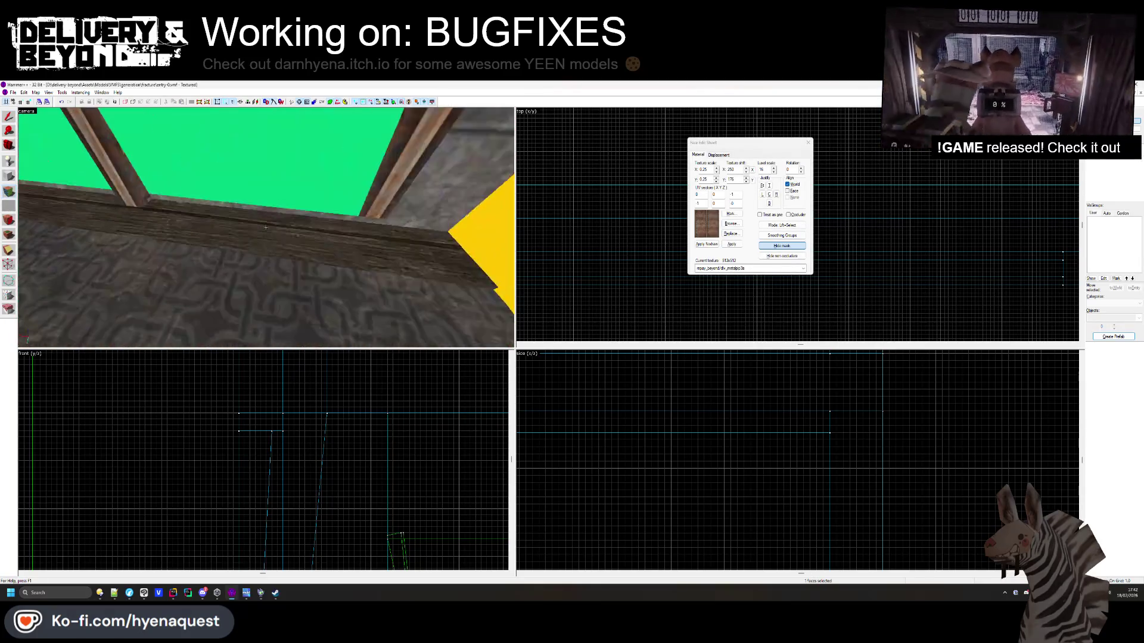
key(z)
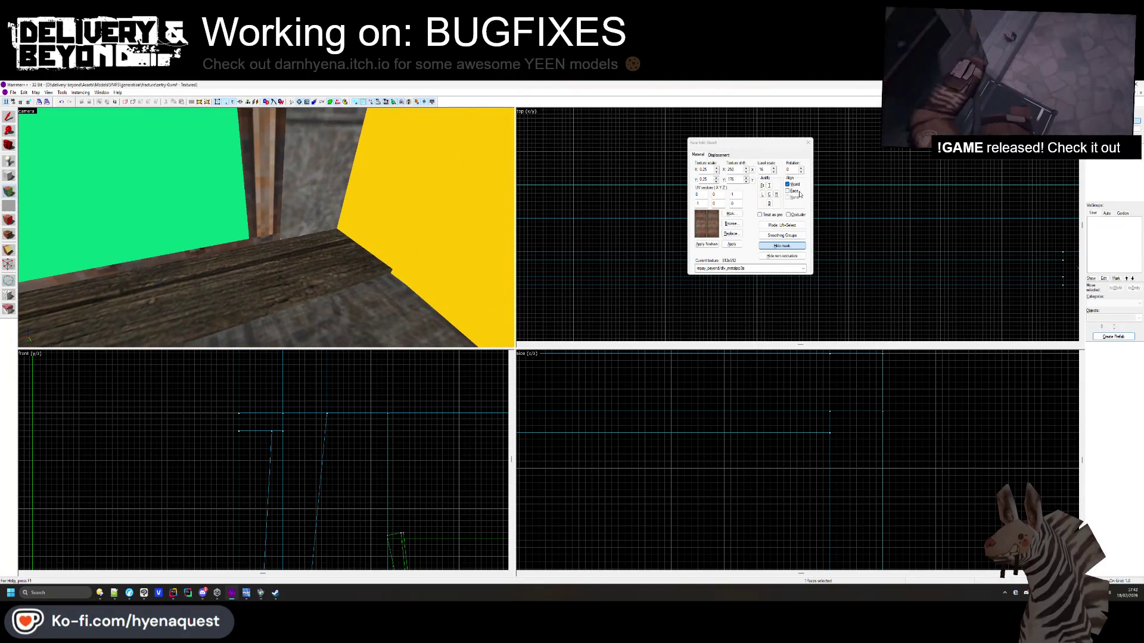
click(770, 194)
key(ctrl+z)
key(z)
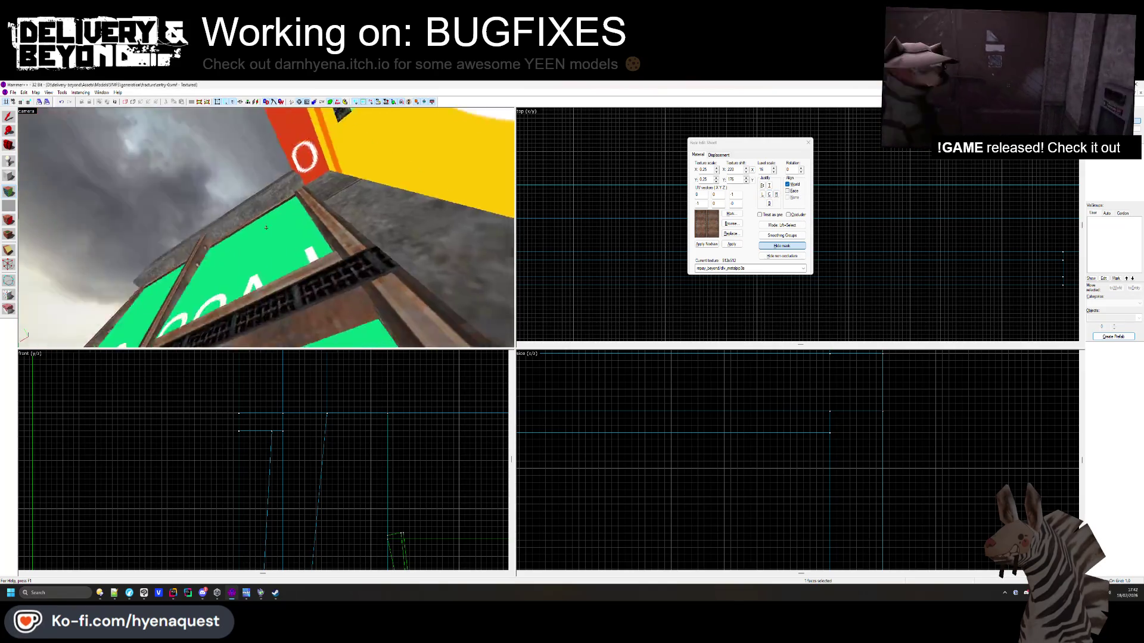
mouse_move(267, 227)
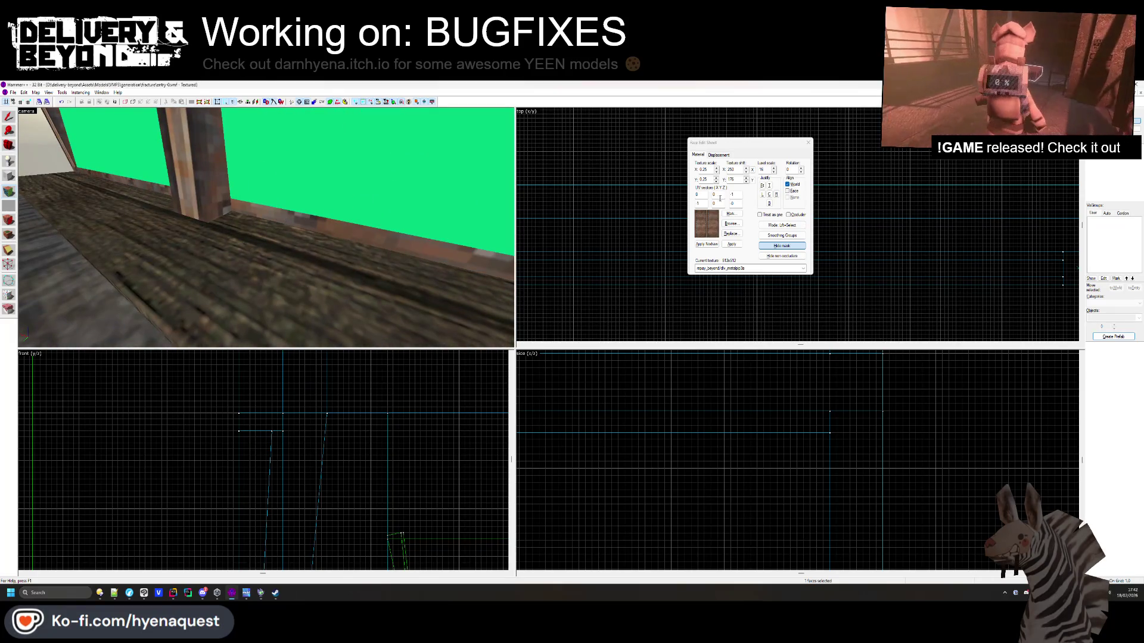
click(770, 194)
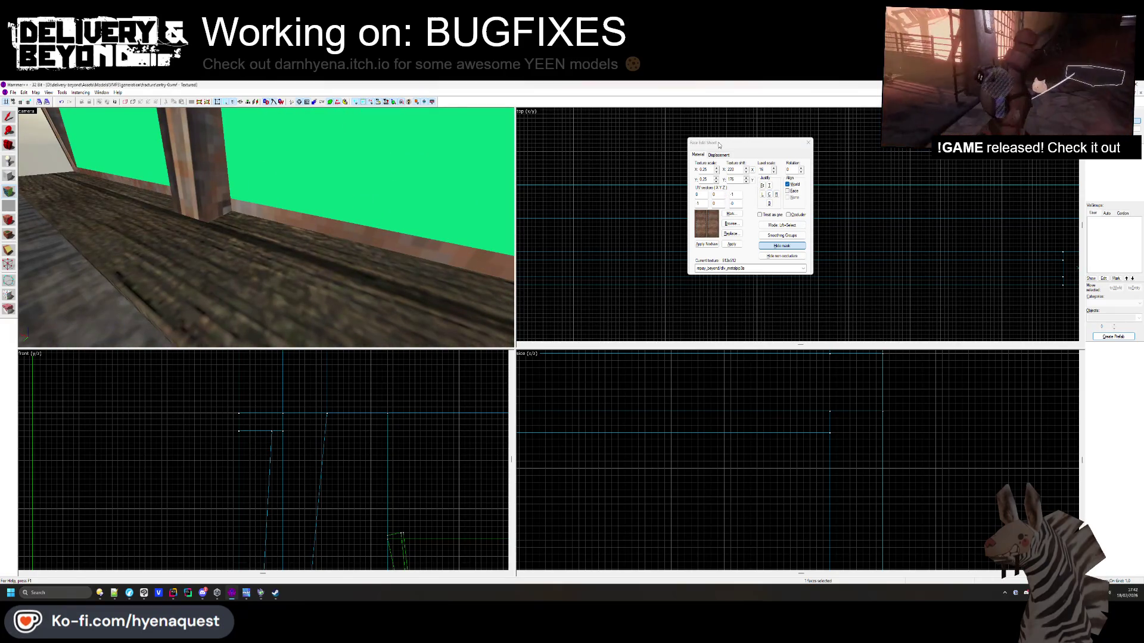
Try a 90° rotation and a fit-and-centre on the sill texture, undoing both
double_click(791, 170)
text(90)
click(731, 245)
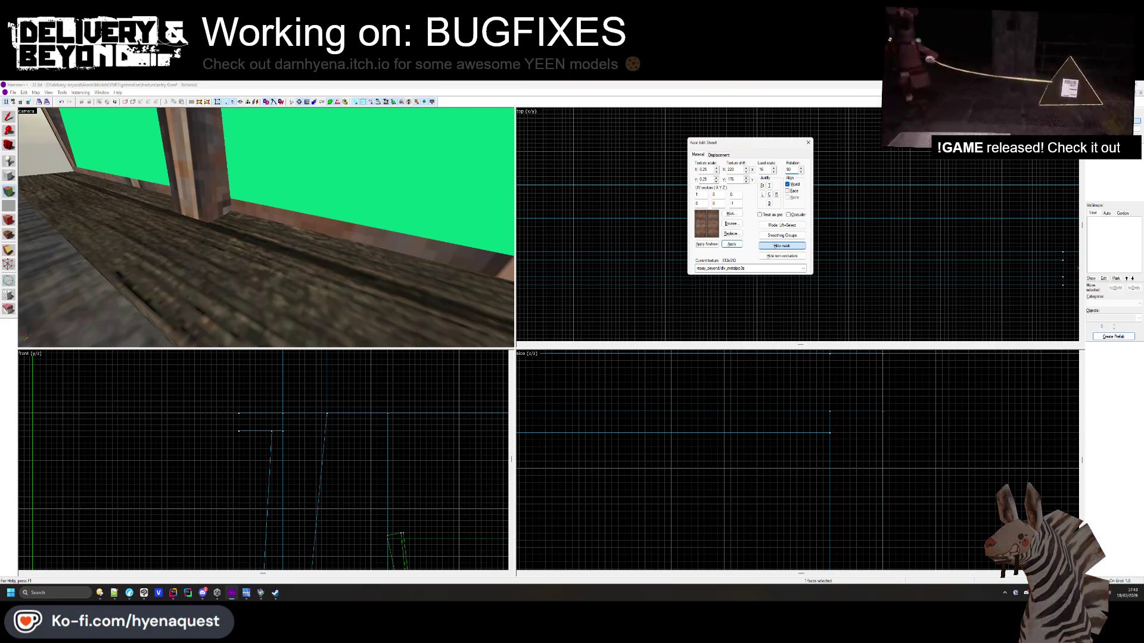
key(ctrl+z)
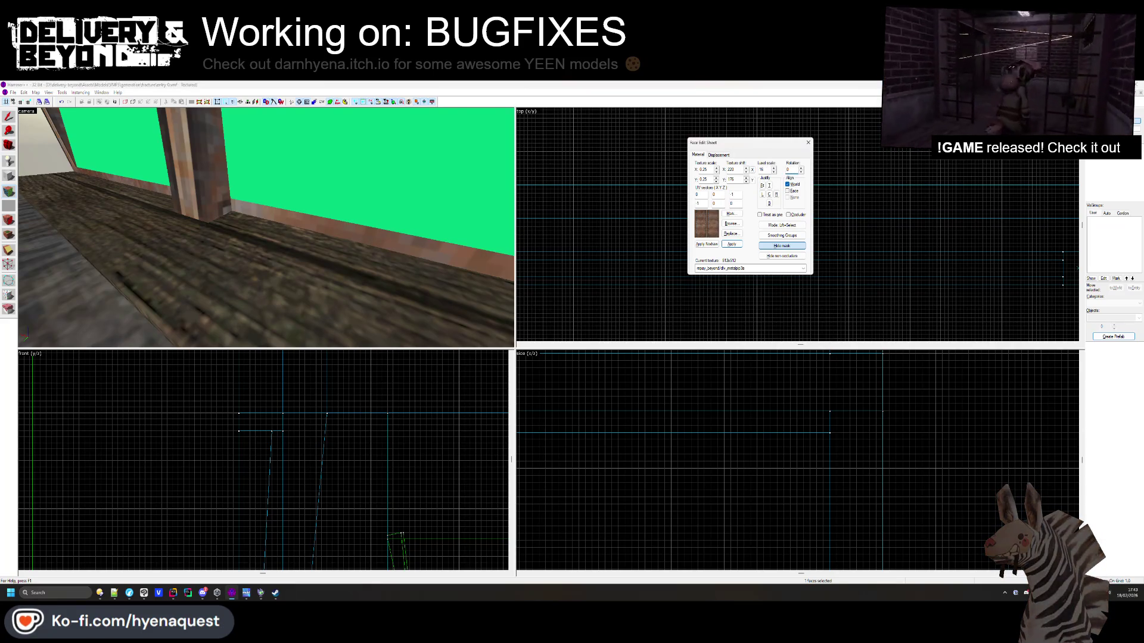
click(770, 194)
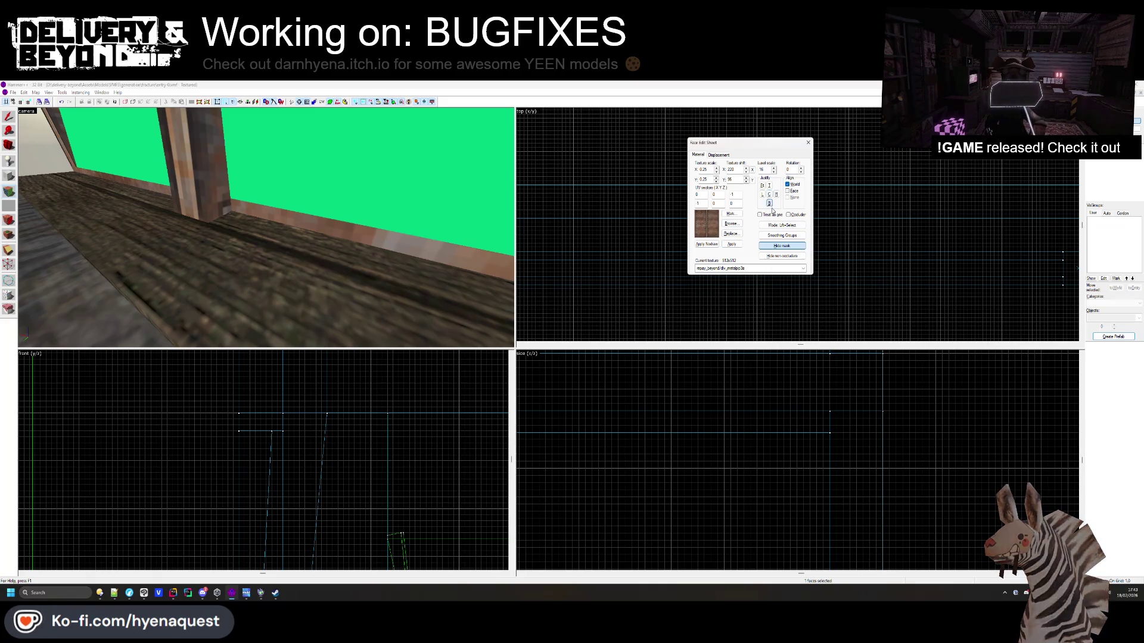
click(761, 186)
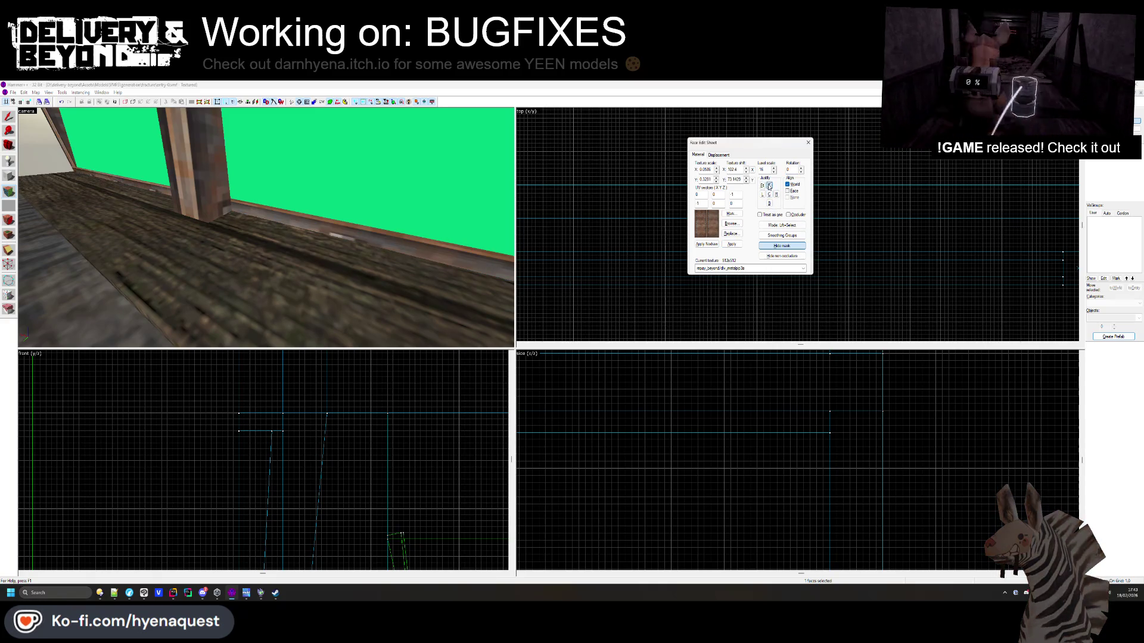
click(769, 194)
key(ctrl+z)
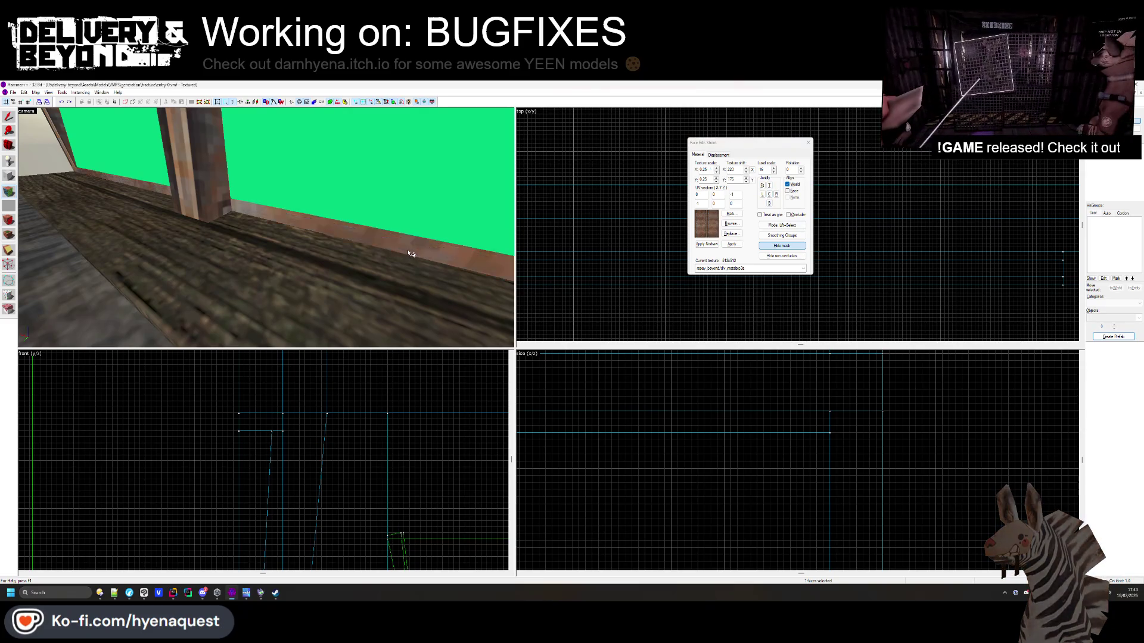
key(z)
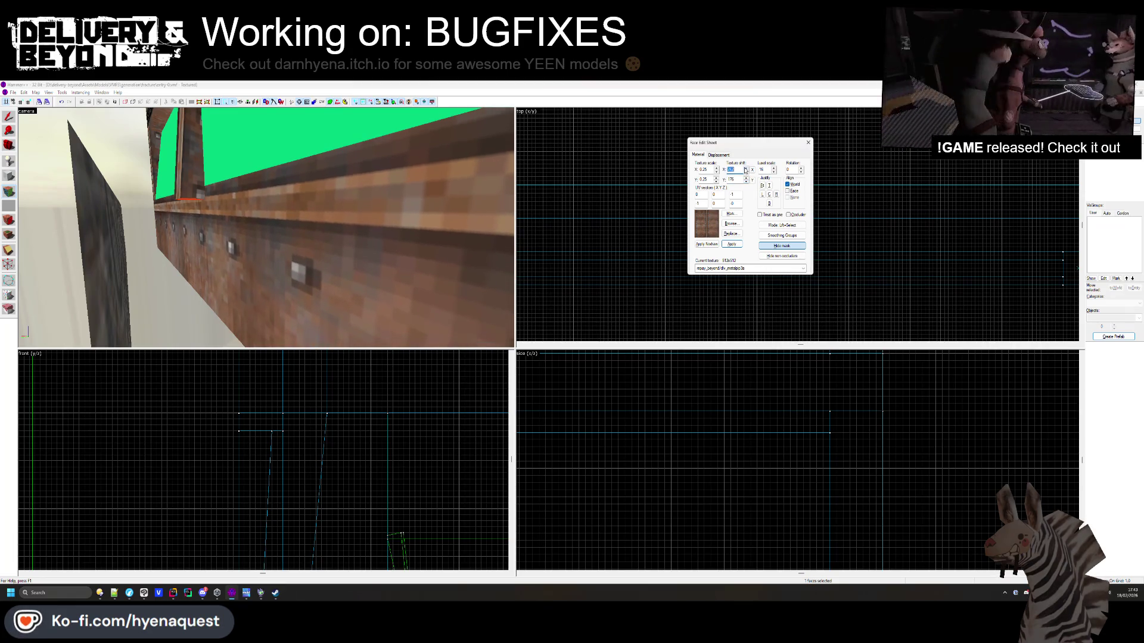
Nudge the sill's horizontal texture offset, look around the room, then close the texture settings
click(744, 170)
key(z)
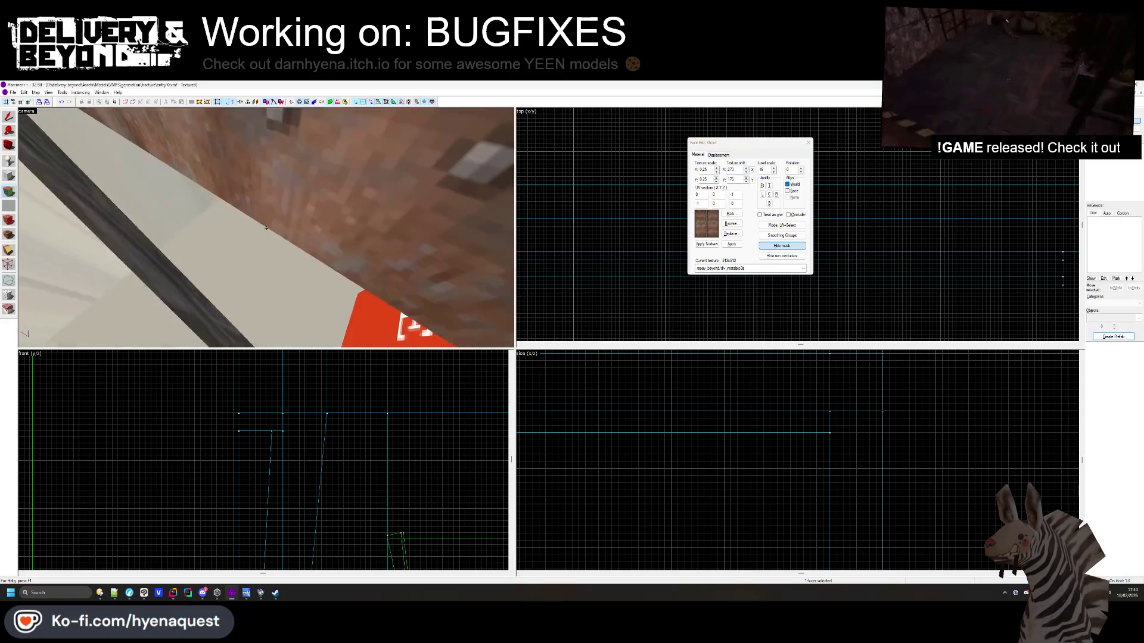
key(w)
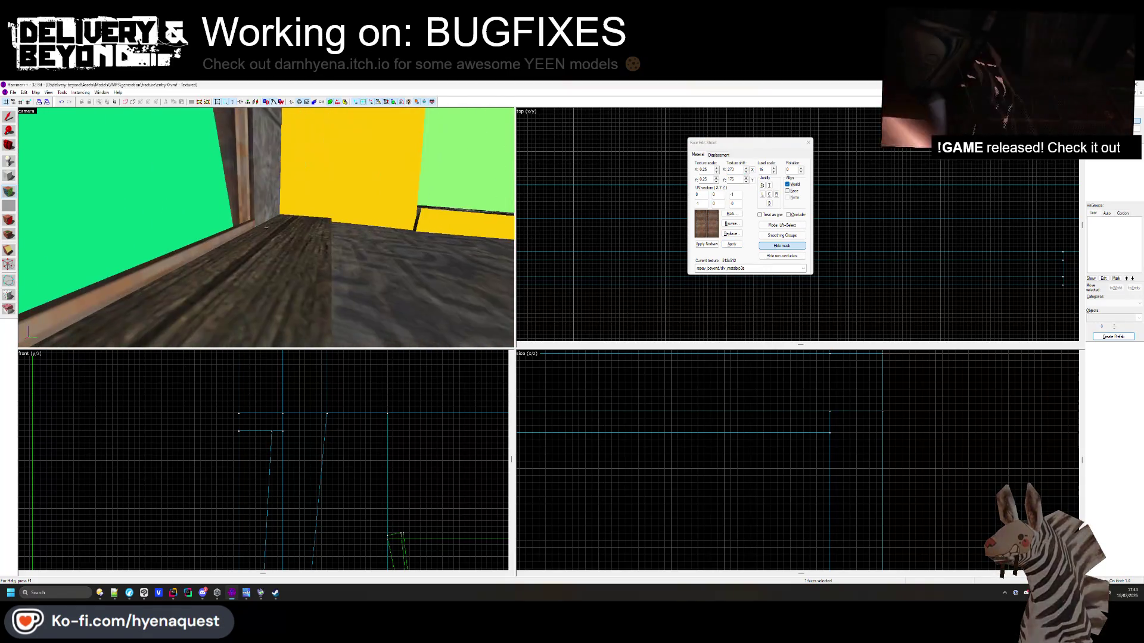
key(w)
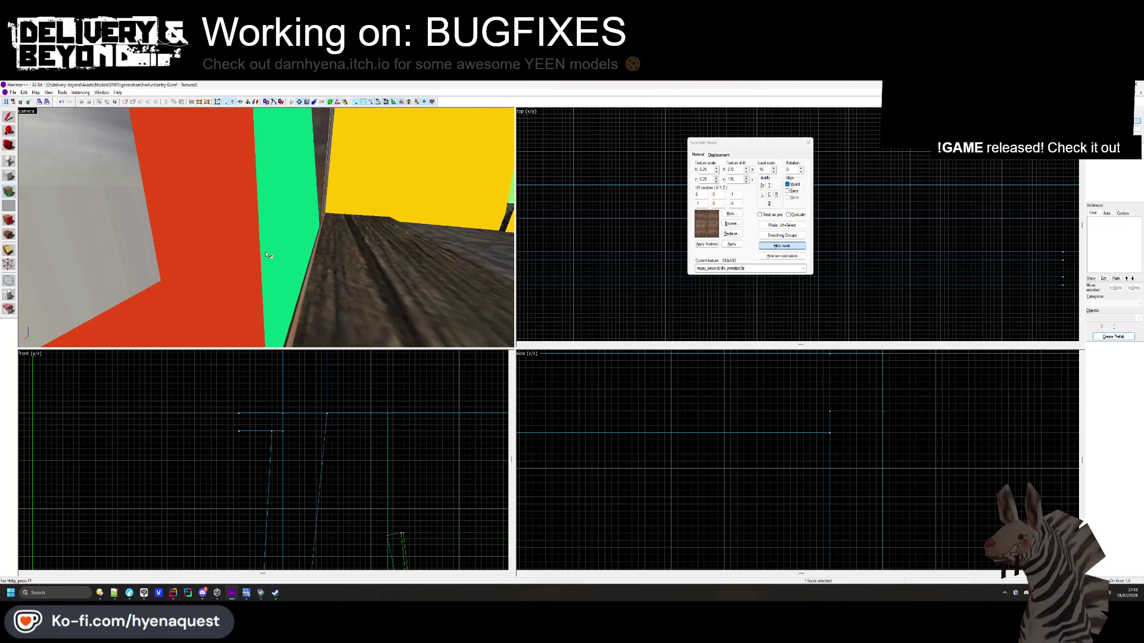
key(w)
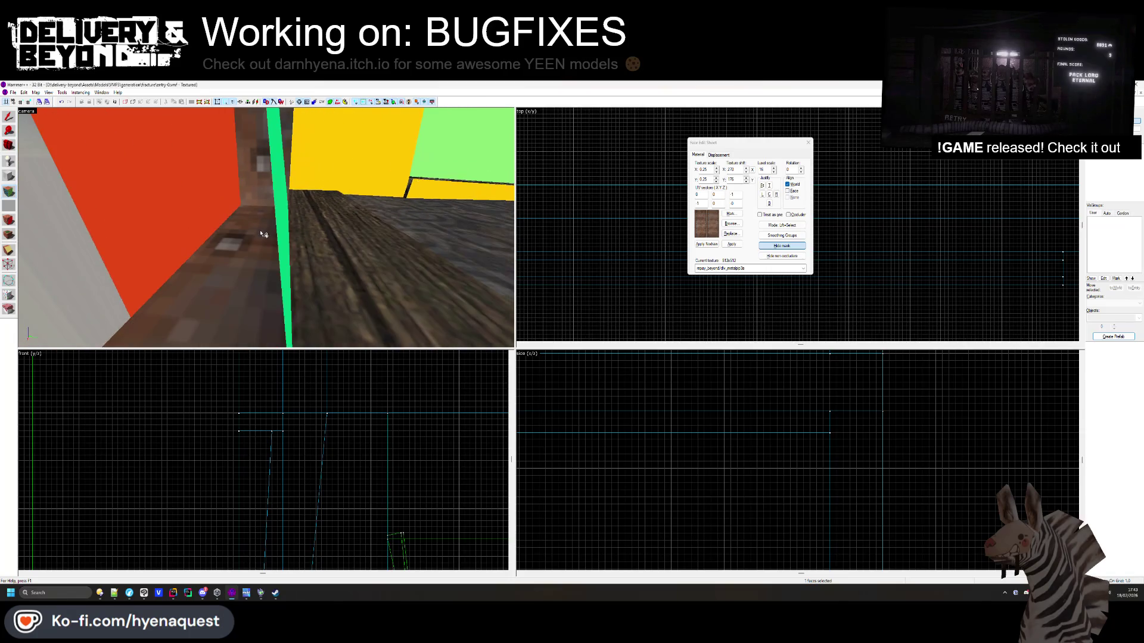
key(w)
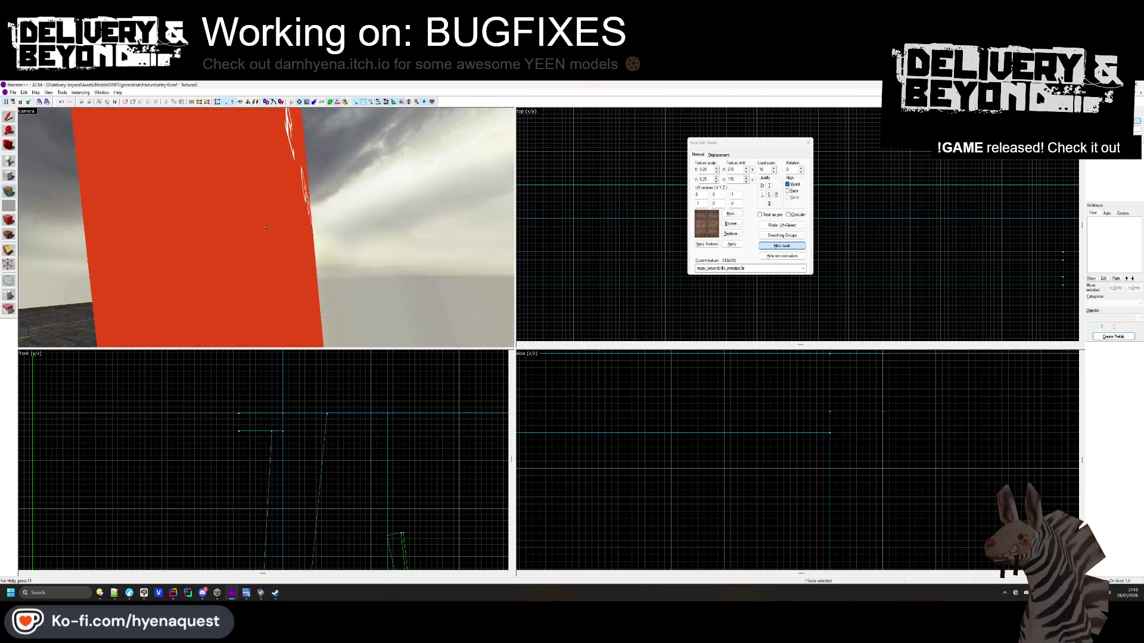
key(w)
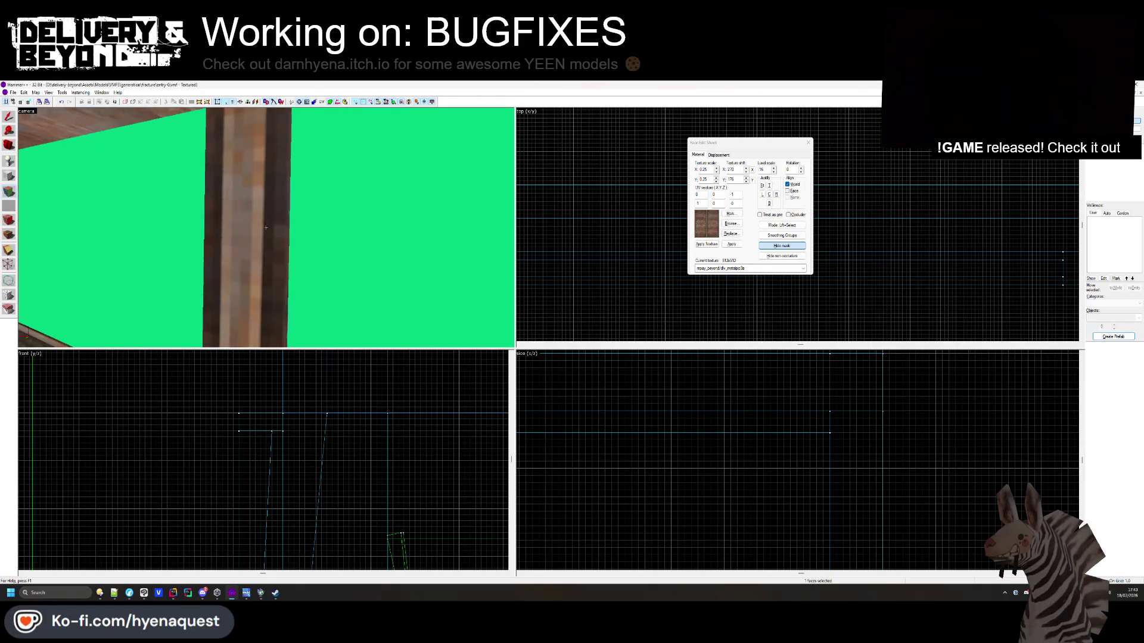
key(w)
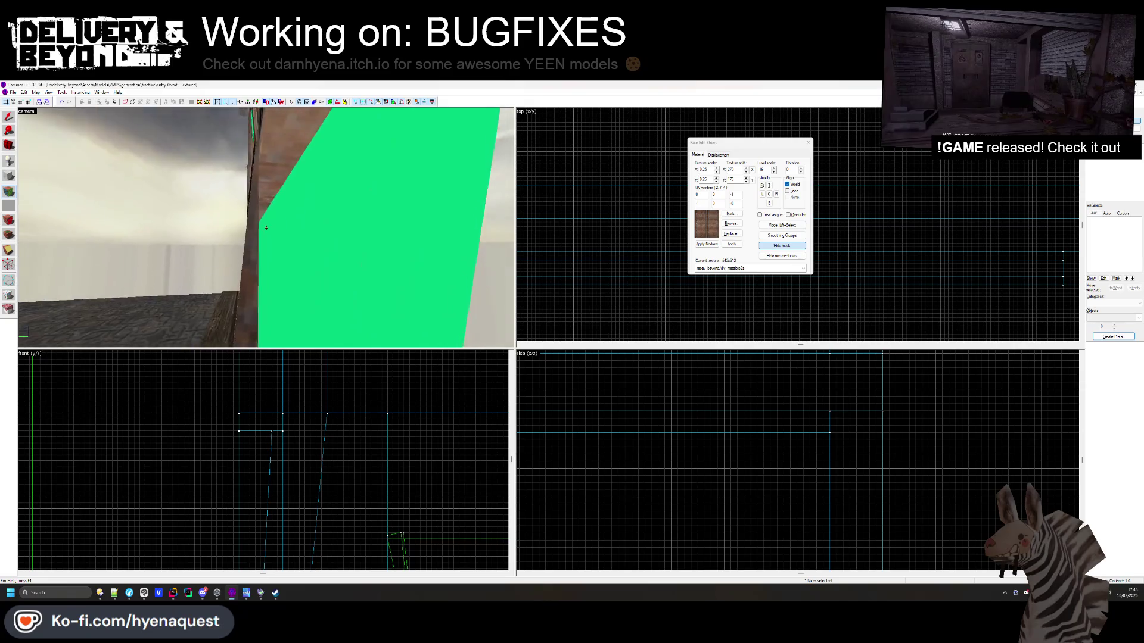
click(808, 142)
Draw a new block in the top view beside the red pillar and create the solid
click(278, 272)
scroll(768, 233, up, 3)
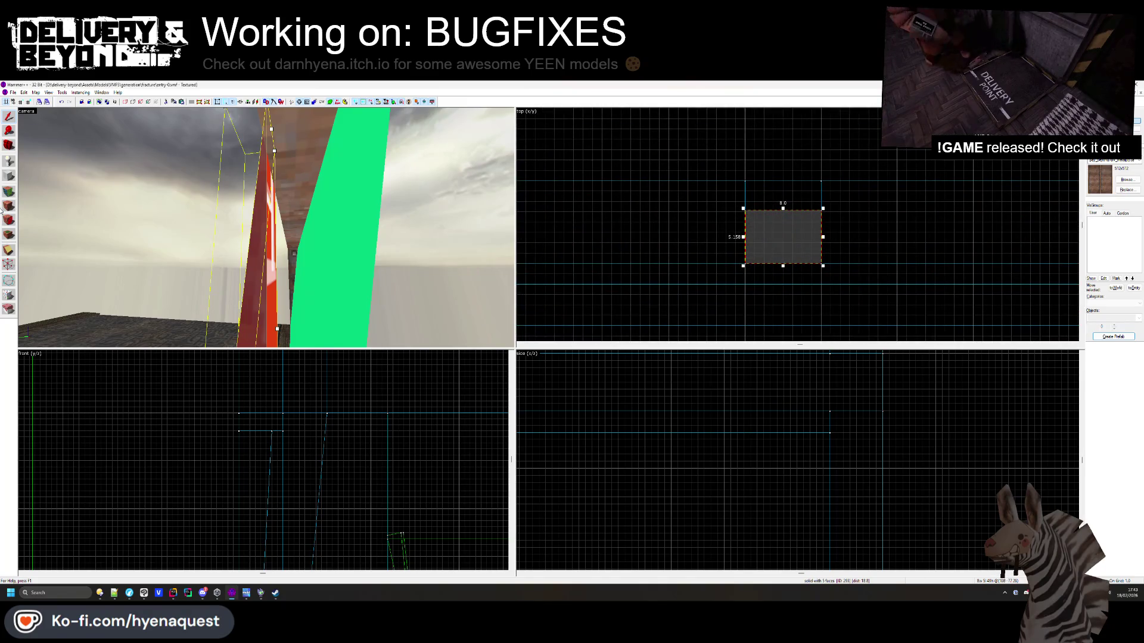
scroll(745, 238, down, 2)
mouse_move(743, 223)
mouse_down()
mouse_move(775, 192)
mouse_move(772, 295)
mouse_up()
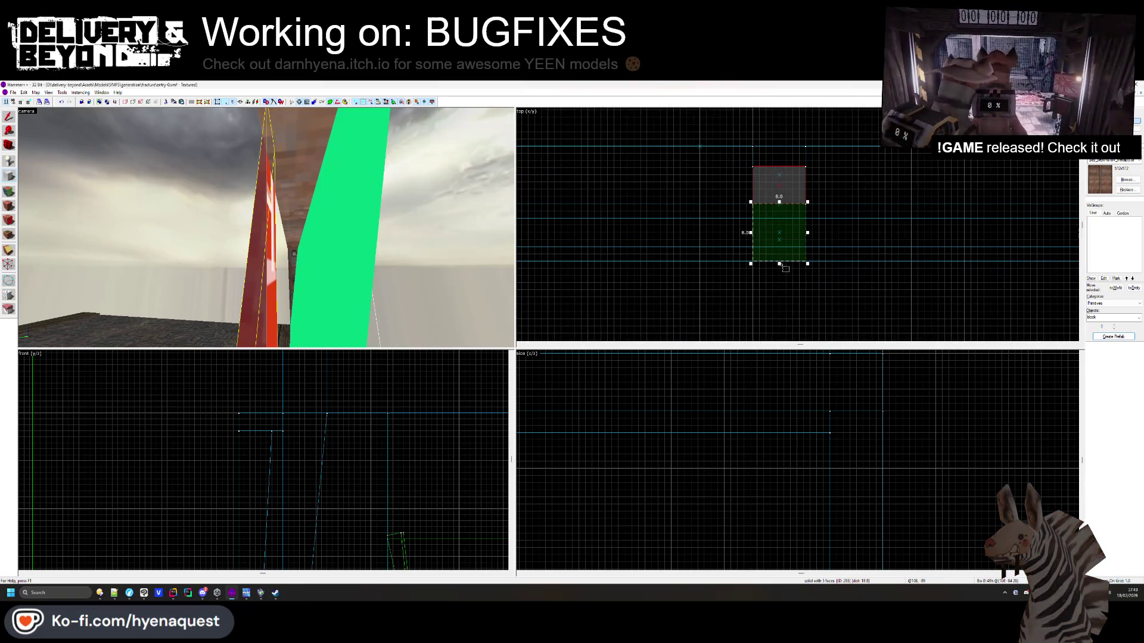
key(Return)
Make the new mullion solid one unit thinner, from 8 to 7
key(z)
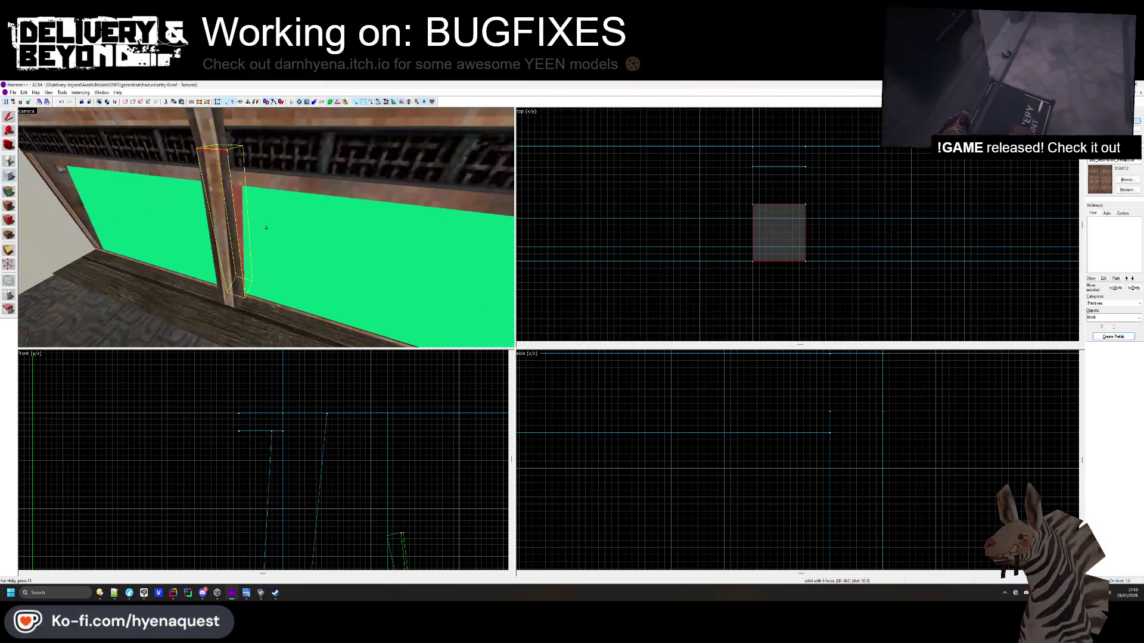
key(z)
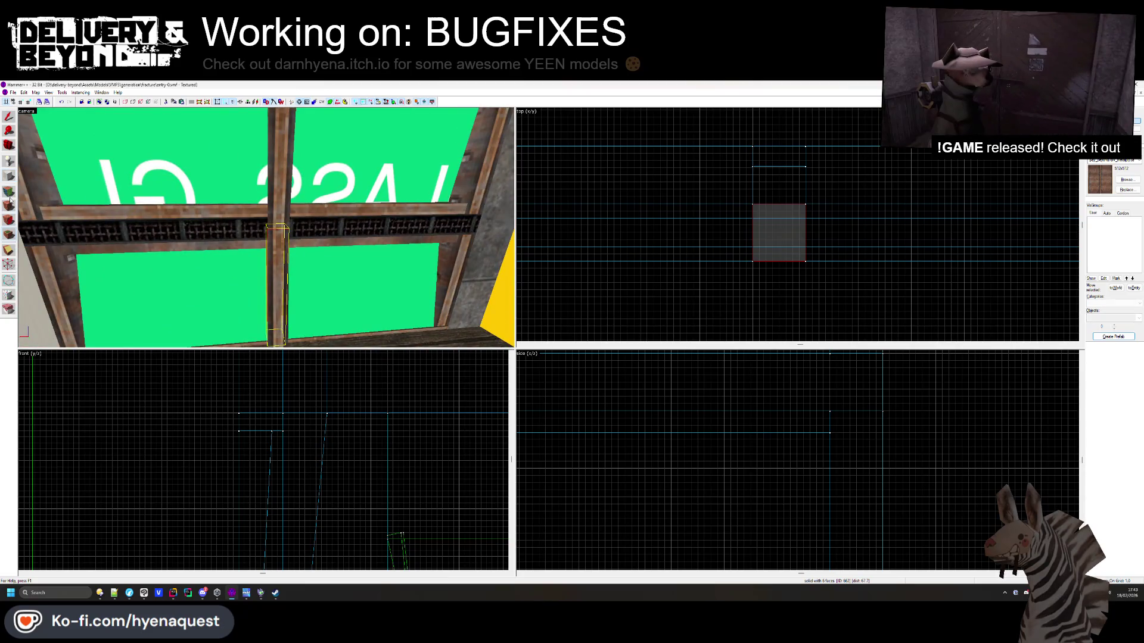
scroll(238, 541, up, 5)
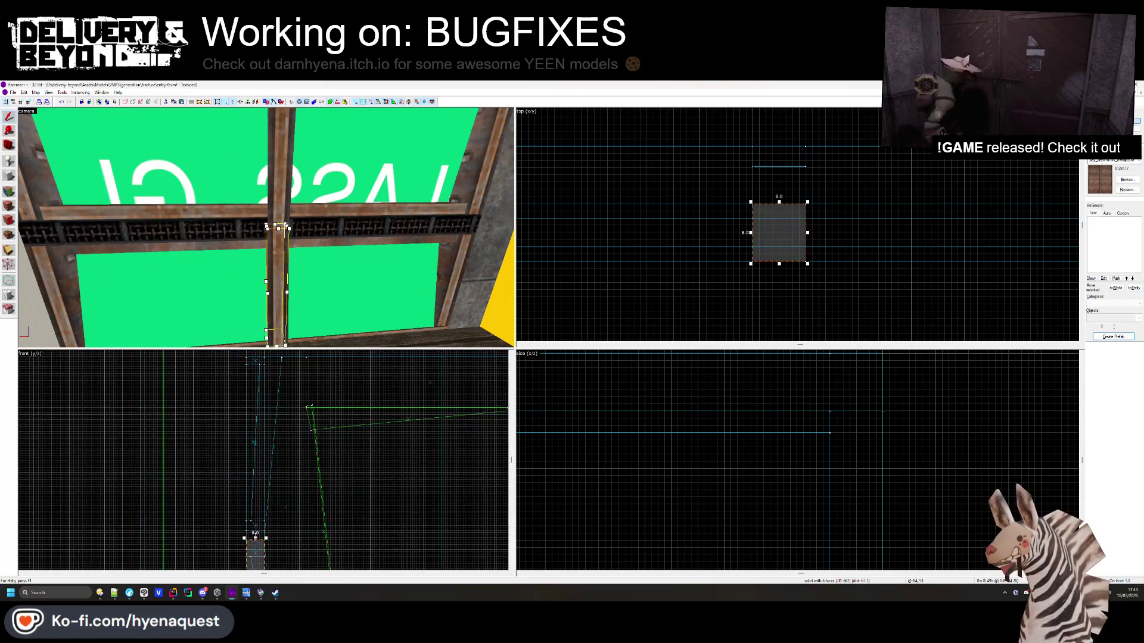
scroll(255, 358, up, 5)
click(253, 355)
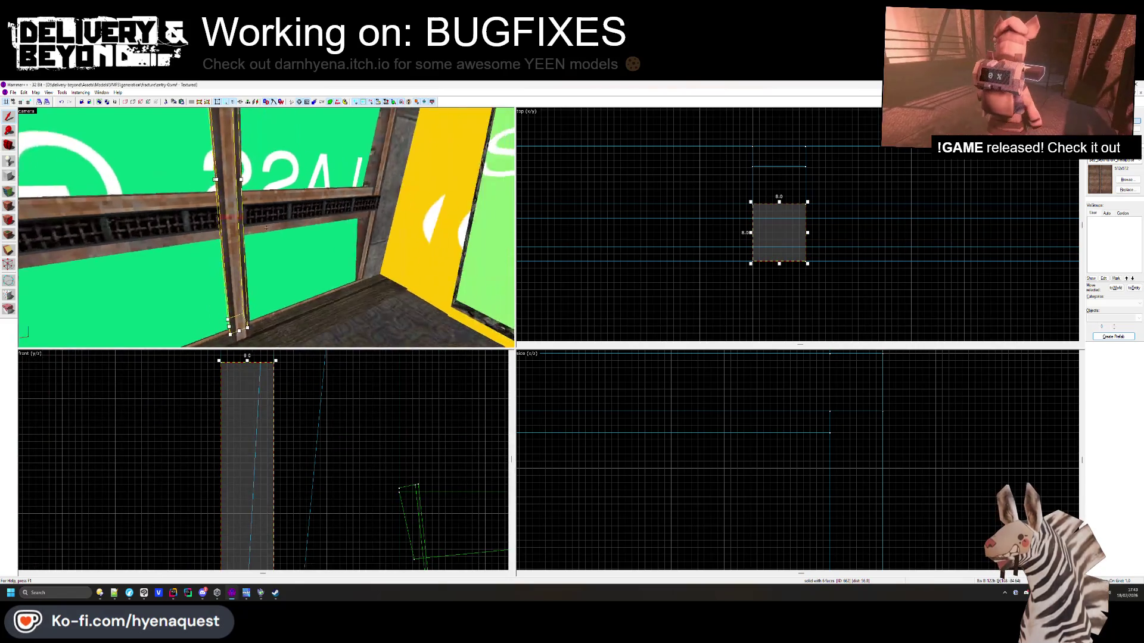
scroll(776, 215, up, 3)
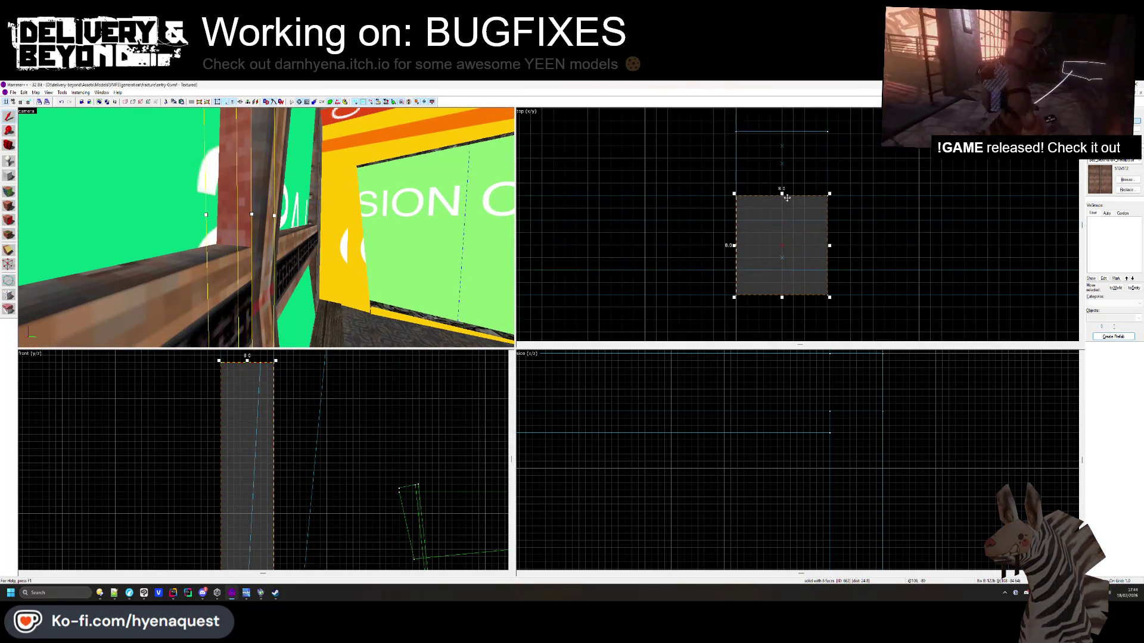
drag(782, 192, 785, 201)
key(Escape)
key(z)
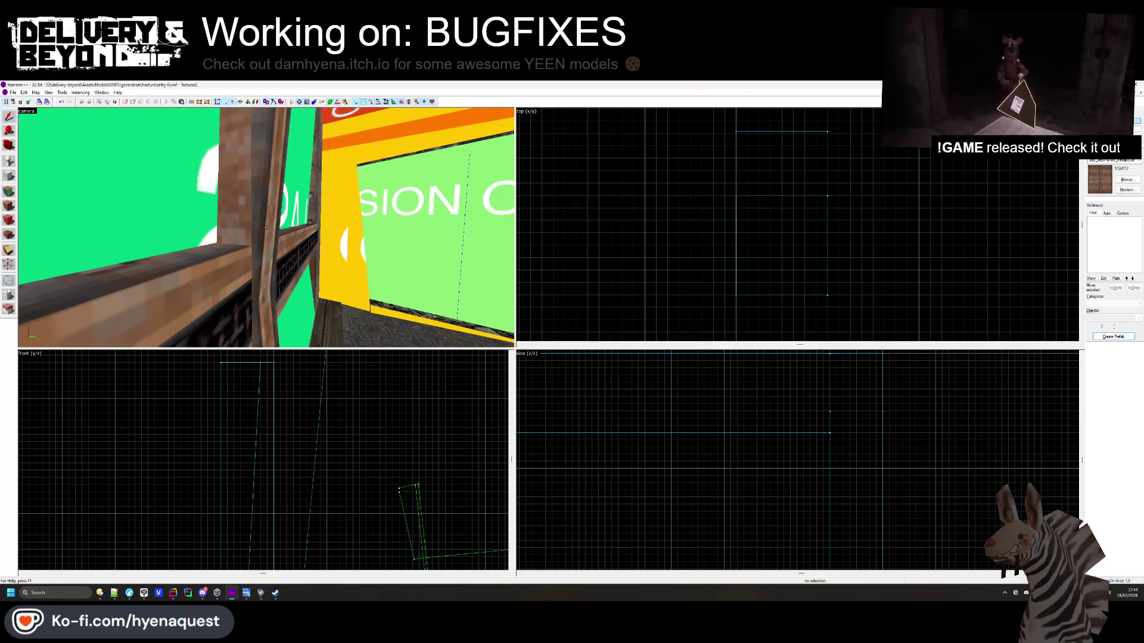
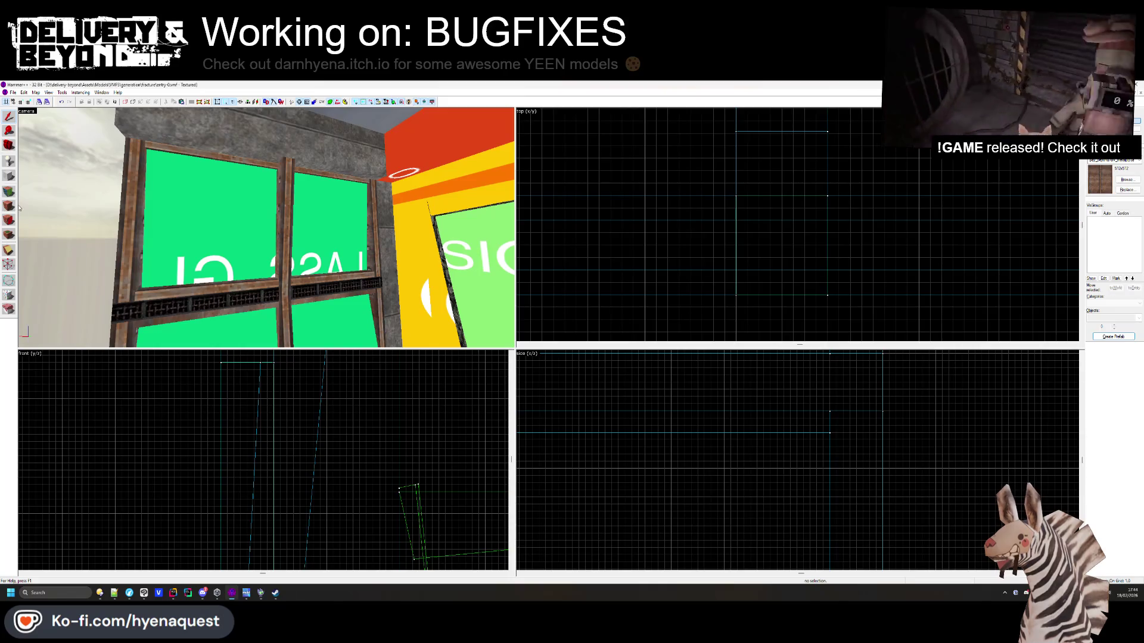
Open the Face Edit Sheet and select faces of the window-frame wall trim
key(shift+a)
click(267, 227)
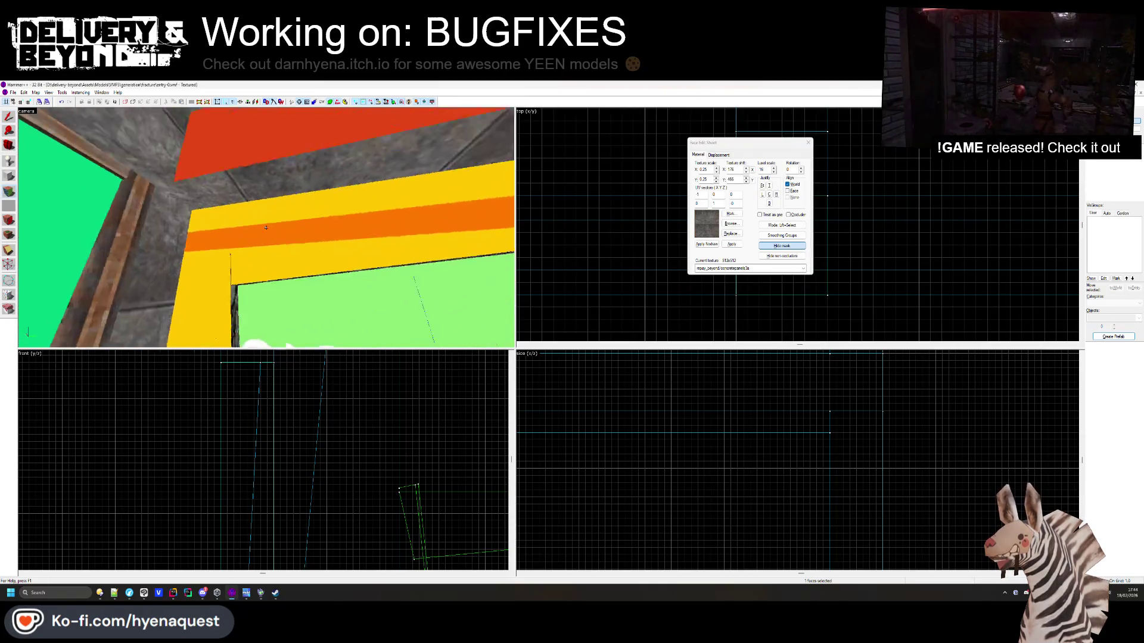
click(266, 227)
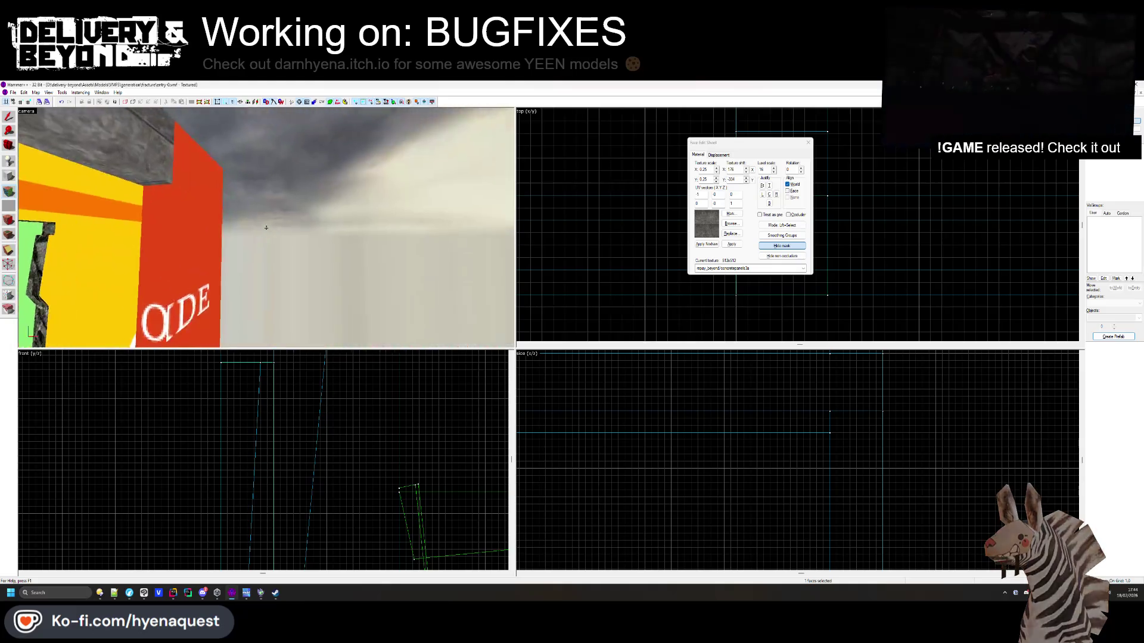
click(266, 227)
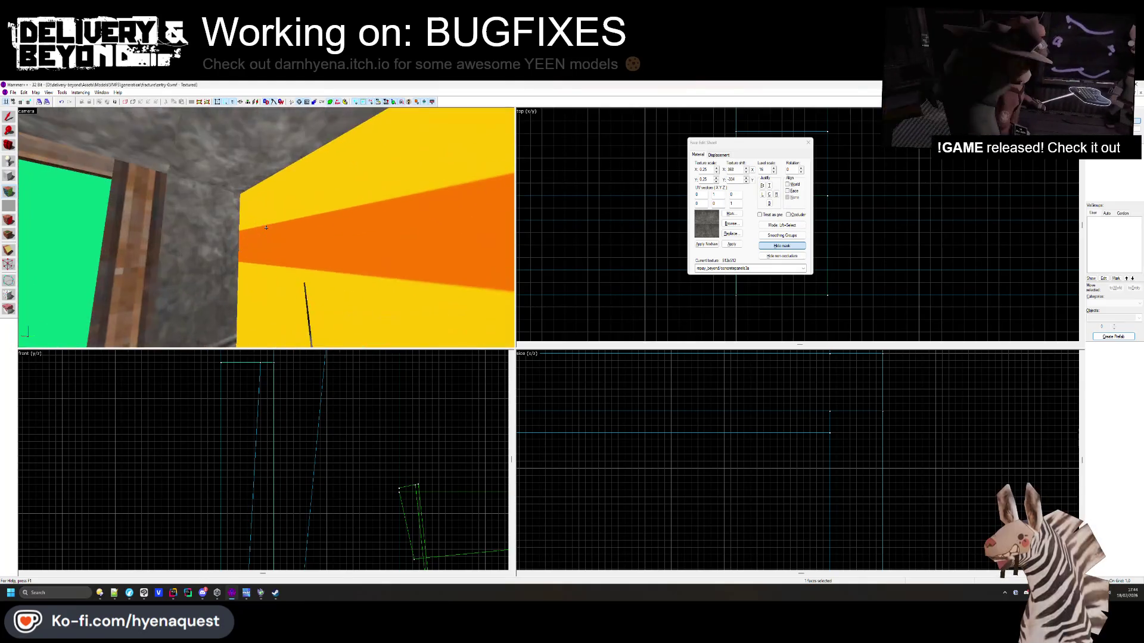
Fly the camera around the yellow, green and red OUTSIDE walls to inspect the faces
key(z)
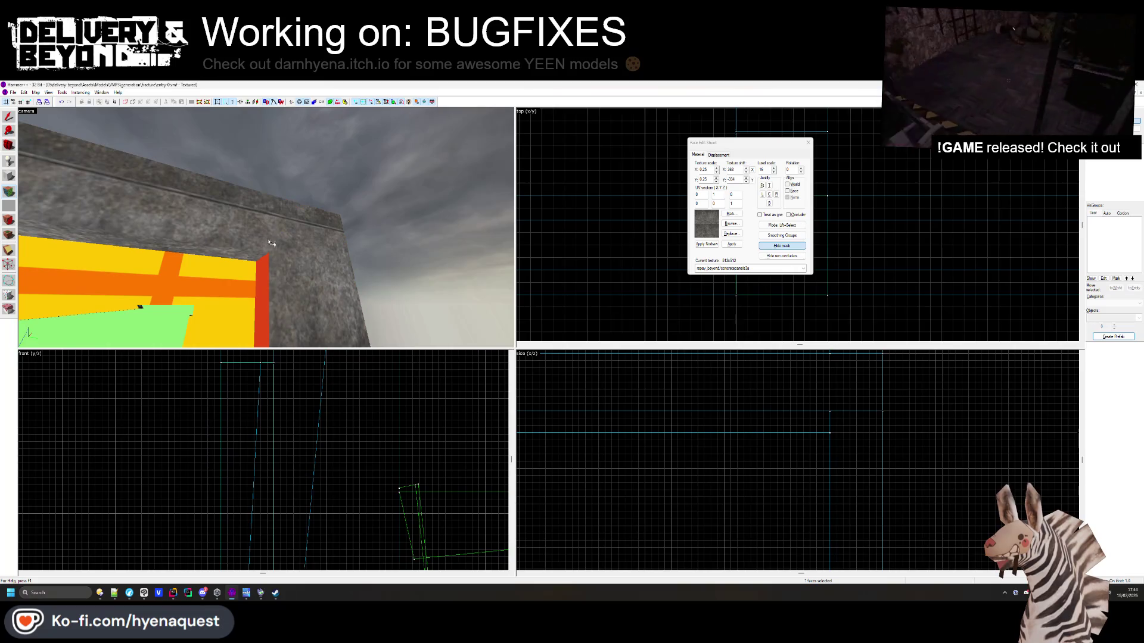
key(w)
key(z)
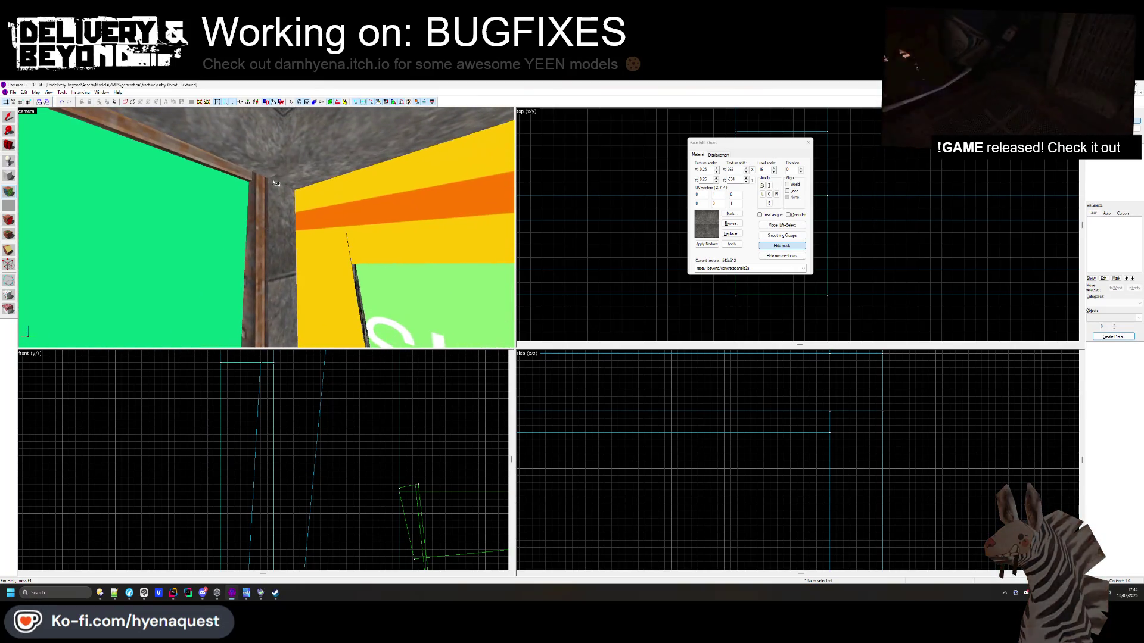
key(z)
key(z)
key(z)
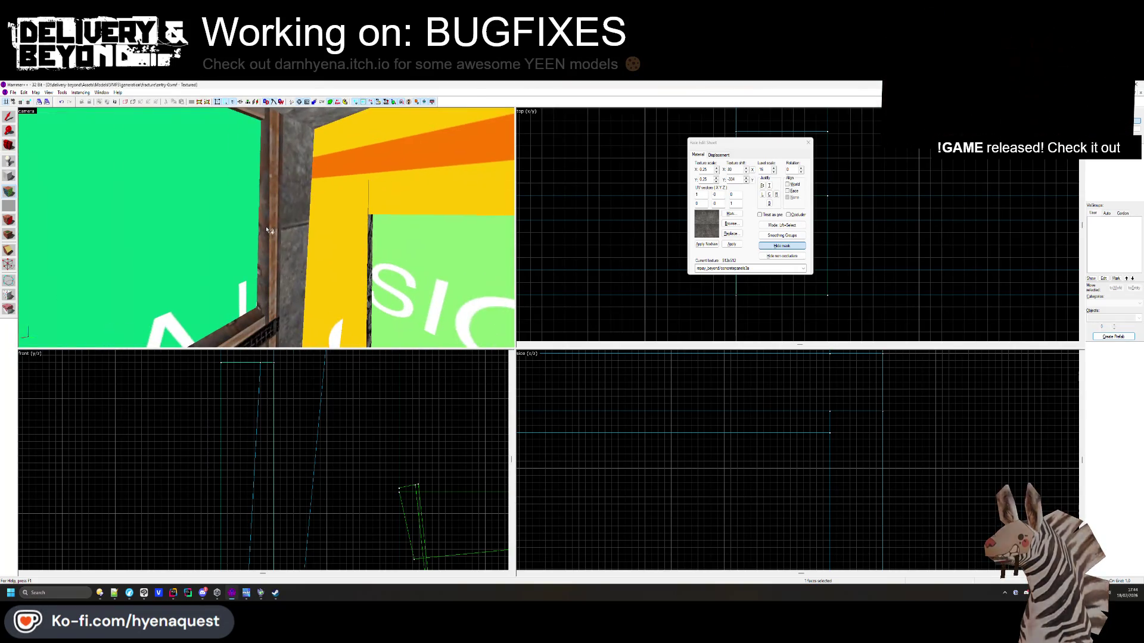
key(z)
key(z)
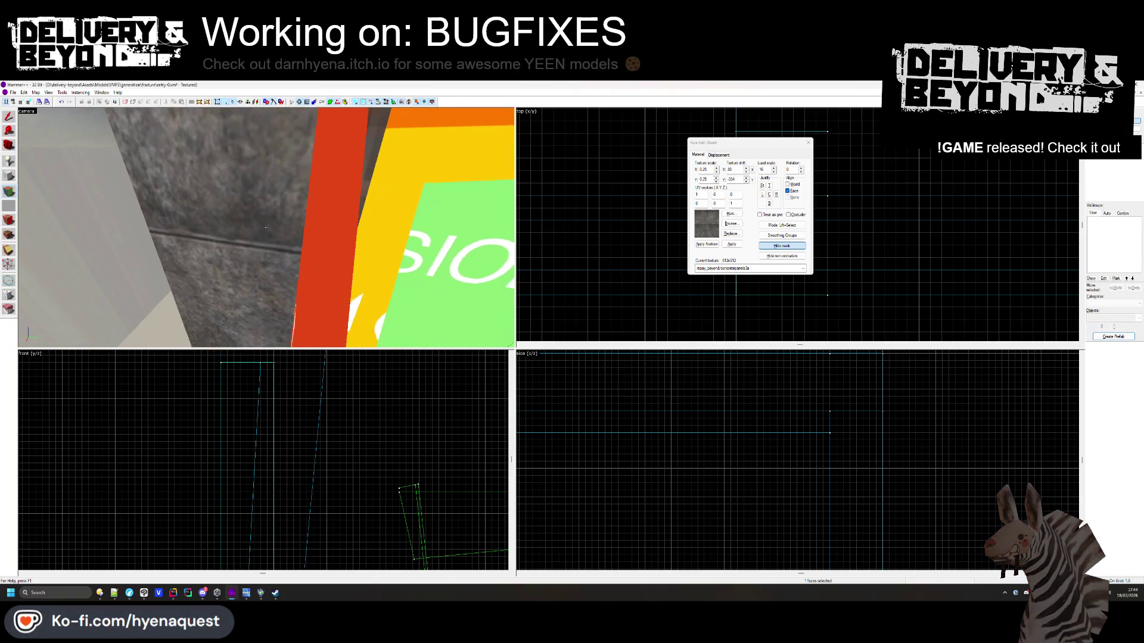
mouse_move(266, 228)
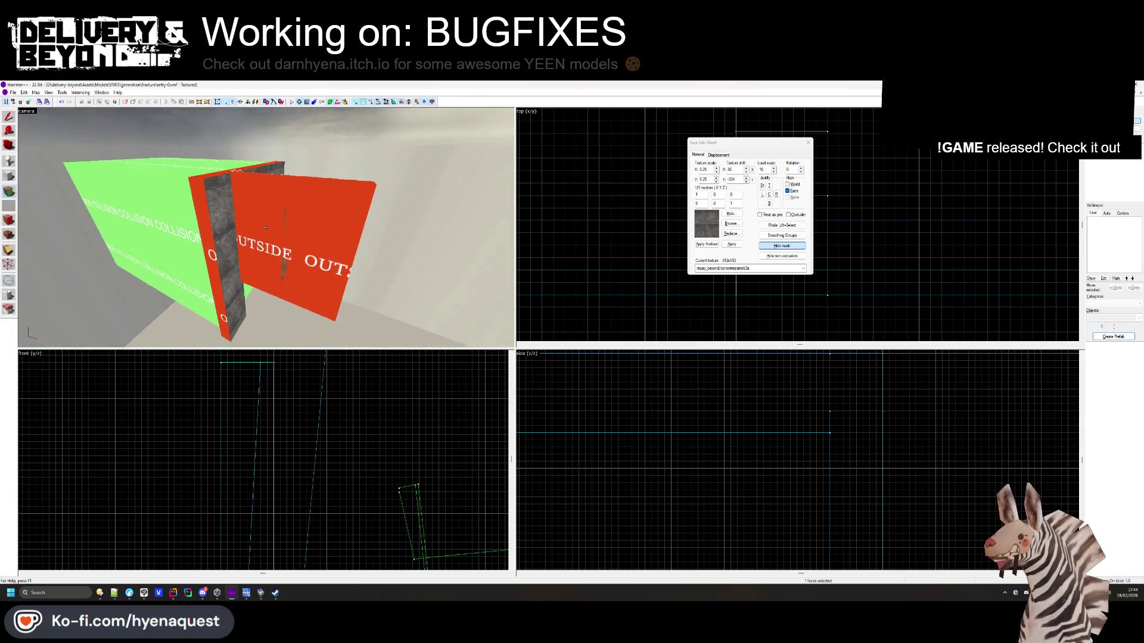
key(z)
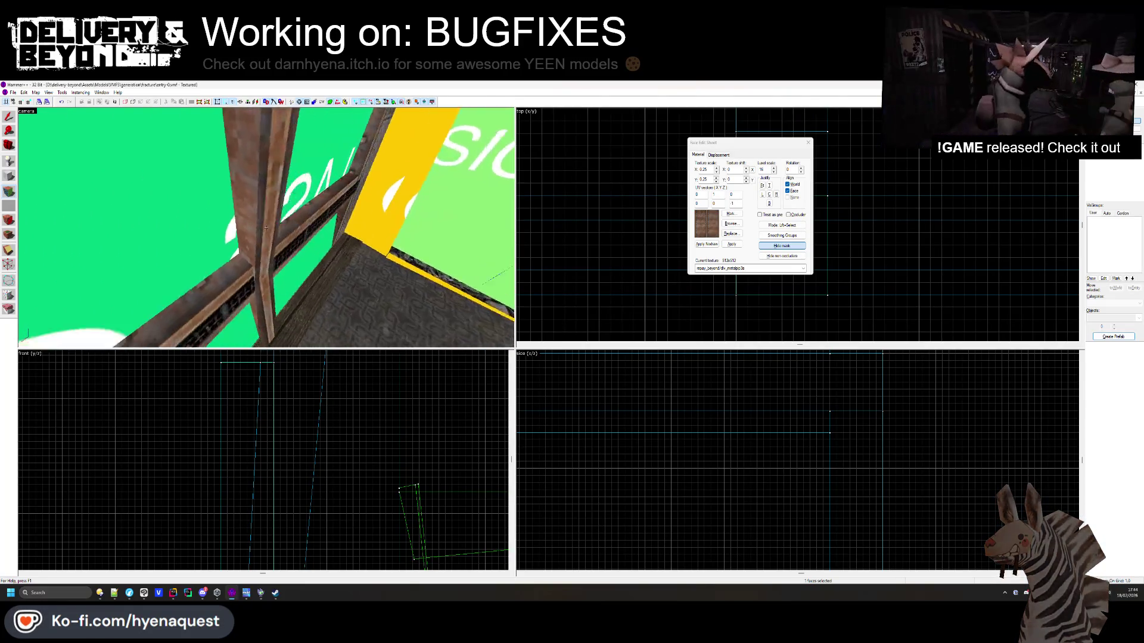
key(z)
mouse_move(283, 159)
mouse_down()
mouse_move(257, 230)
mouse_move(267, 232)
mouse_up()
key(z)
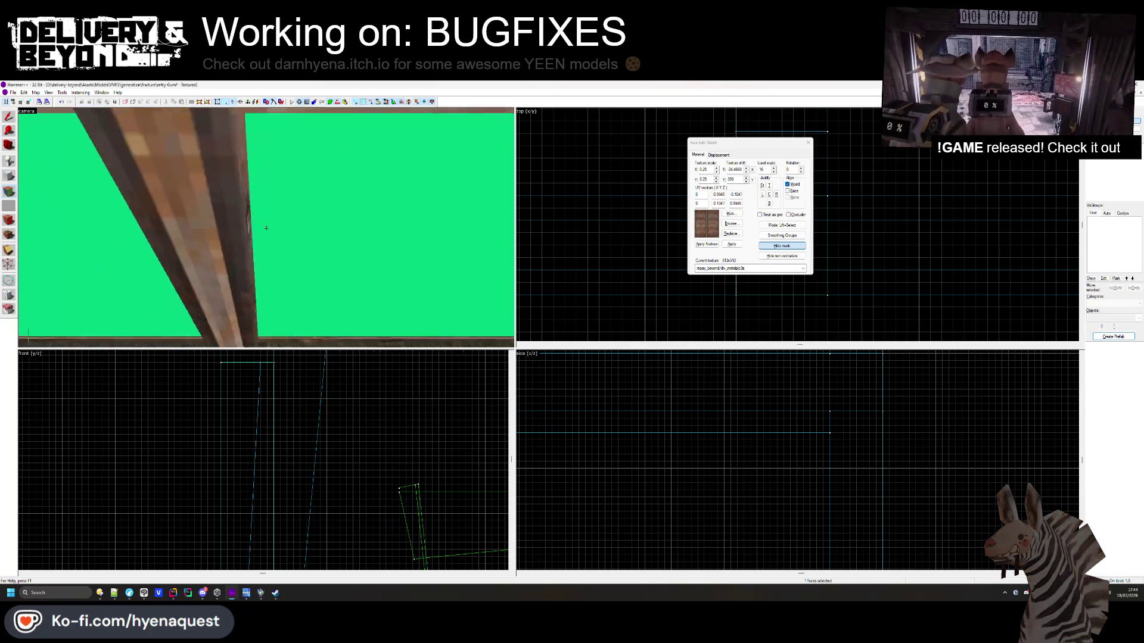
mouse_move(317, 275)
mouse_down()
mouse_move(275, 227)
mouse_move(263, 241)
mouse_move(267, 218)
mouse_move(266, 230)
mouse_up()
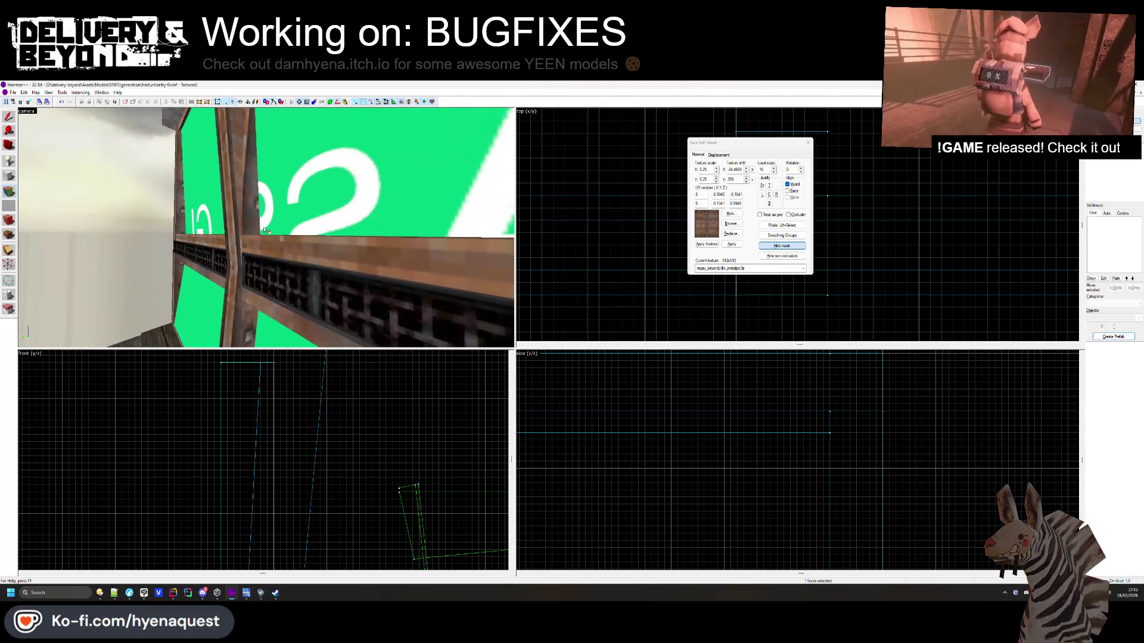
drag(244, 171, 266, 227)
Select a concrete panel wall face and move the camera up close to the window frame
click(404, 242)
drag(404, 243, 250, 191)
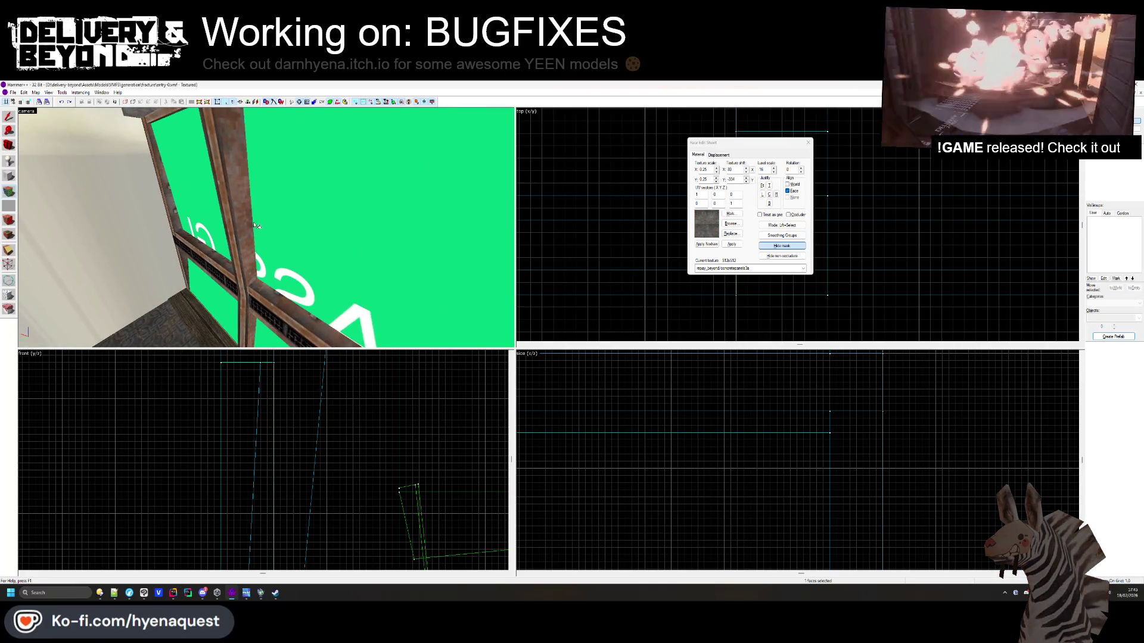
key(z)
key(w)
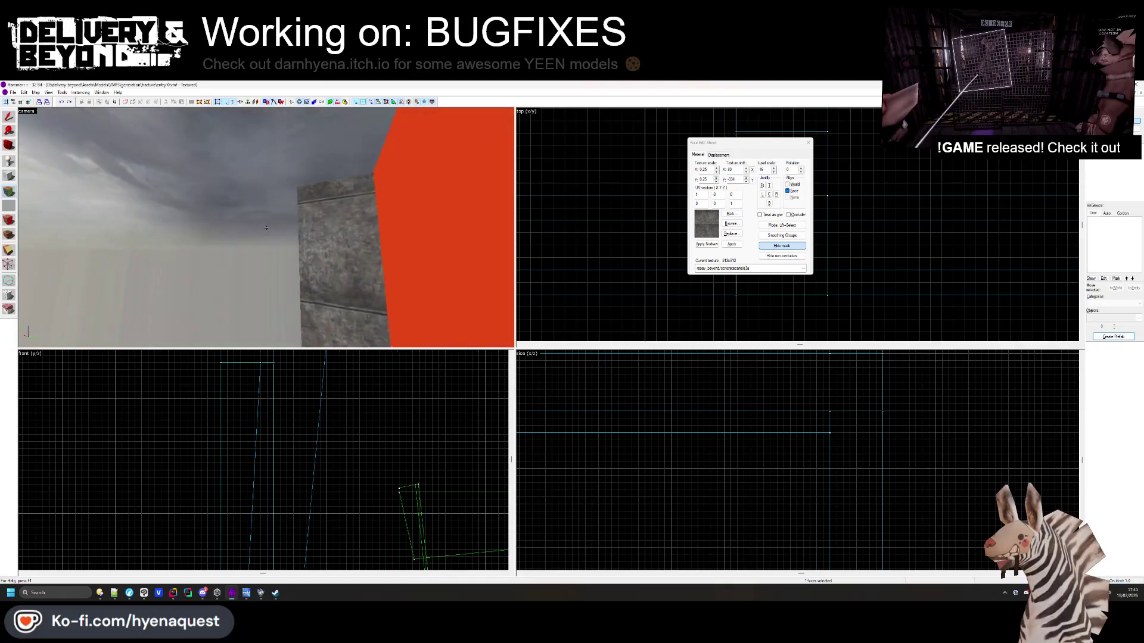
key(w)
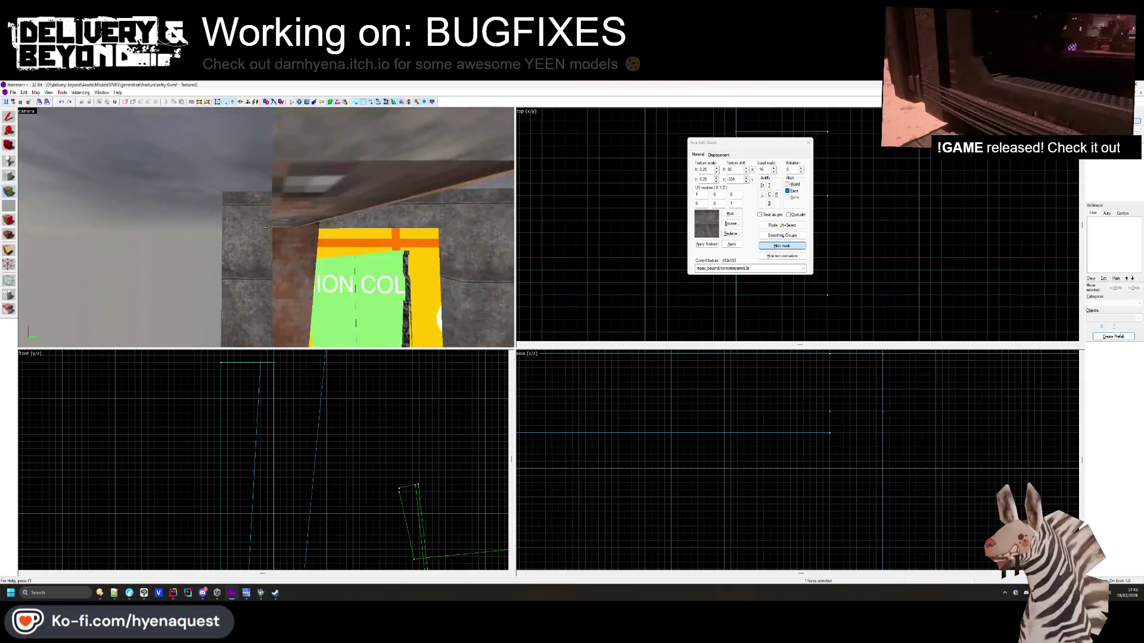
key(s)
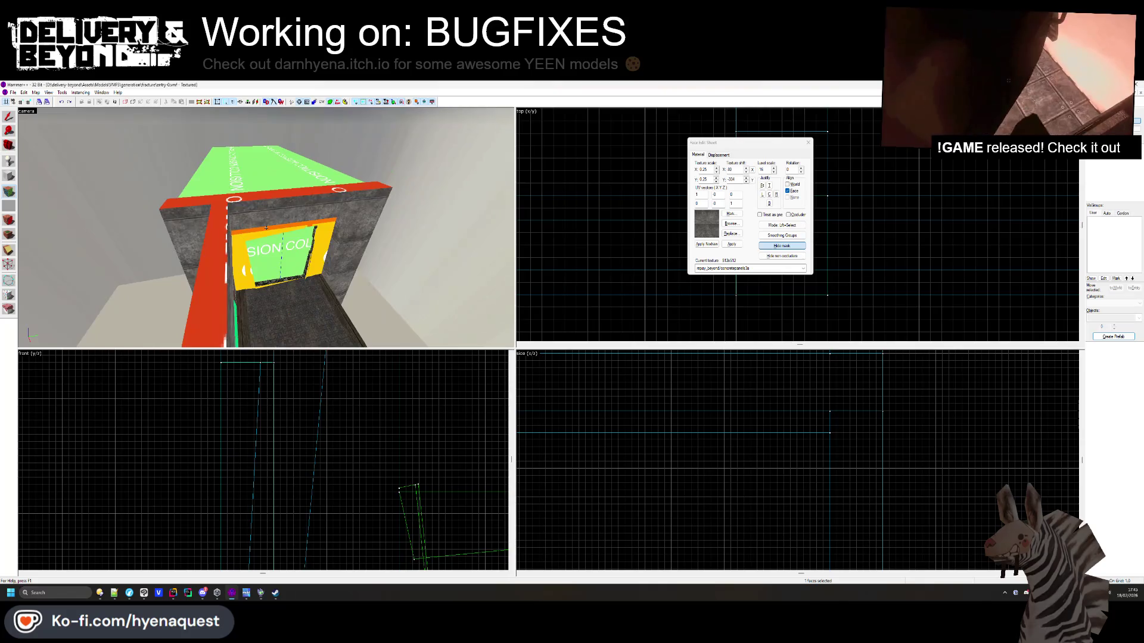
key(w)
key(w)
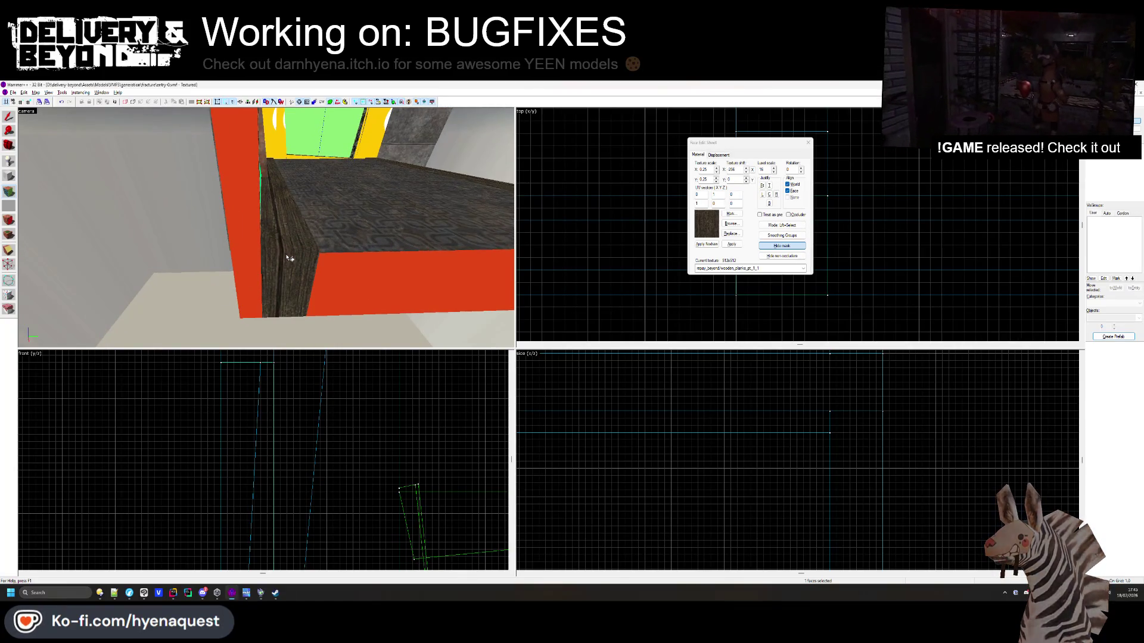
Look along the red strip toward the green windows and open the Textures browser
key(s)
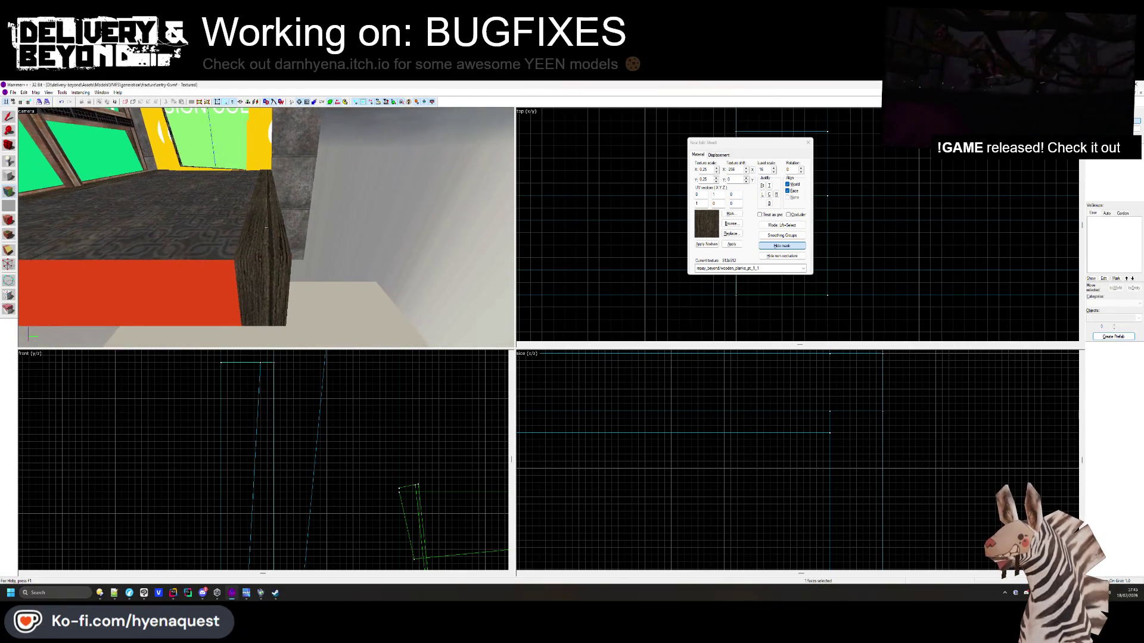
key(d)
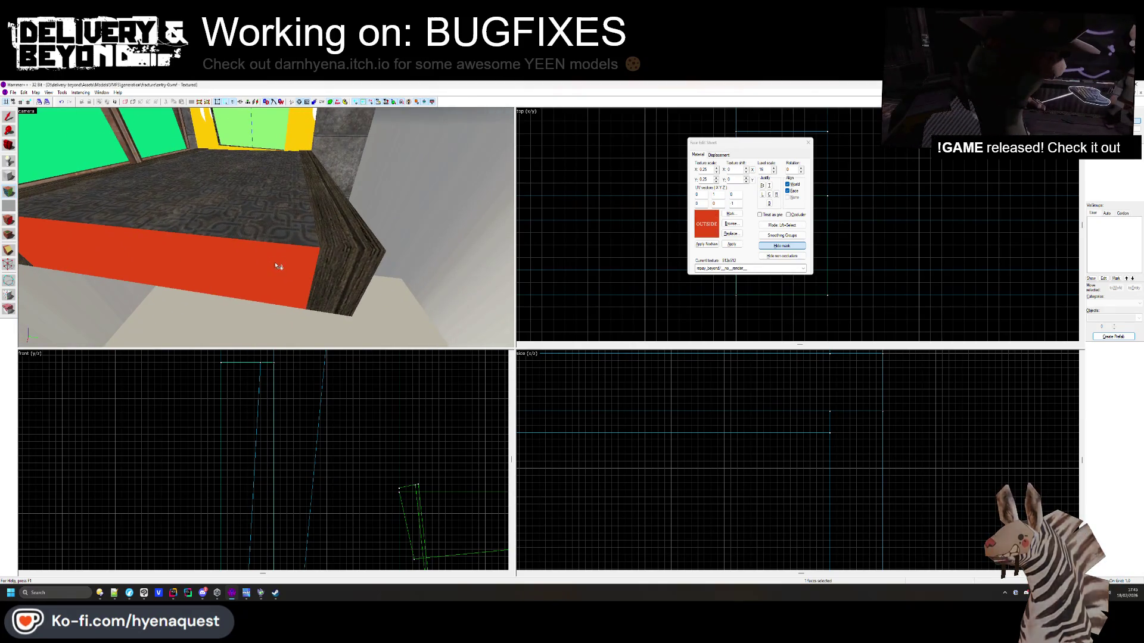
key(a)
key(z)
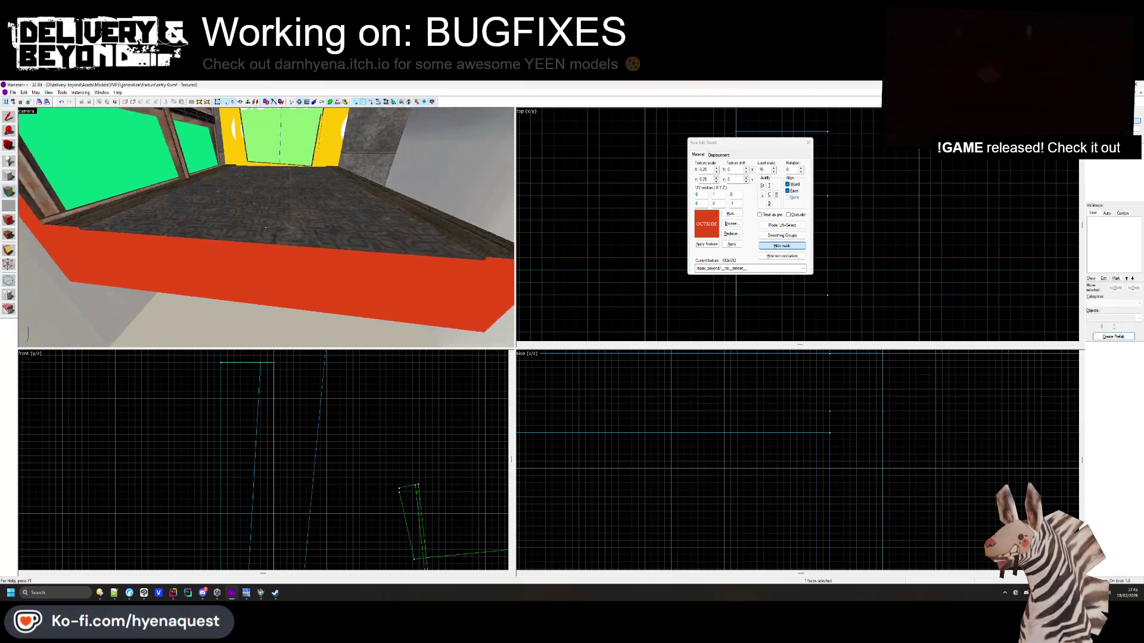
key(w)
key(s)
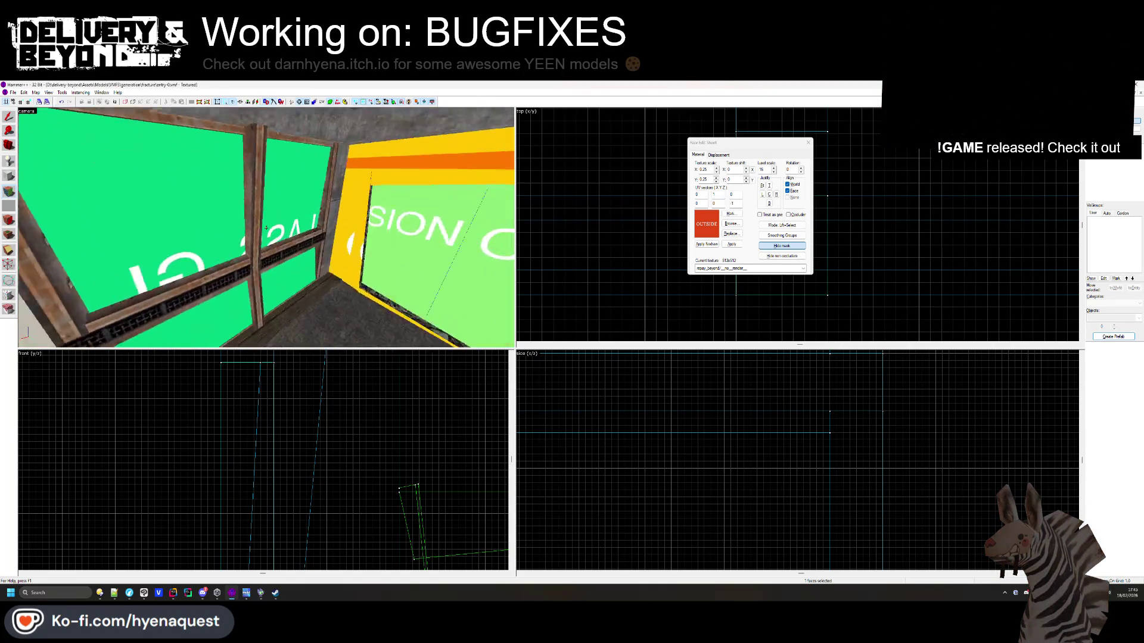
key(z)
click(731, 223)
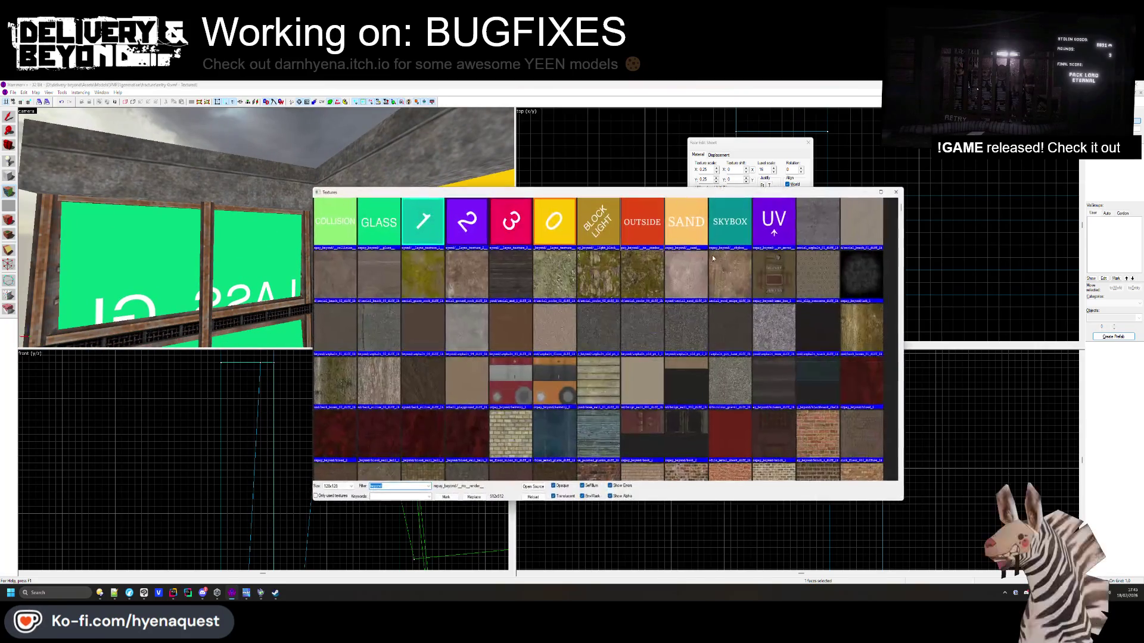
Apply brickmodern1e to the face, centered and aligned to the face's bottom
scroll(667, 258, down, 10)
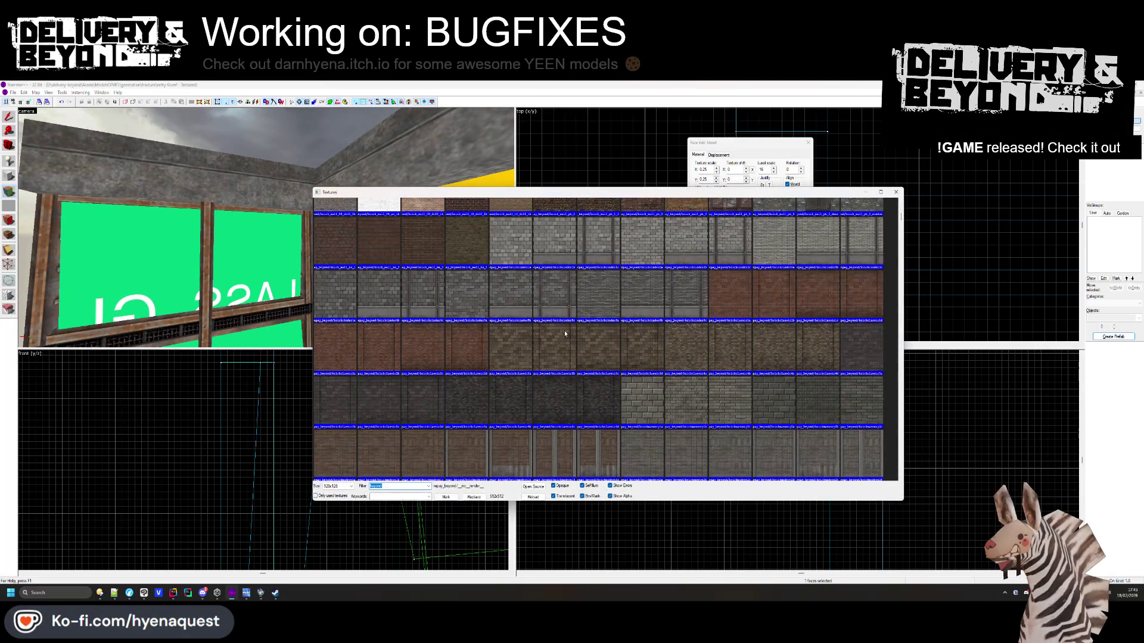
scroll(552, 398, down, 1)
double_click(551, 398)
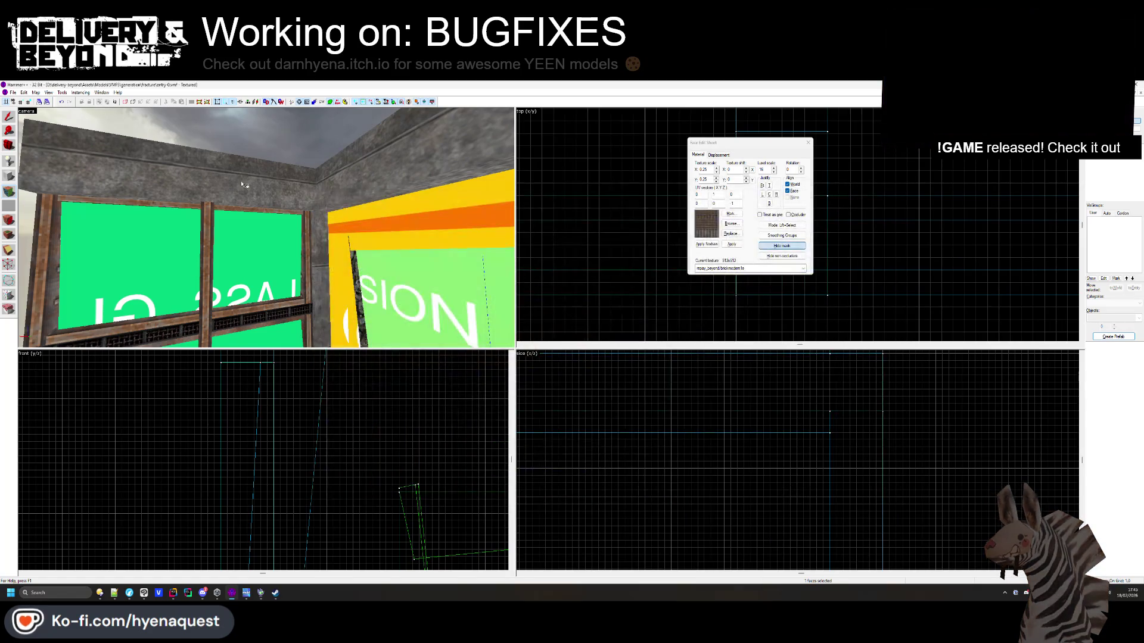
click(769, 195)
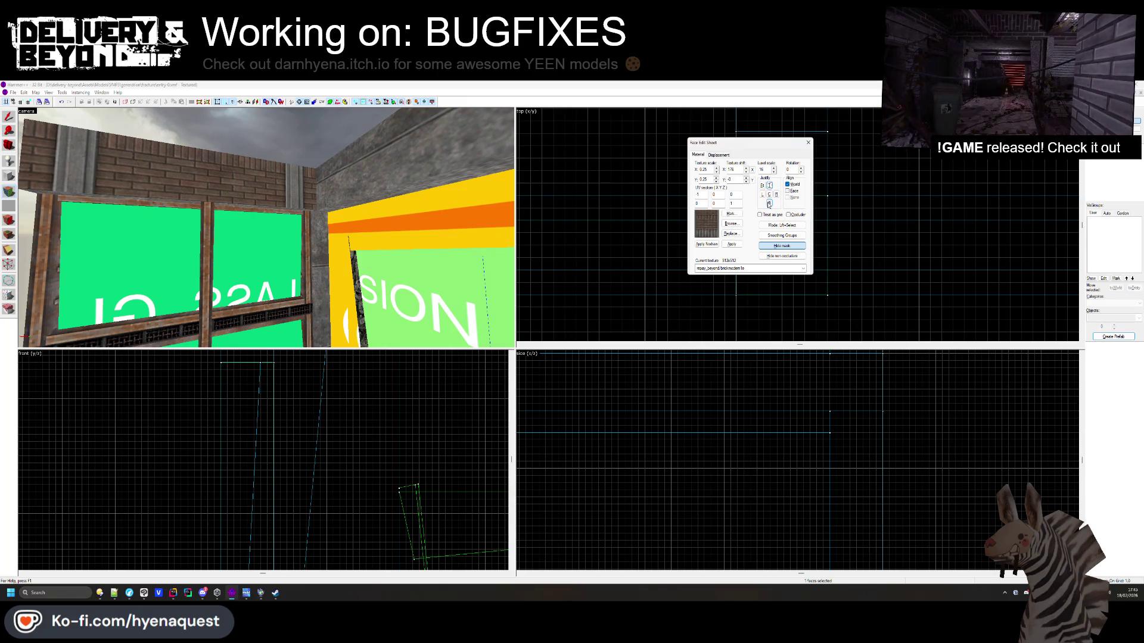
click(769, 203)
Pull the view back and select further faces along the window wall
key(z)
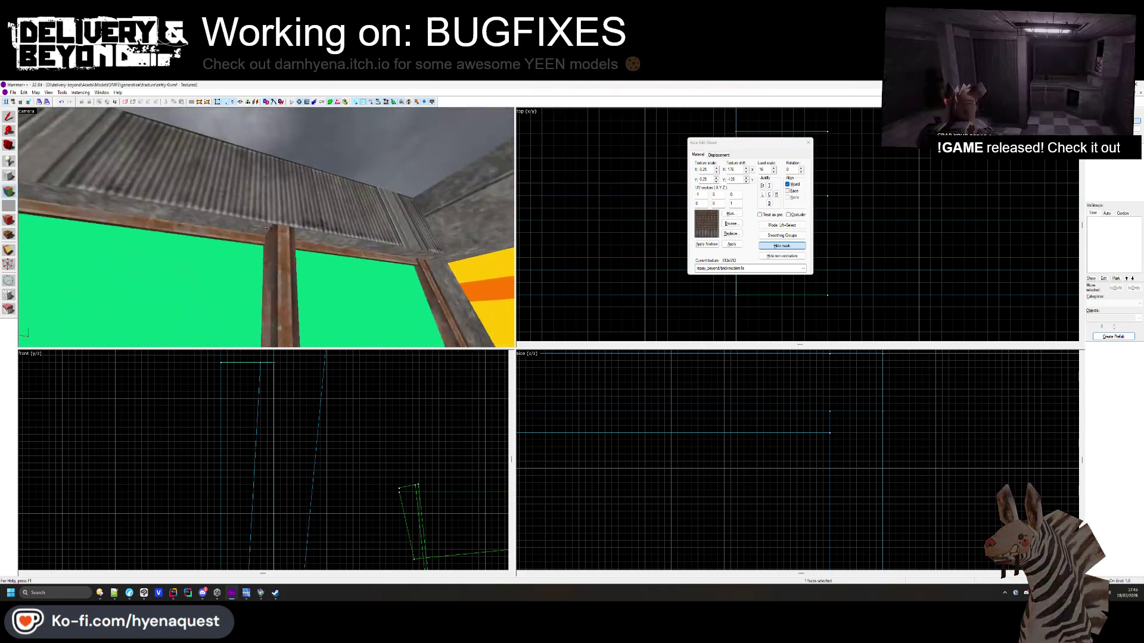
key(z)
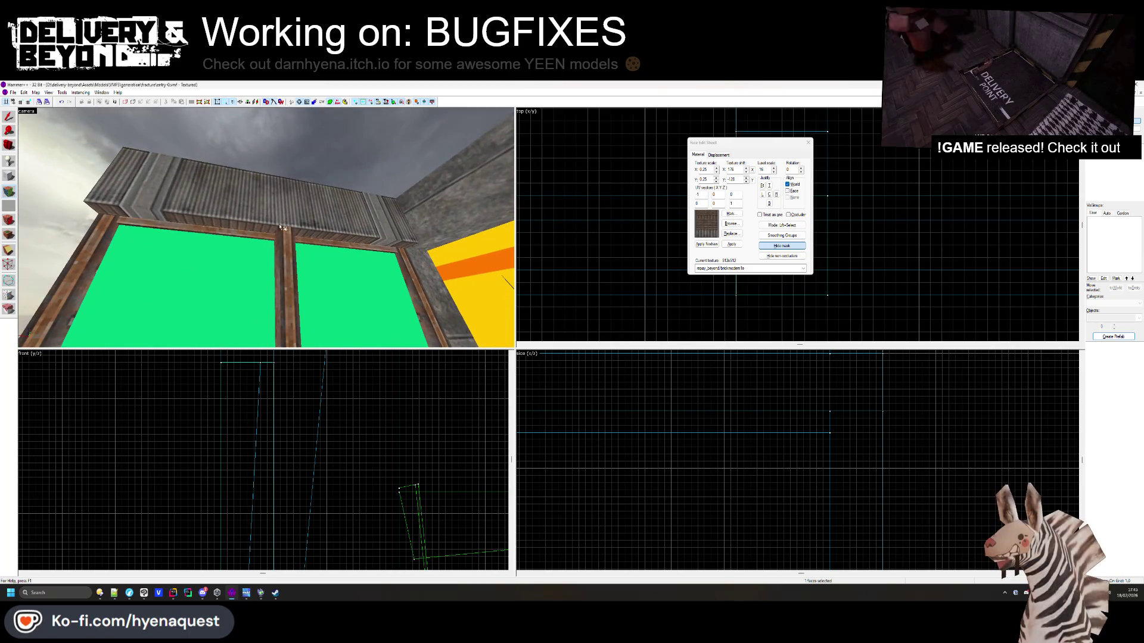
click(257, 229)
click(260, 230)
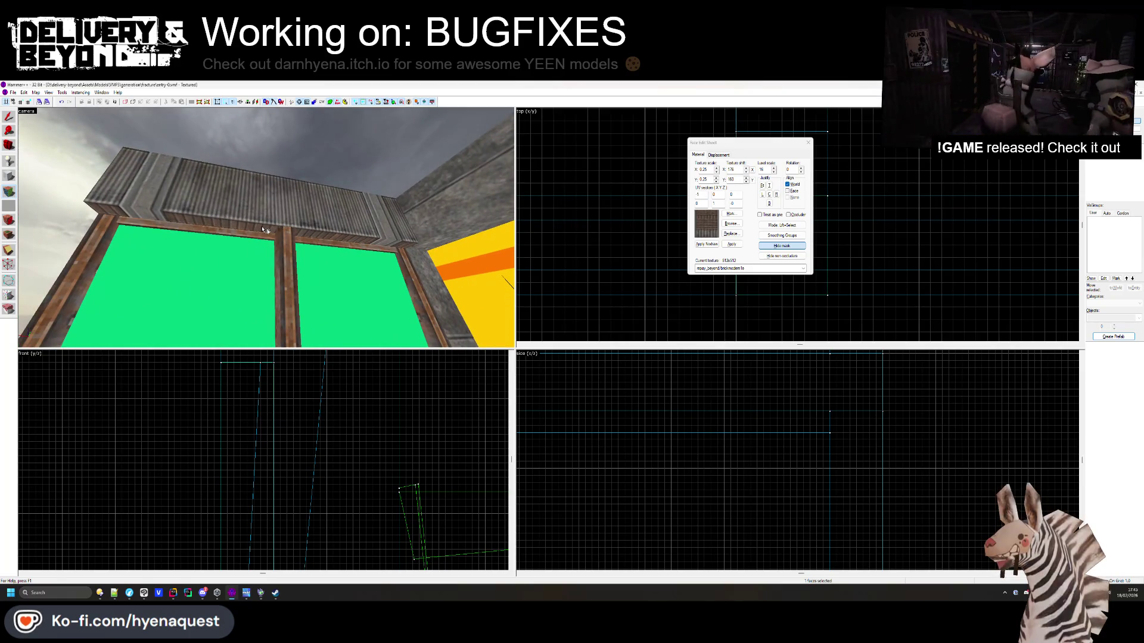
key(z)
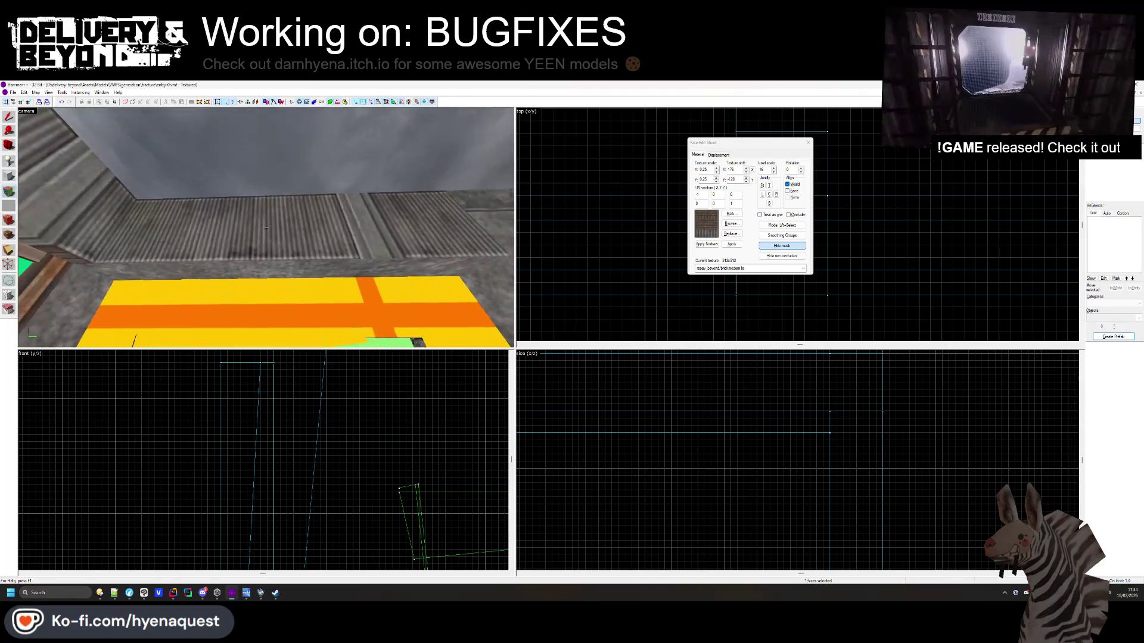
click(265, 228)
Turn toward the green windows, then close the Face Edit Sheet and clear the selection
key(z)
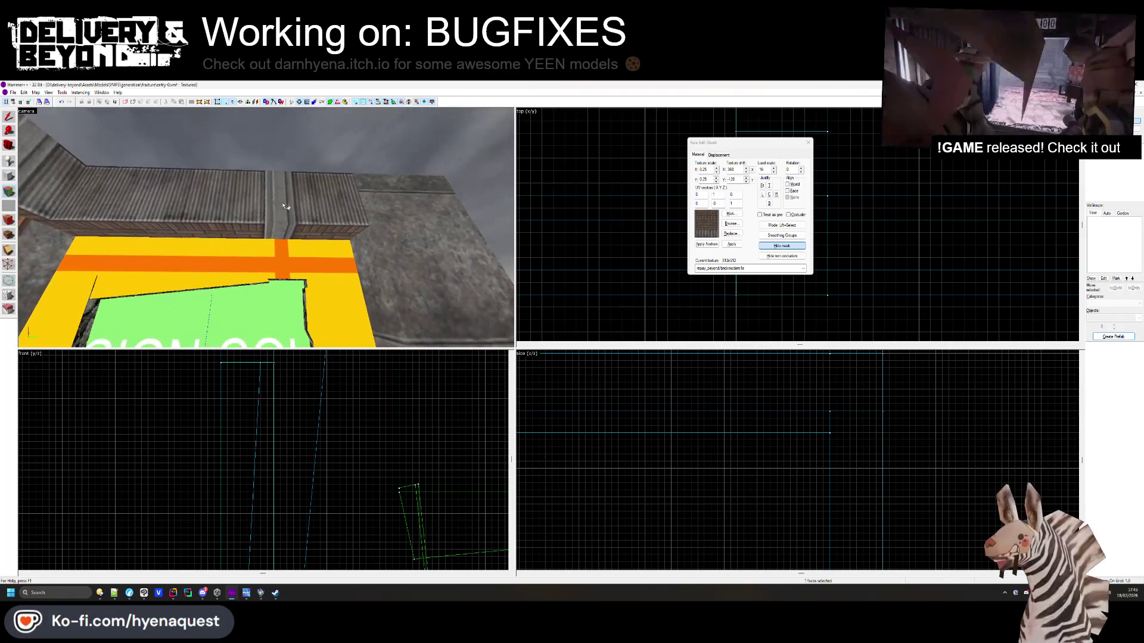
key(z)
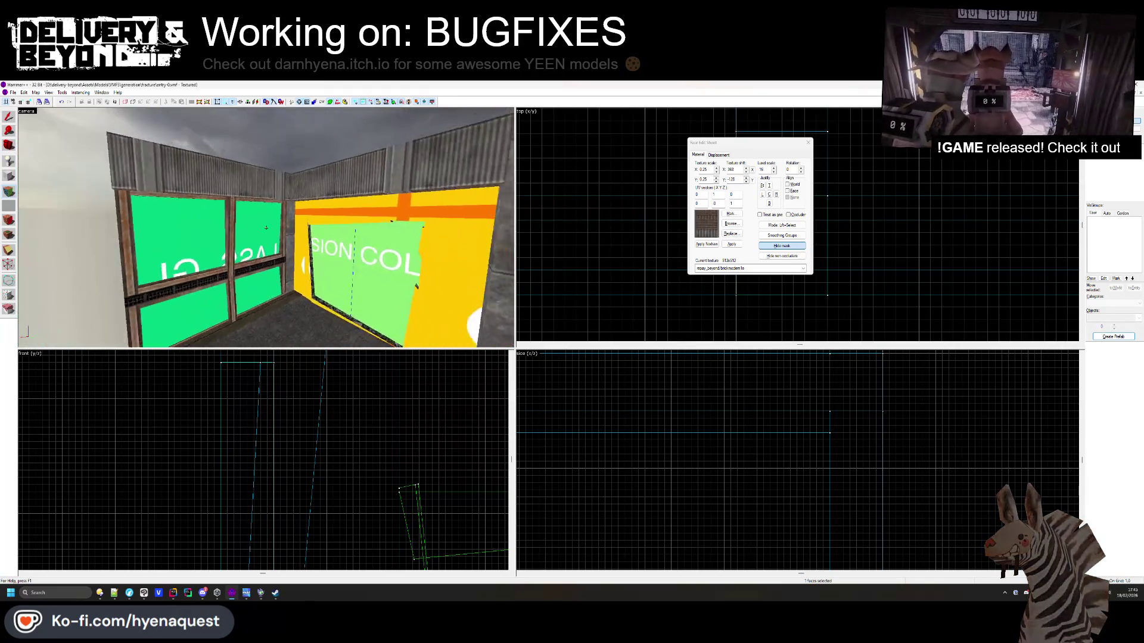
key(w)
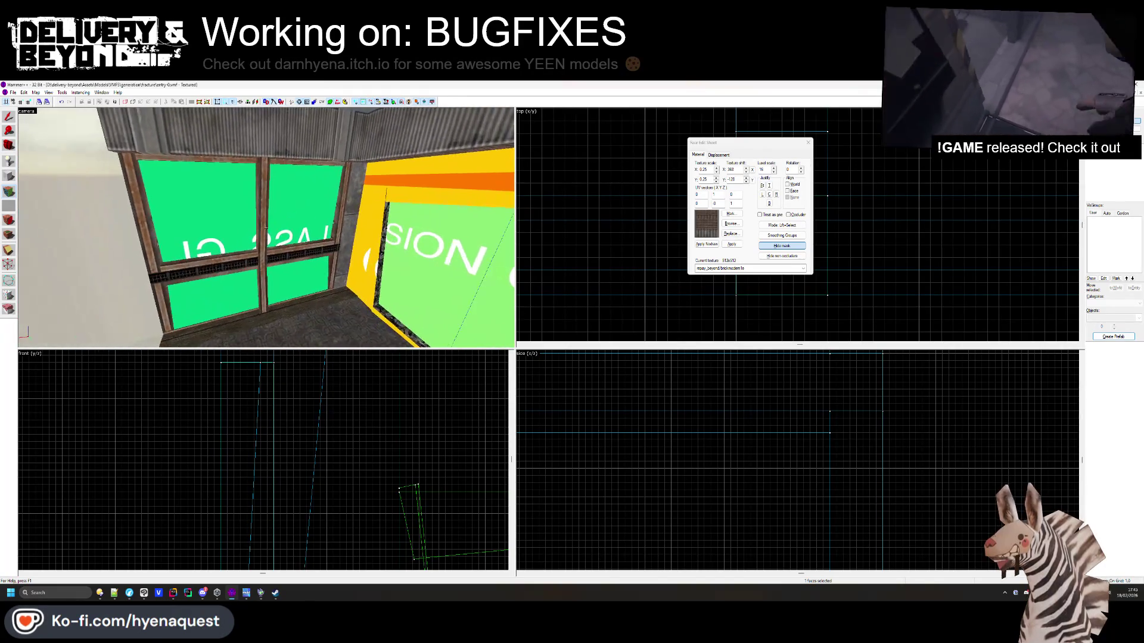
key(z)
key(shift+s)
key(z)
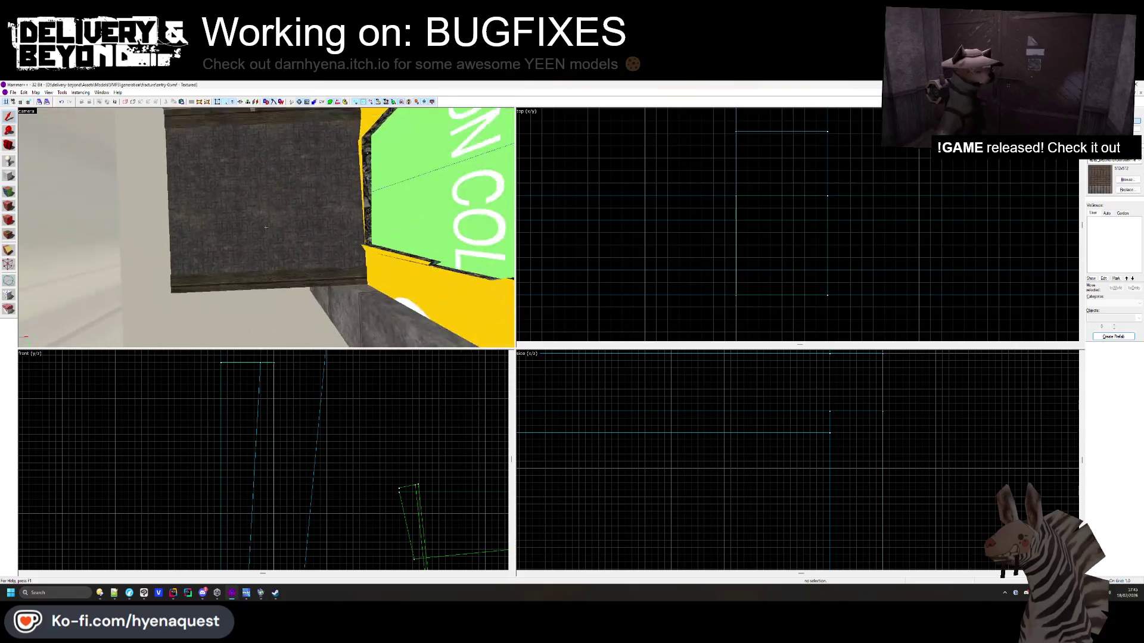
key(s)
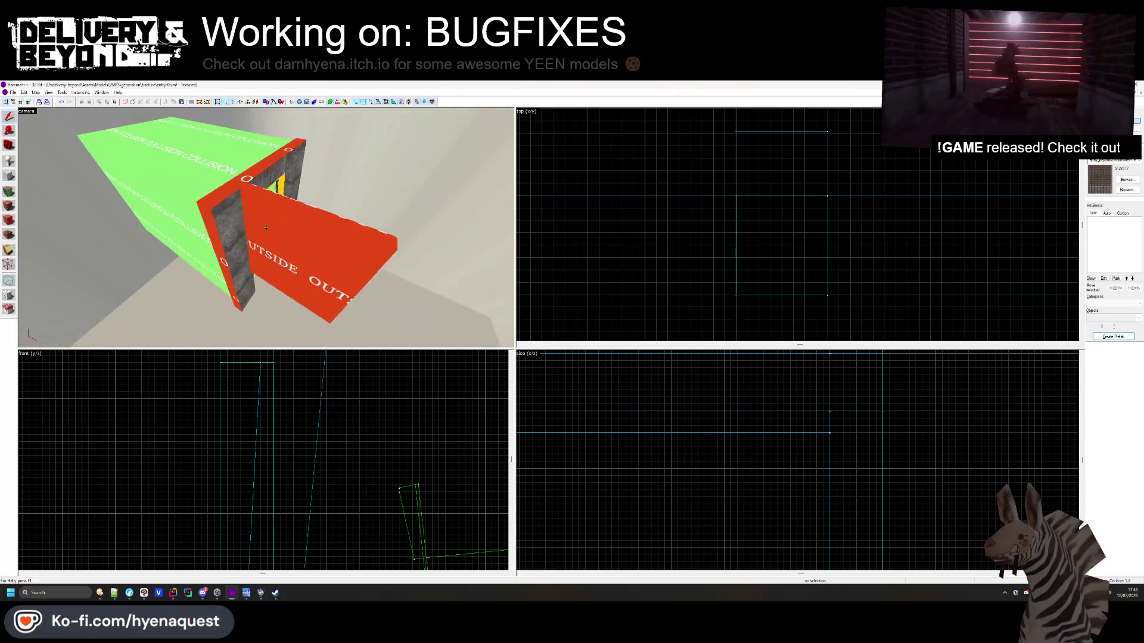
key(w)
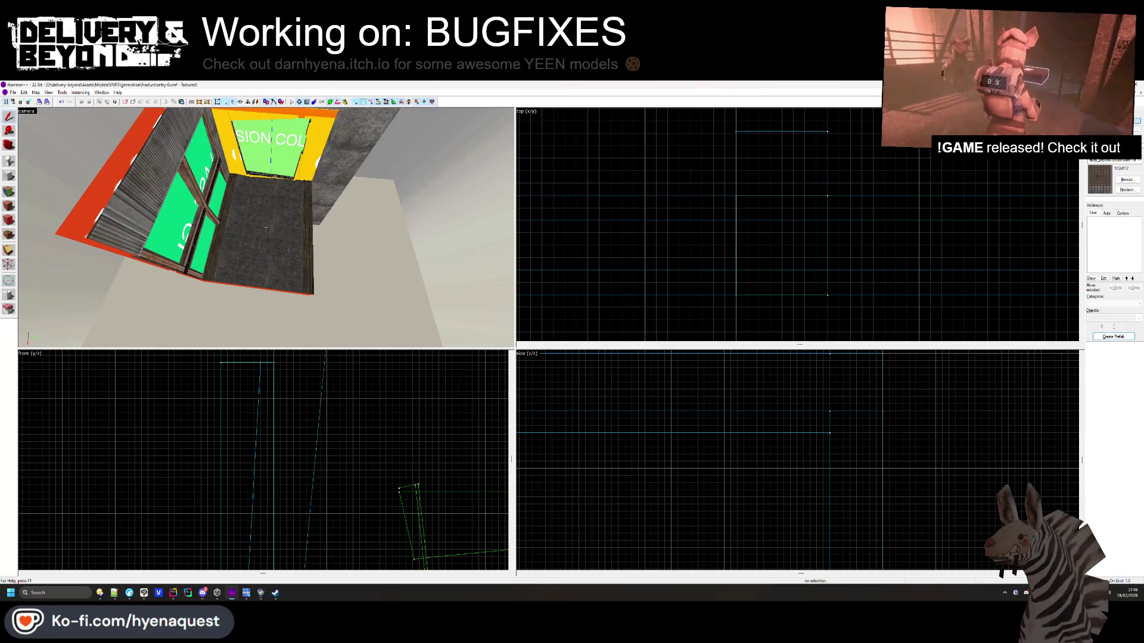
click(9, 206)
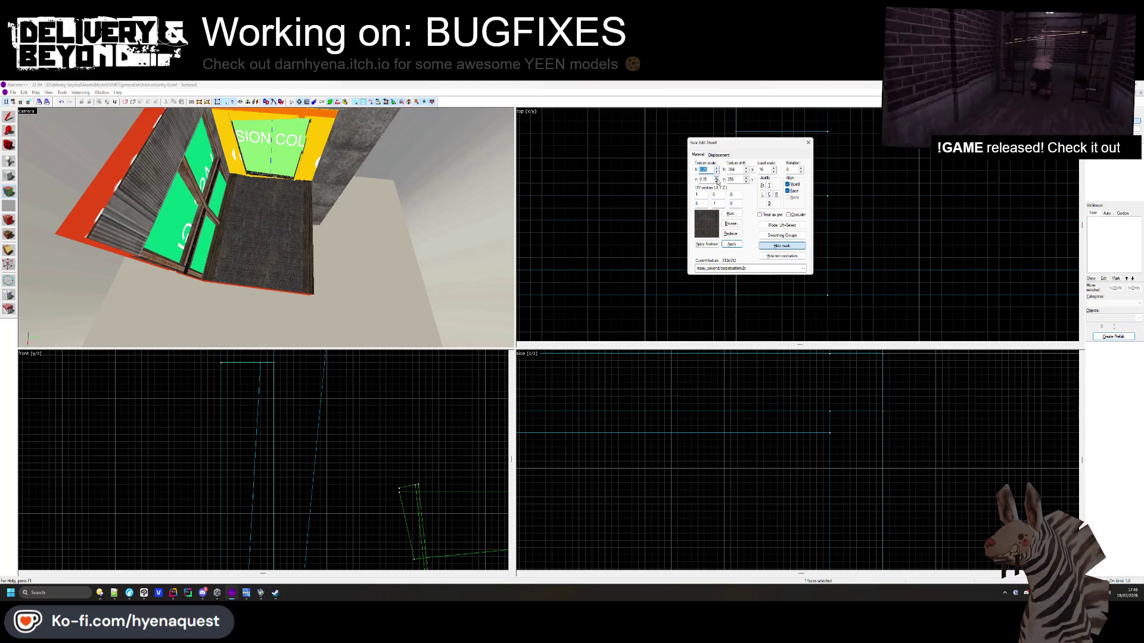
click(807, 142)
key(s)
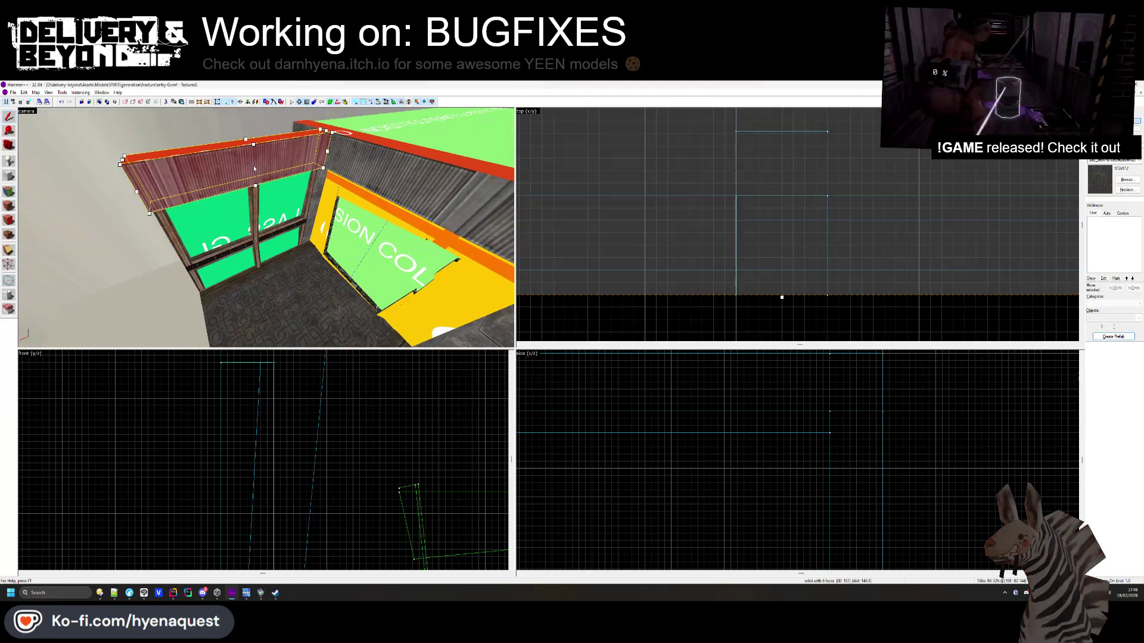
Select the roof trim plus the window's posts and bars as one selection
click(275, 193)
ctrl+click(258, 208)
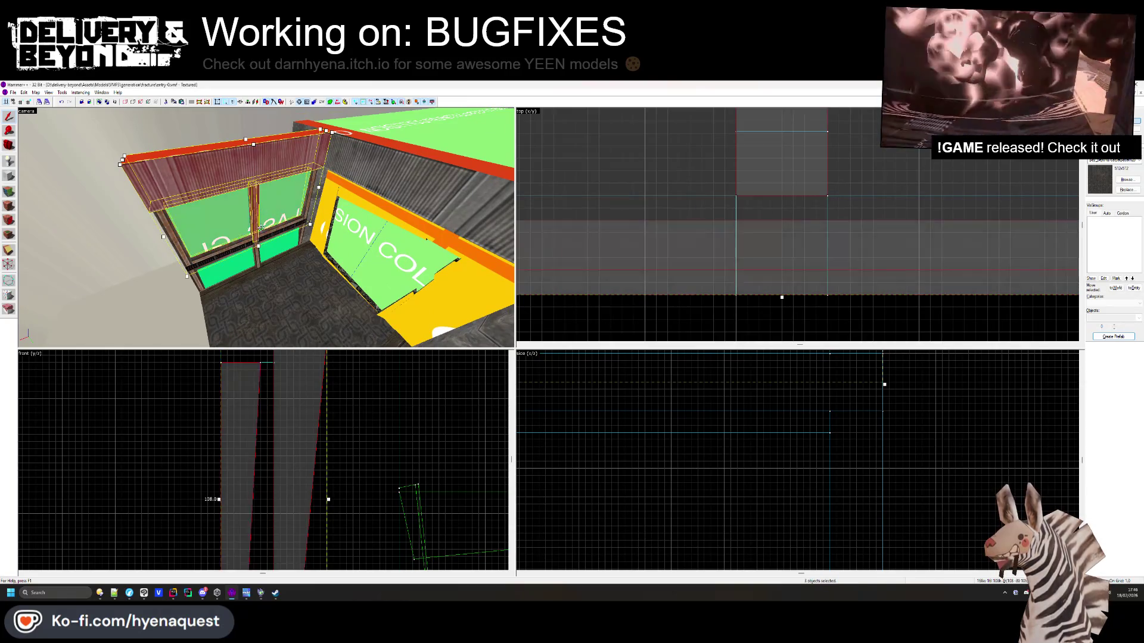
ctrl+click(217, 245)
ctrl+click(782, 296)
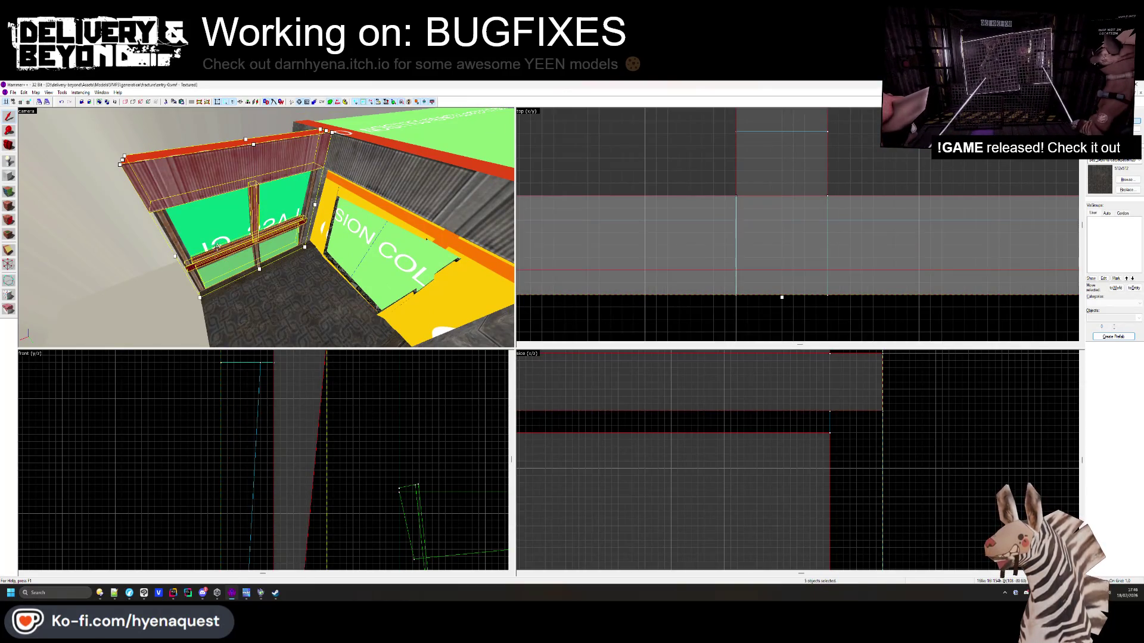
ctrl+click(782, 296)
key(w)
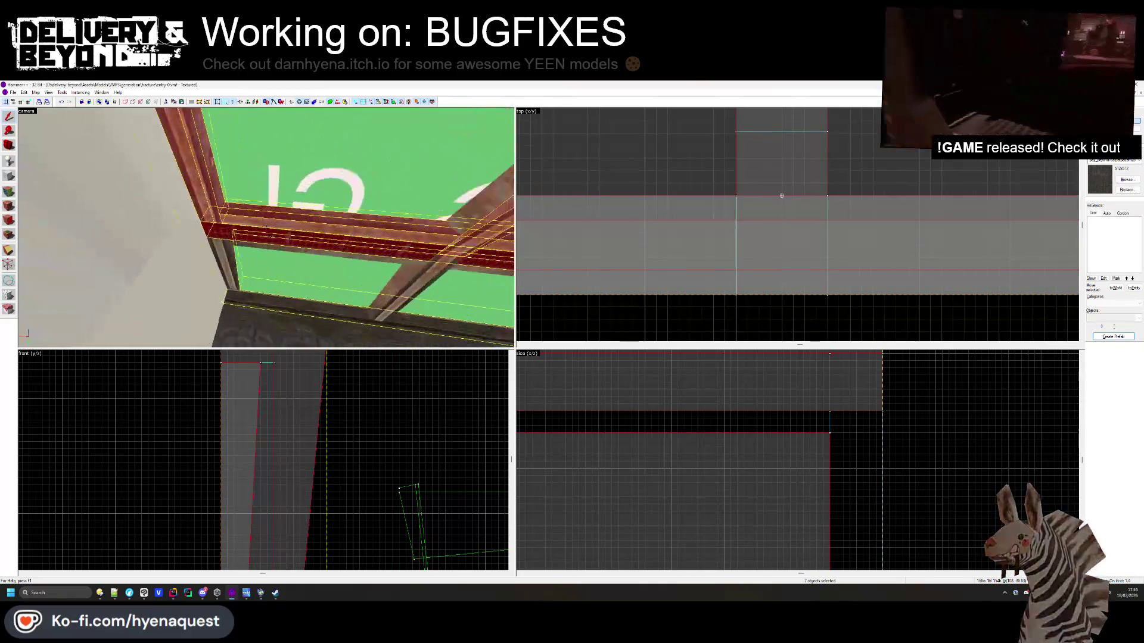
ctrl+click(266, 227)
key(w)
ctrl+click(289, 233)
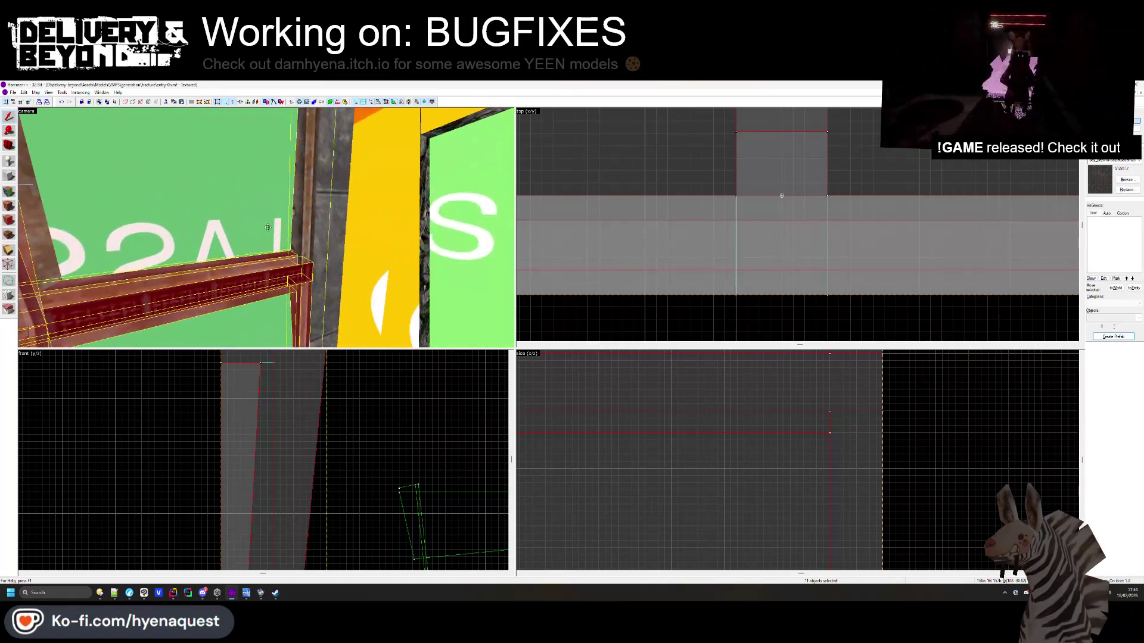
ctrl+click(266, 228)
key(s)
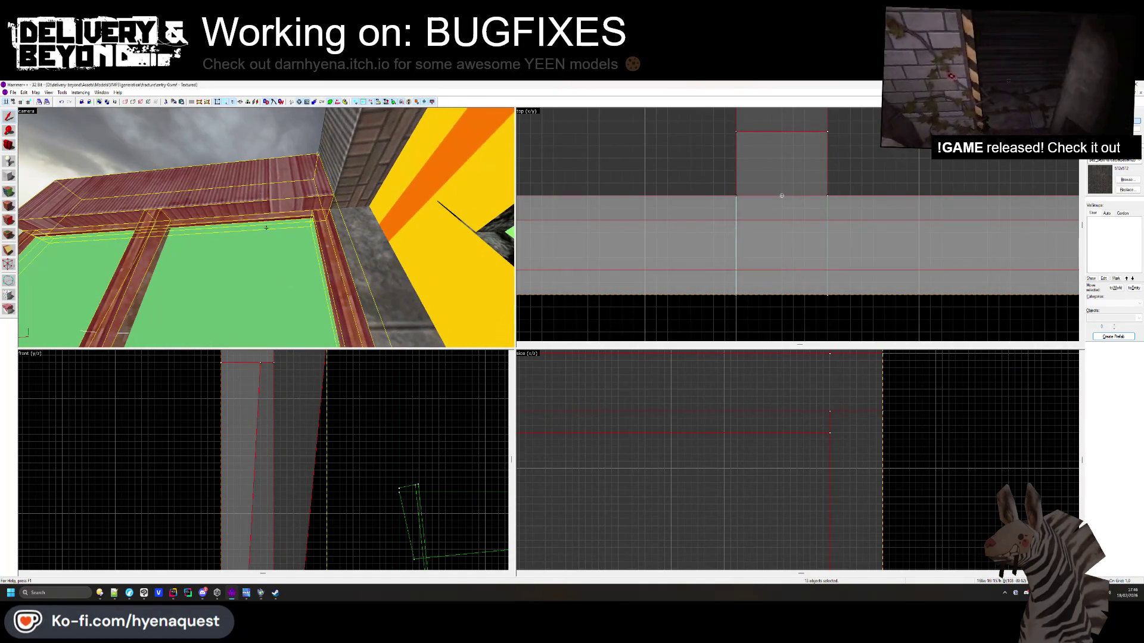
ctrl+click(266, 228)
Add the remaining frame brushes by the green panel and tie them into a func_detail
key(s)
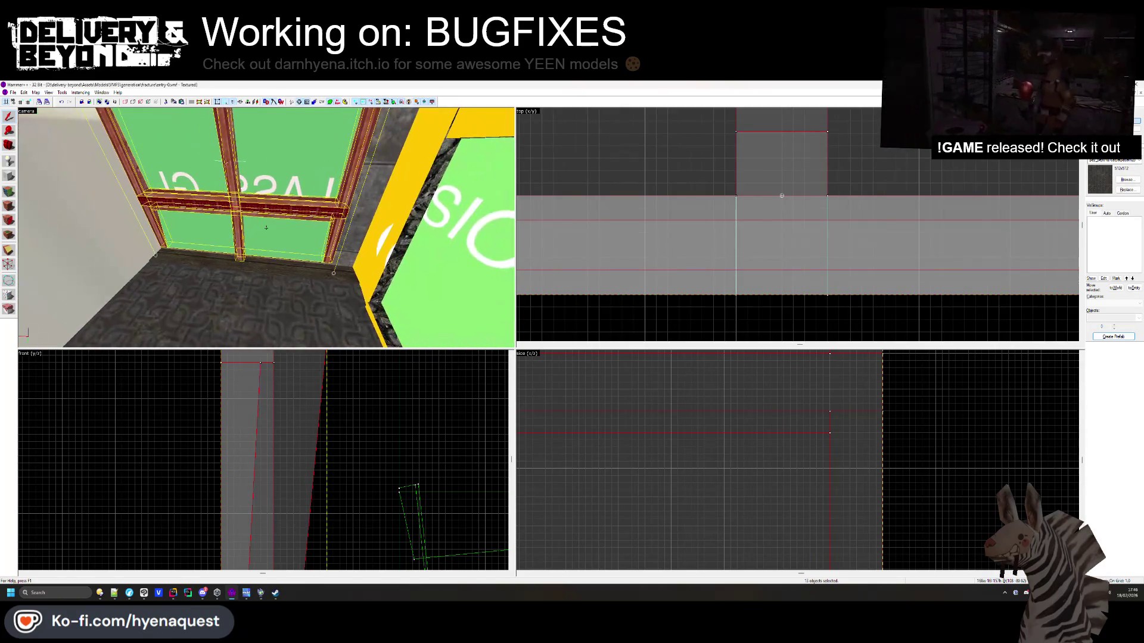
key(a)
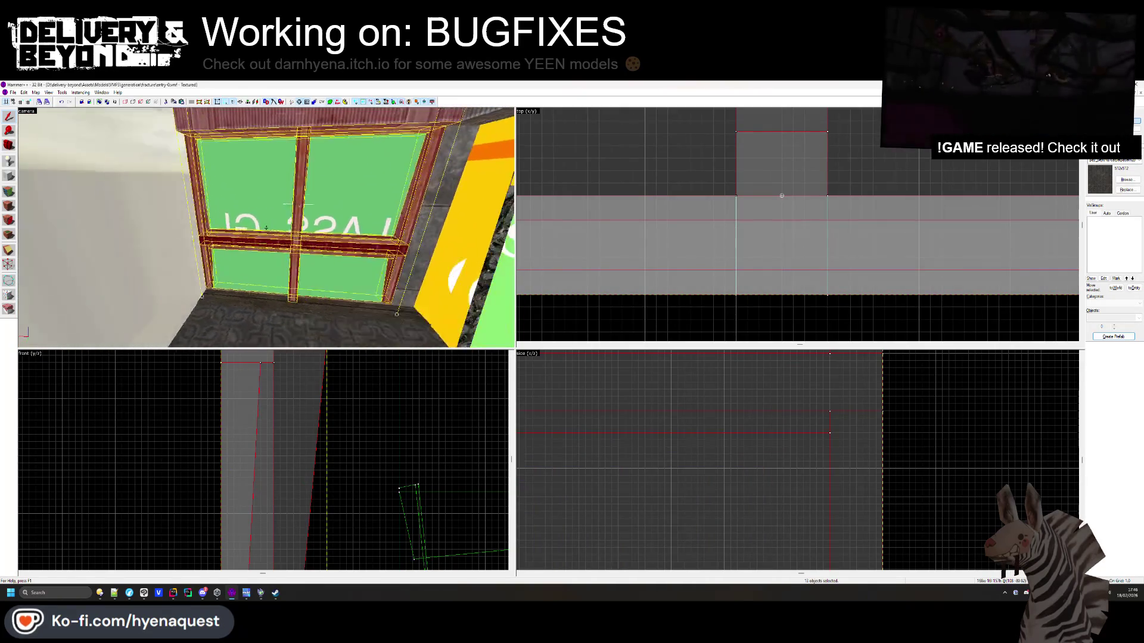
key(w)
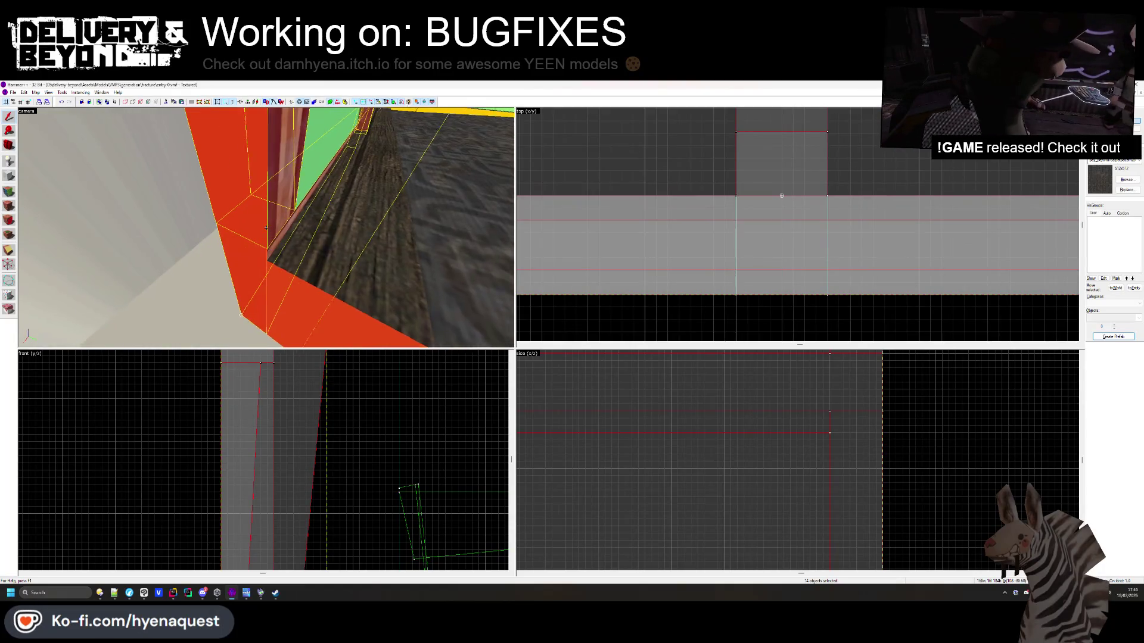
ctrl+click(267, 228)
key(s)
key(Up)
ctrl+click(266, 227)
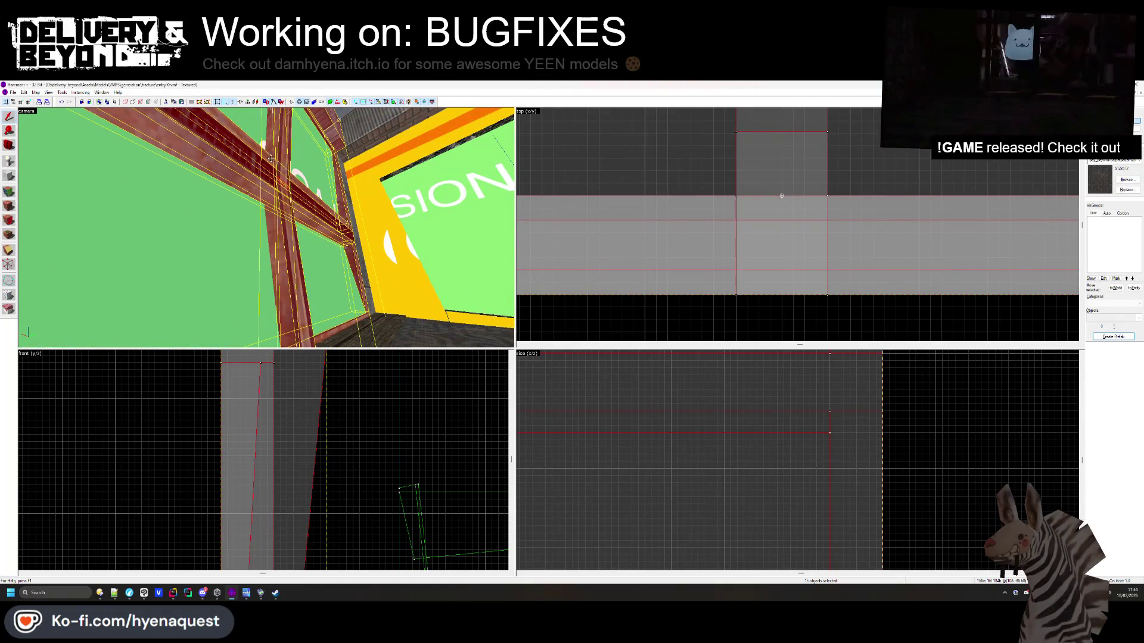
key(Down)
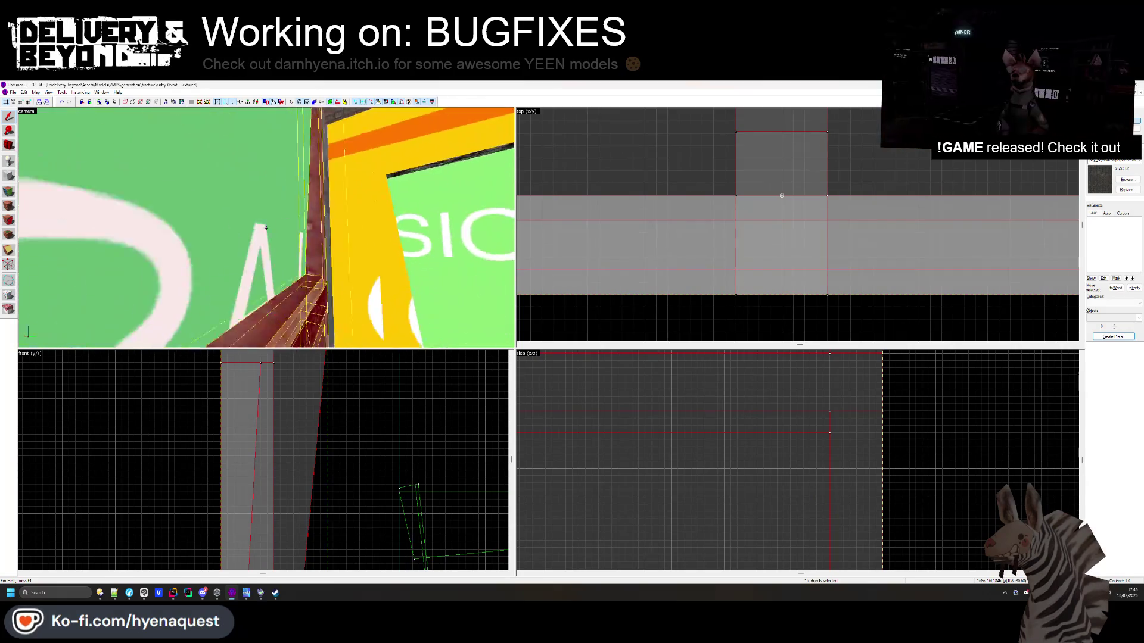
key(Right)
key(Up)
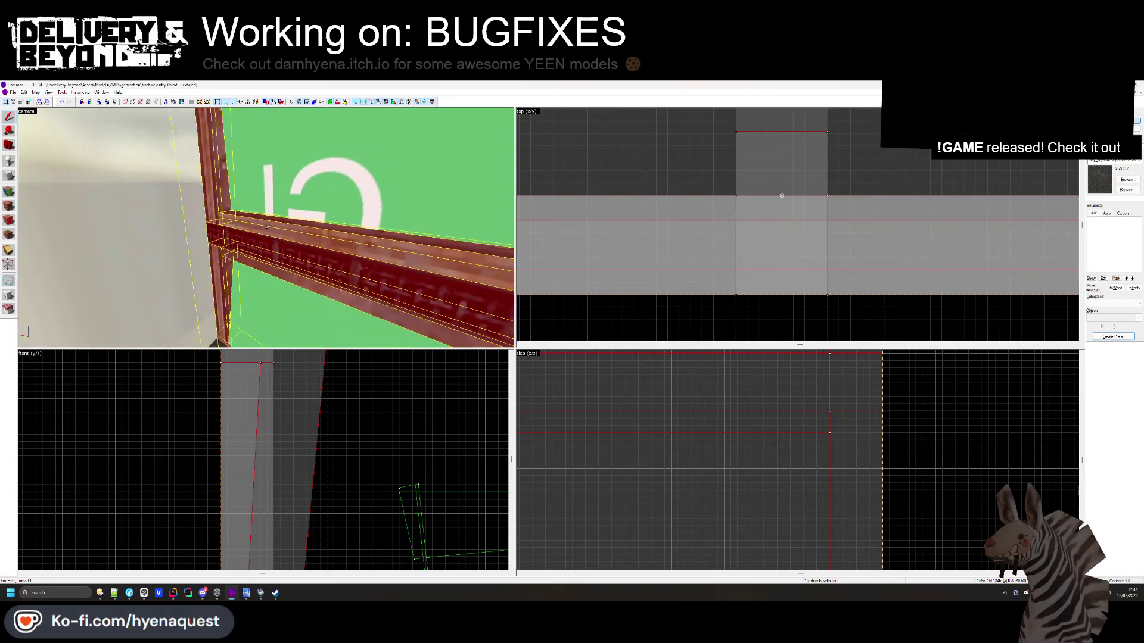
key(Down)
key(s)
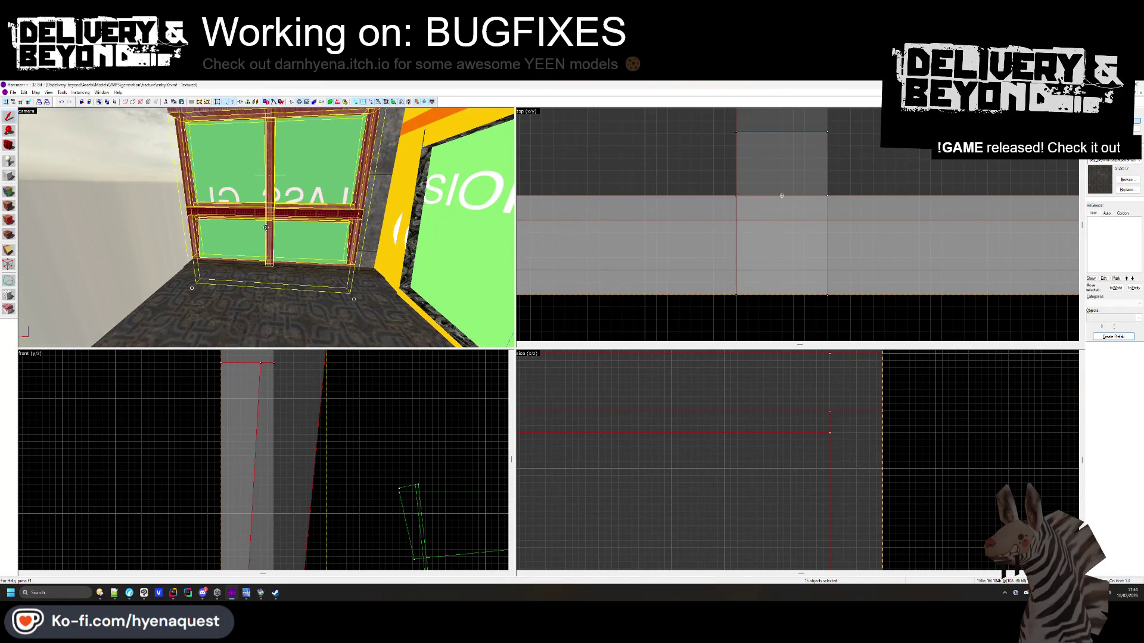
key(Up)
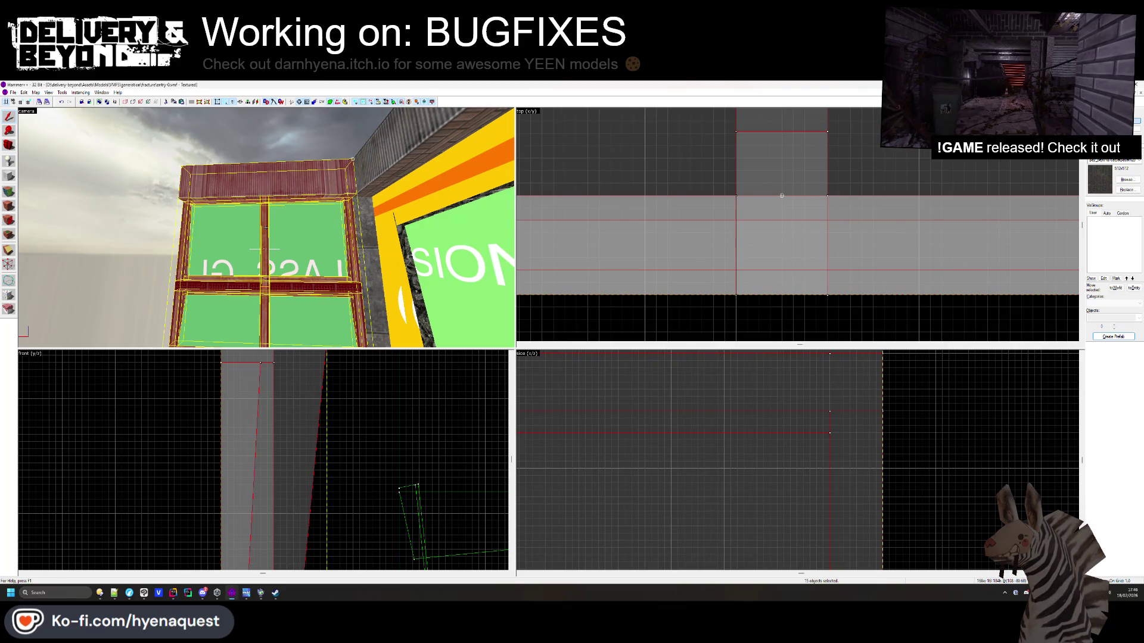
key(Down)
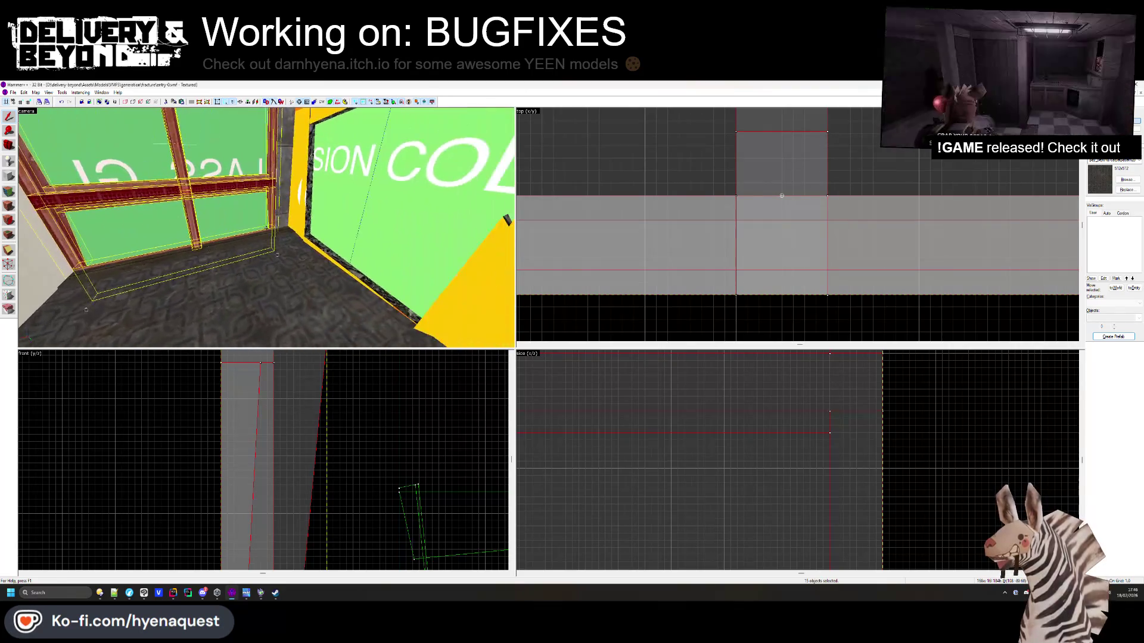
key(Up)
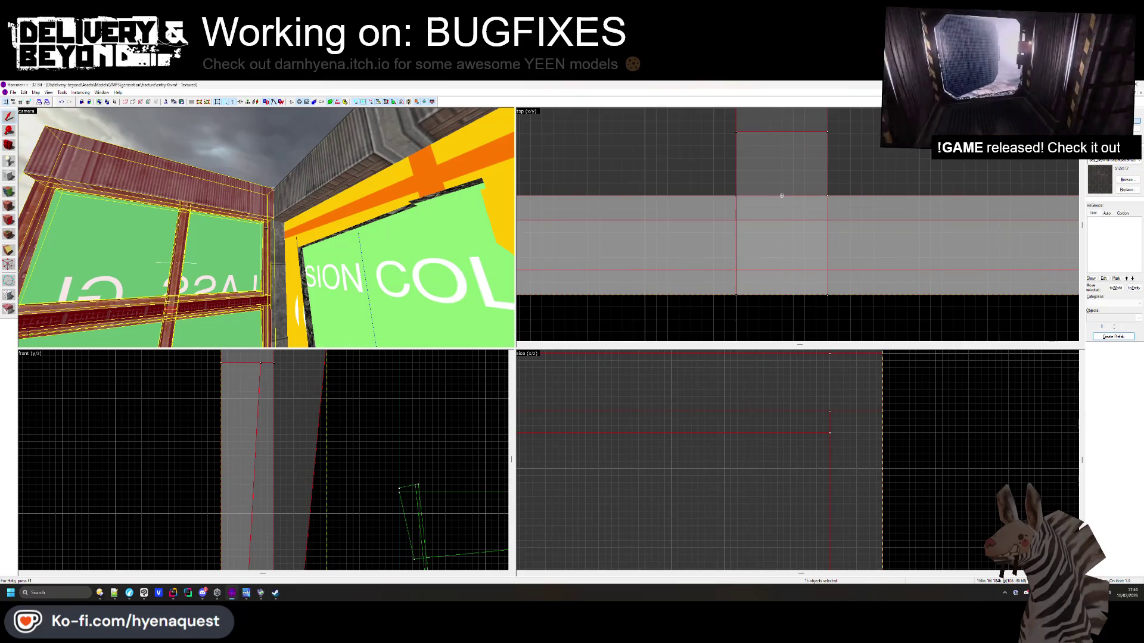
key(Down)
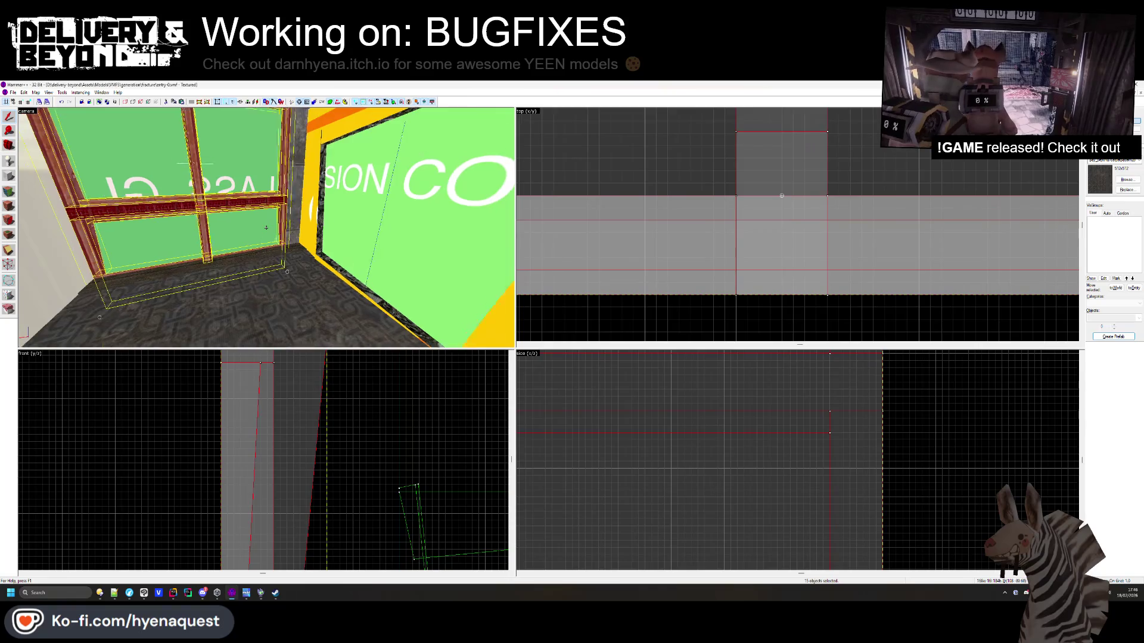
key(Up)
key(Down)
key(Left)
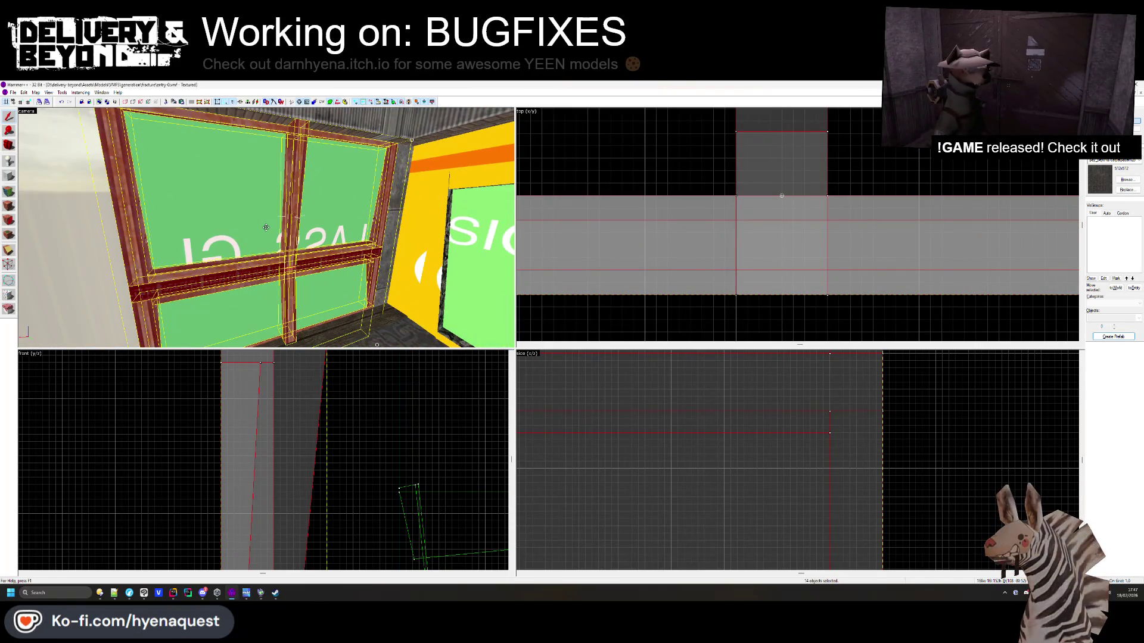
key(ctrl+t)
Close the func_detail properties, toggle func_detail visibility to check it, and select it
click(676, 252)
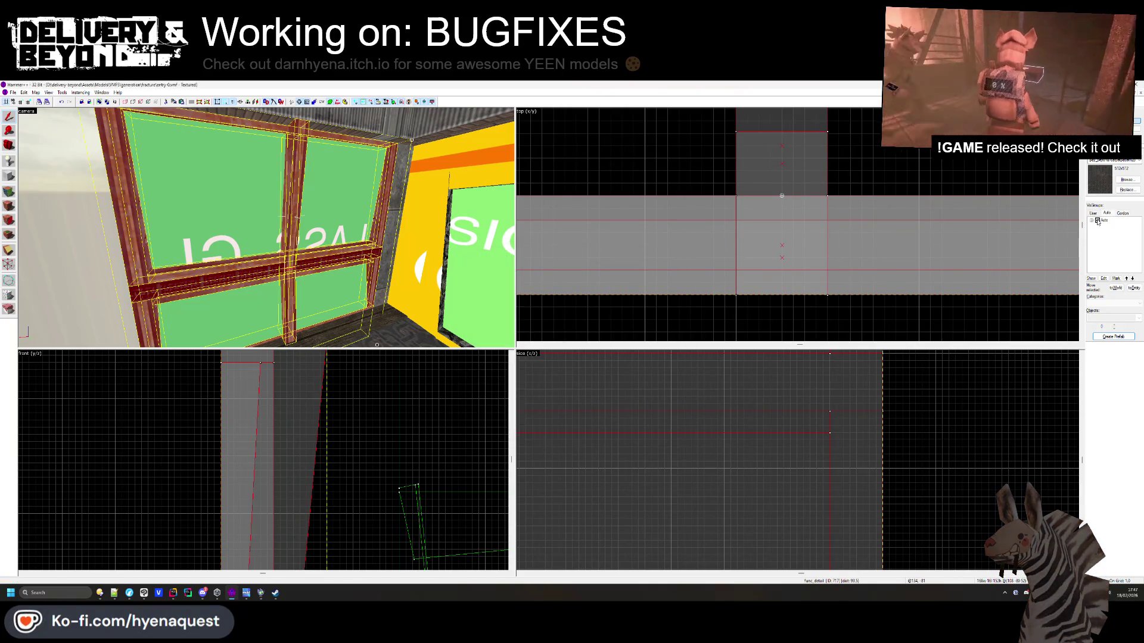
click(1110, 238)
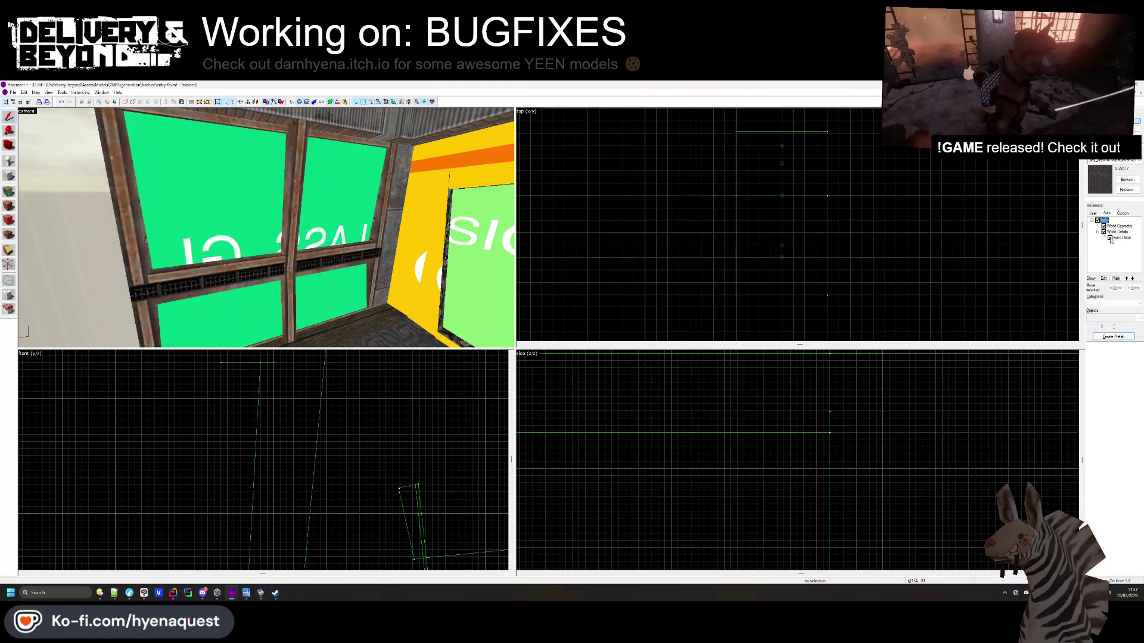
click(1109, 239)
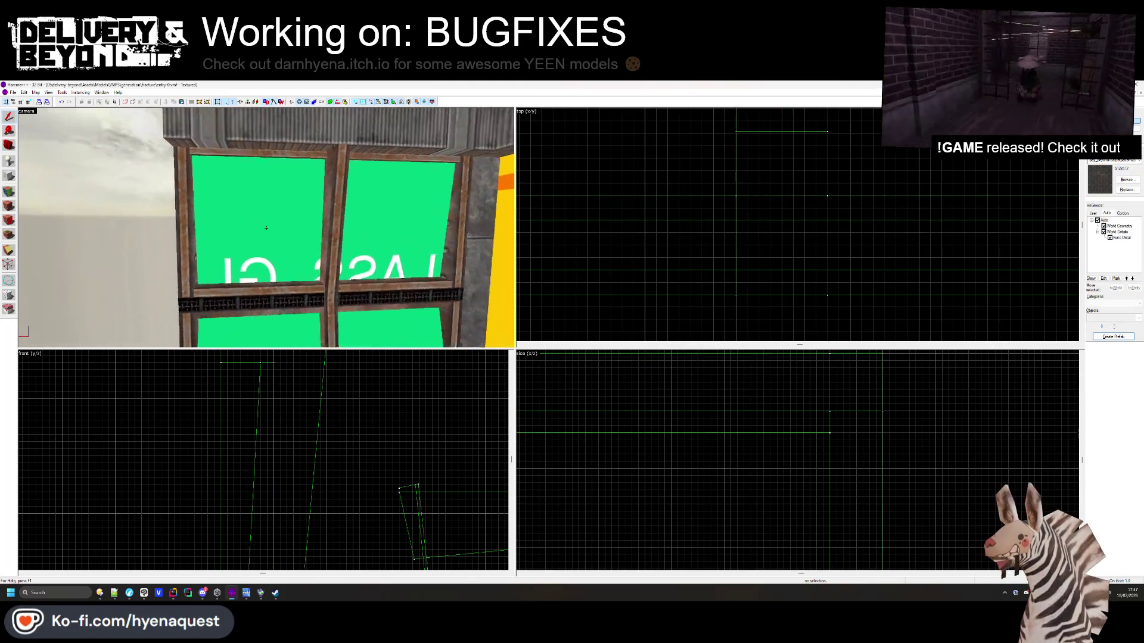
click(266, 227)
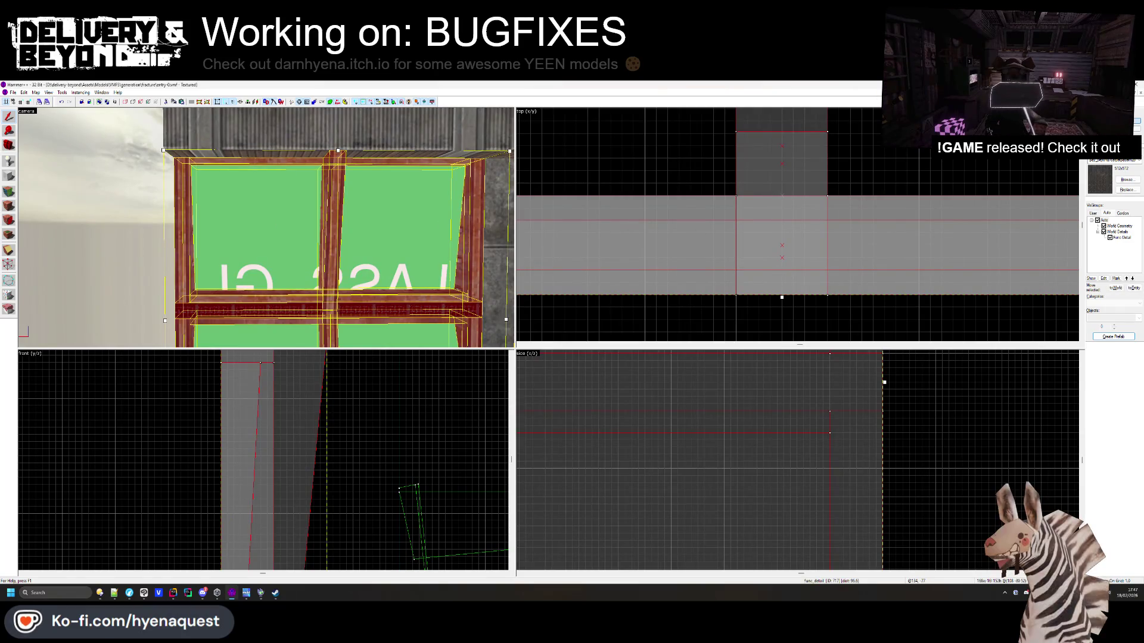
Create a new block brush textured with COLLISION over the window frame
key(shift+b)
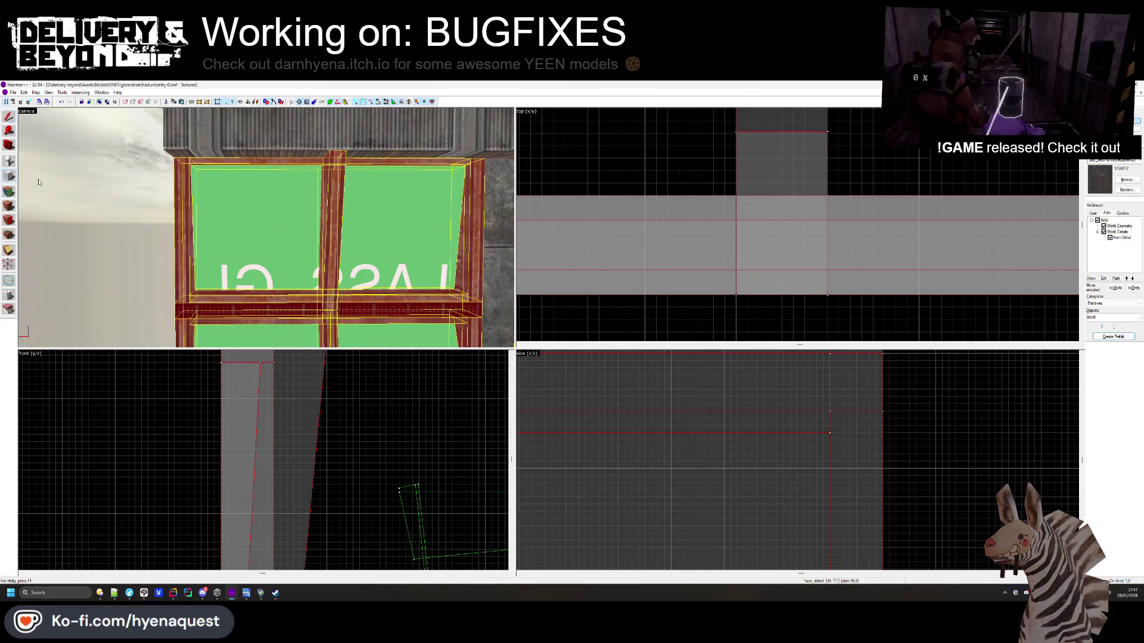
scroll(915, 196, down, 5)
click(1127, 180)
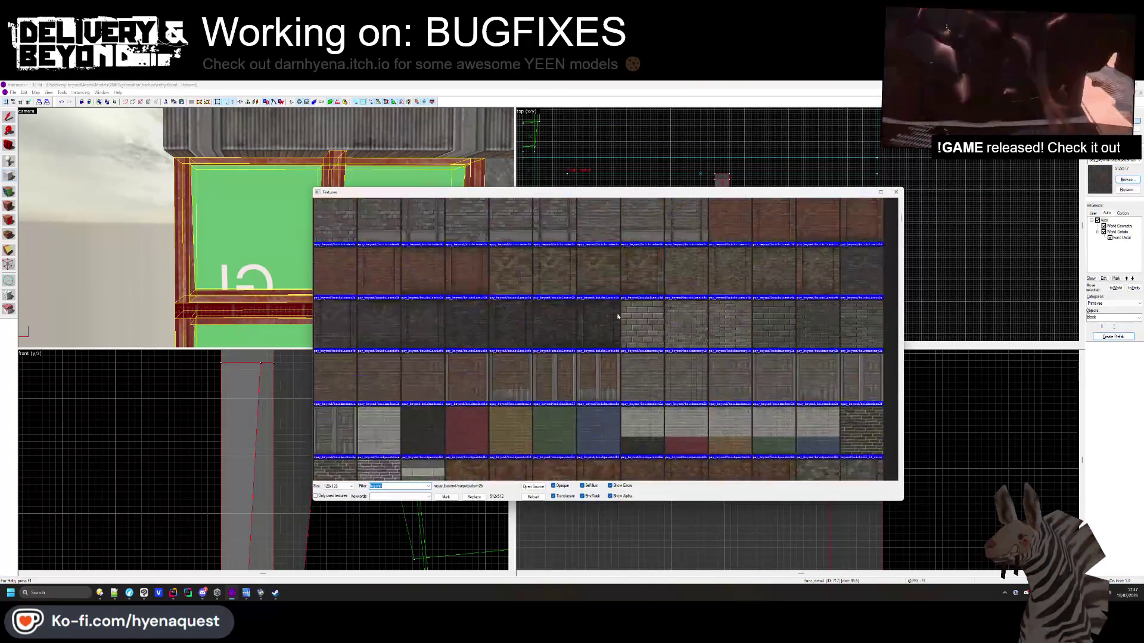
double_click(350, 236)
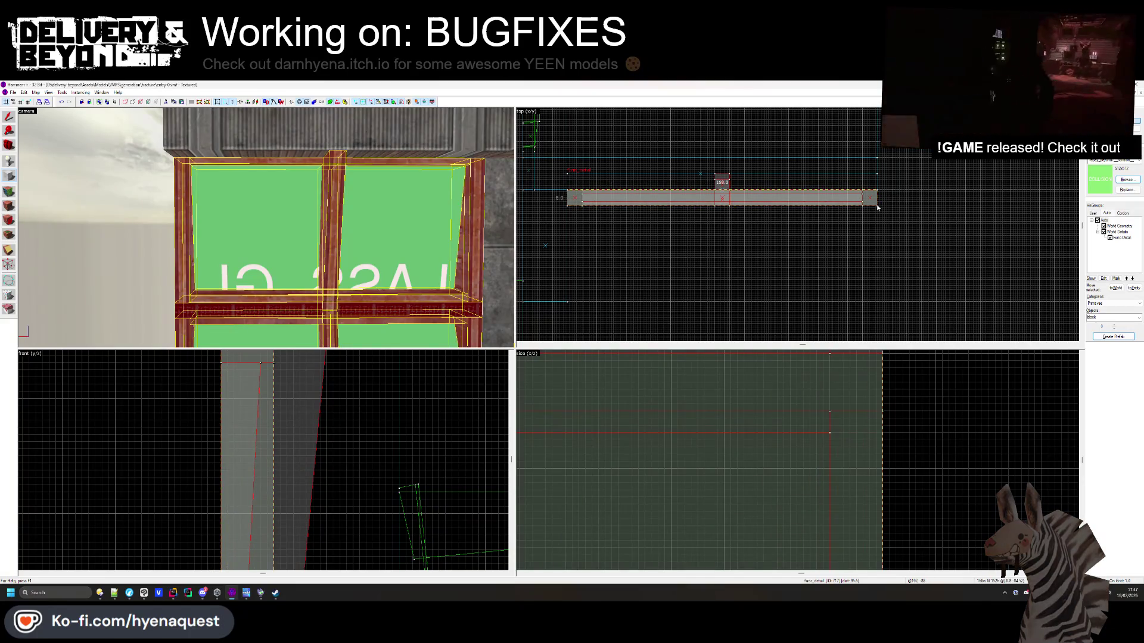
key(shift+s)
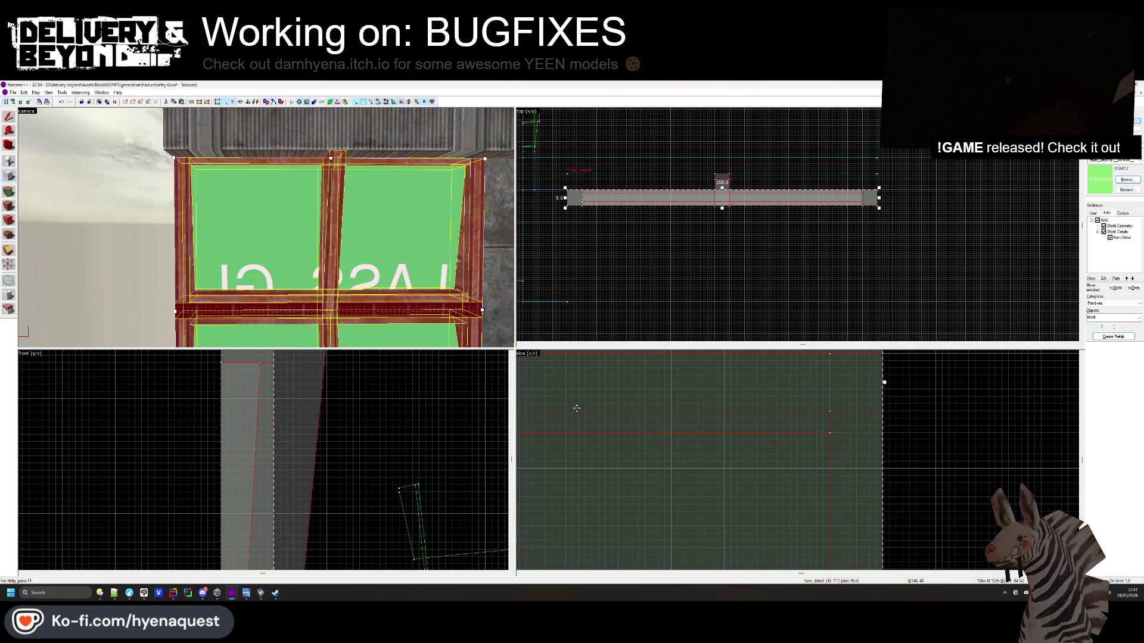
click(577, 408)
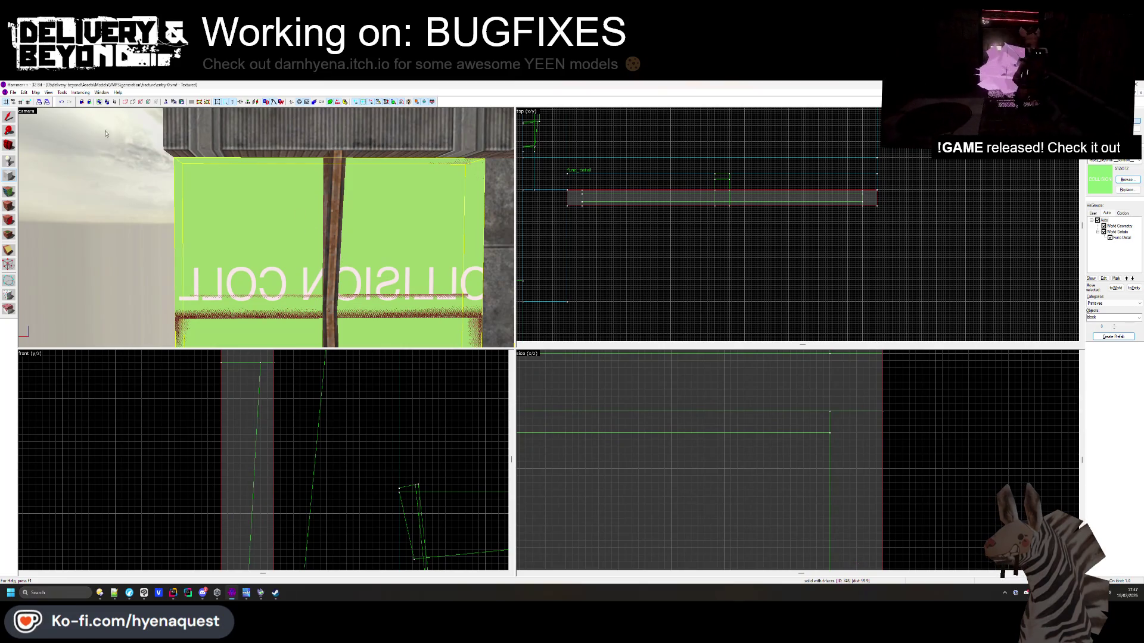
Inspect the new collision wall in 3D and select the green collision brush
click(9, 118)
key(z)
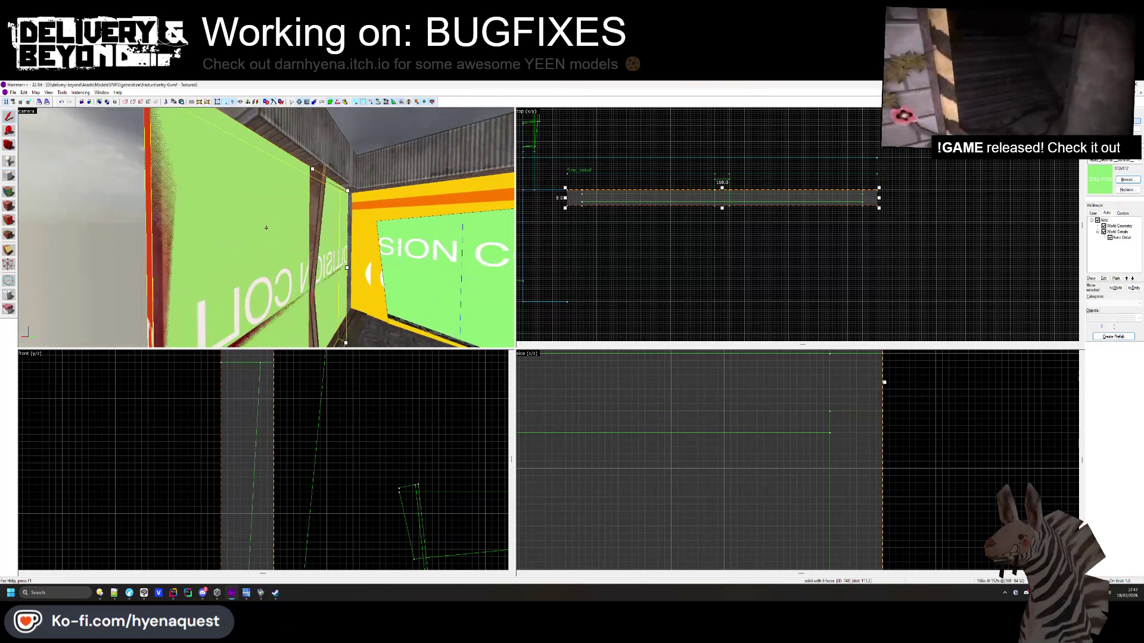
key(z)
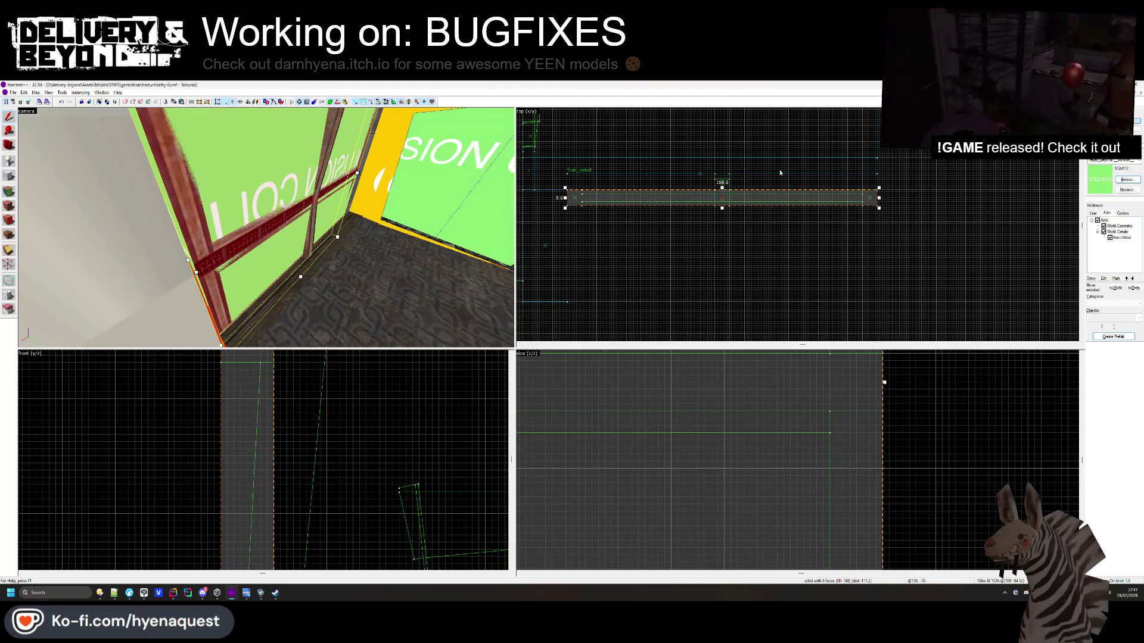
key(z)
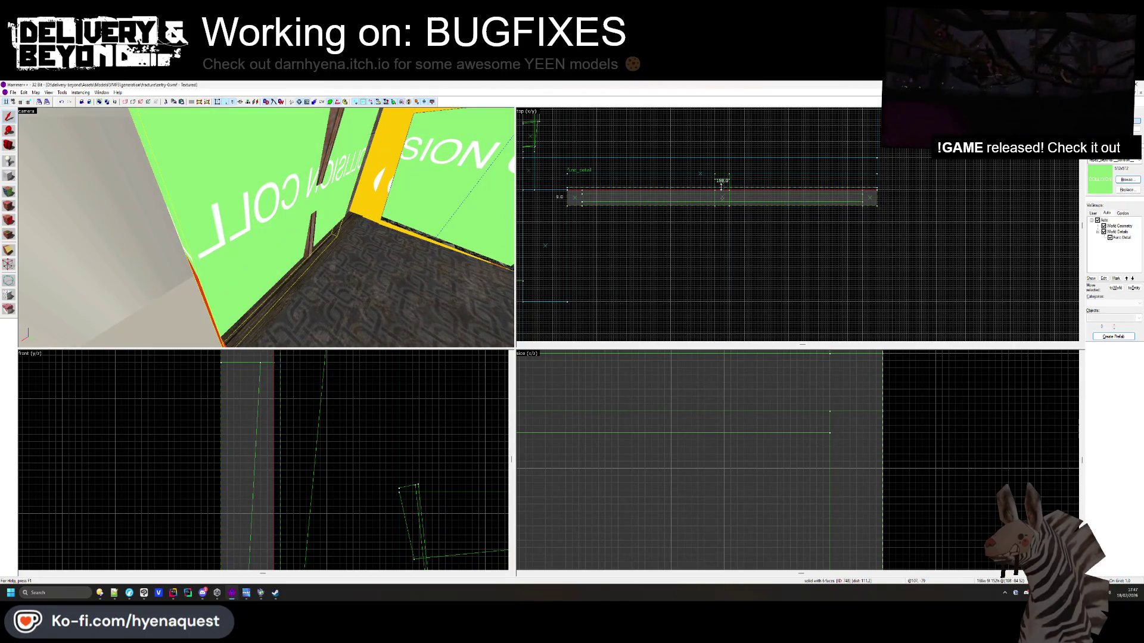
key(Escape)
click(266, 227)
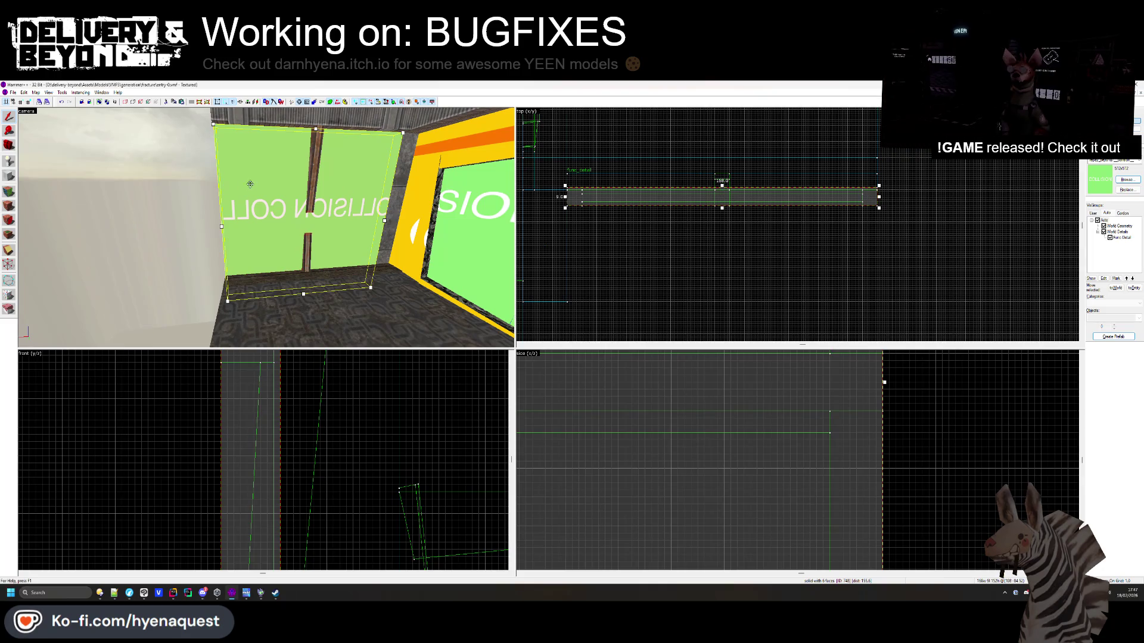
Add the wooden beam and ceiling trim, then marquee-select the collision wall brushes
ctrl+click(313, 158)
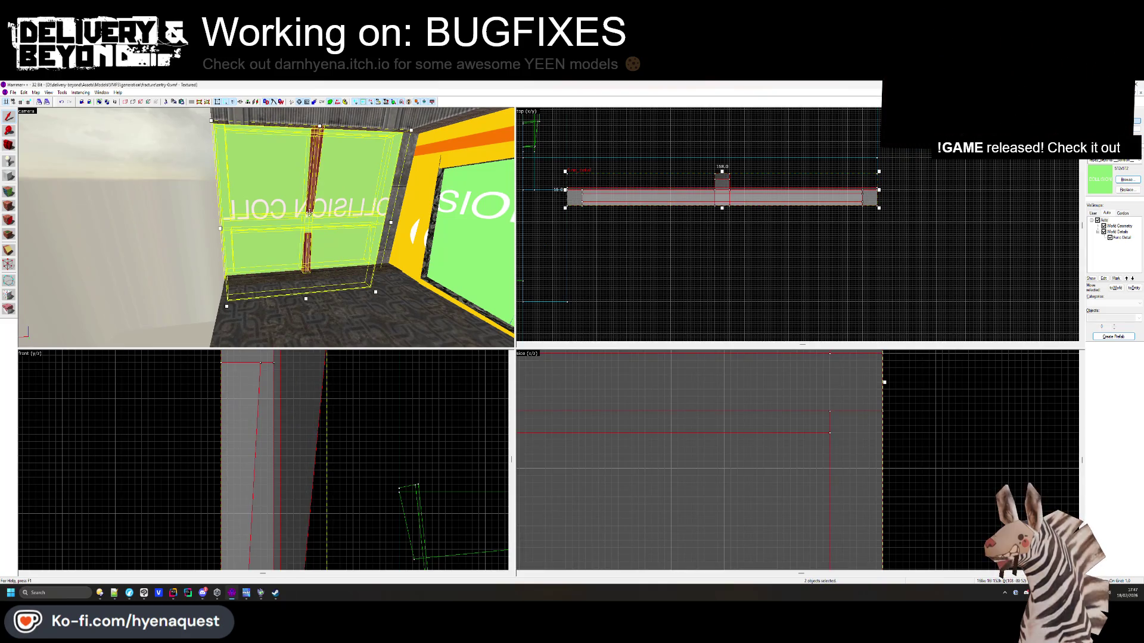
ctrl+click(361, 137)
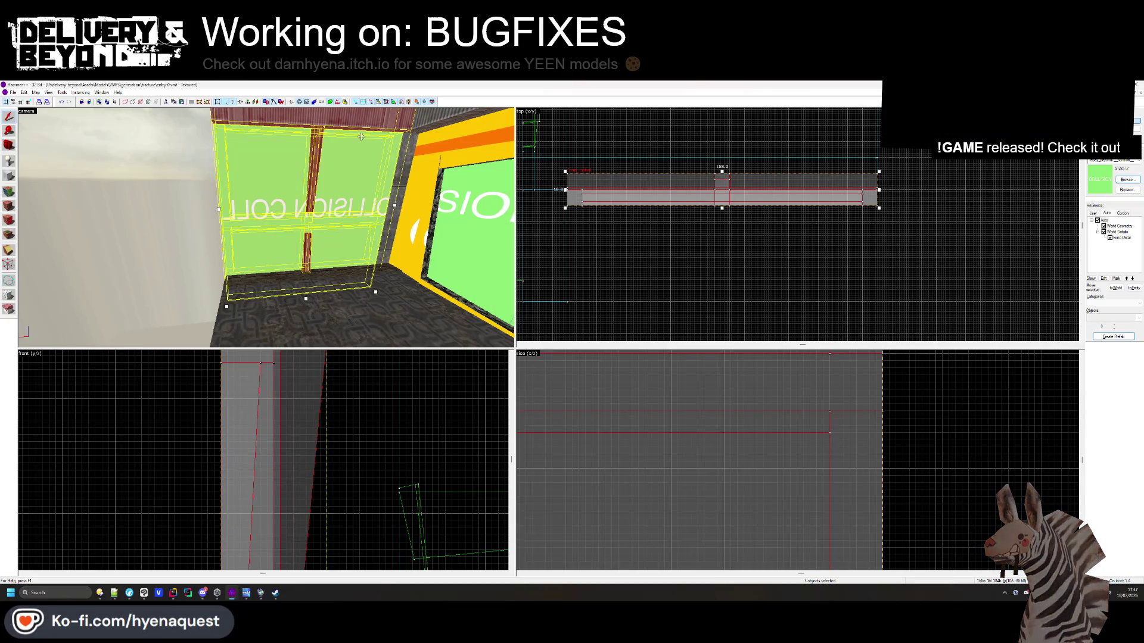
scroll(656, 250, down, 3)
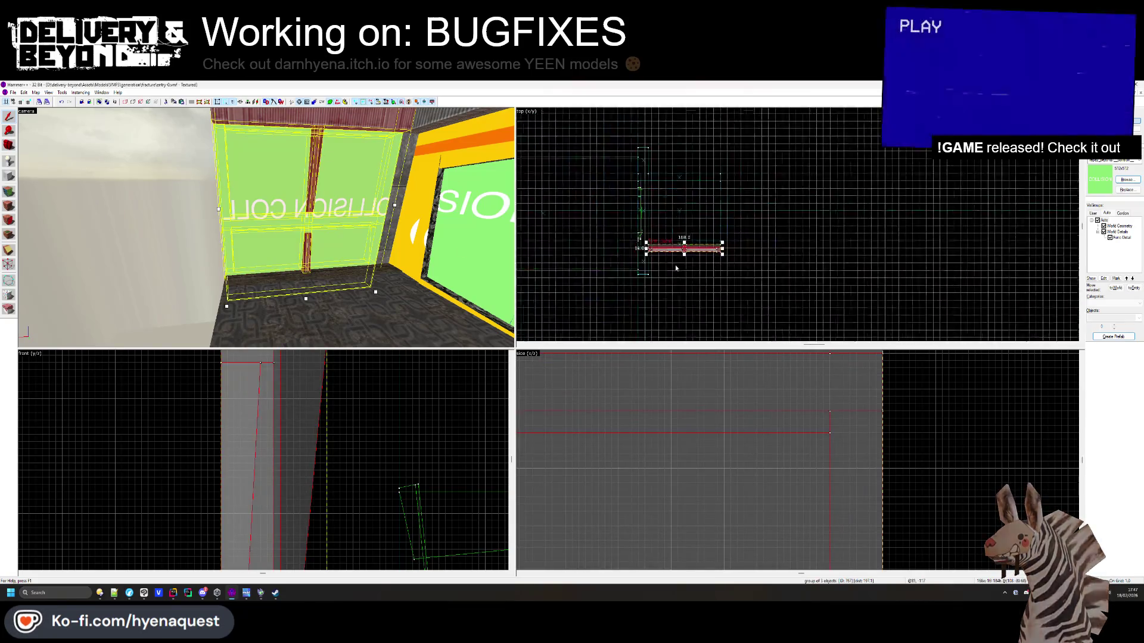
scroll(684, 263, up, 2)
scroll(684, 263, up, 2)
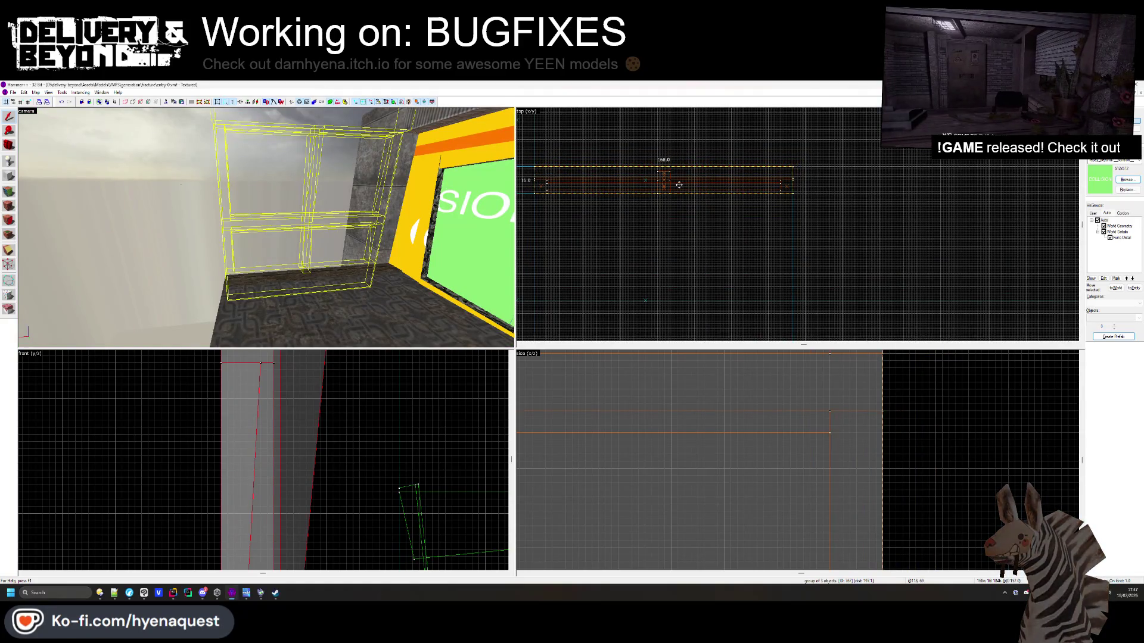
key(Return)
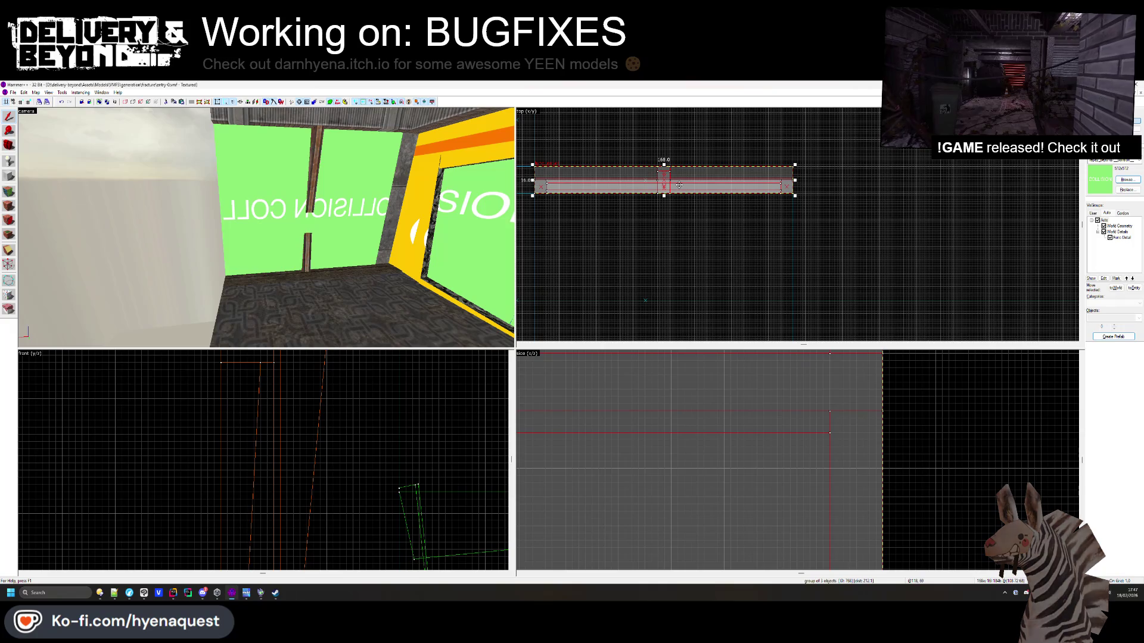
scroll(678, 251, down, 2)
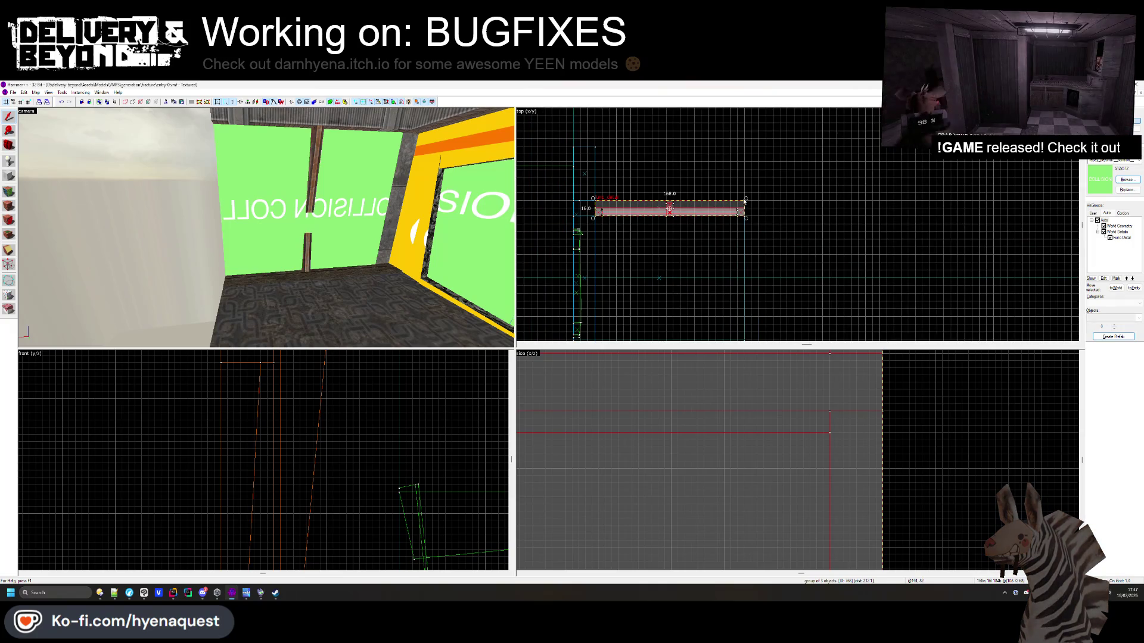
Switch the selection to rotation handles and fly the camera along the floor to review it
click(579, 213)
key(z)
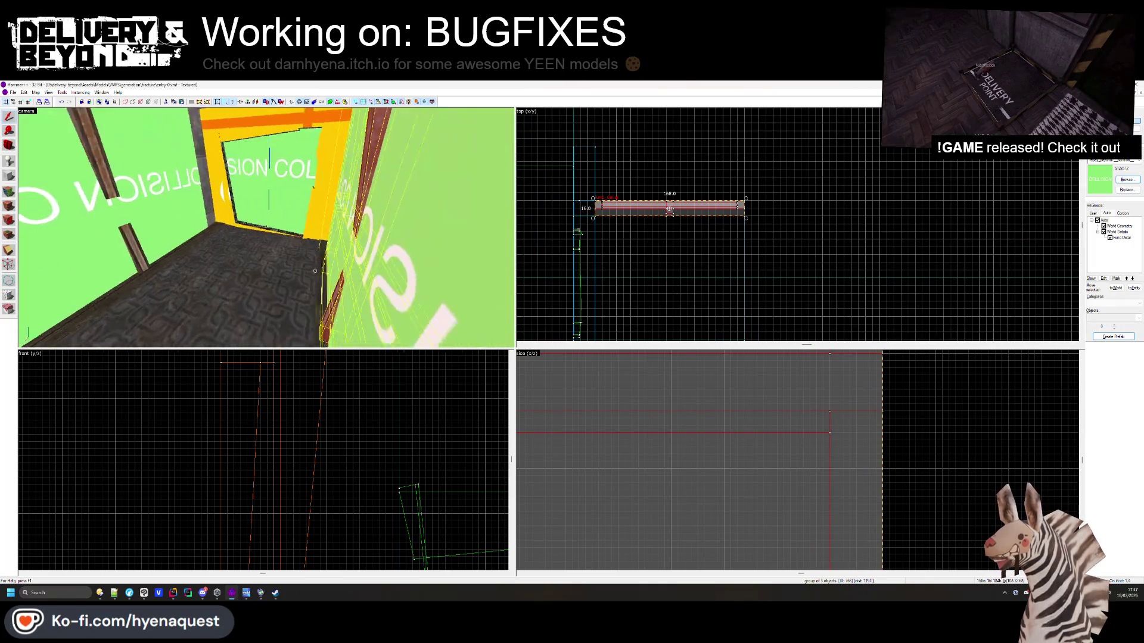
key(w)
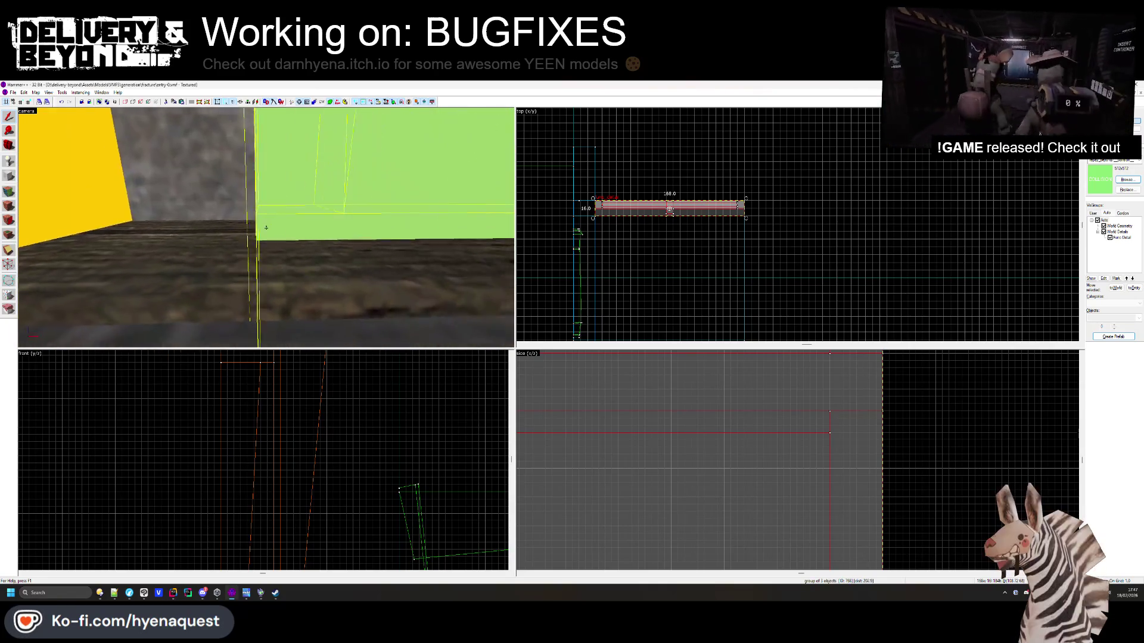
key(w)
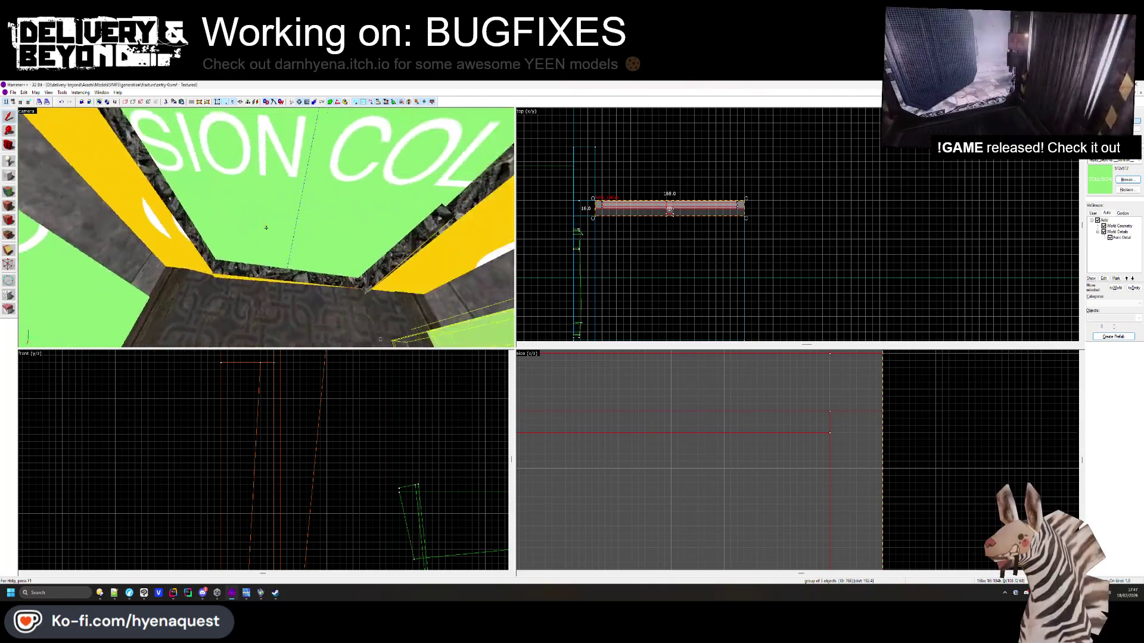
key(w)
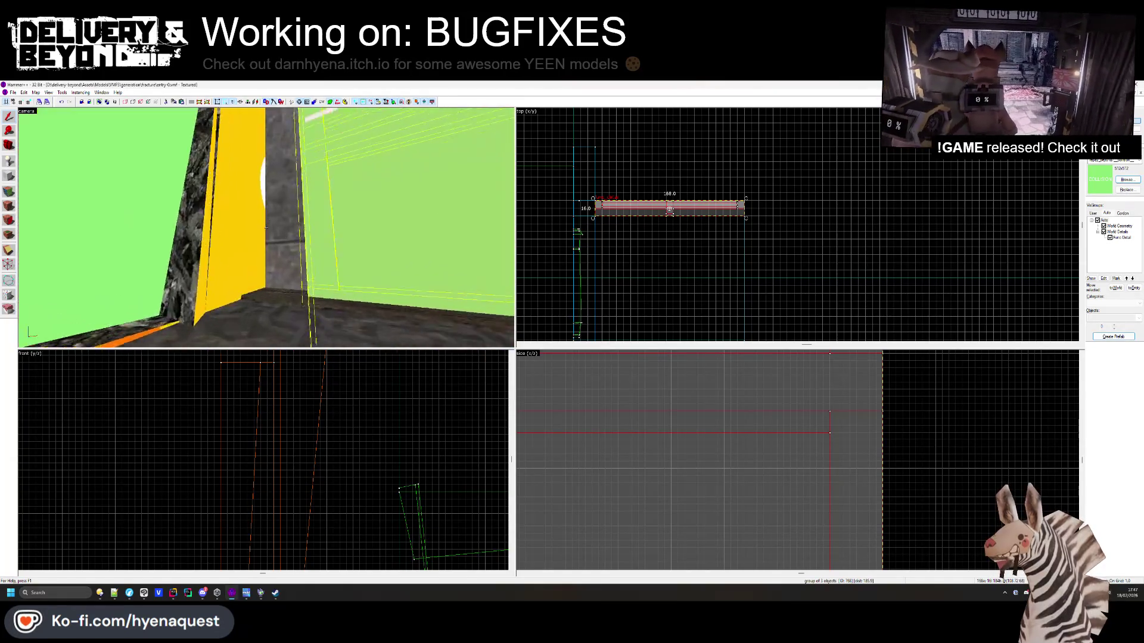
key(z)
scroll(595, 227, up, 10)
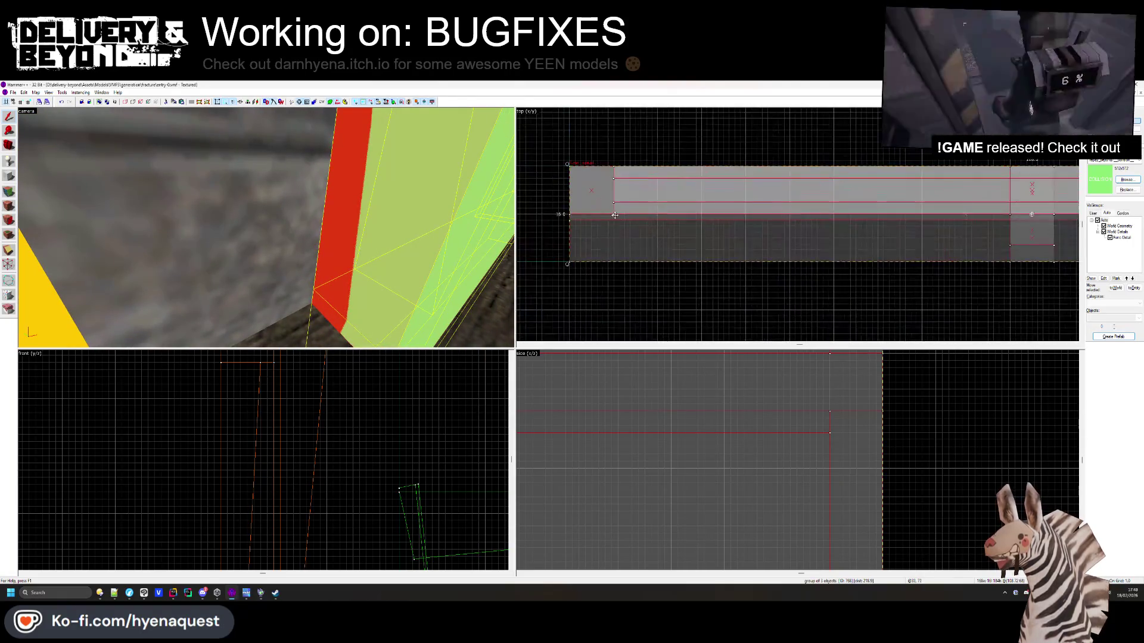
Nudge the selected wall group upward in the top view and fly through the room to check it
drag(618, 199, 619, 172)
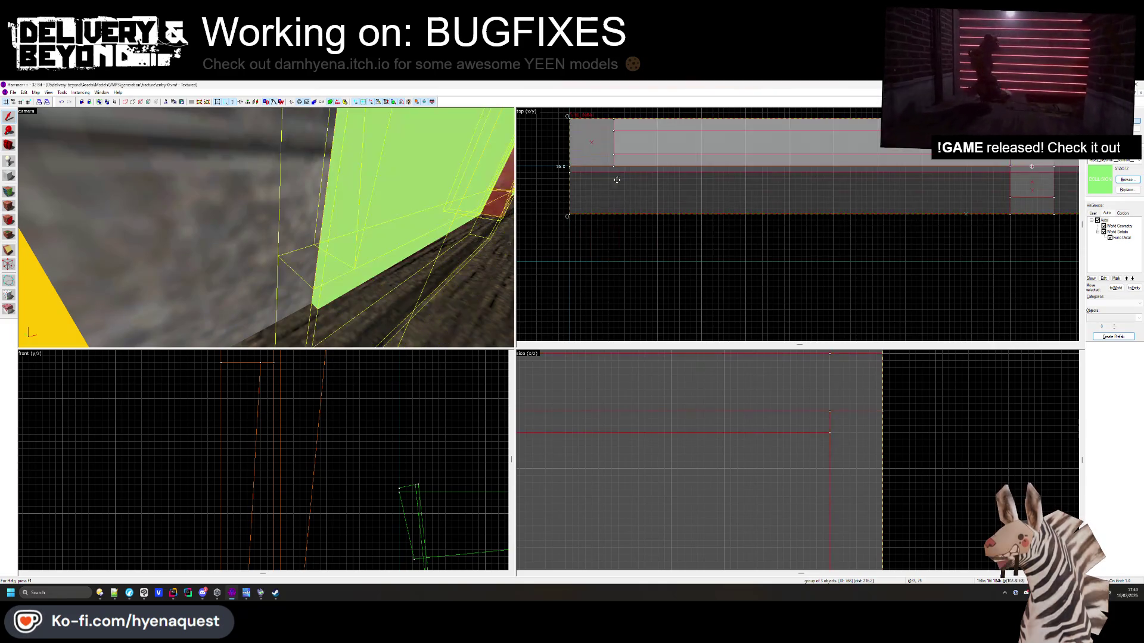
key(w)
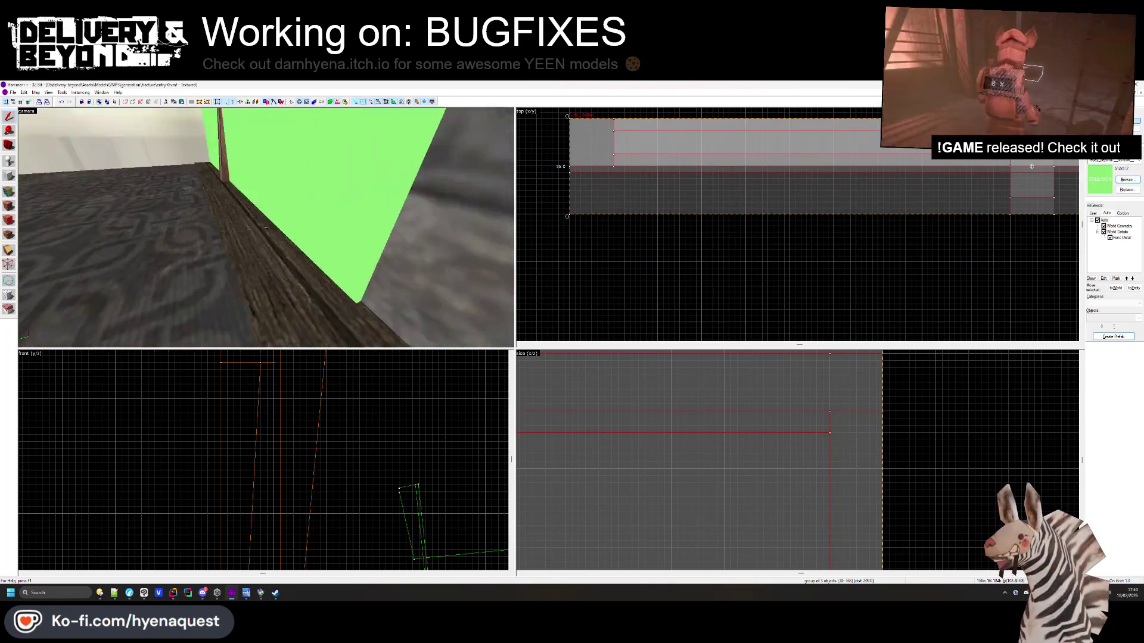
key(w)
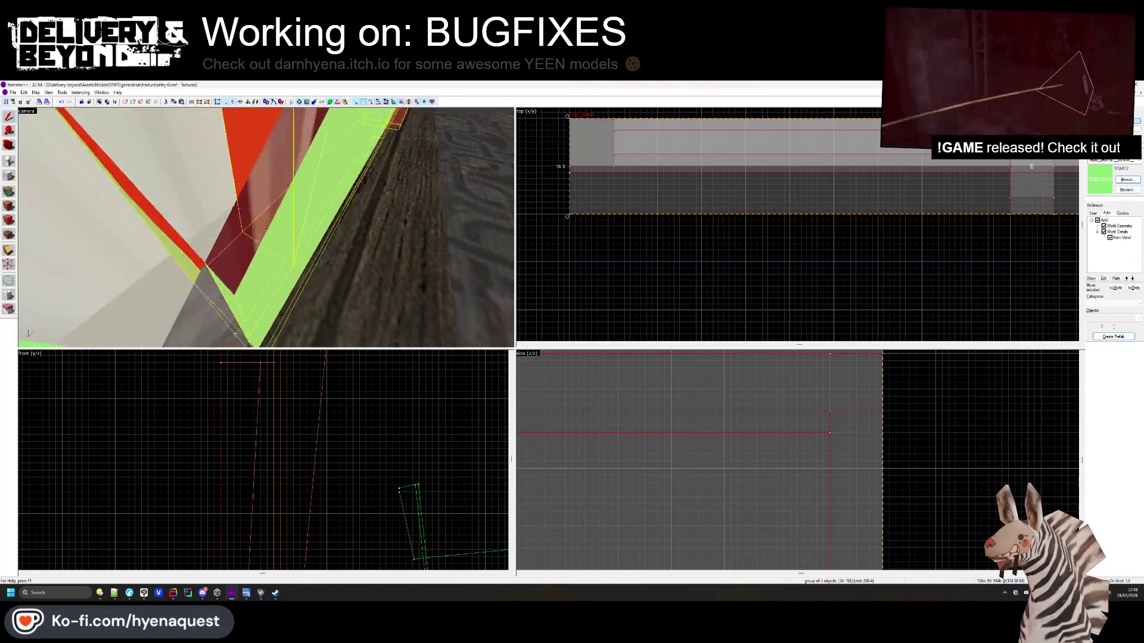
key(w)
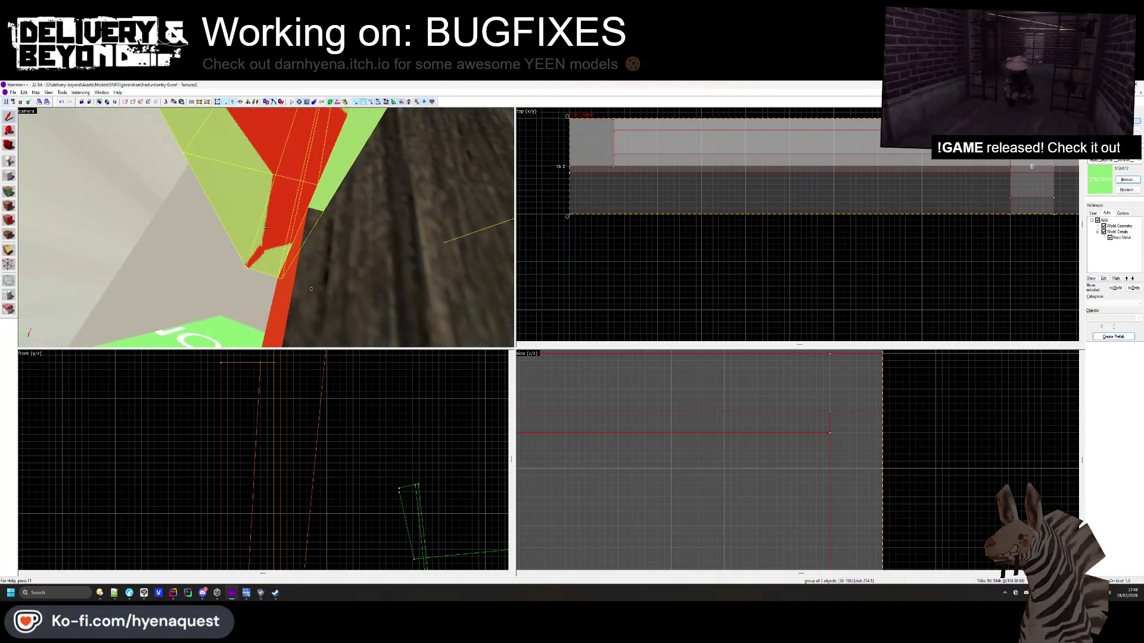
key(s)
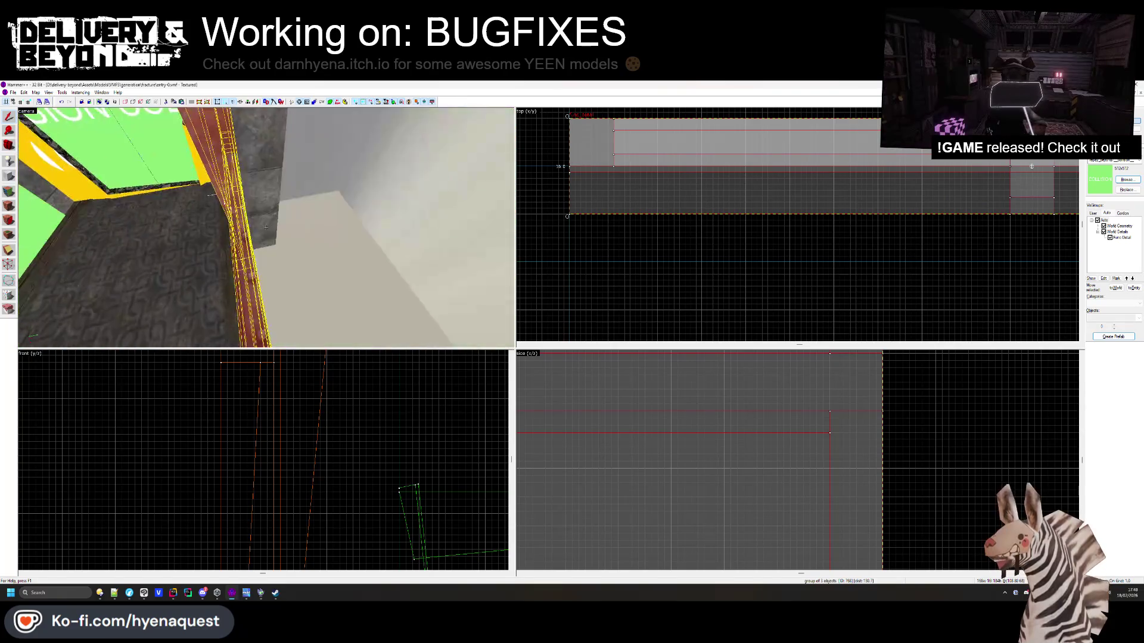
key(w)
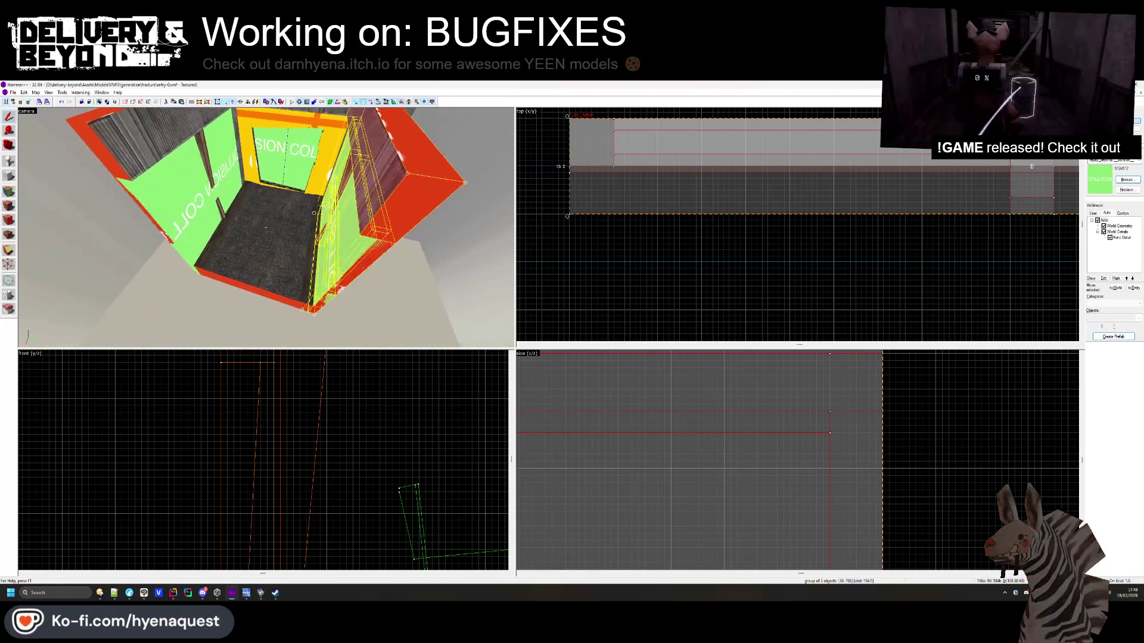
Clear the selection, view the room from above, and select the right wall brush group
key(z)
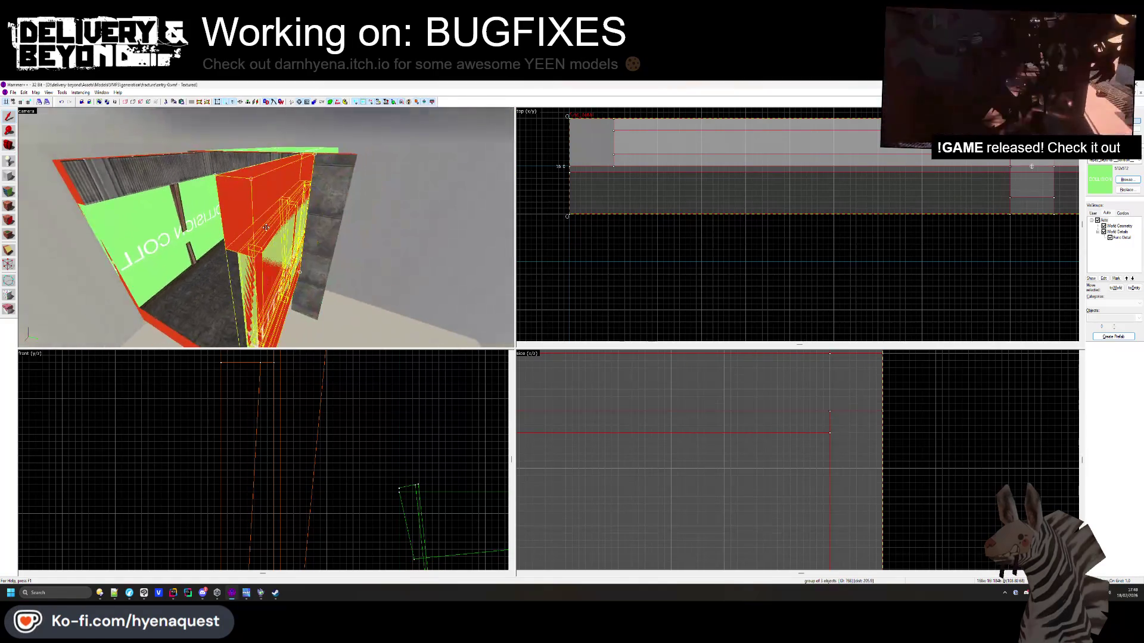
key(Escape)
key(w)
key(z)
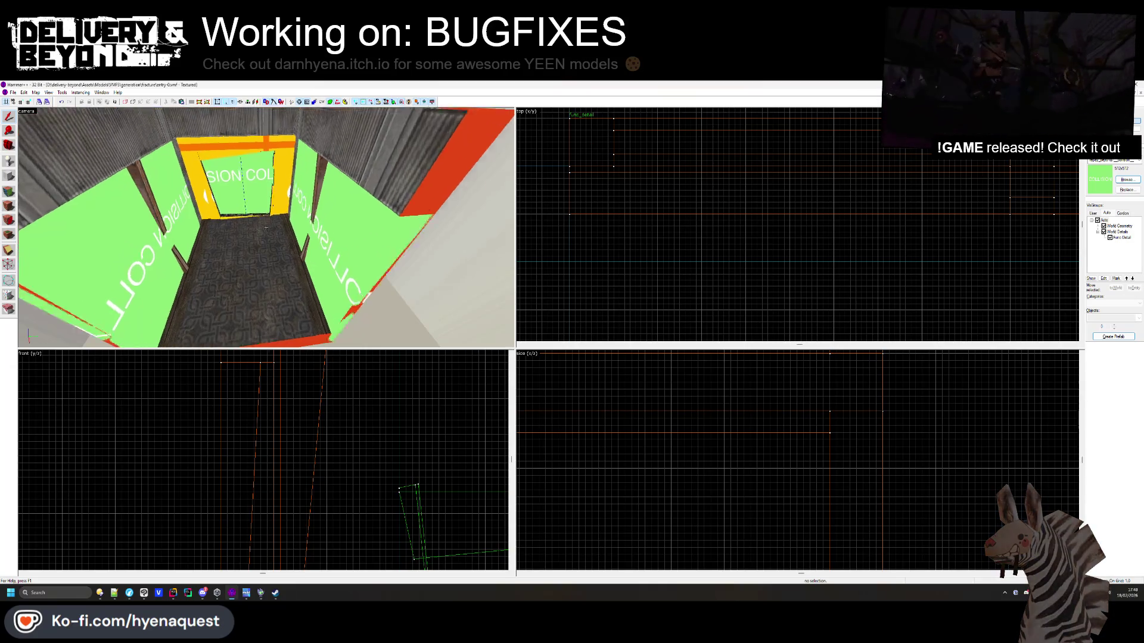
click(334, 250)
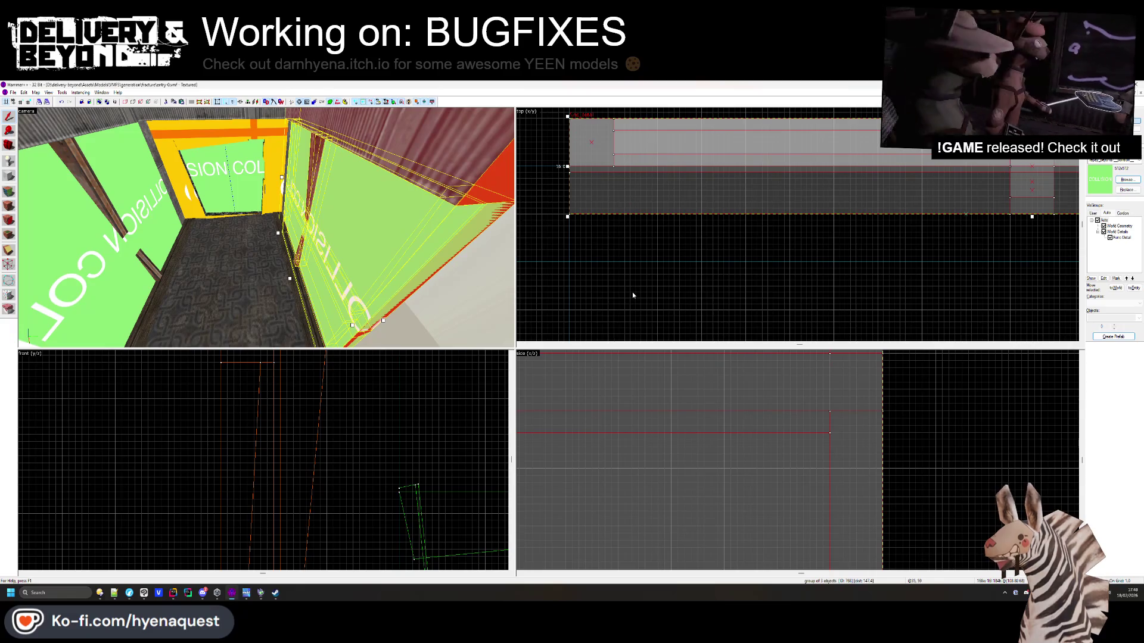
click(632, 292)
key(z)
key(w)
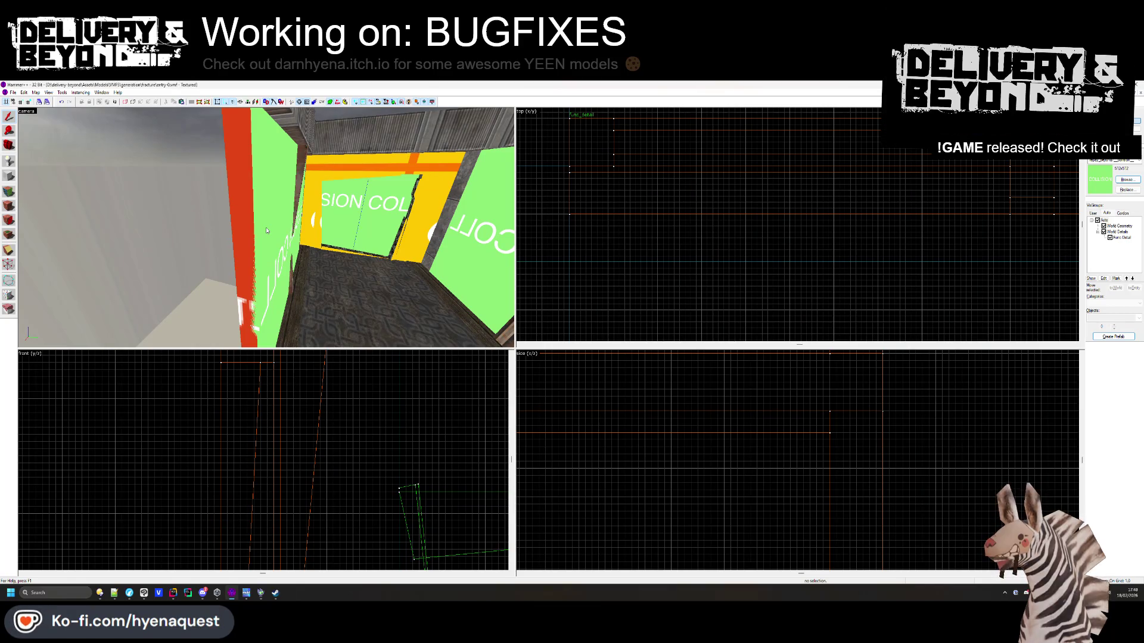
key(z)
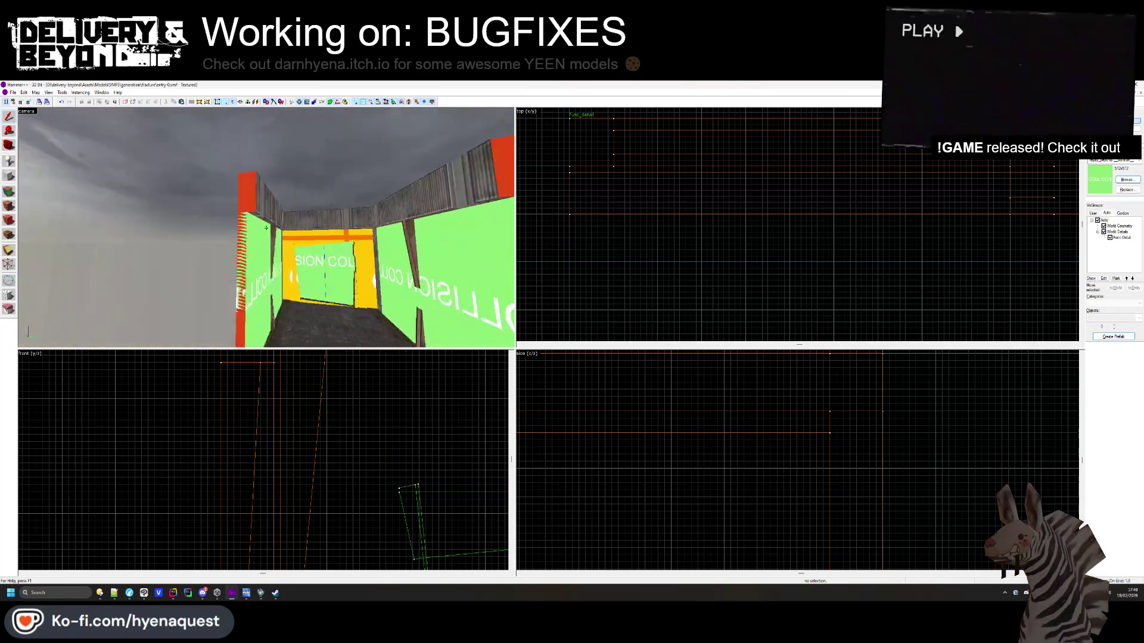
key(shift+a)
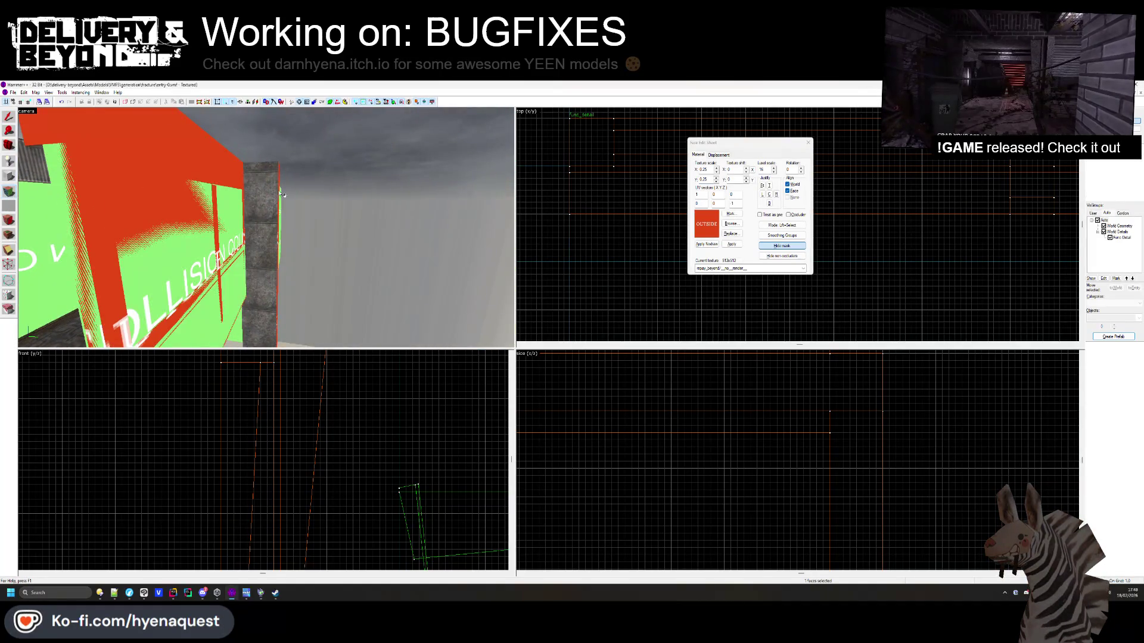
click(265, 227)
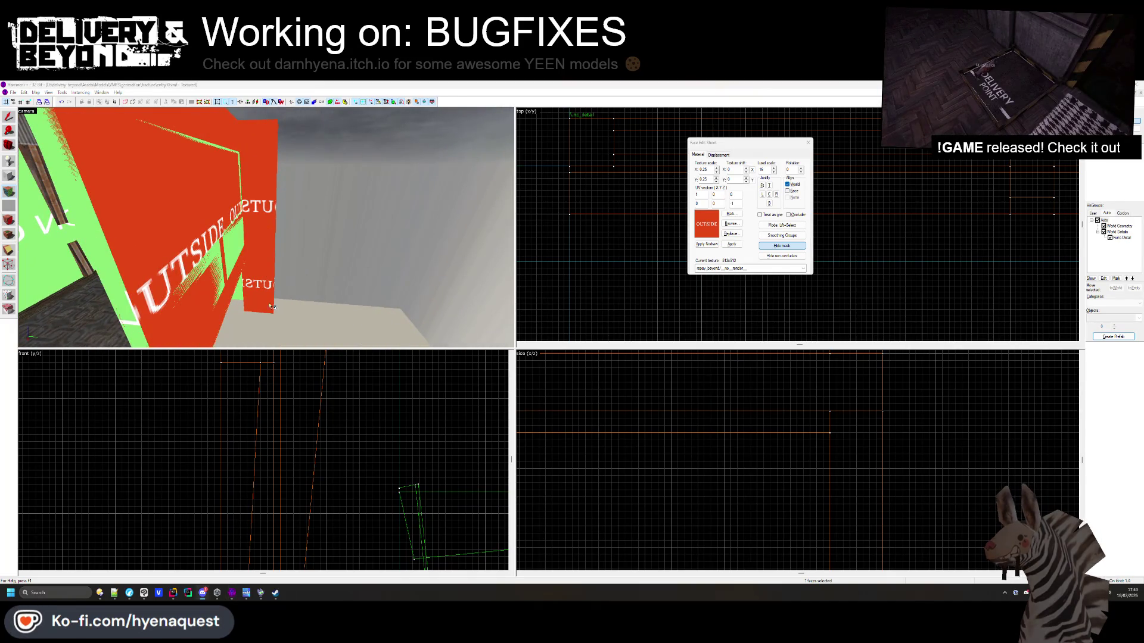
key(Escape)
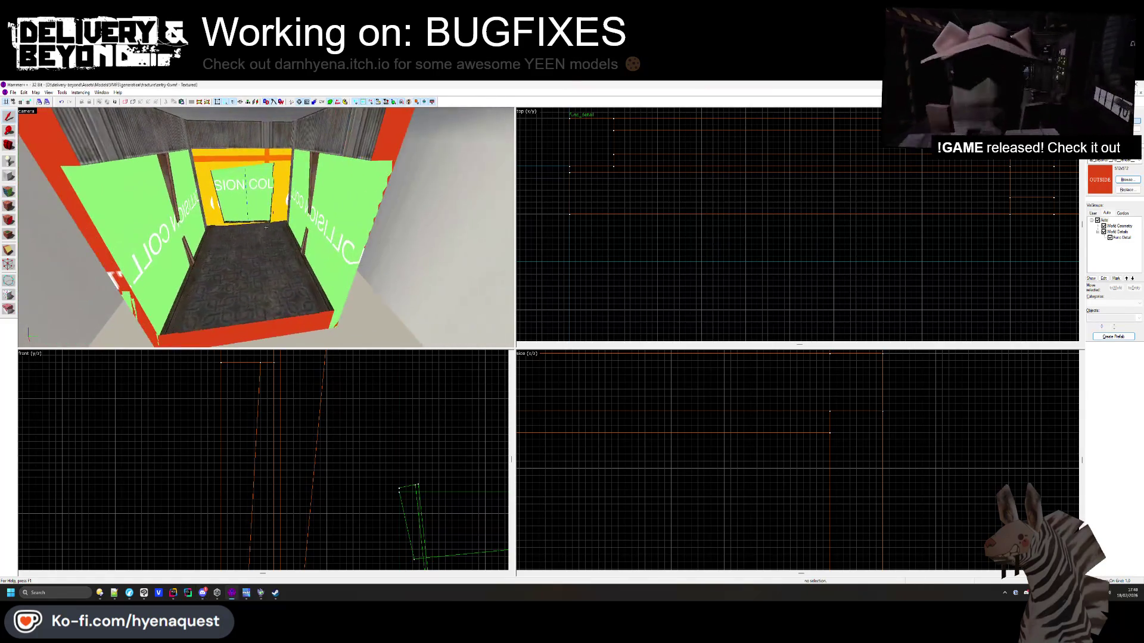
key(s)
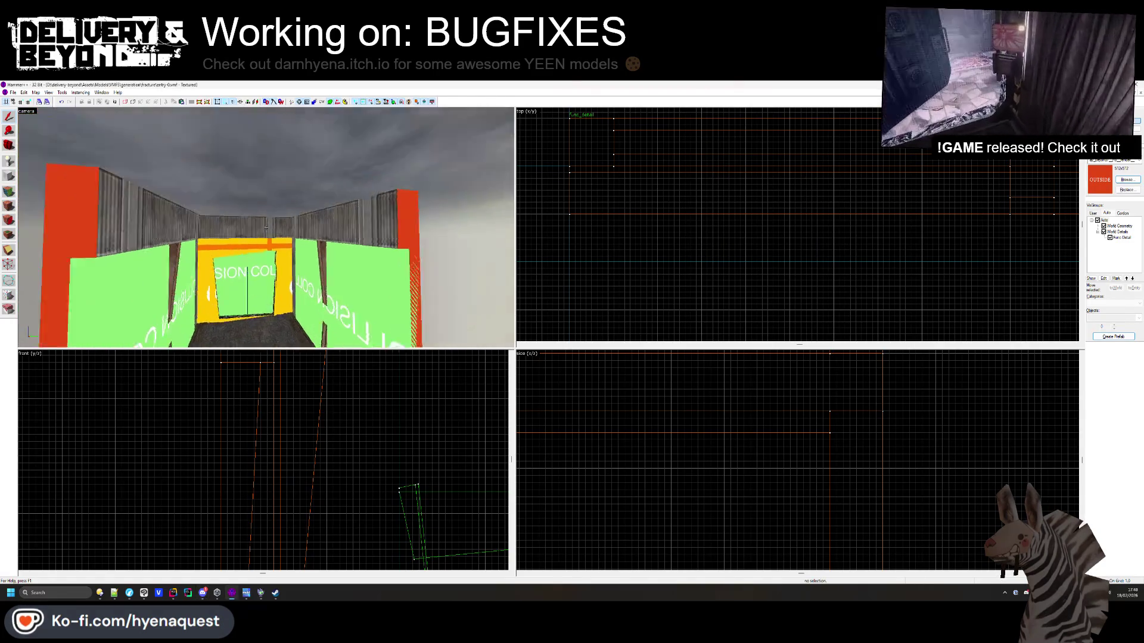
Open the Face Edit Sheet, select the brick interior wall face, and browse textures
key(s)
key(z)
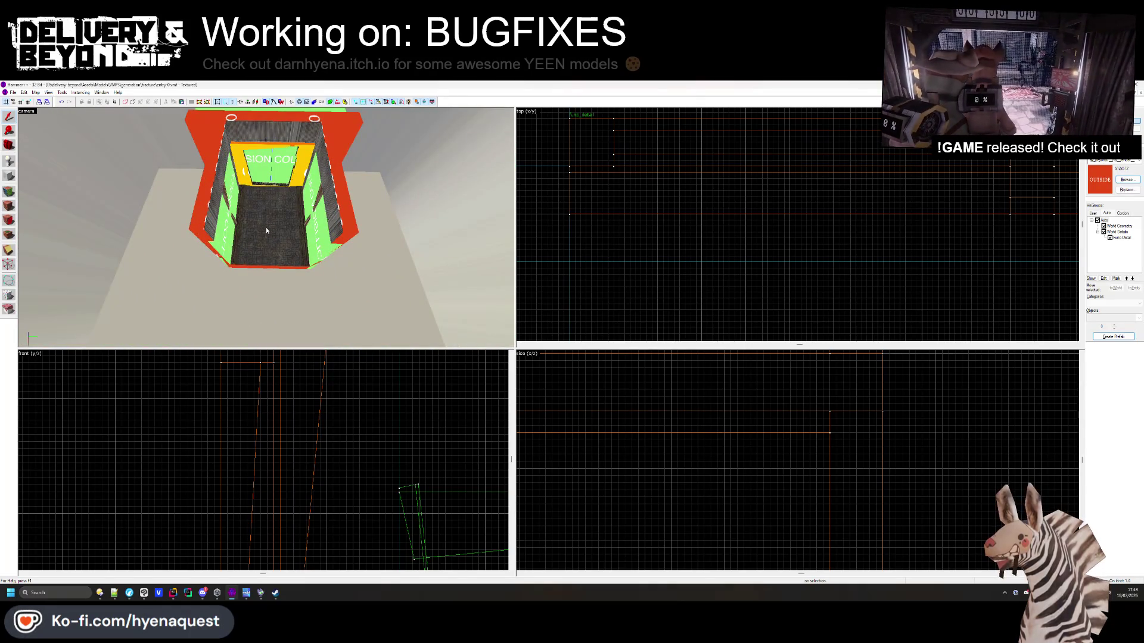
key(shift+a)
key(w)
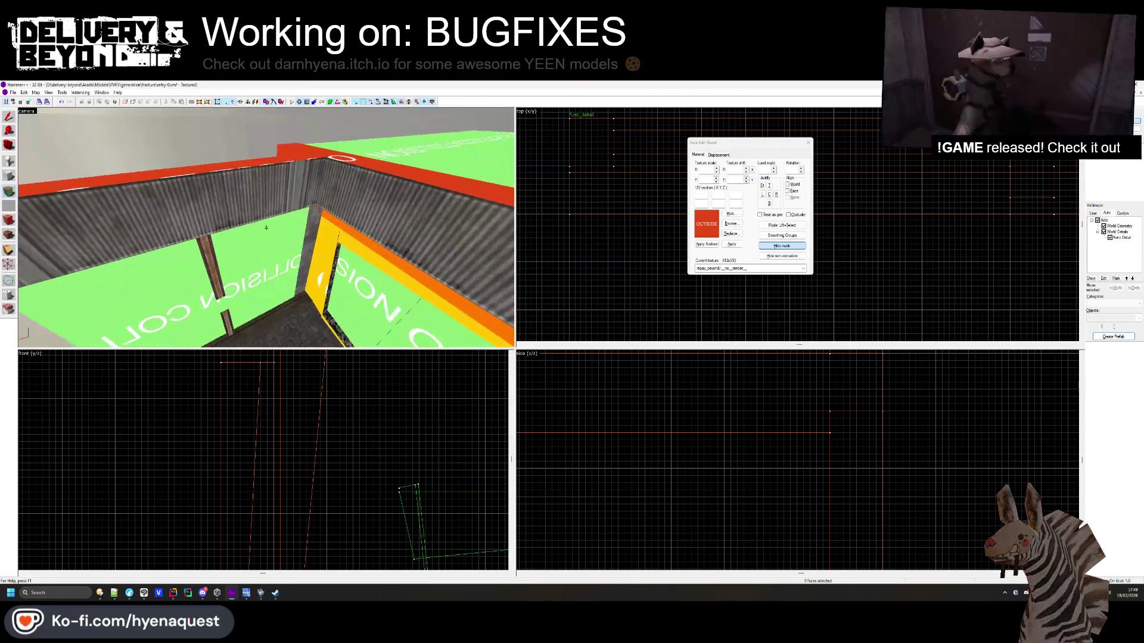
click(347, 195)
click(731, 224)
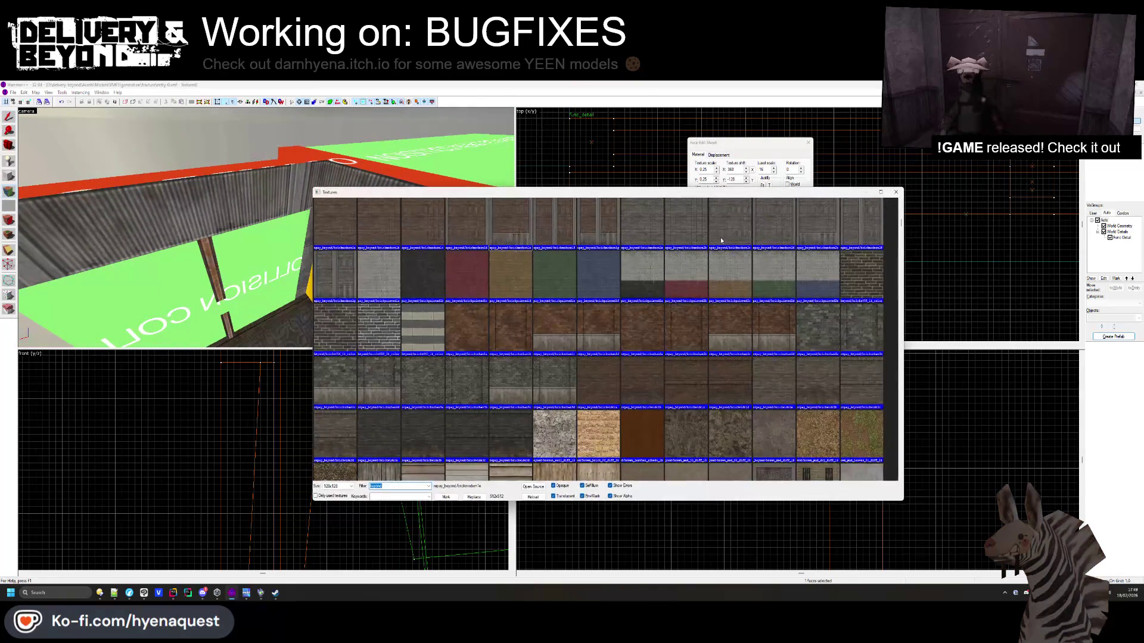
Apply concrete_wall_tx_6_1 to the brick wall face and look it over in 3D
scroll(558, 330, down, 8)
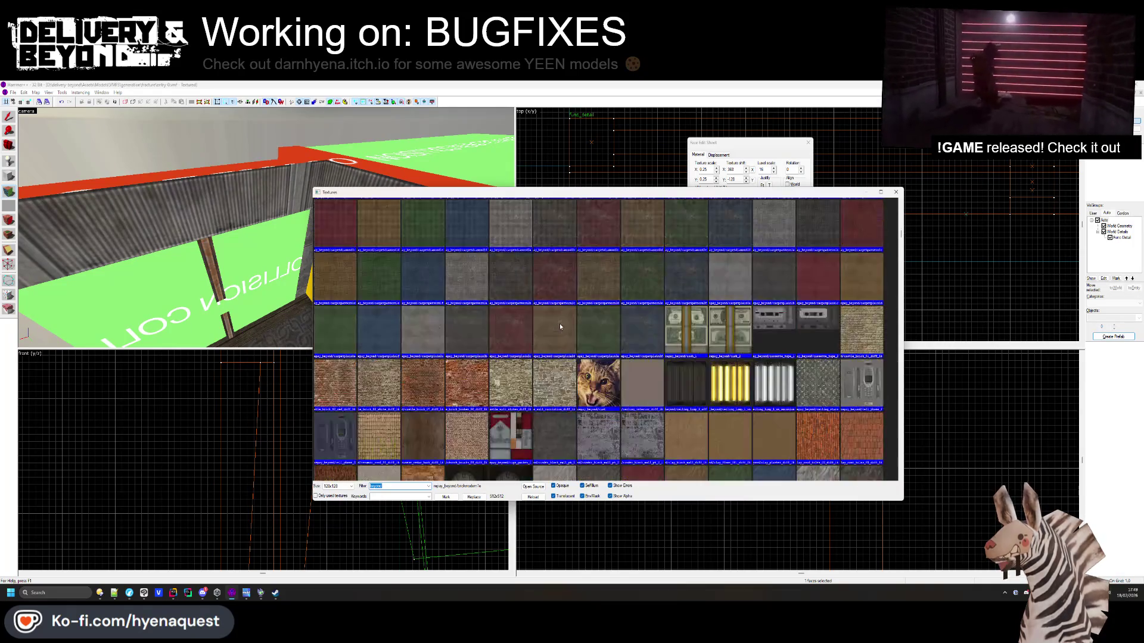
scroll(553, 323, down, 5)
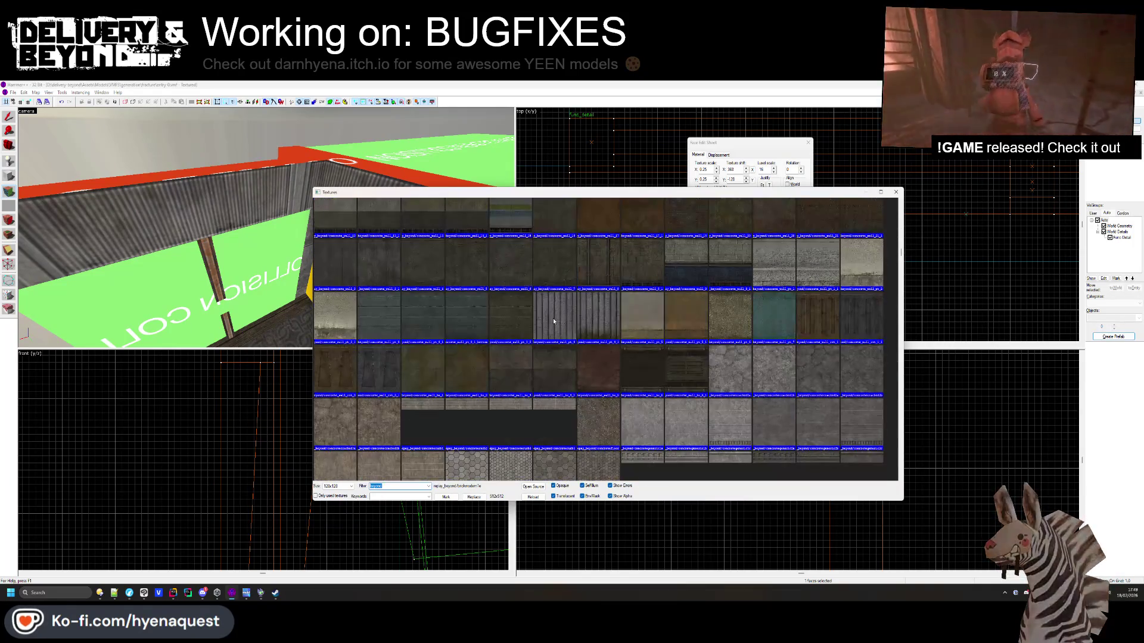
scroll(553, 317, down, 5)
double_click(679, 299)
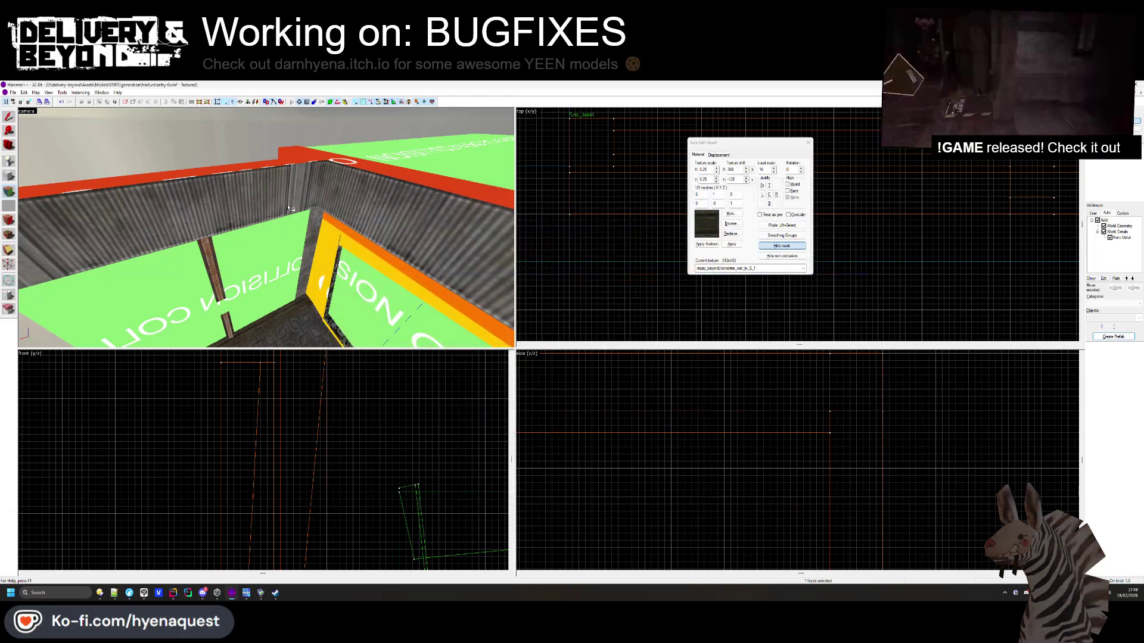
key(z)
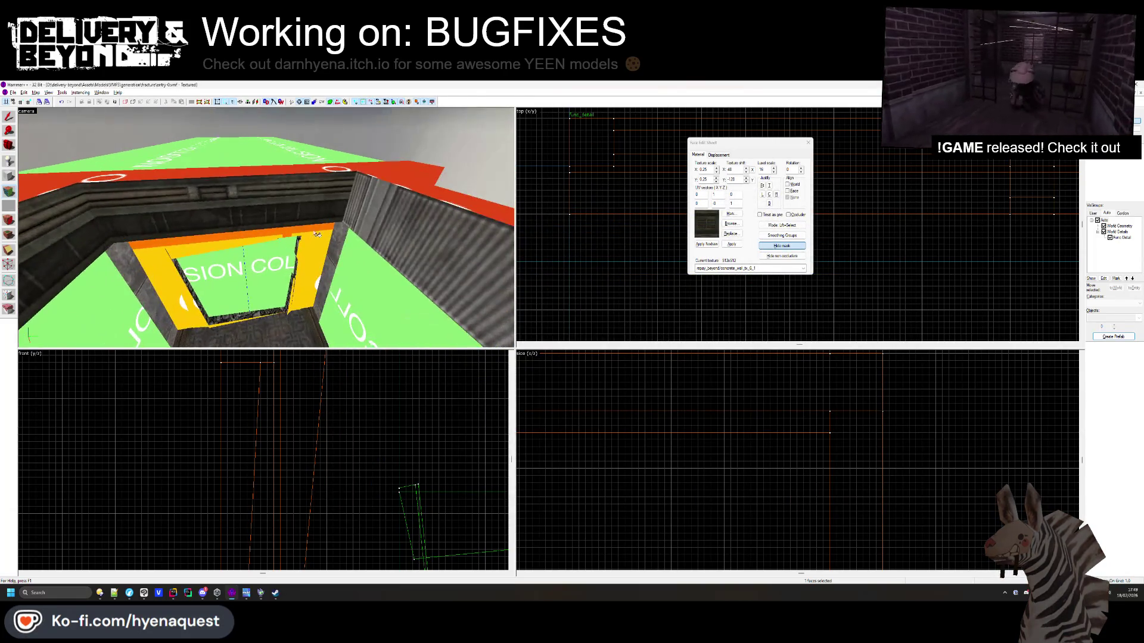
mouse_move(266, 227)
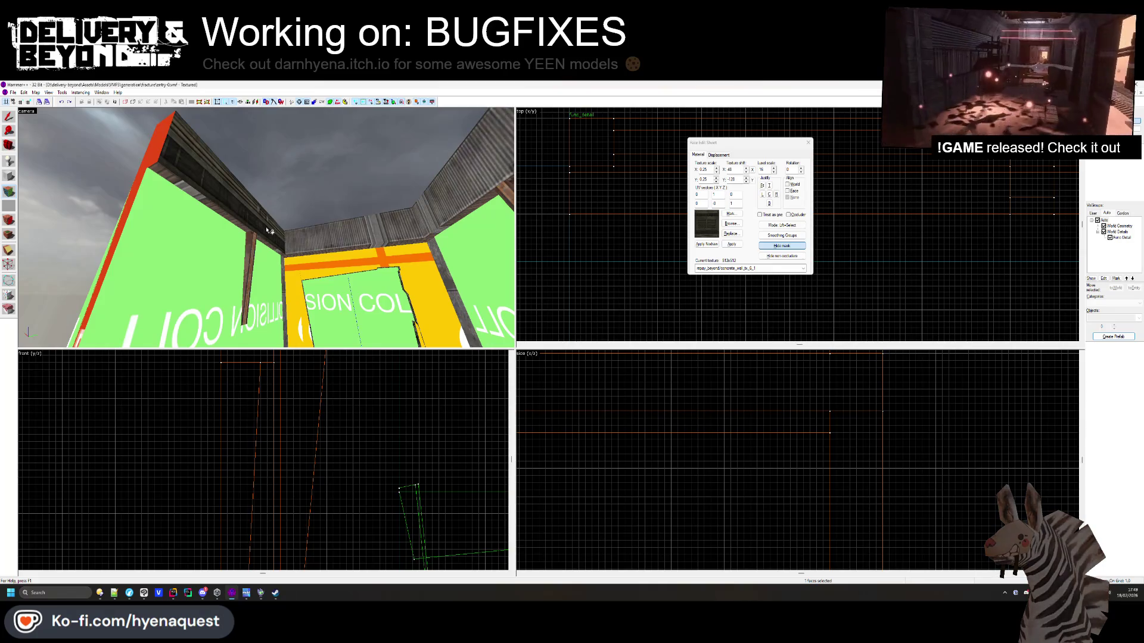
key(z)
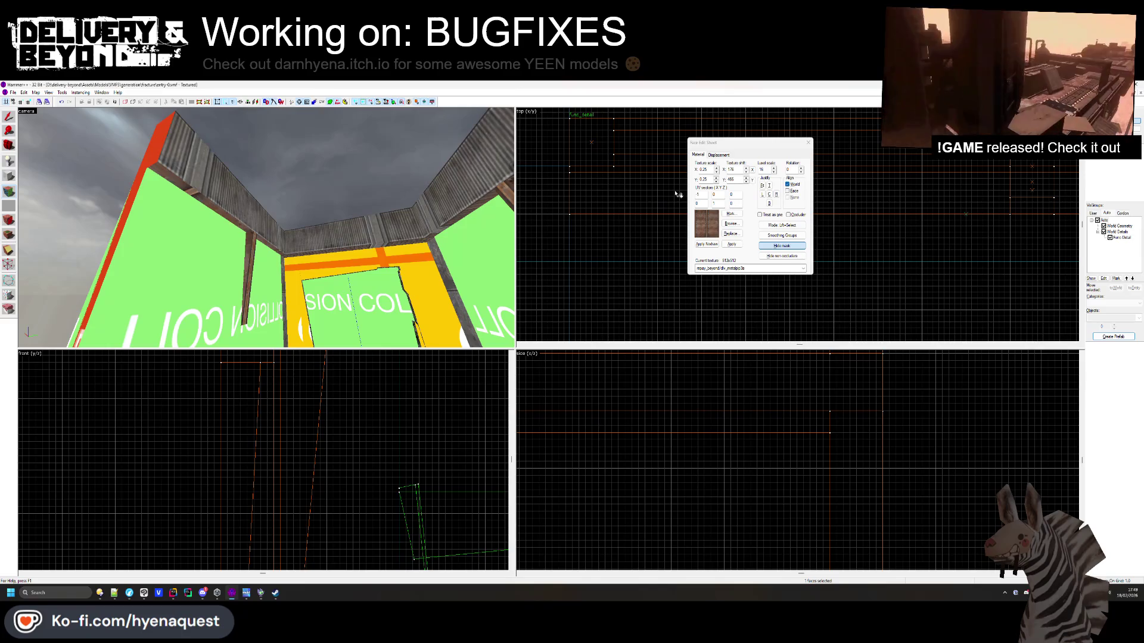
Rotate the rusty metal trim texture 90° on the door-frame face
double_click(796, 170)
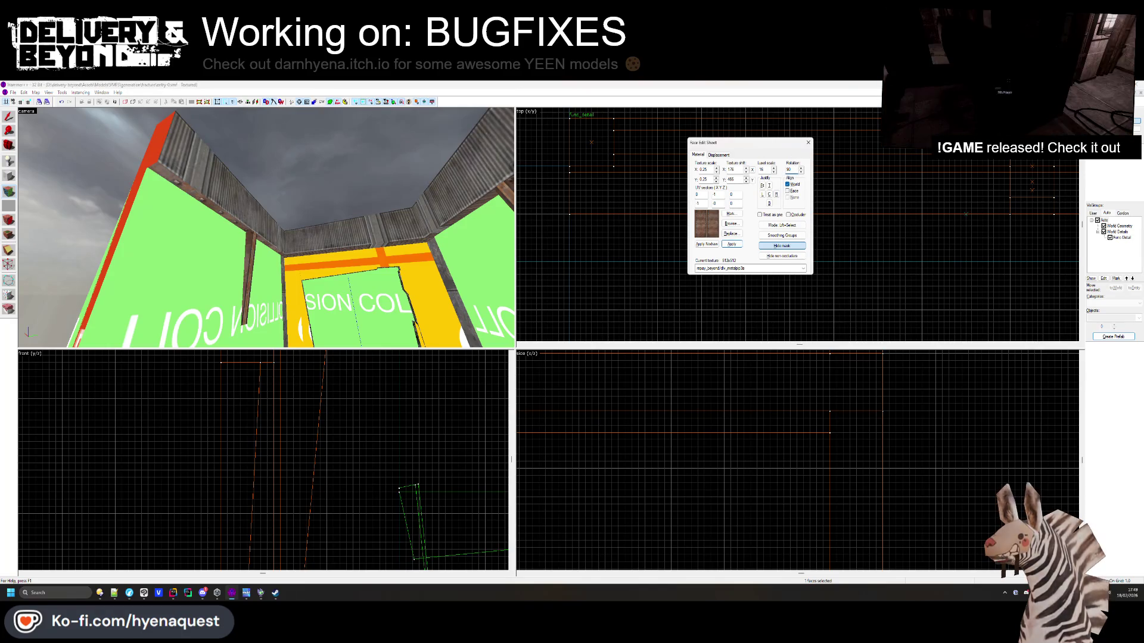
click(246, 226)
key(z)
key(w)
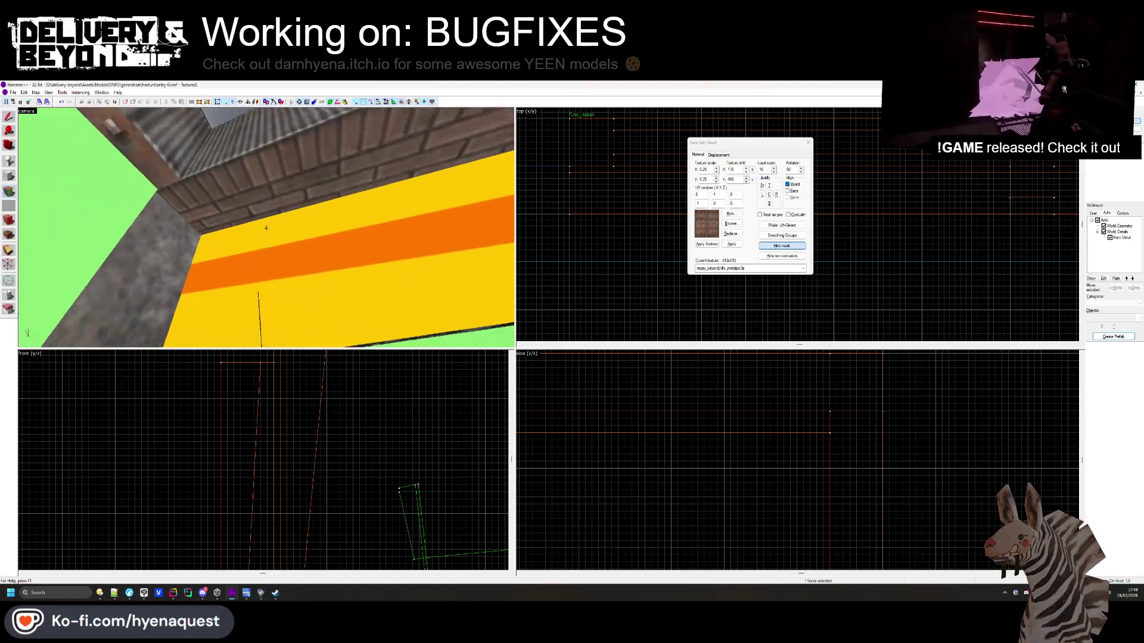
key(s)
key(z)
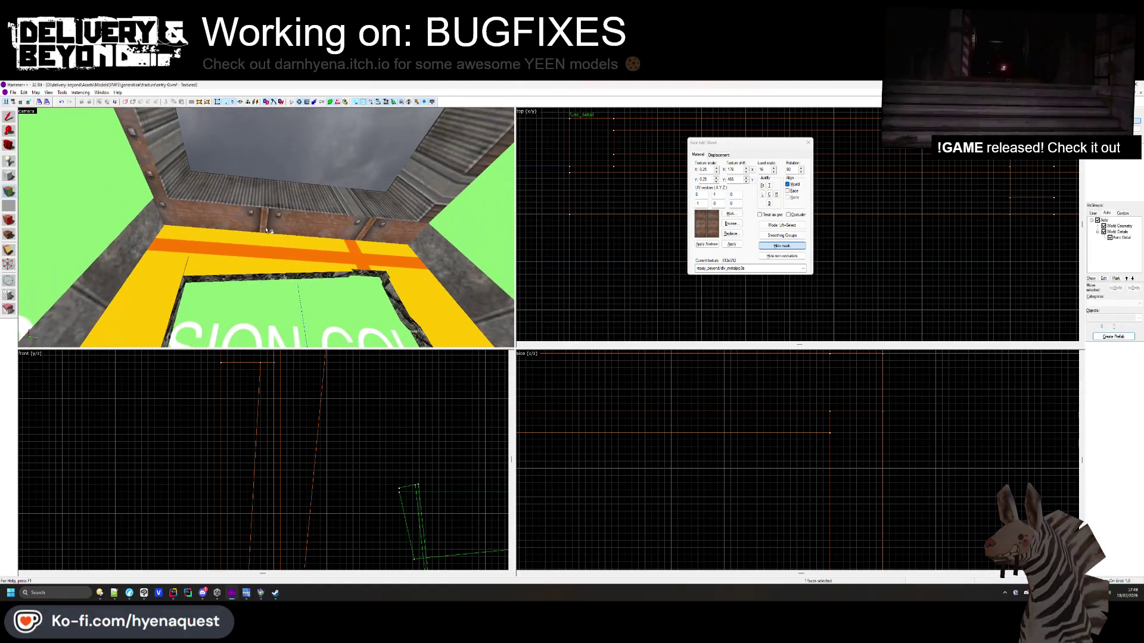
text(90)
key(Return)
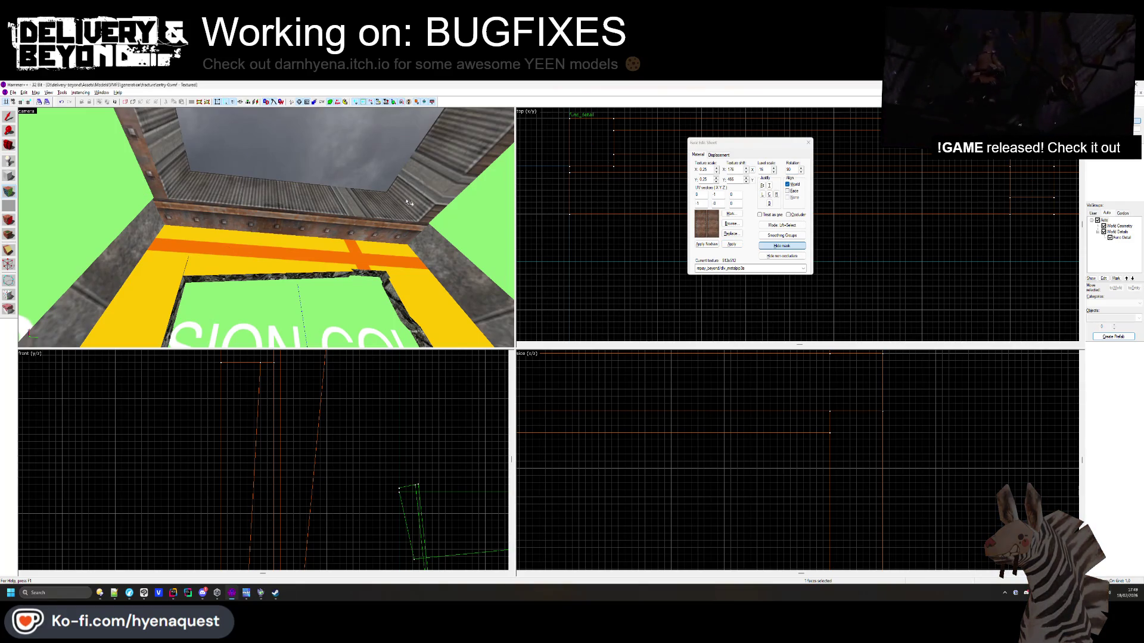
Centre- and bottom-justify the trim on another shaft-rim face and nudge its X shift
key(z)
click(446, 190)
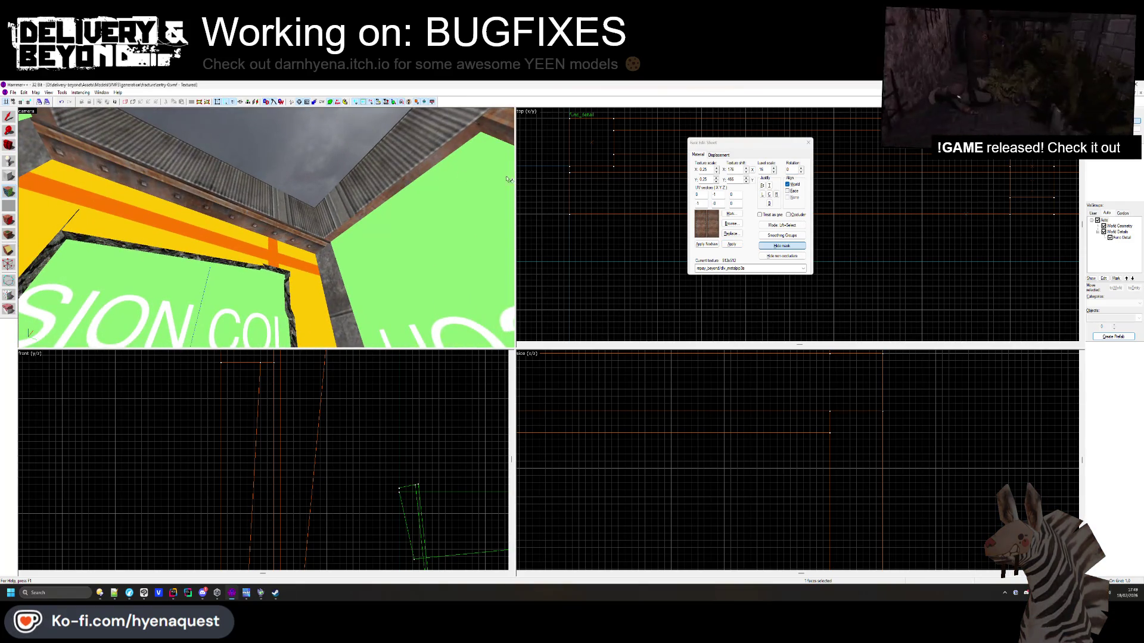
click(769, 194)
click(769, 203)
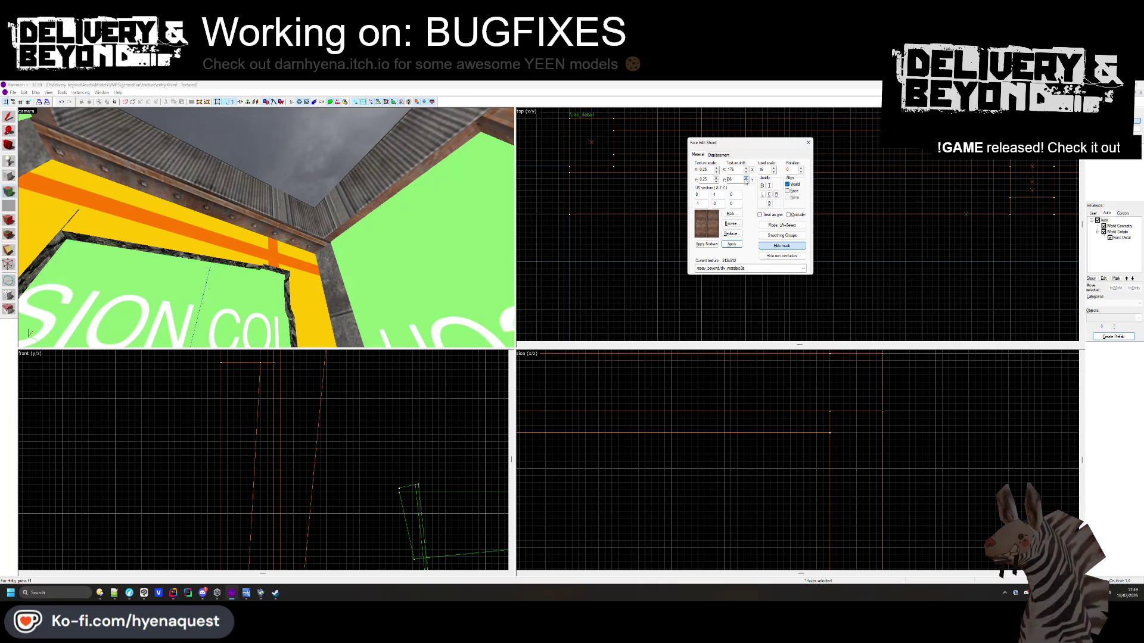
click(745, 171)
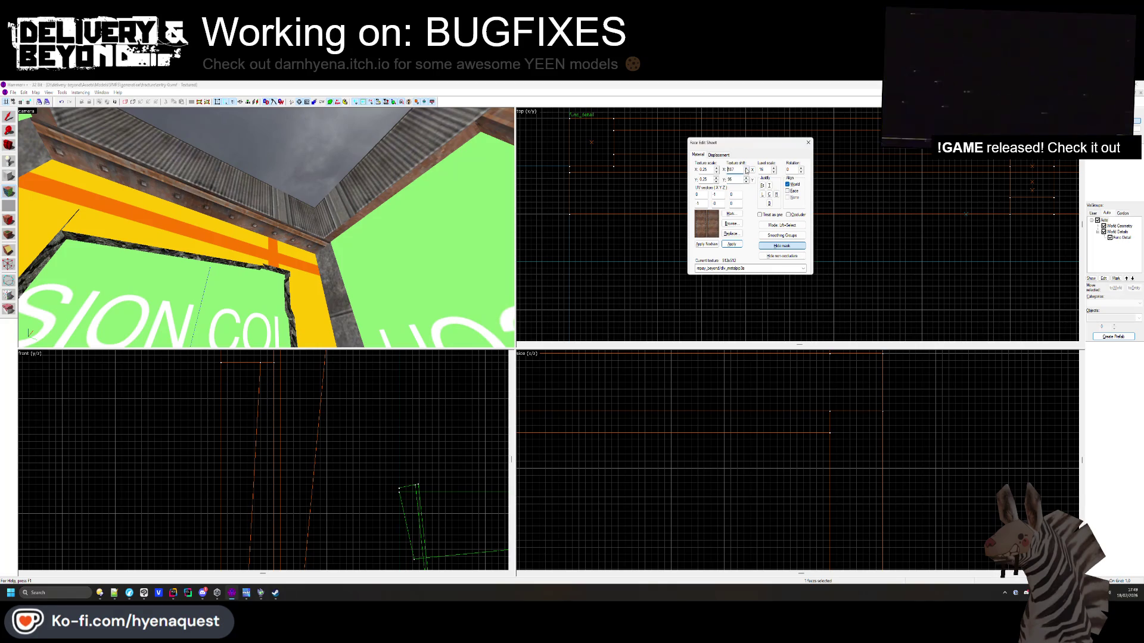
click(745, 171)
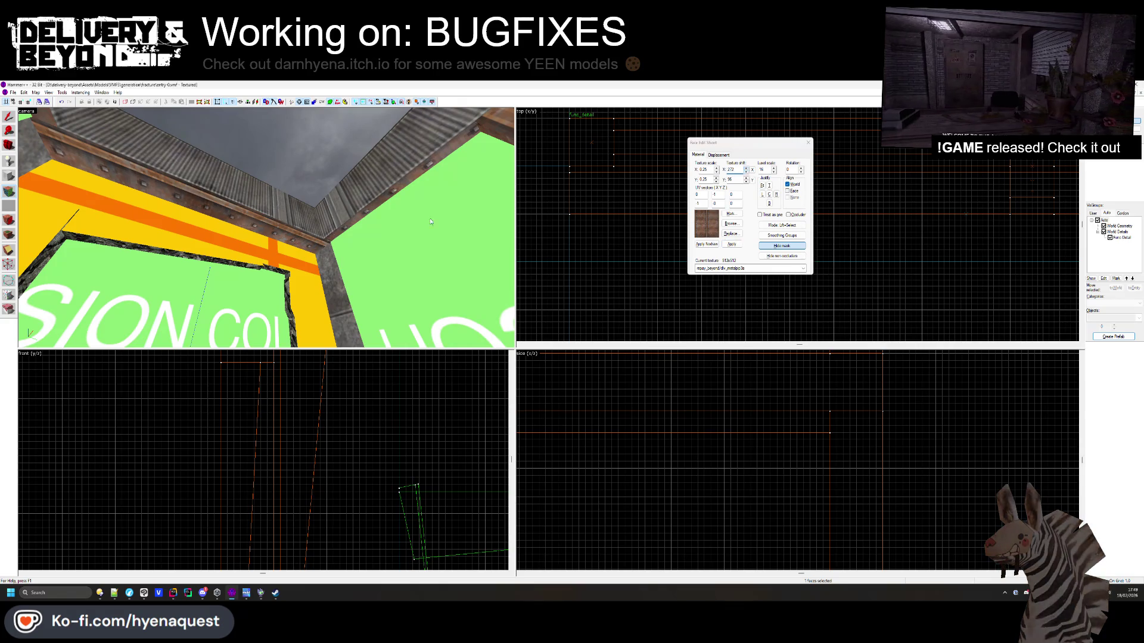
key(z)
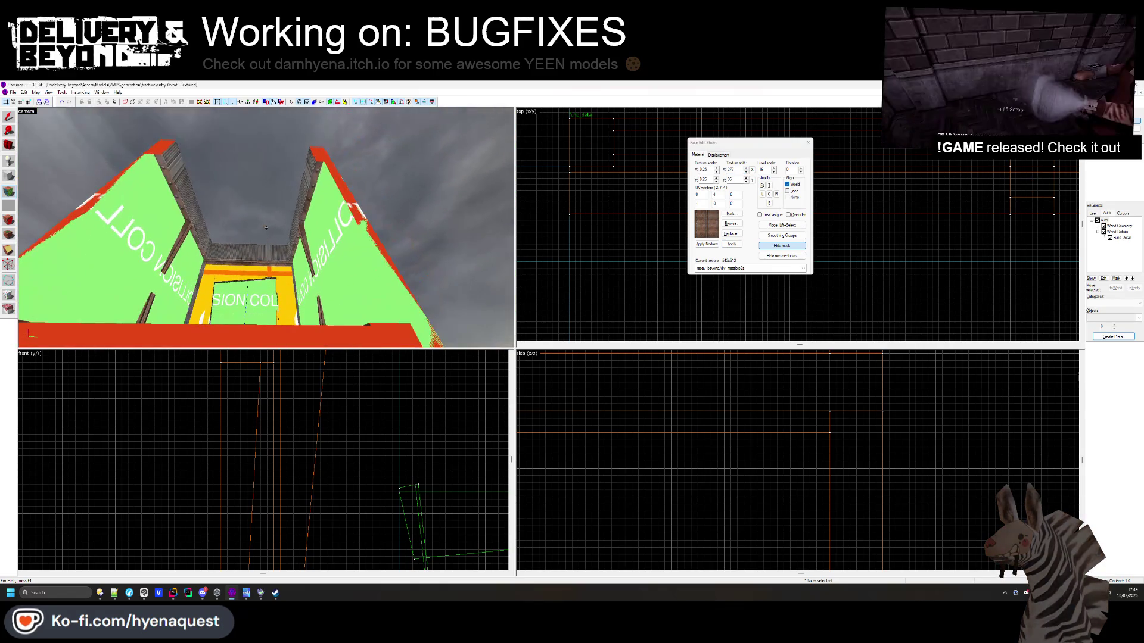
mouse_move(266, 228)
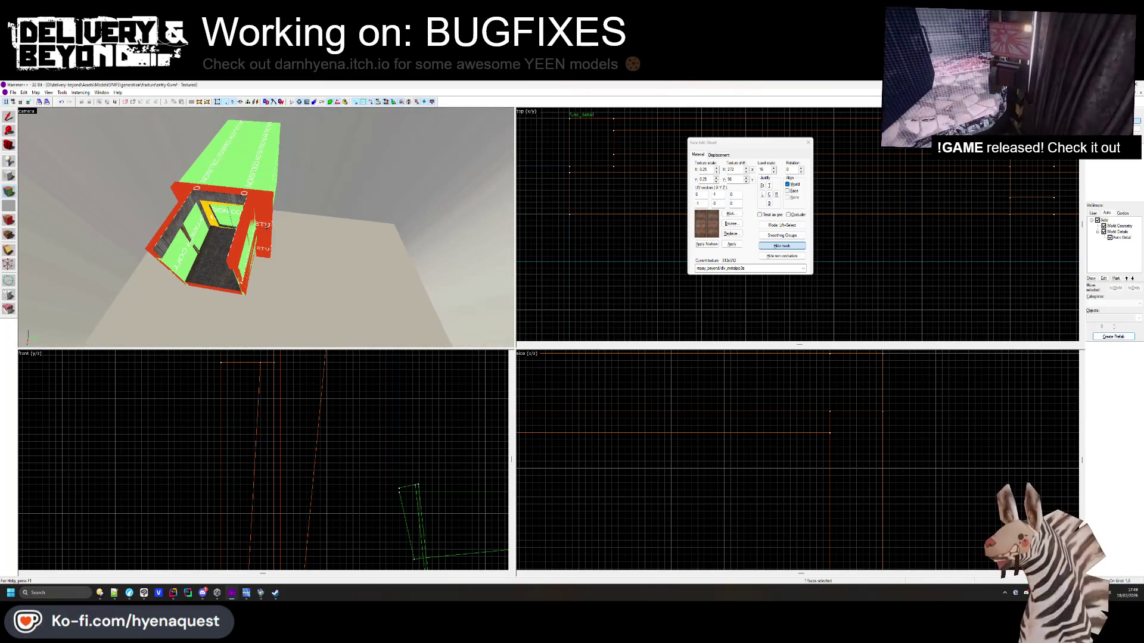
key(w)
key(z)
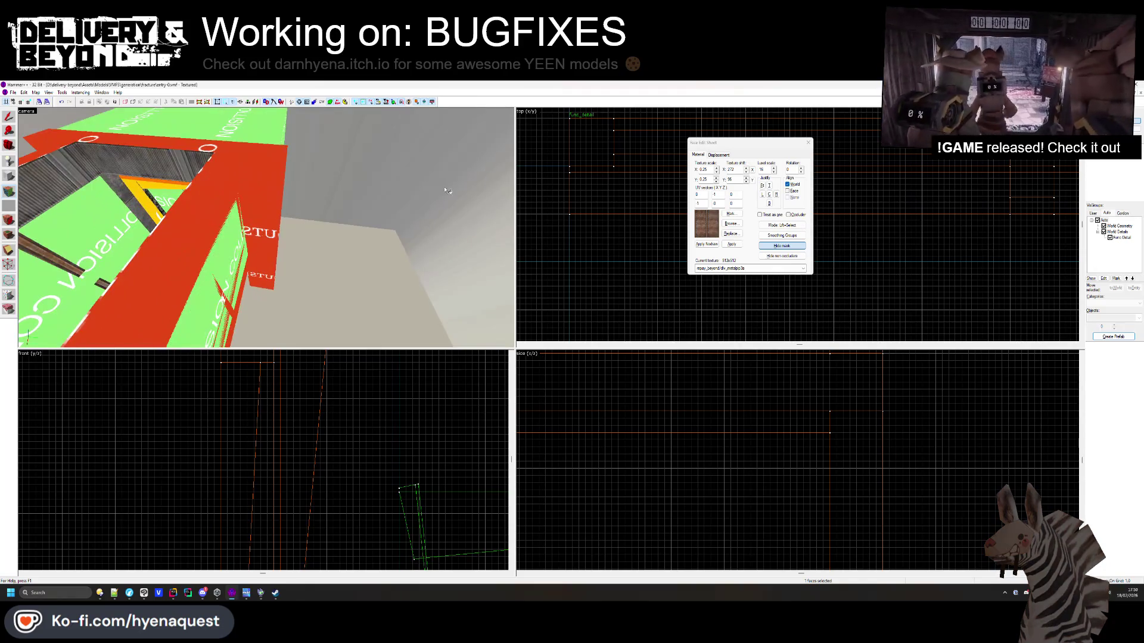
key(Escape)
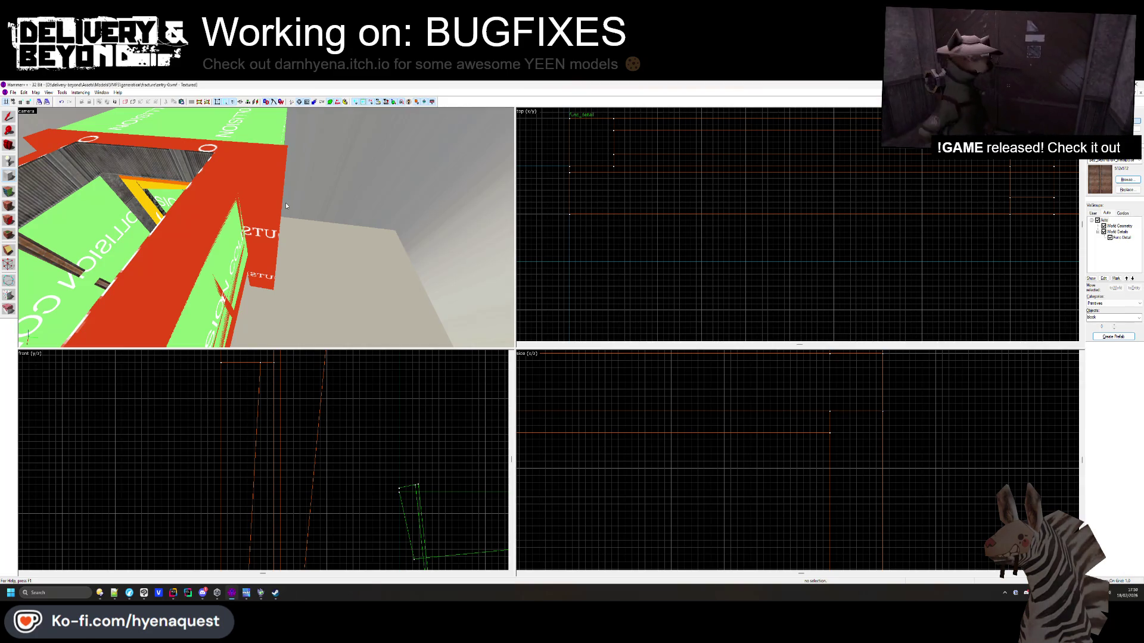
Browse the texture browser for a material, then dismiss it without choosing one
click(1125, 180)
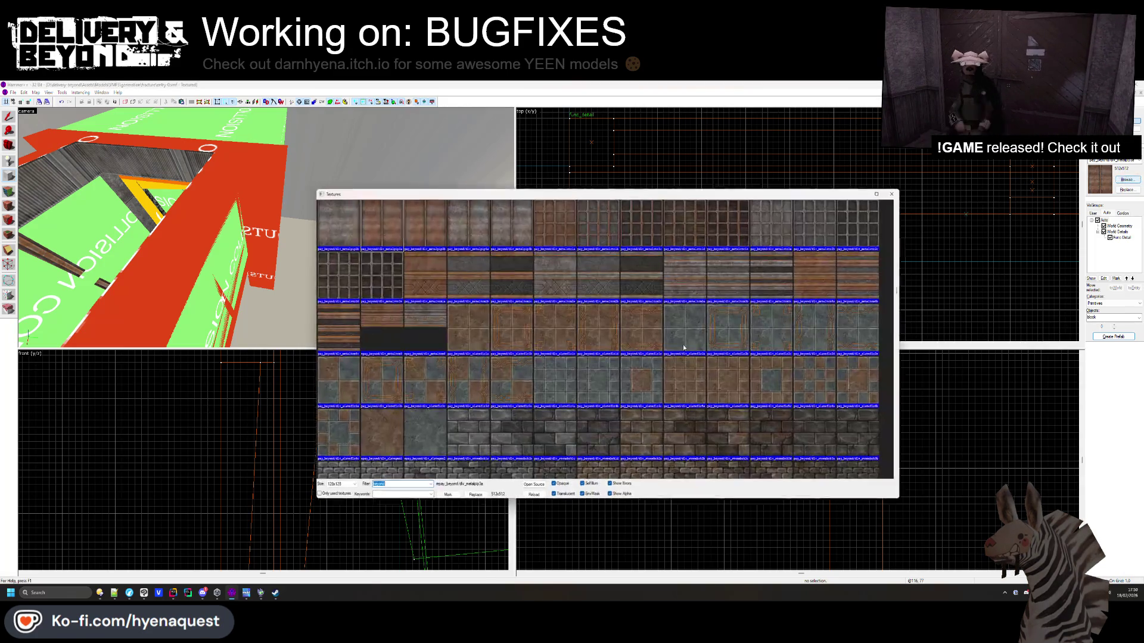
scroll(613, 331, down, 10)
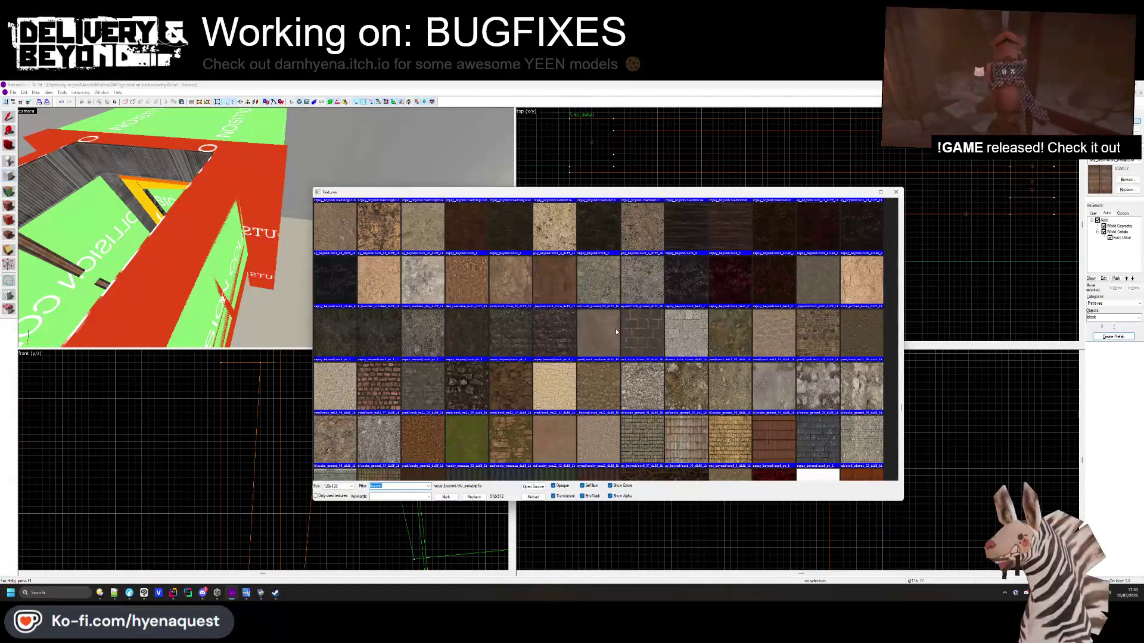
scroll(508, 290, up, 1)
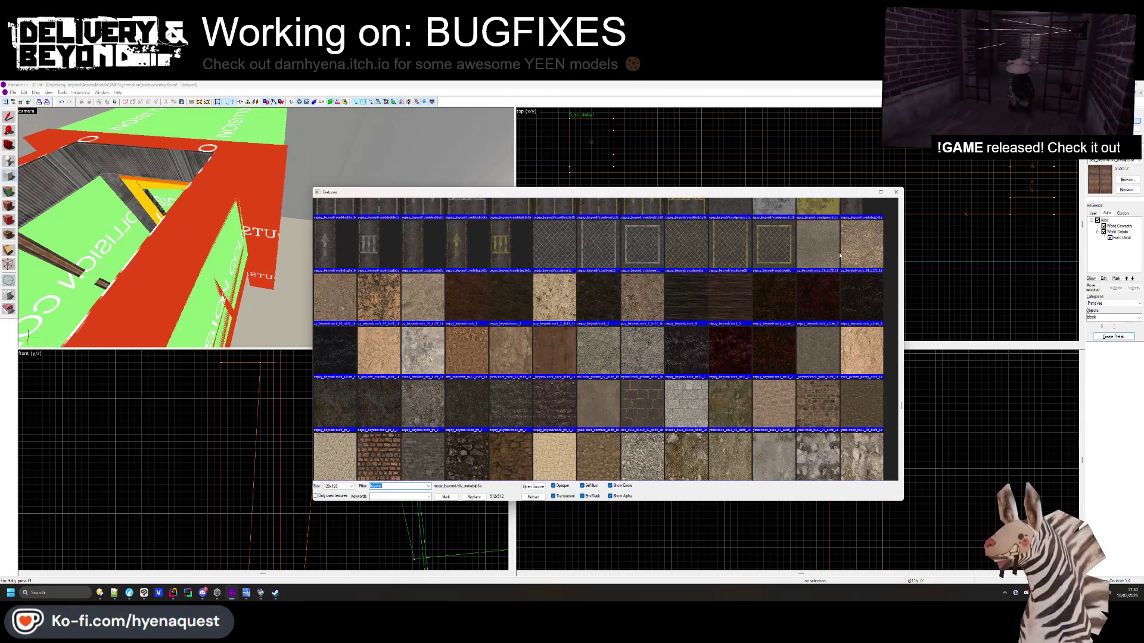
scroll(837, 259, down, 3)
scroll(707, 307, up, 1)
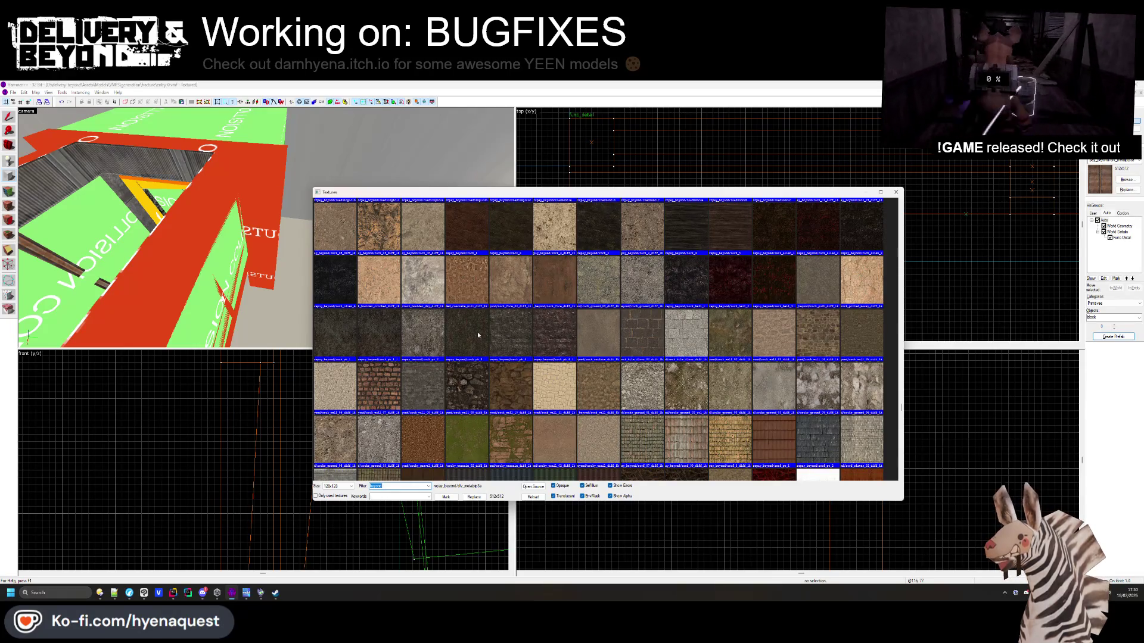
key(Escape)
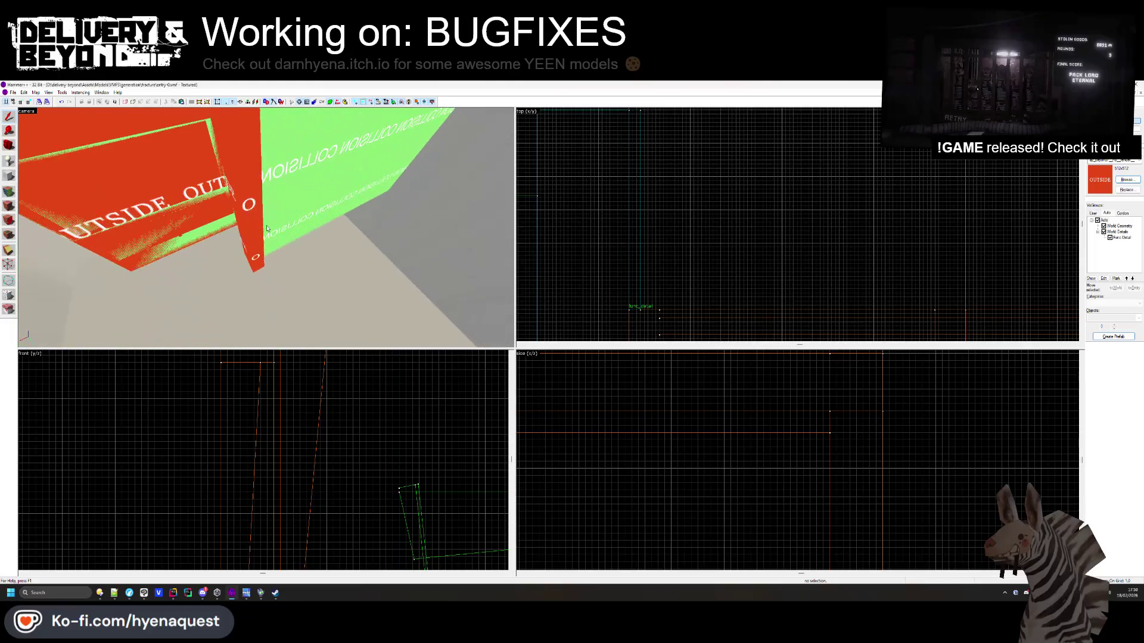
Select the rock brush and red OUTSIDE brush, stretching the red brush outward in the Top view
drag(740, 258, 738, 91)
drag(266, 228, 306, 184)
click(306, 184)
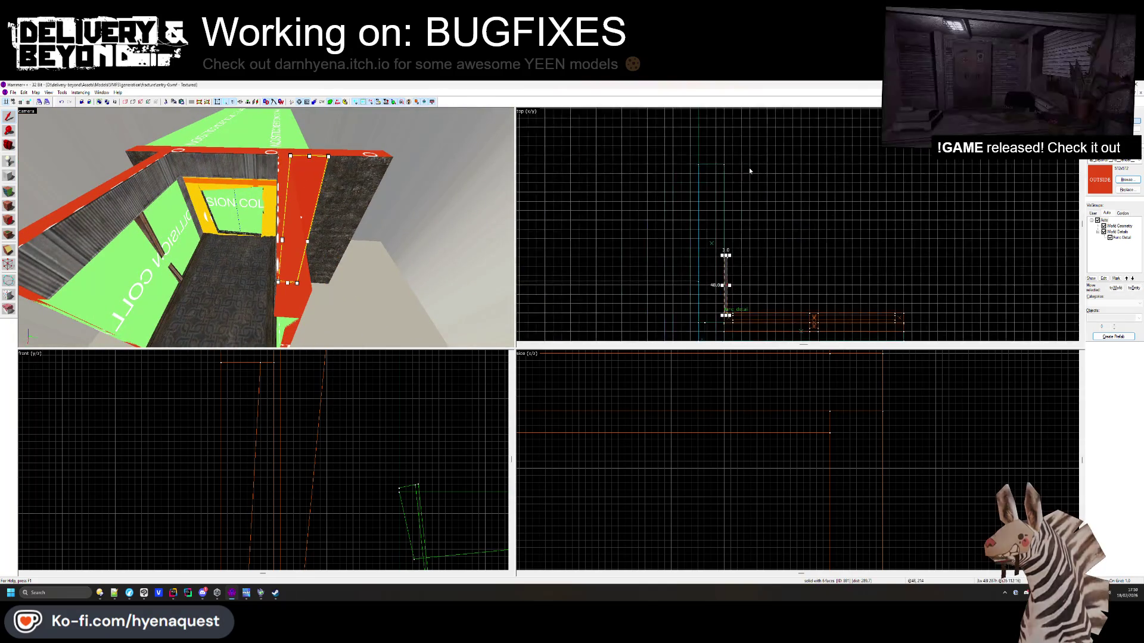
scroll(725, 255, up, 2)
drag(725, 256, 708, 146)
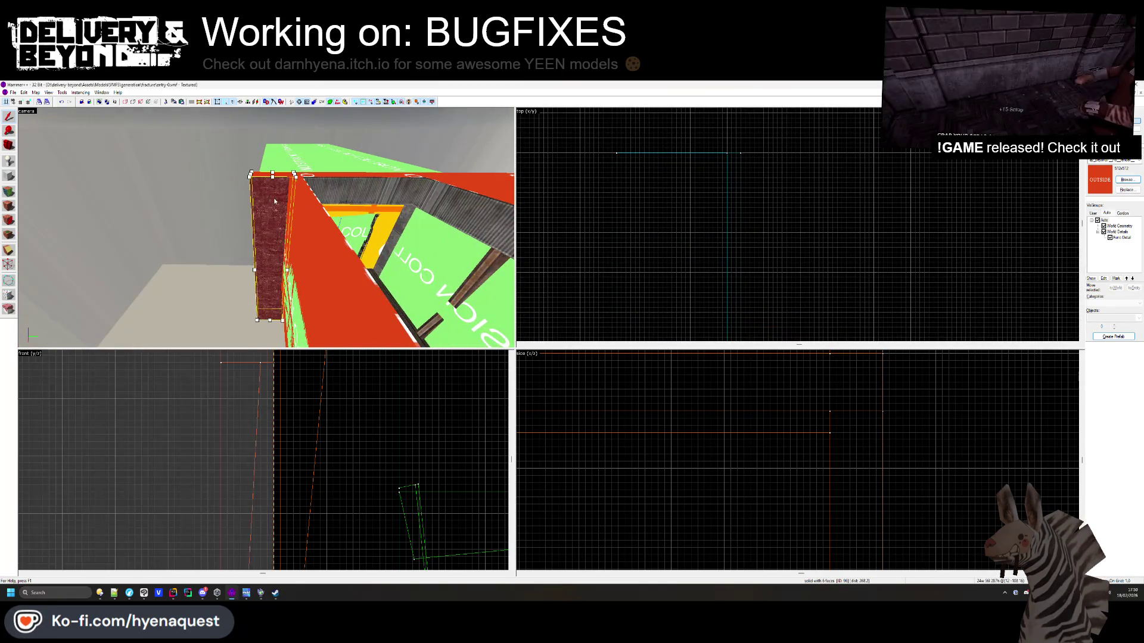
click(469, 176)
key(ctrl+shift+e)
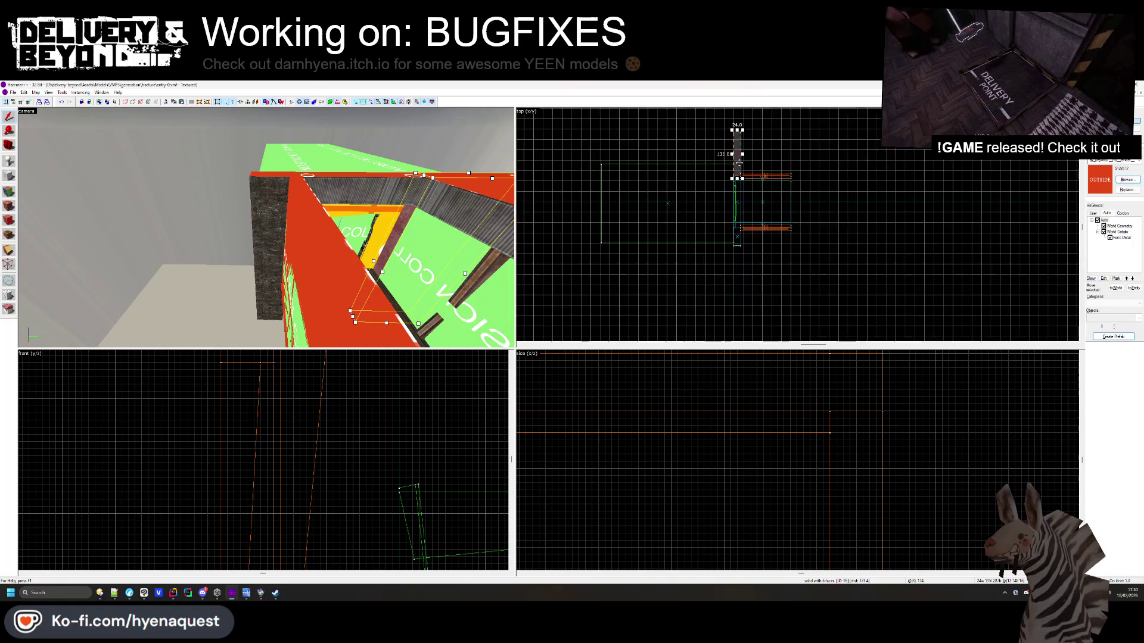
Undo the last three edits and bring up the Face Edit Sheet with Shift+A
key(ctrl+z)
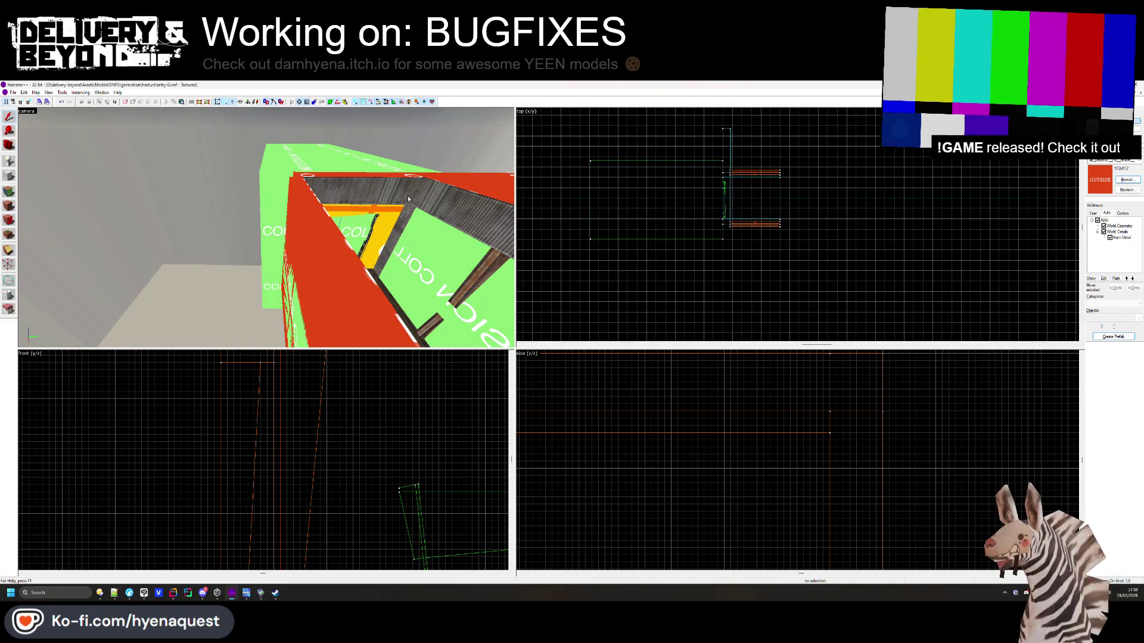
scroll(730, 141, down, 3)
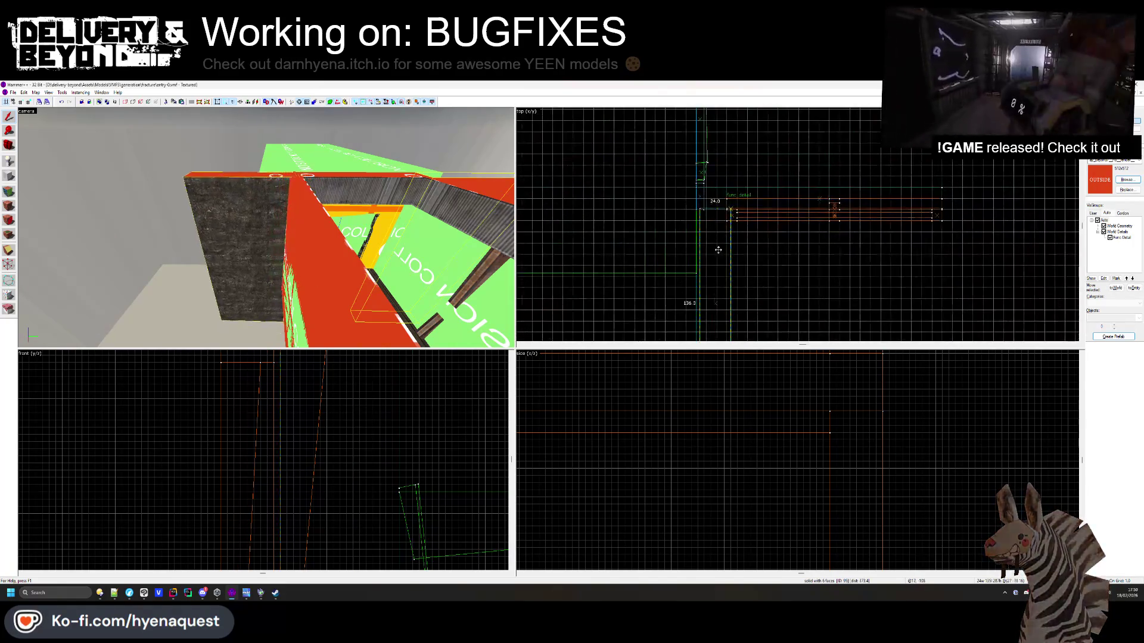
key(ctrl+z)
key(ctrl+z)
key(ctrl+z)
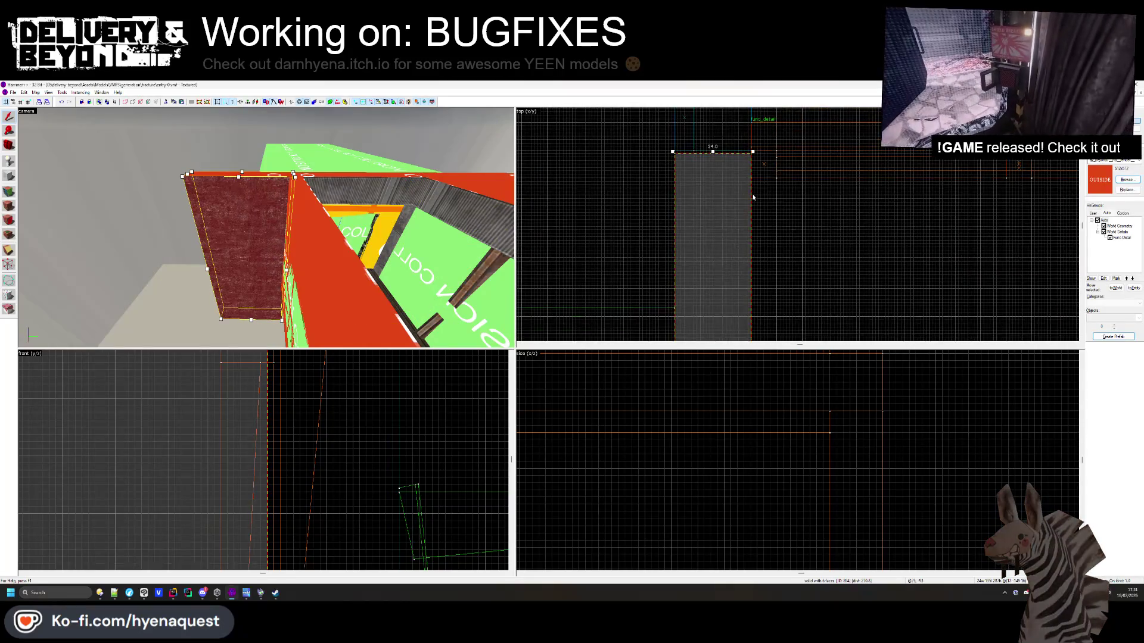
key(ctrl+z)
key(ctrl+z)
key(ctrl+z)
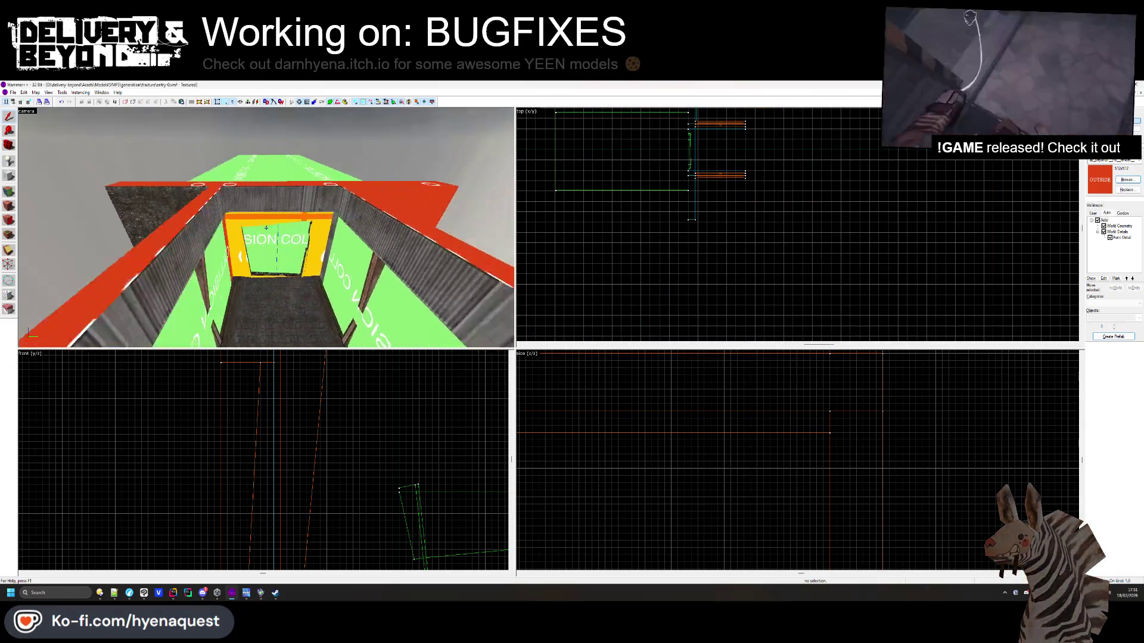
key(z)
key(shift+a)
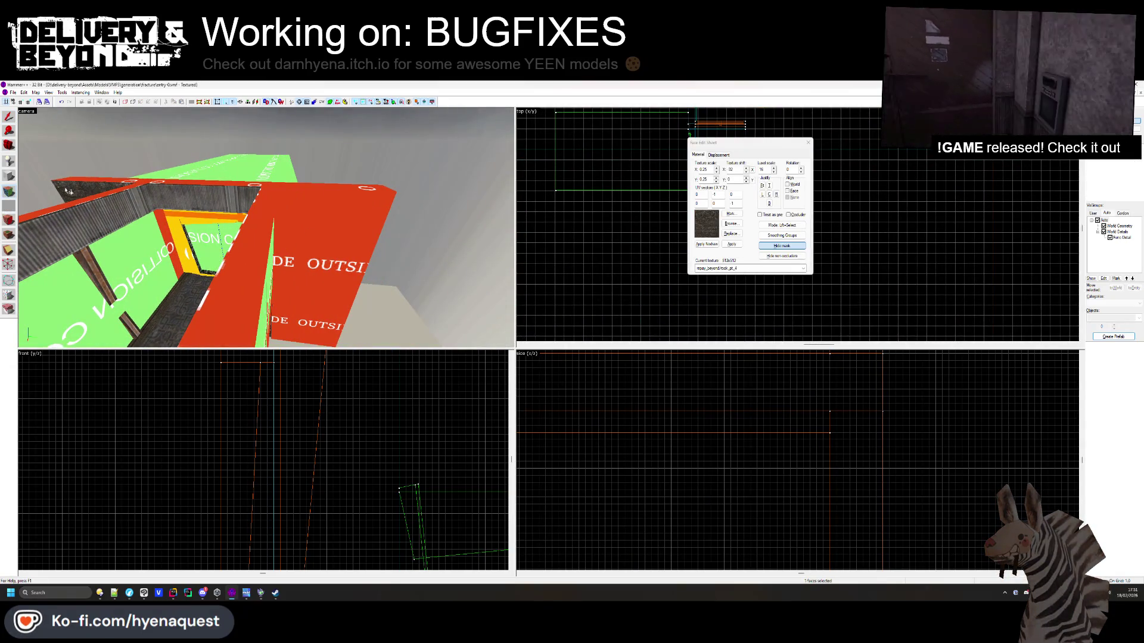
Apply rock_pt_4 to the outer wall face and set the Paint Geometry axis to X-Axis
right_click(350, 256)
click(717, 155)
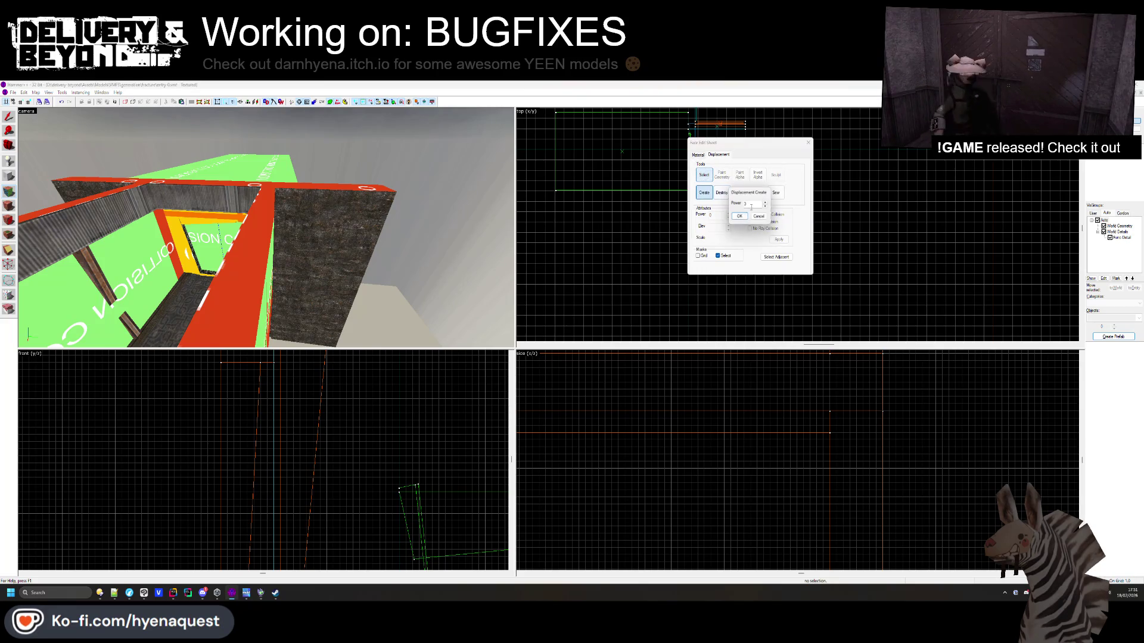
click(723, 175)
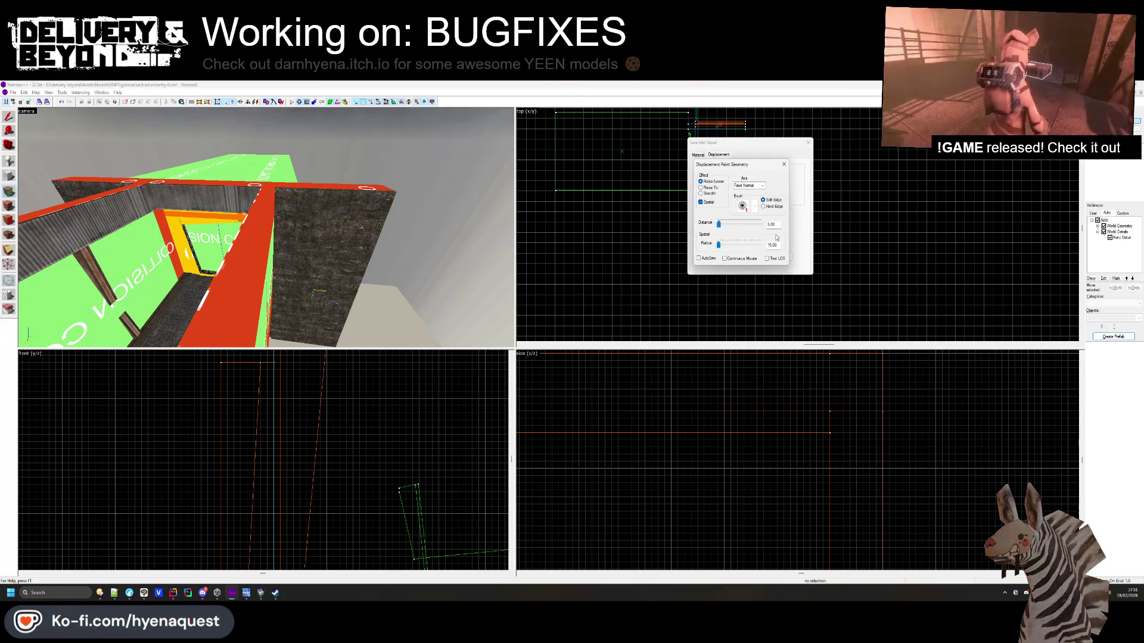
click(761, 186)
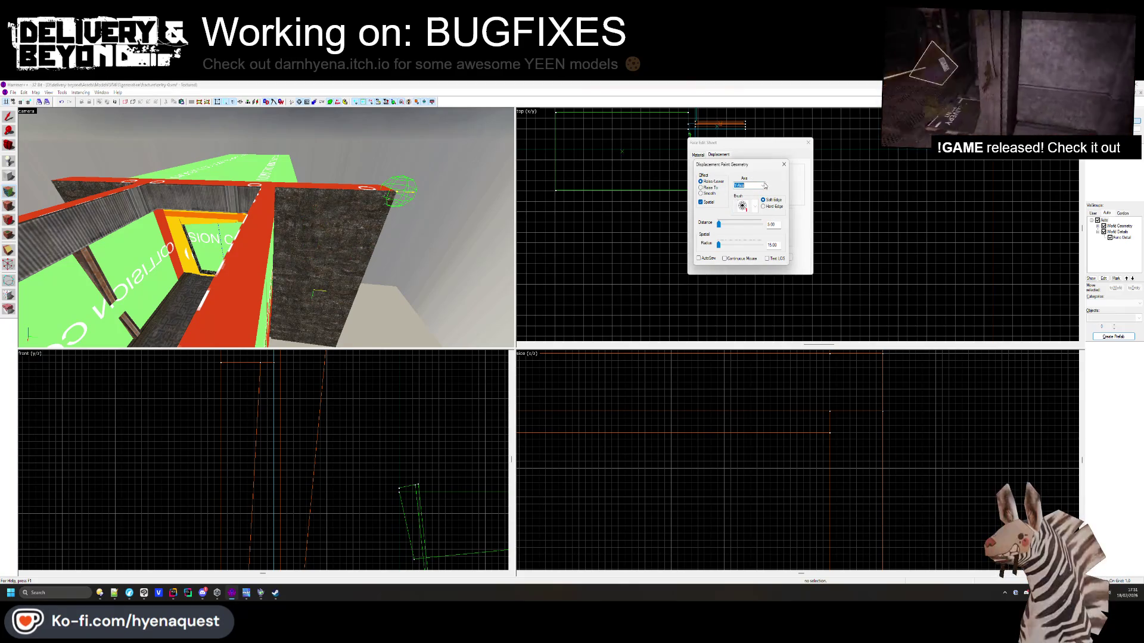
click(762, 186)
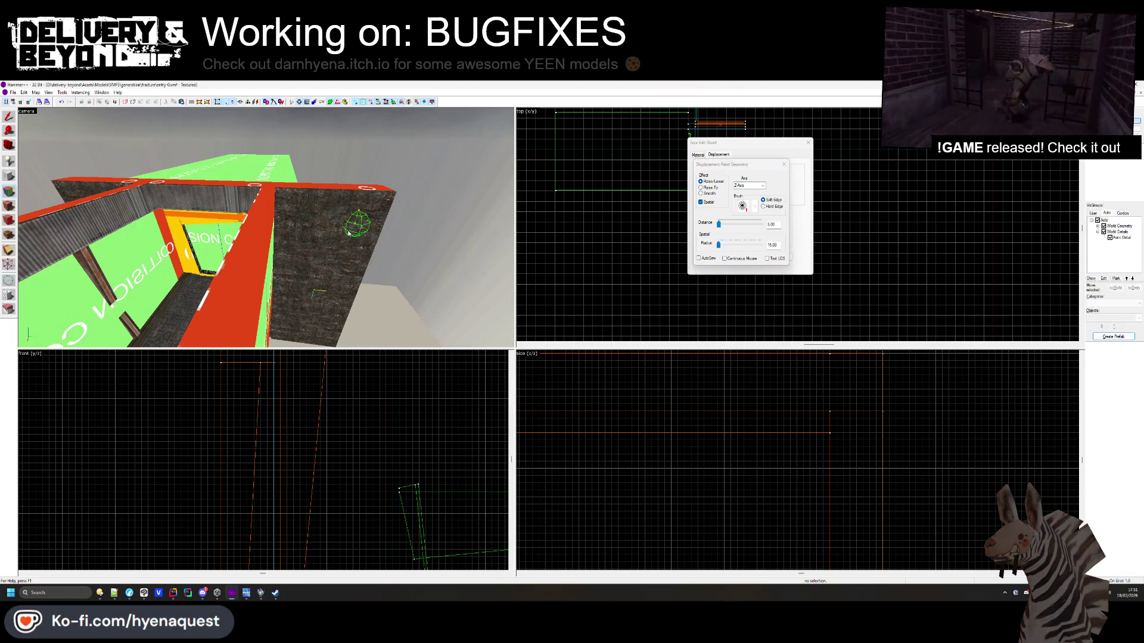
click(762, 185)
click(742, 191)
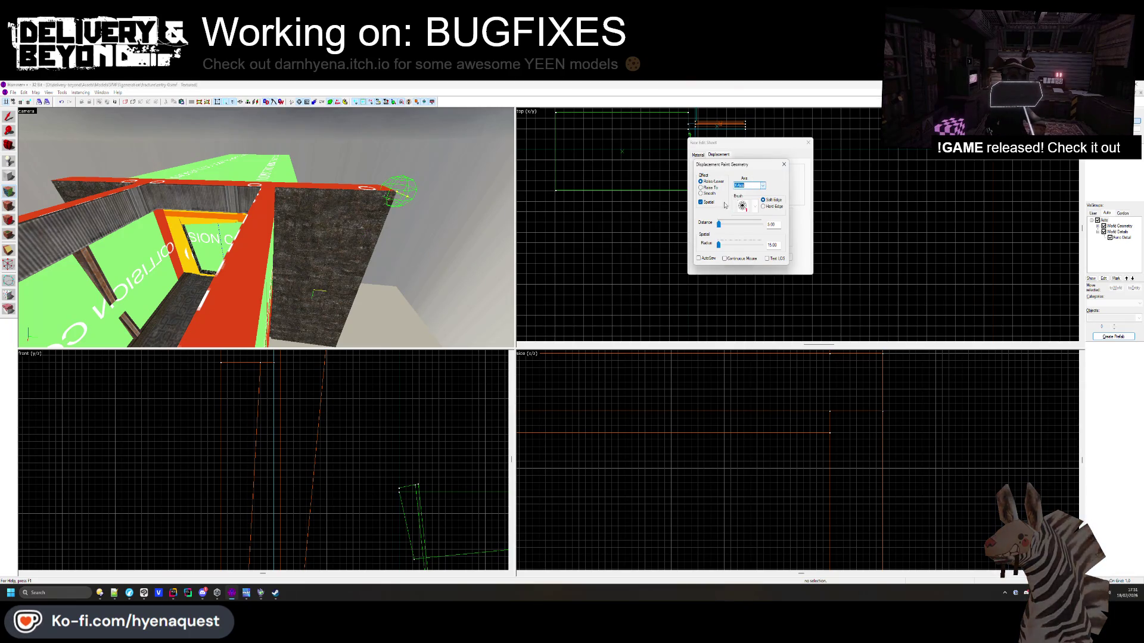
scroll(327, 255, up, 5)
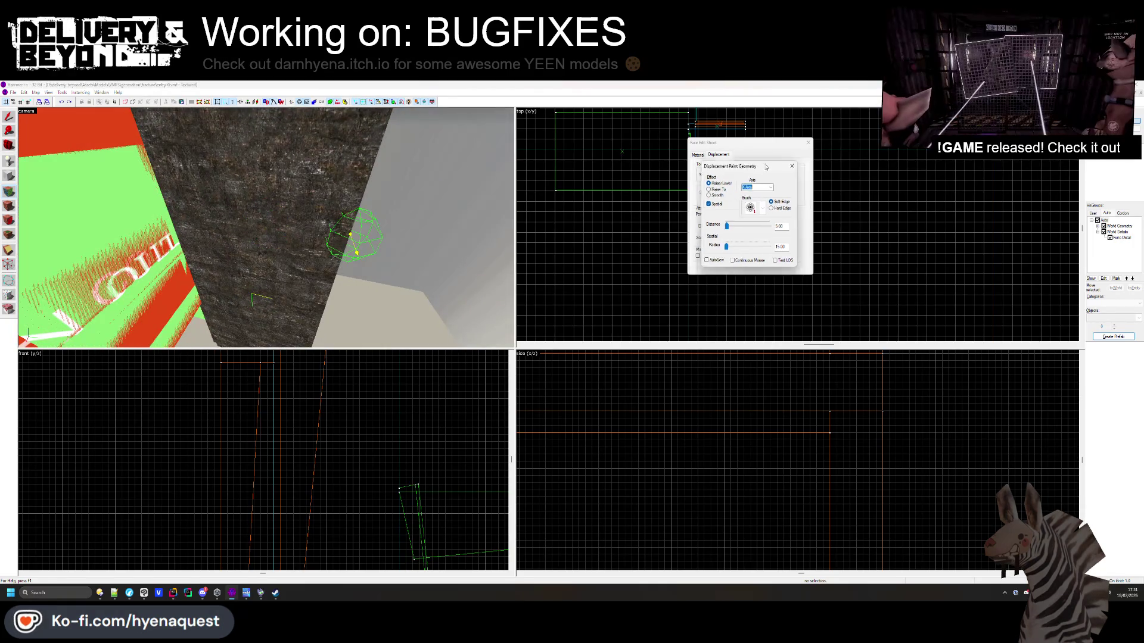
Paint bumps into the wall displacement using paint distance 8 and brush radius 71
click(698, 155)
click(790, 246)
click(719, 154)
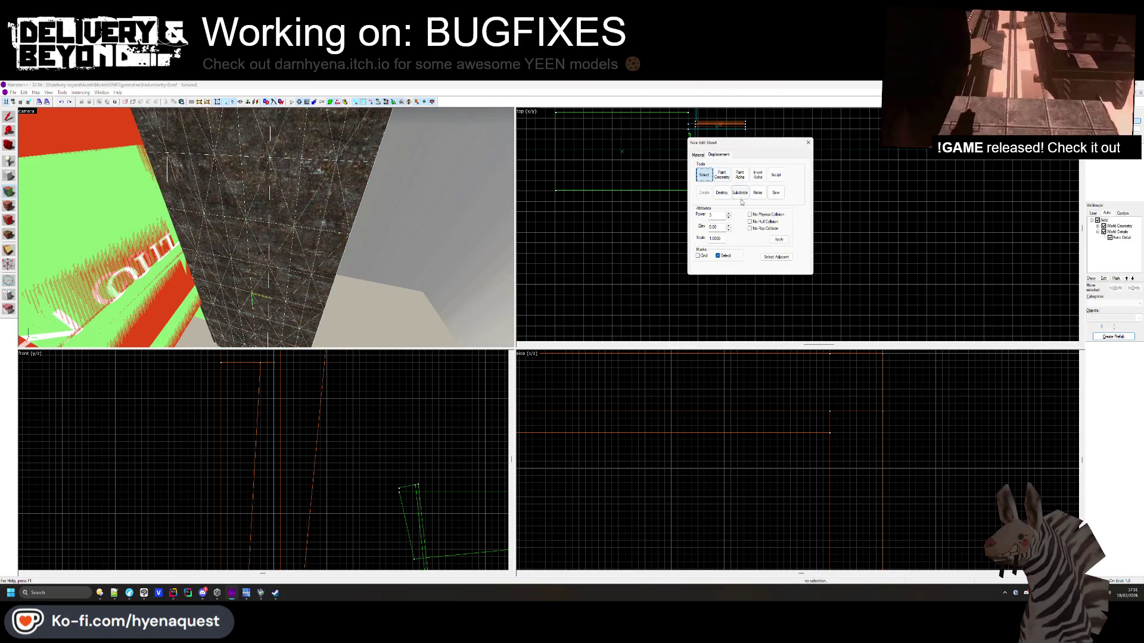
click(717, 177)
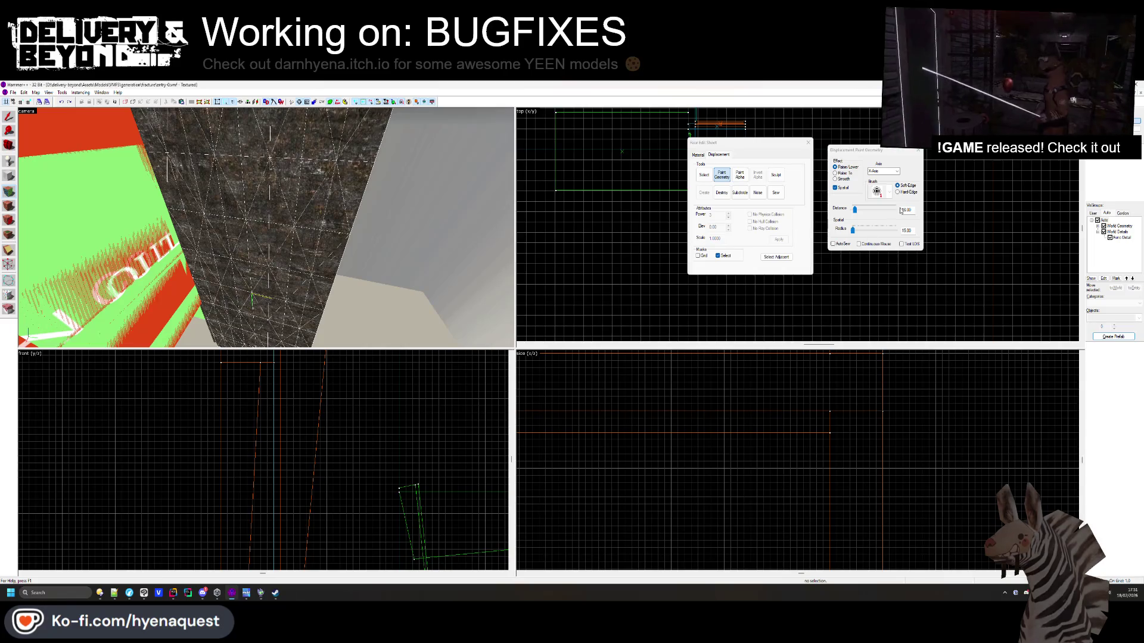
drag(854, 211, 854, 214)
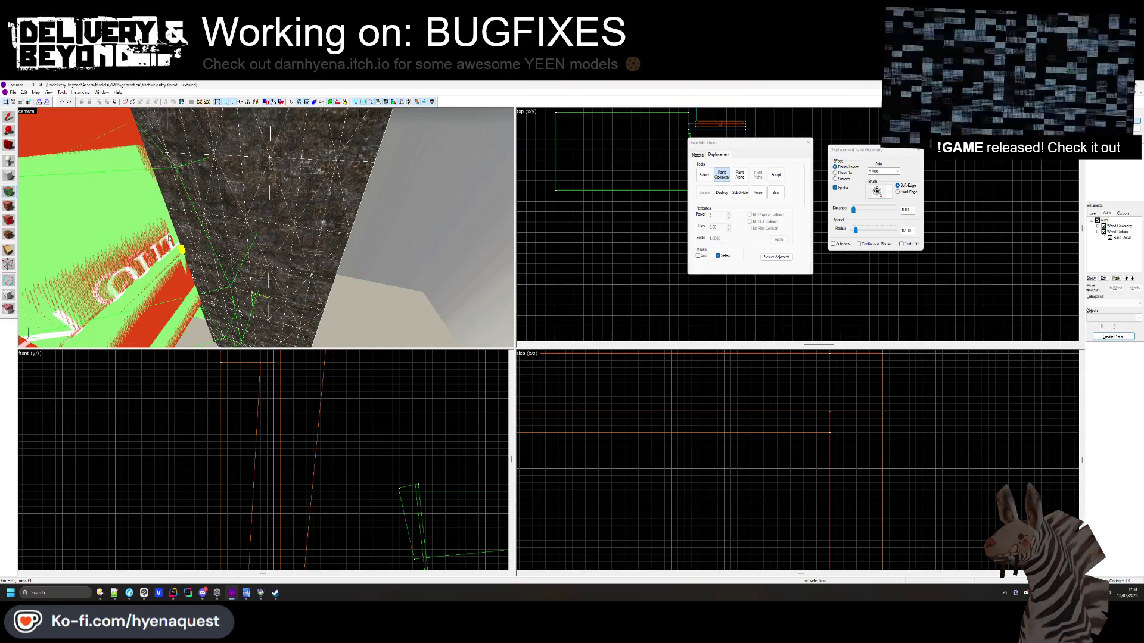
drag(170, 239, 258, 220)
drag(855, 230, 855, 235)
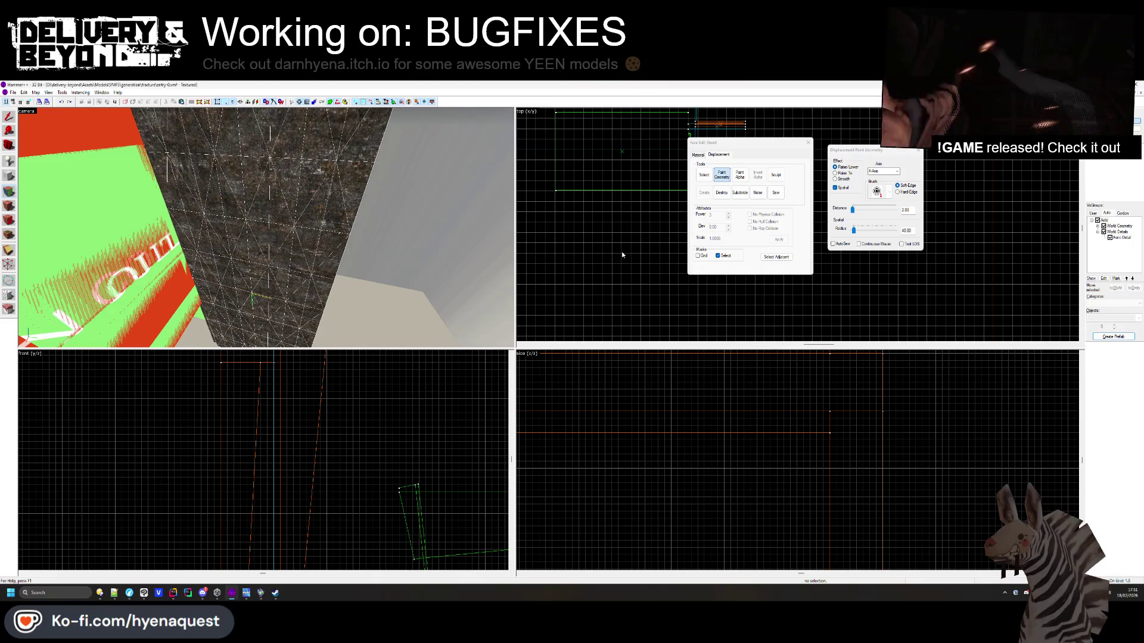
key(s)
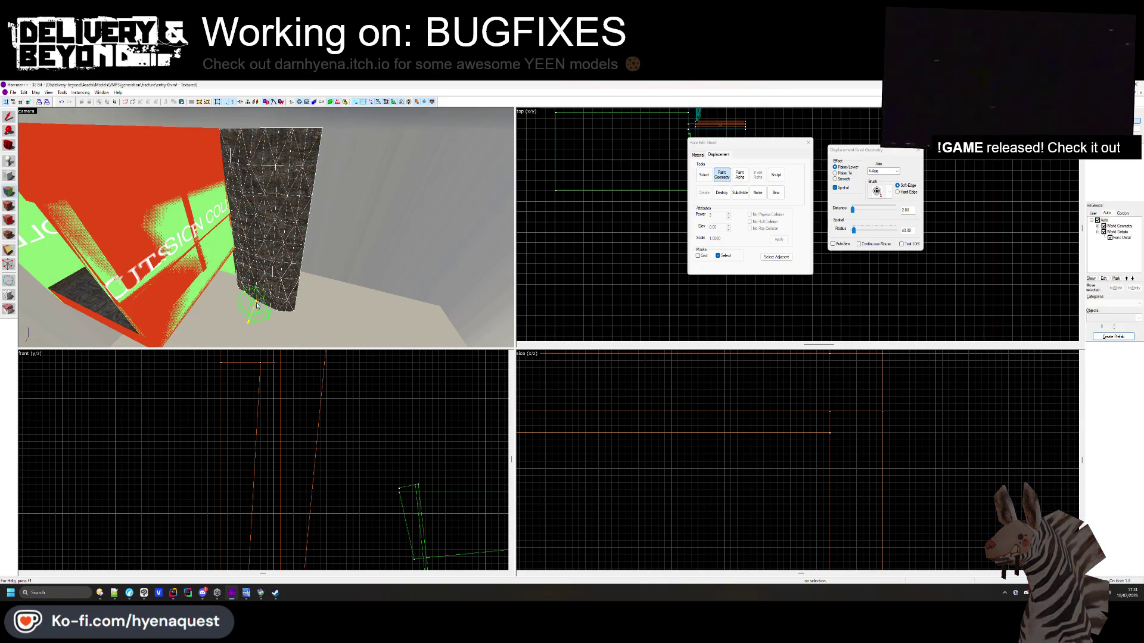
key(w)
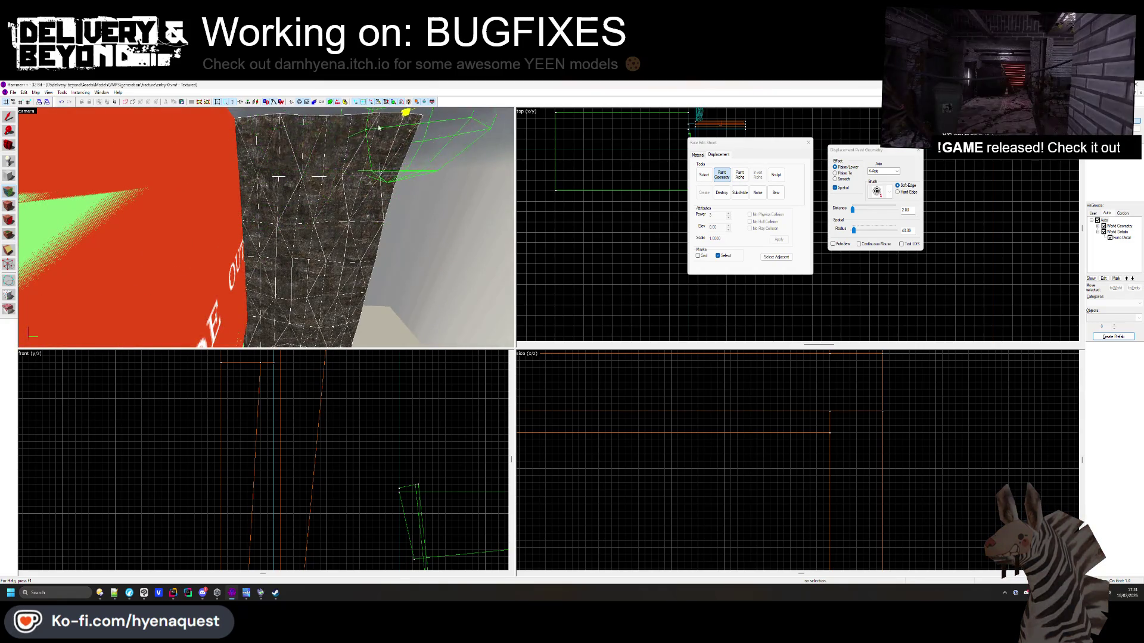
key(s)
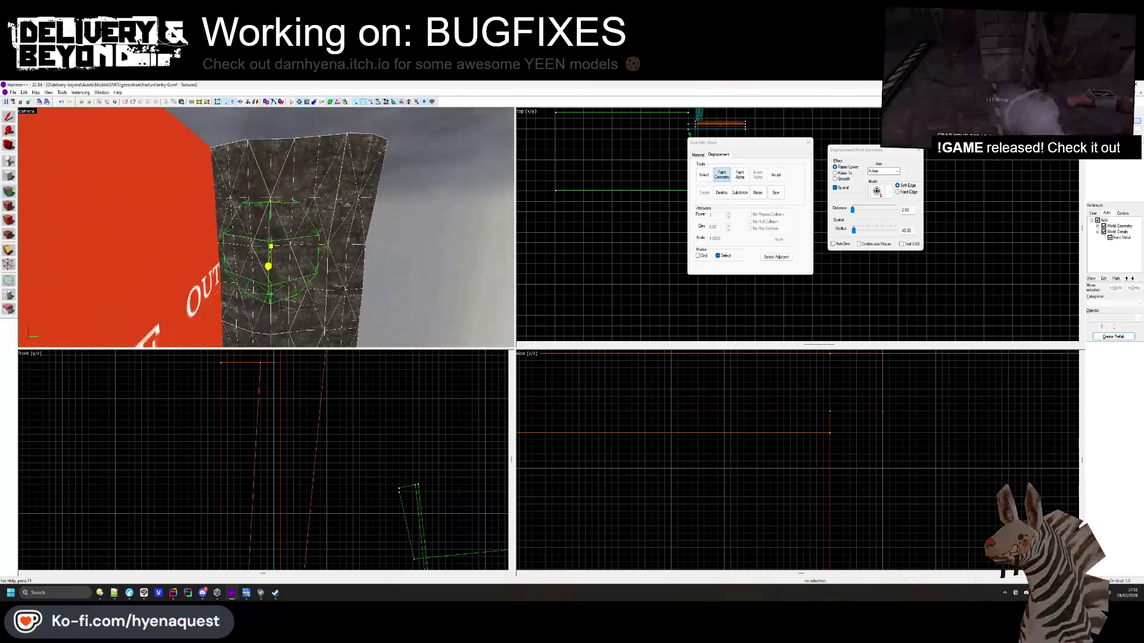
key(Left)
key(Left)
key(Right)
key(Right)
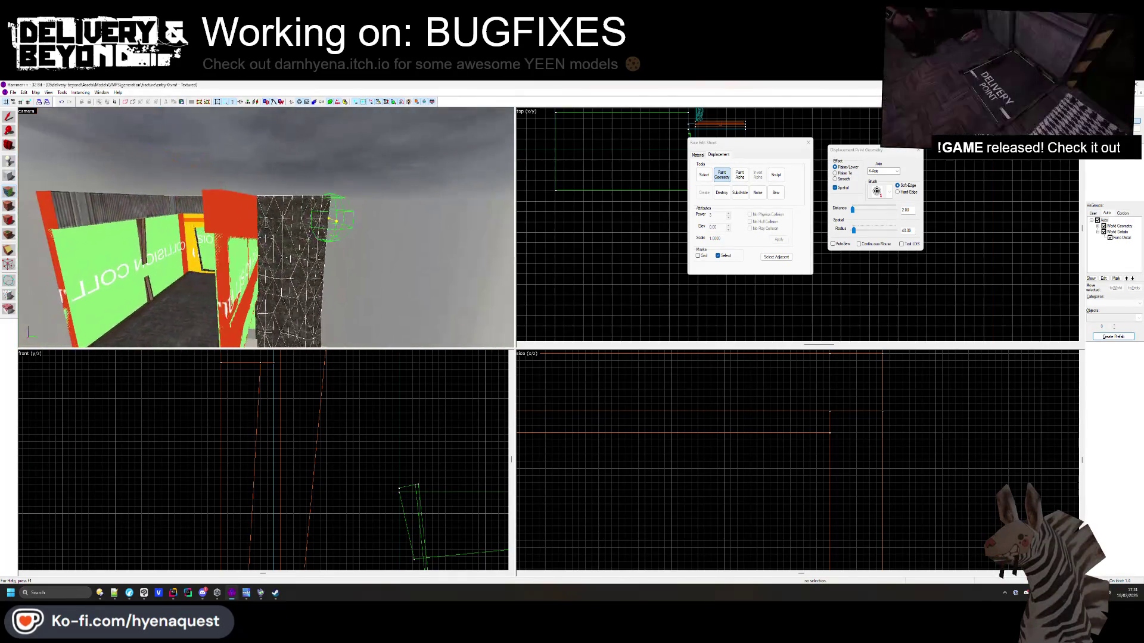
Apply Noise to roughen the displaced wall and close the Face Edit Sheet
click(758, 196)
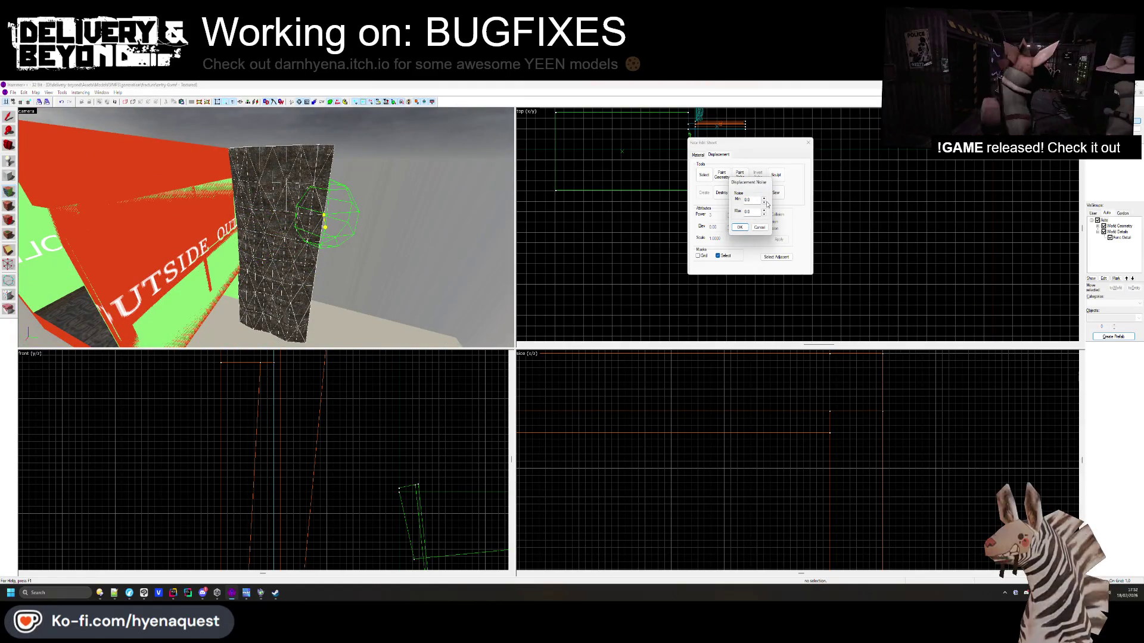
click(741, 227)
click(807, 143)
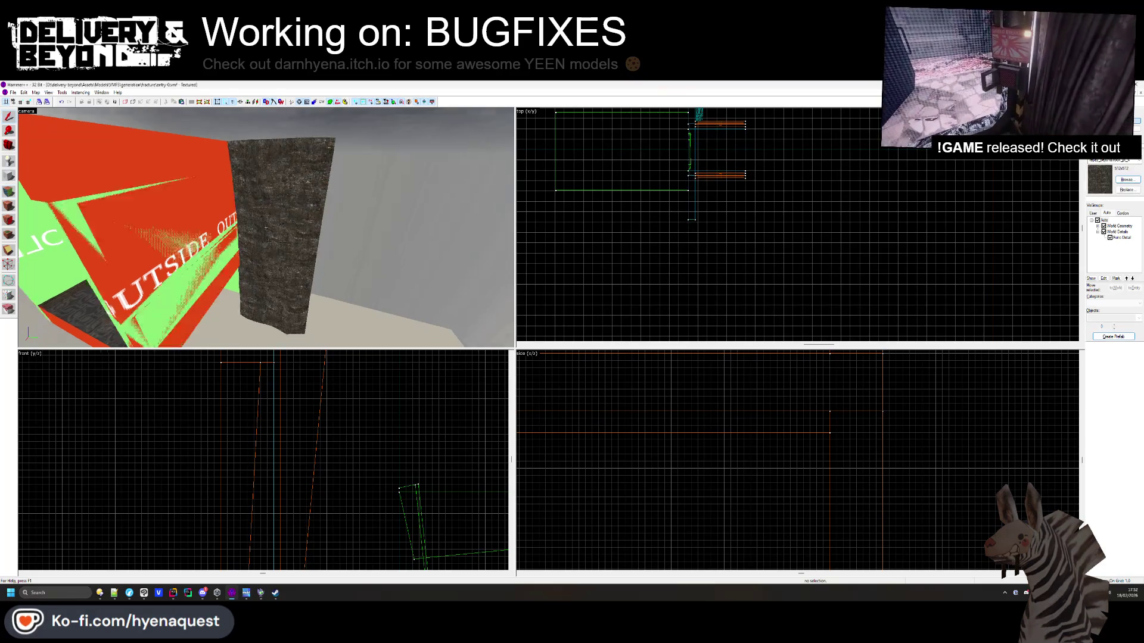
Select the displaced rock wall and centre the 2D views on it
key(z)
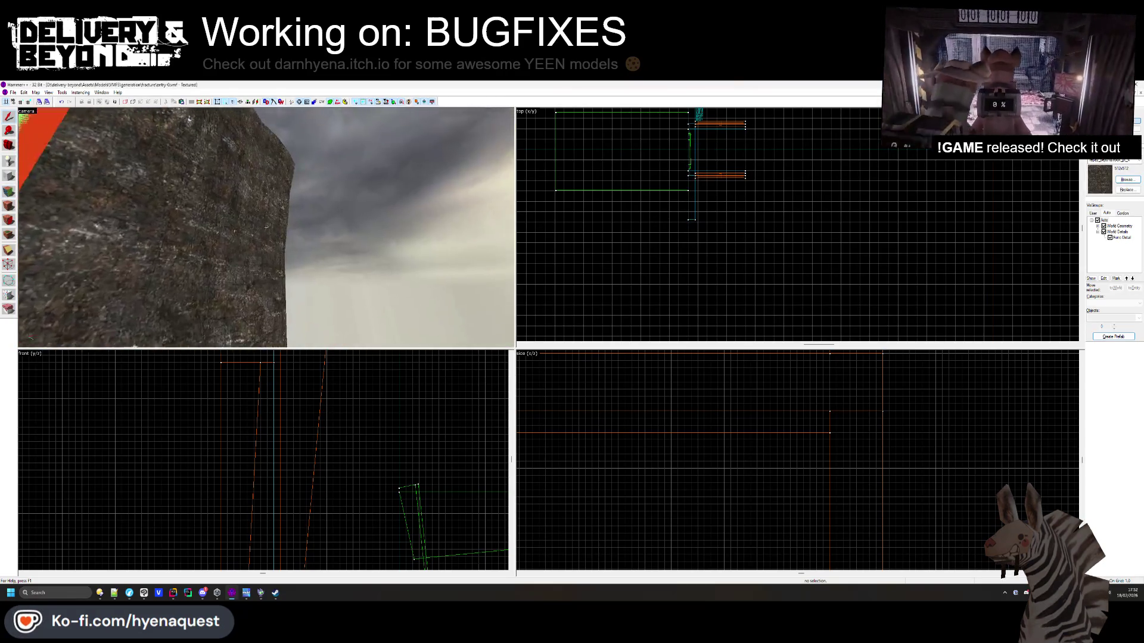
click(266, 228)
key(w)
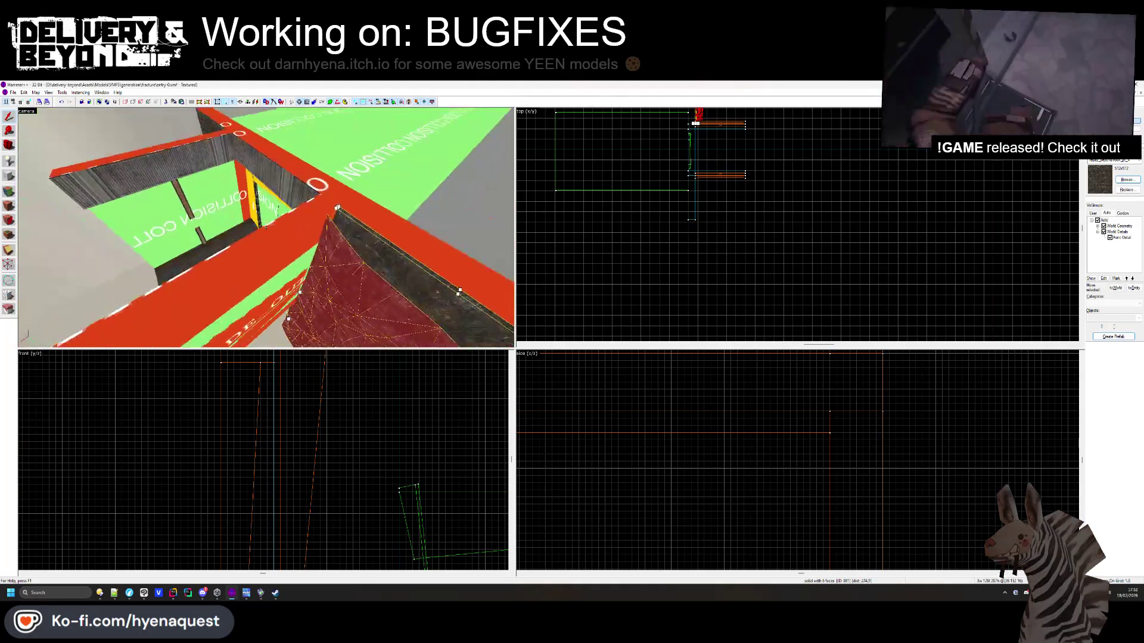
key(z)
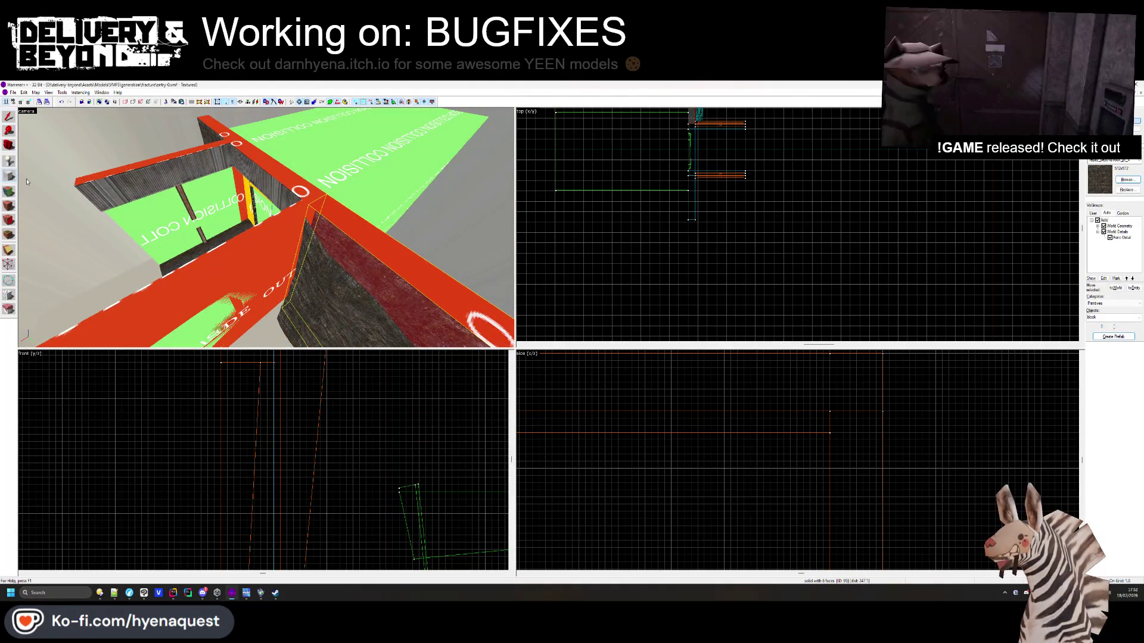
key(ctrl+shift+e)
scroll(740, 175, up, 2)
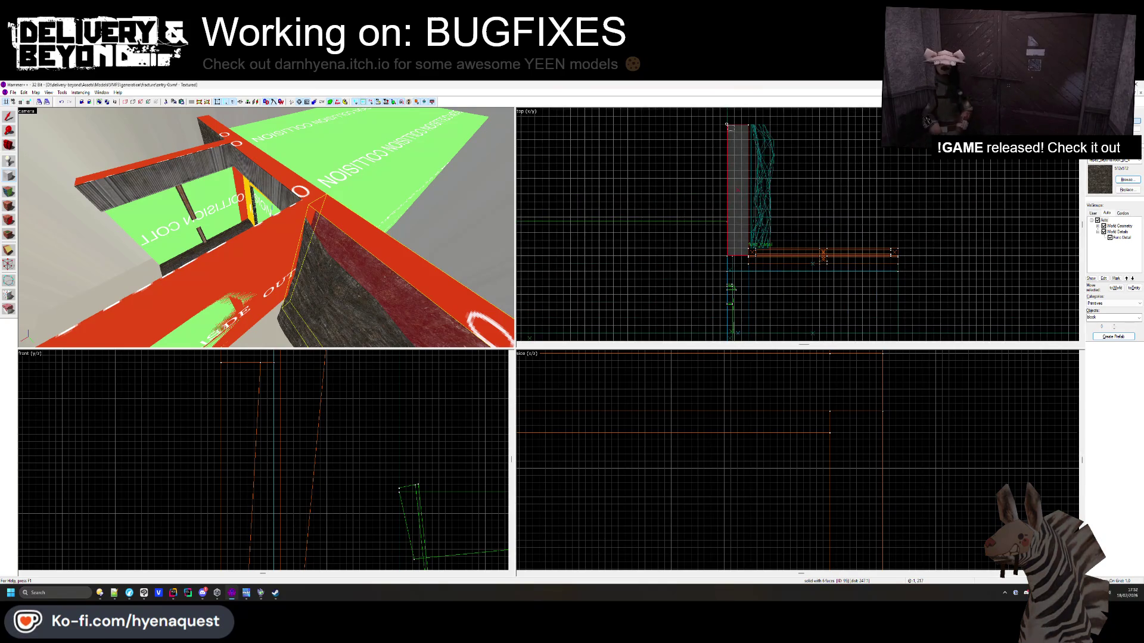
scroll(750, 186, up, 5)
Draw a block over the room, raise it above the walls, and create the ceiling brush
click(728, 197)
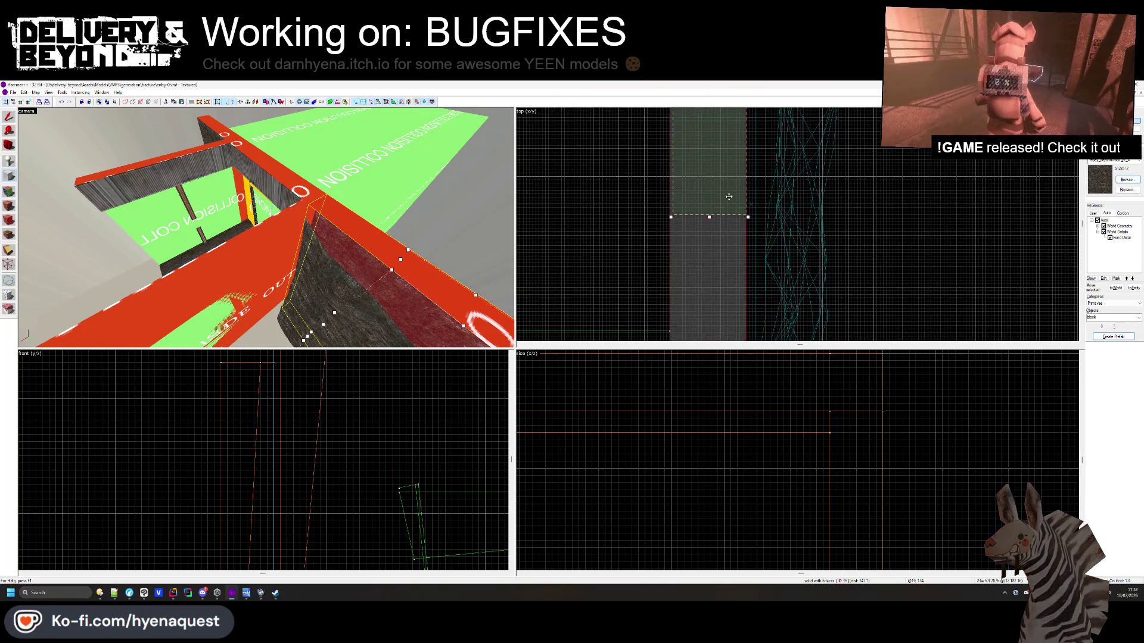
mouse_move(744, 218)
mouse_down()
mouse_move(744, 268)
mouse_move(744, 250)
mouse_up()
scroll(745, 268, up, 2)
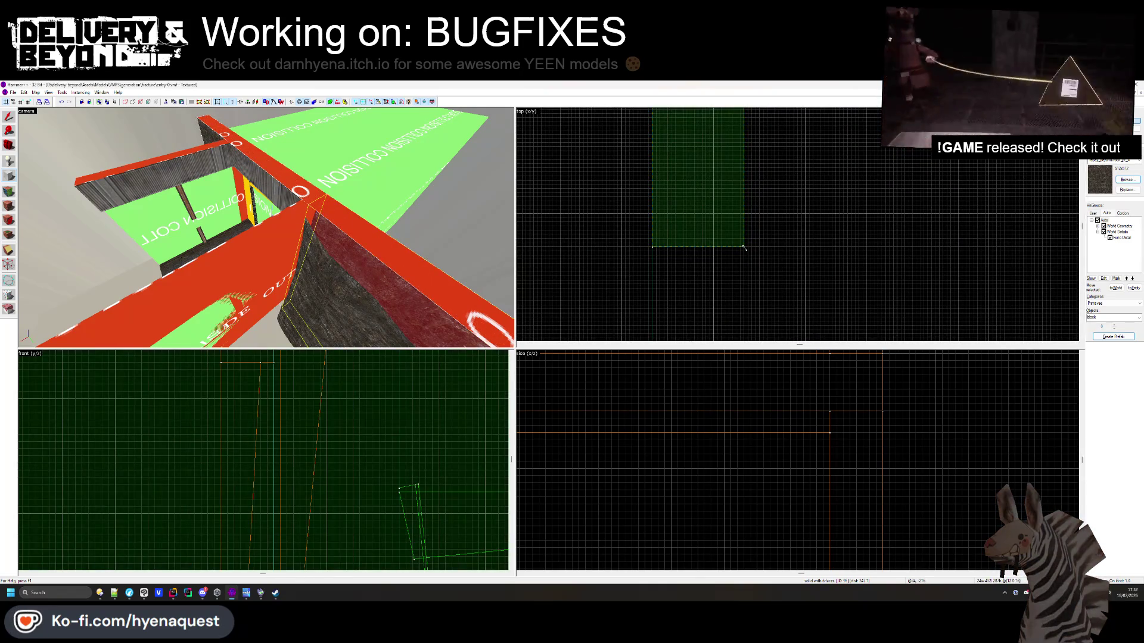
key(ctrl+shift+e)
scroll(304, 478, down, 4)
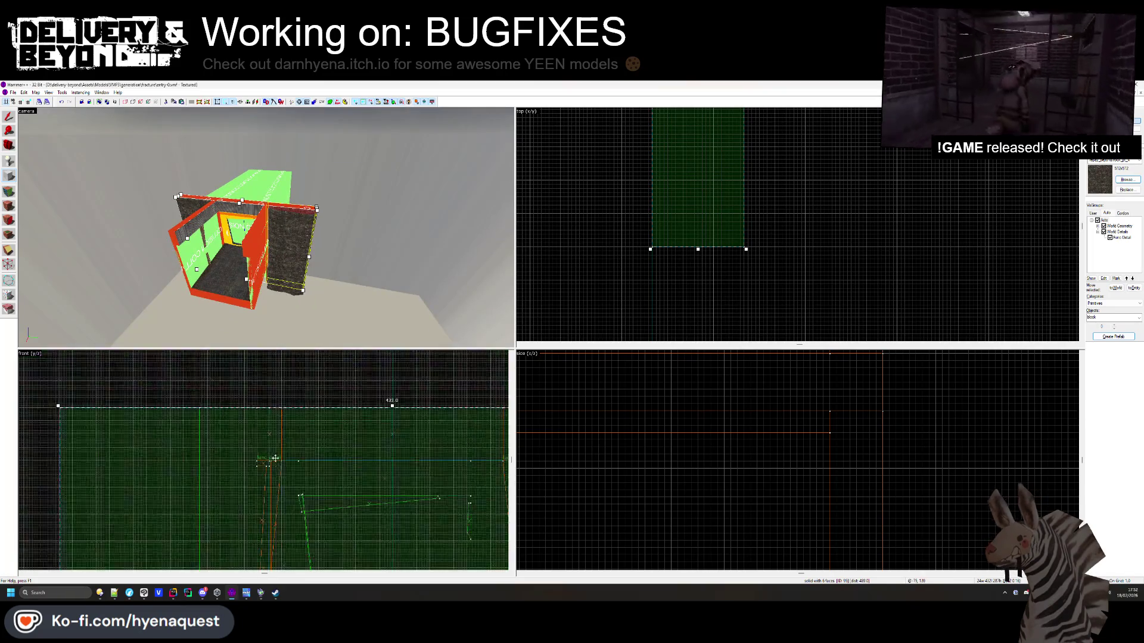
mouse_move(306, 535)
mouse_down()
mouse_move(358, 380)
mouse_move(389, 431)
mouse_up()
scroll(371, 374, up, 3)
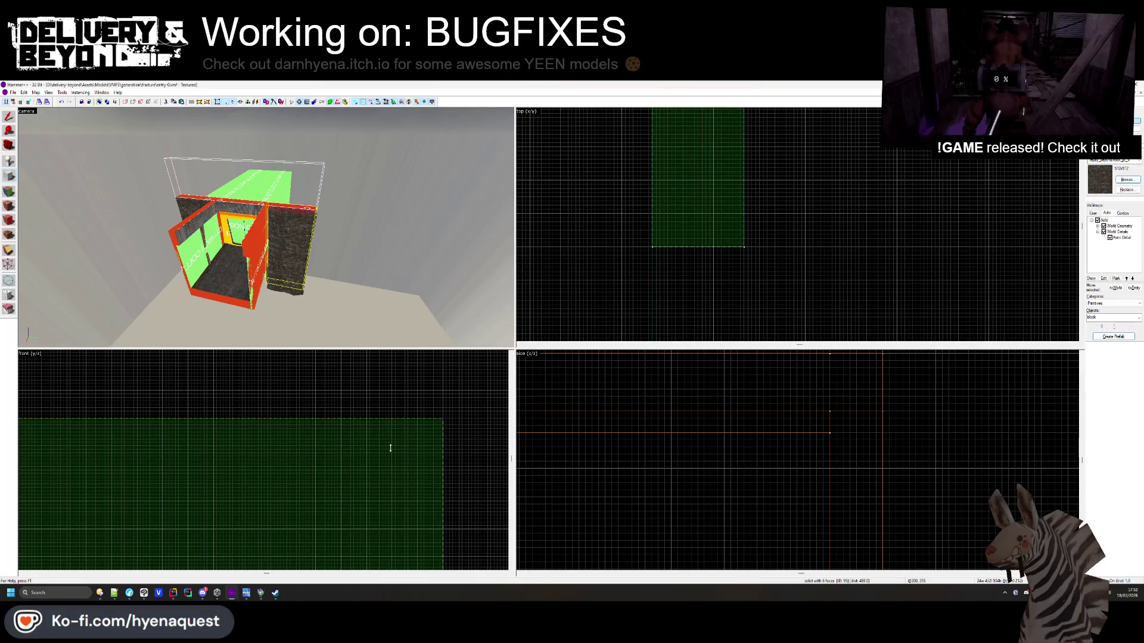
key(Return)
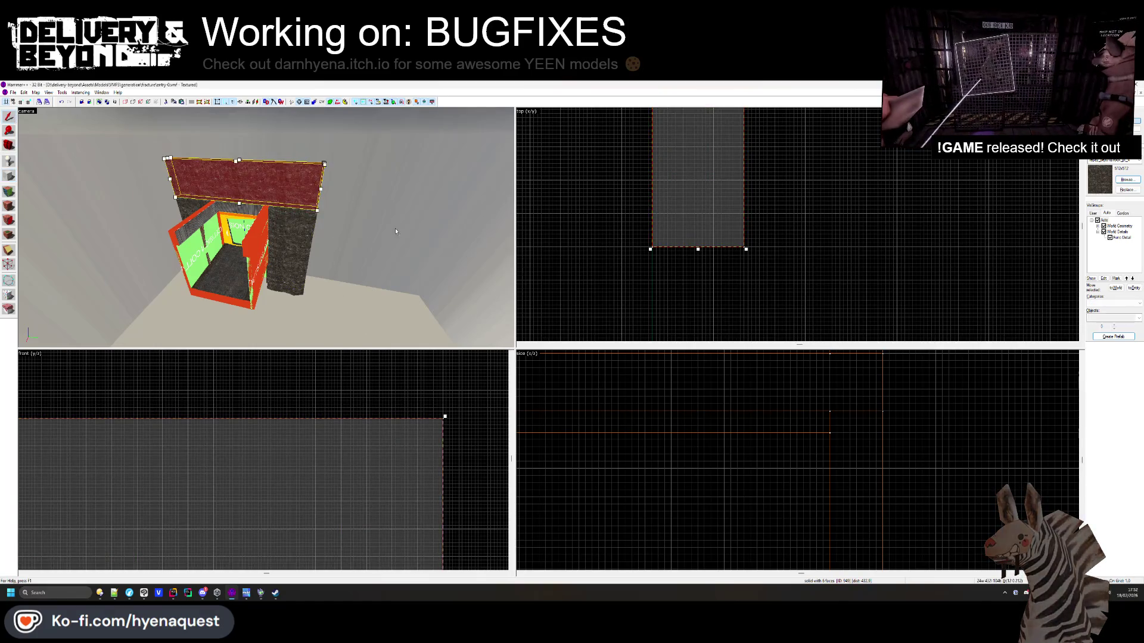
Deselect, then select the new ceiling brush and the sculpted rock wall brush
key(Escape)
key(z)
key(w)
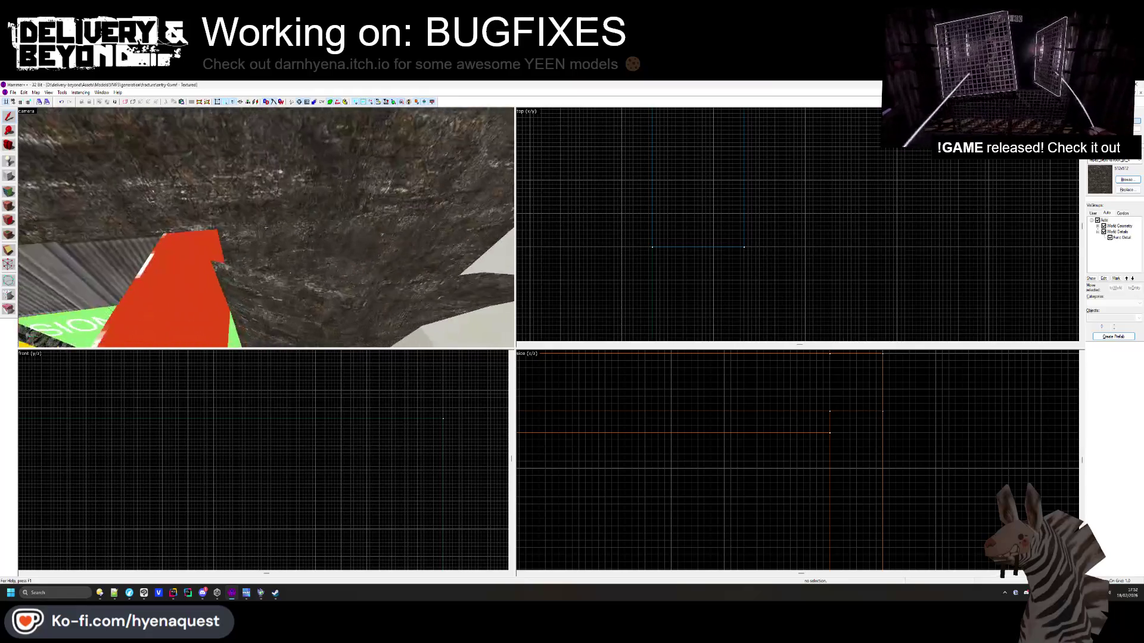
key(z)
click(270, 207)
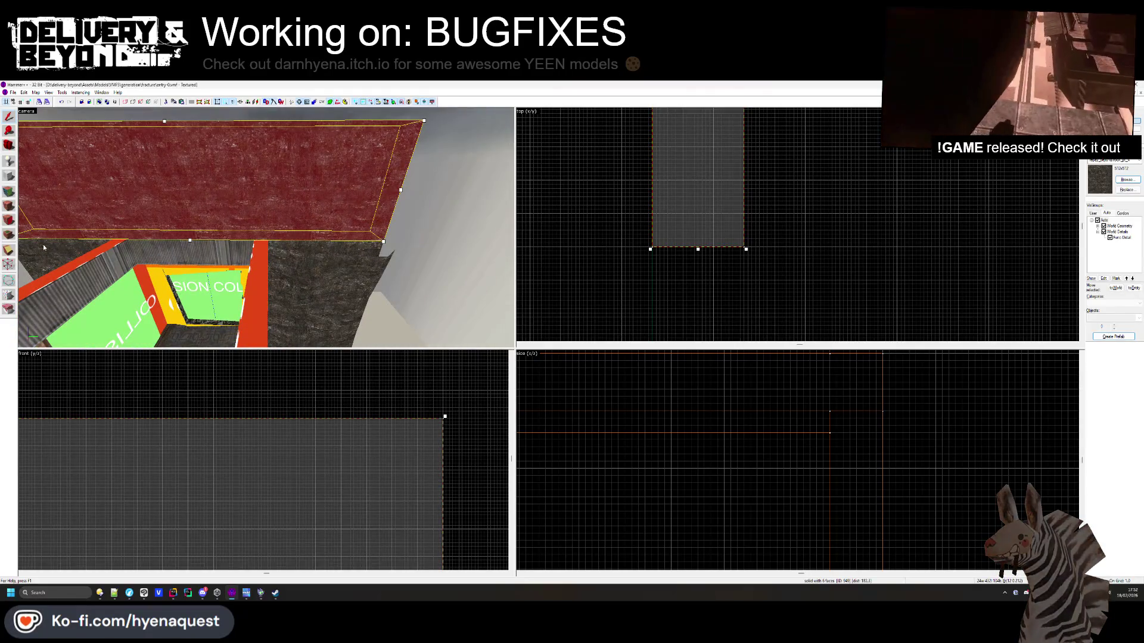
click(292, 271)
scroll(754, 125, up, 5)
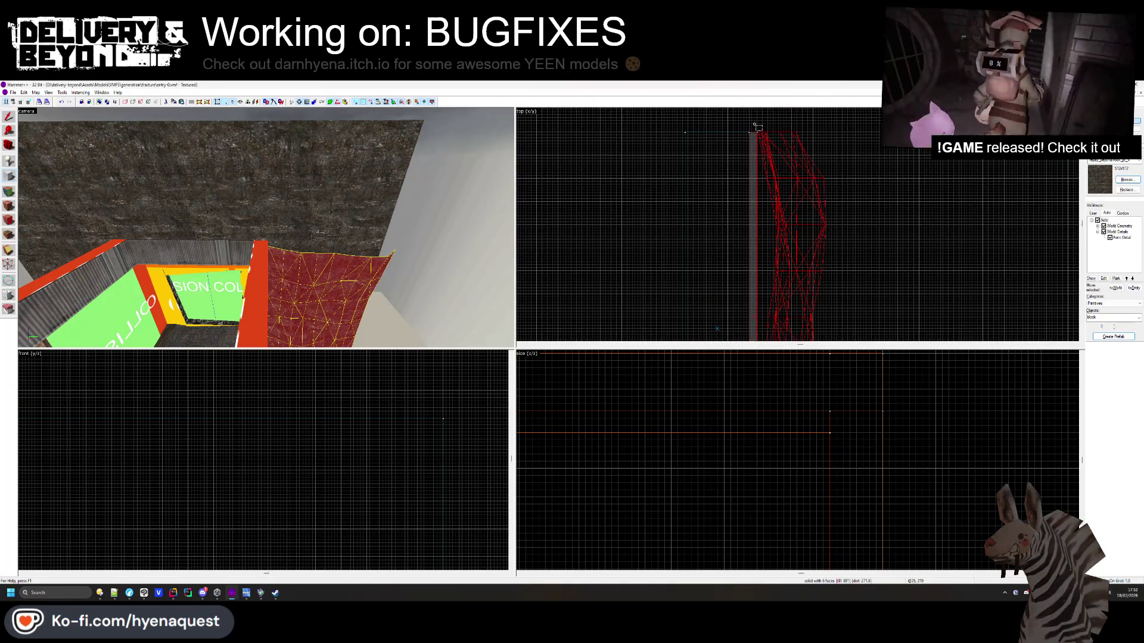
Draw a thin block beside the sculpted rock wall in the side view and create it as a brush
scroll(761, 159, up, 3)
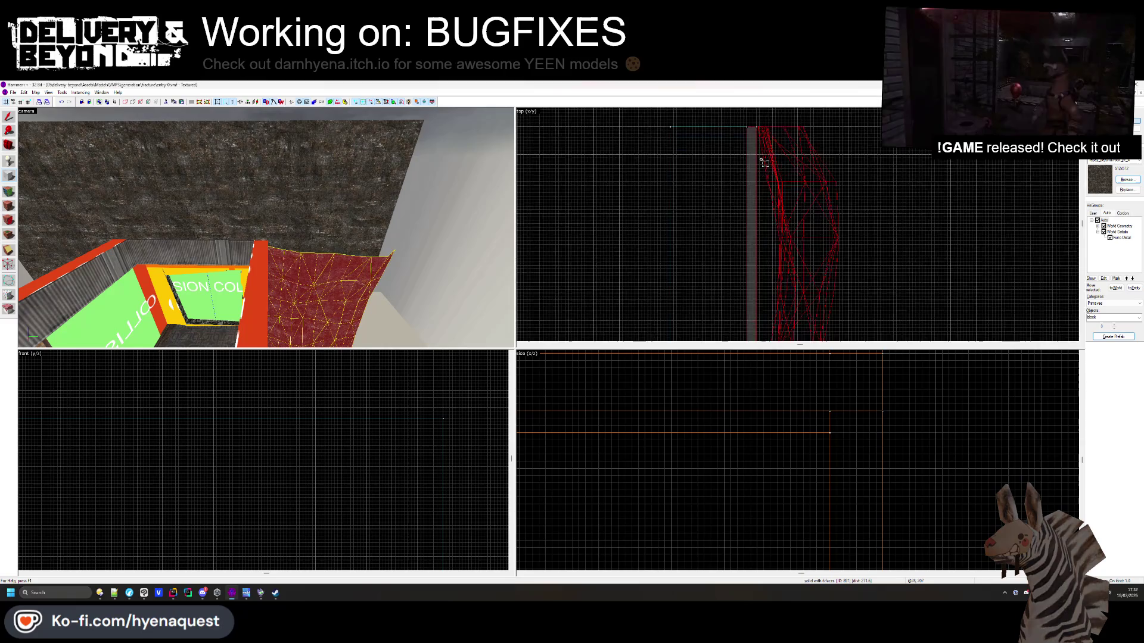
scroll(742, 112, down, 3)
scroll(752, 283, up, 3)
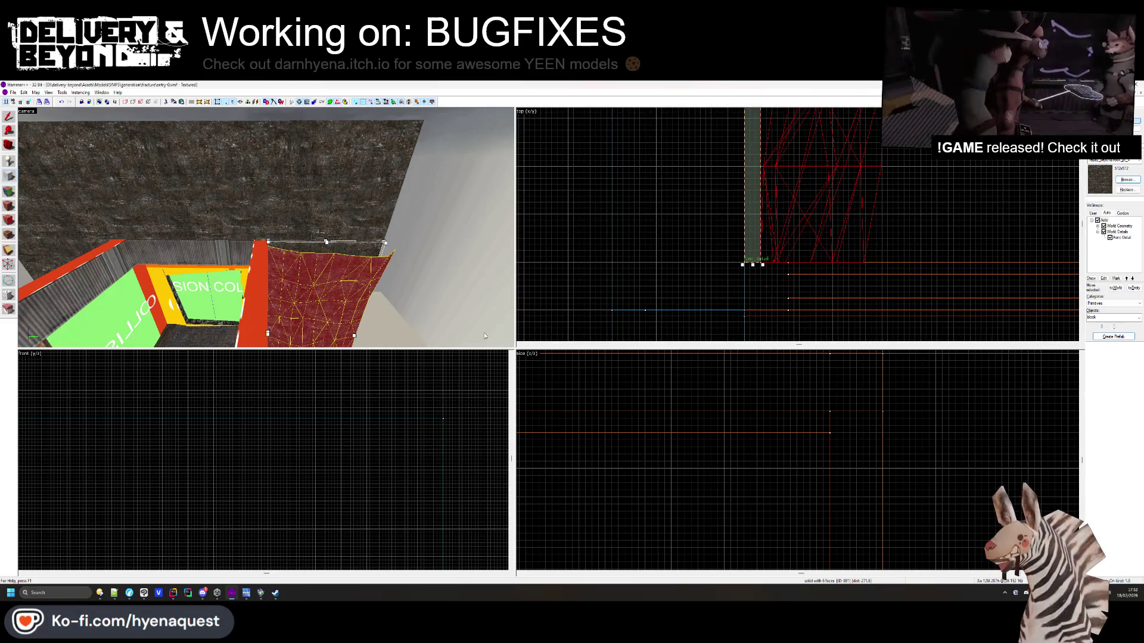
scroll(682, 409, down, 3)
scroll(655, 437, up, 3)
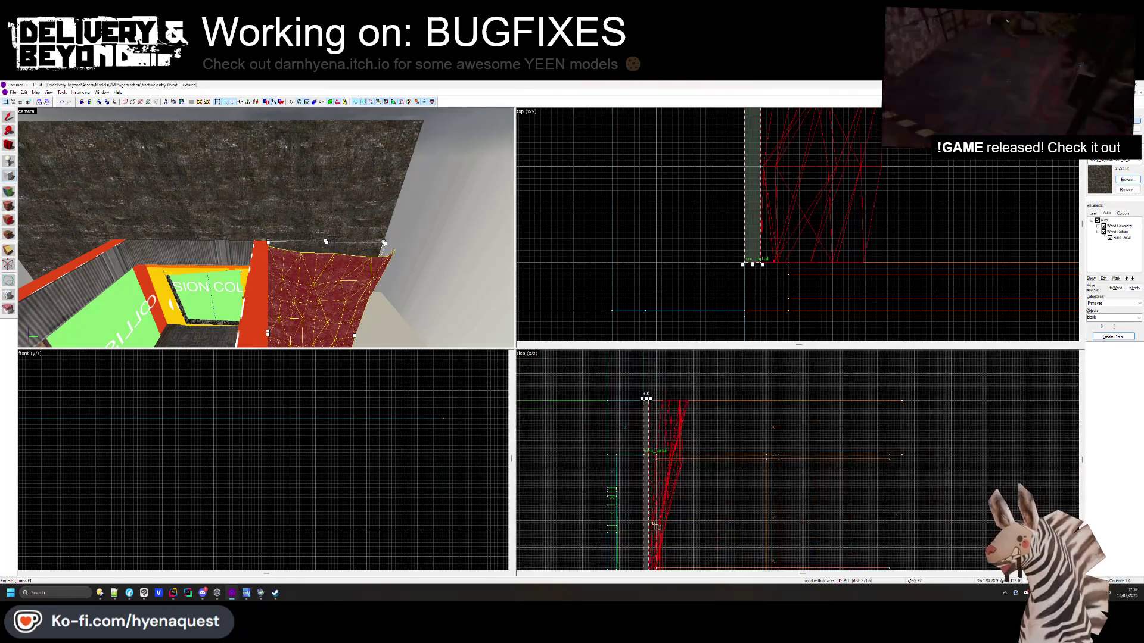
scroll(653, 440, up, 2)
mouse_move(649, 465)
mouse_down()
mouse_move(654, 400)
mouse_move(641, 400)
mouse_up()
scroll(643, 405, down, 4)
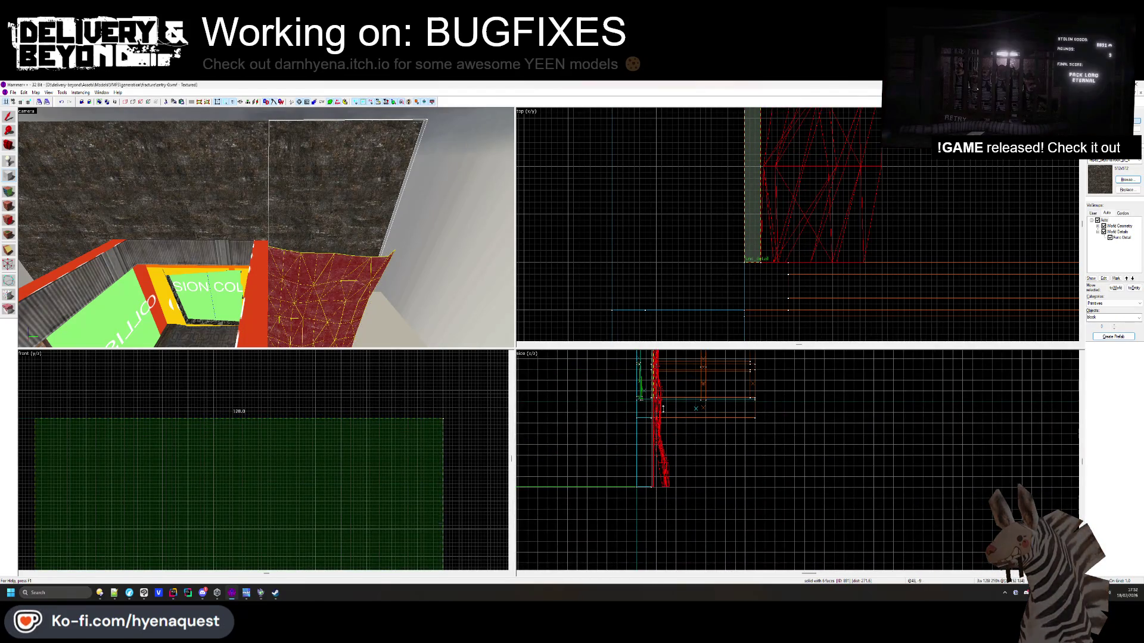
click(662, 408)
key(ctrl+shift+e)
key(ctrl+e)
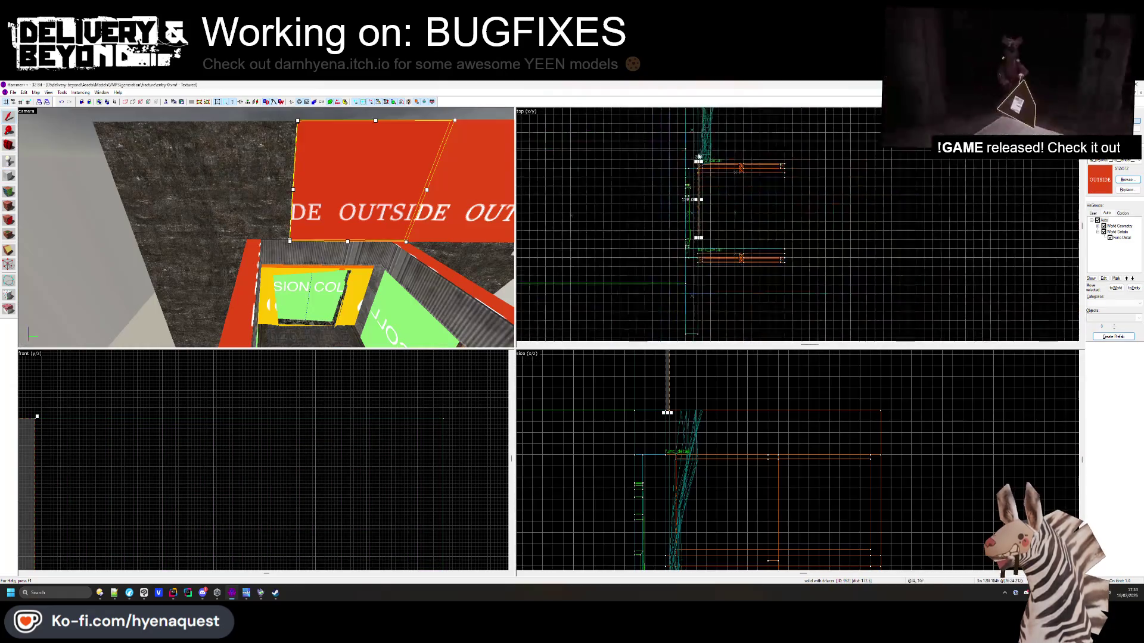
Lengthen the OUTSIDE brush to 171 units and deselect it
scroll(698, 243, up, 2)
drag(688, 223, 690, 259)
scroll(691, 274, up, 3)
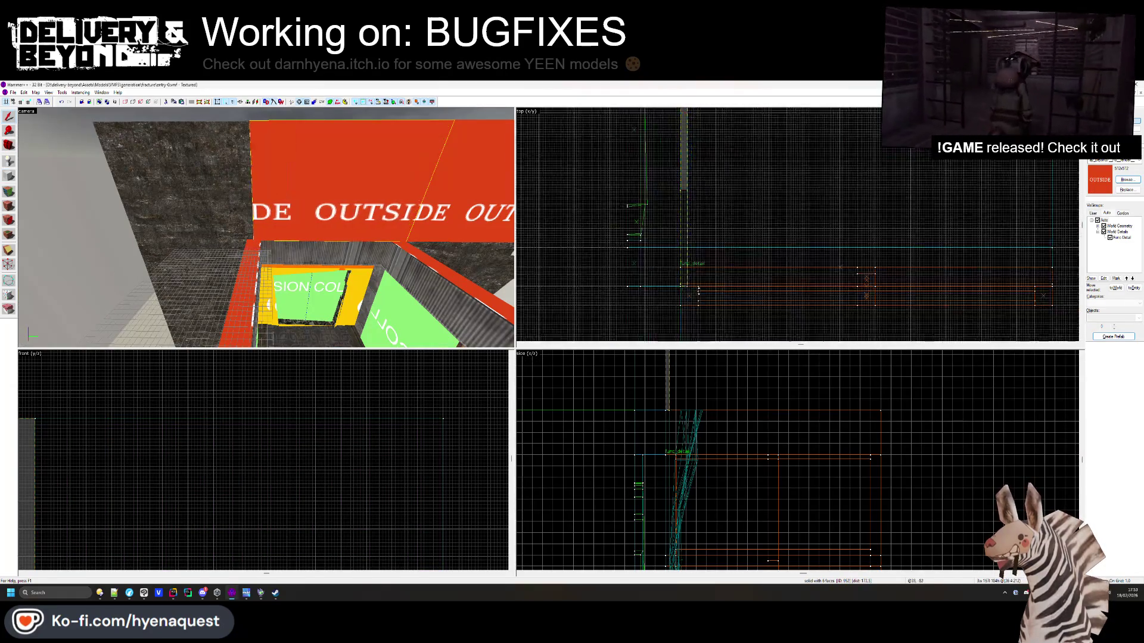
key(Escape)
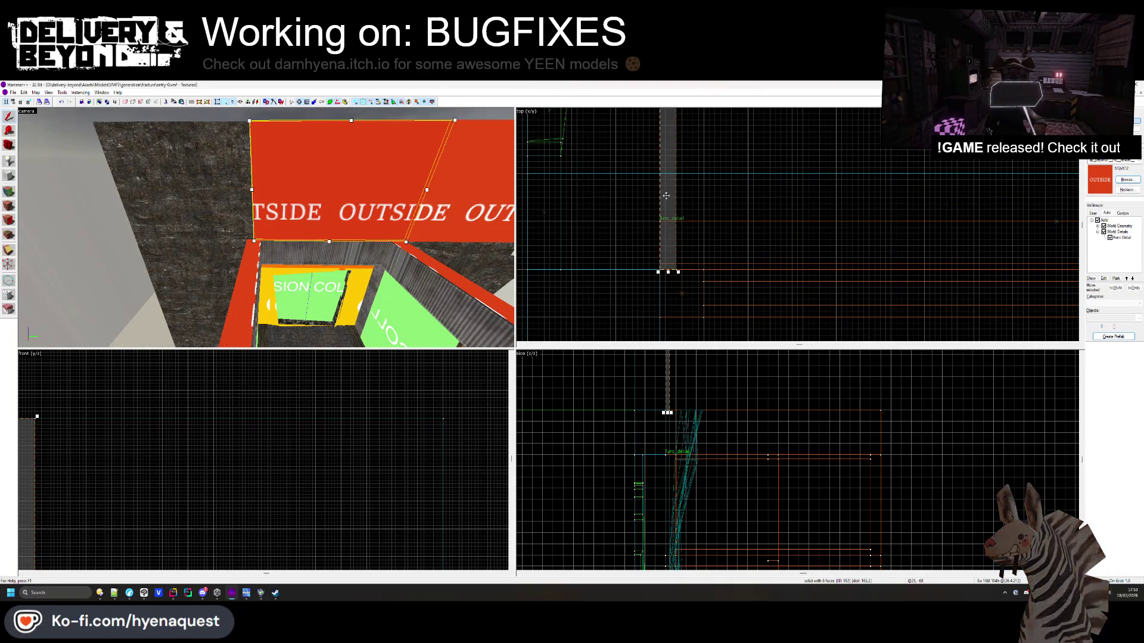
scroll(678, 232, down, 2)
key(Escape)
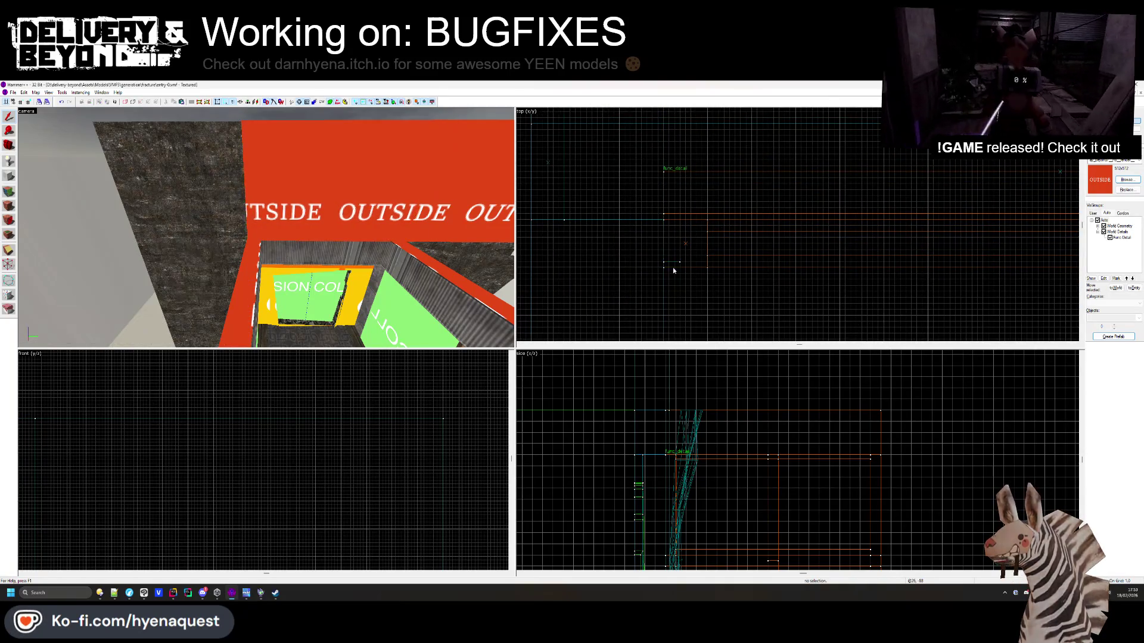
Slide the thin OUTSIDE brush and the left OUTSIDE brush into new positions
click(685, 151)
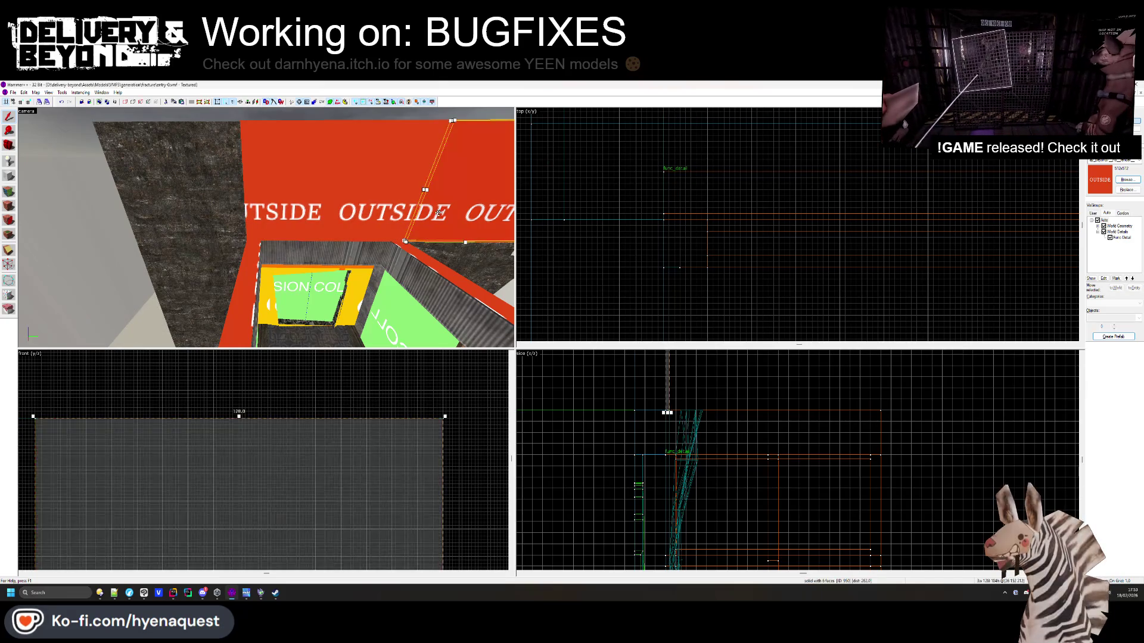
scroll(685, 151, up, 2)
drag(685, 179, 684, 246)
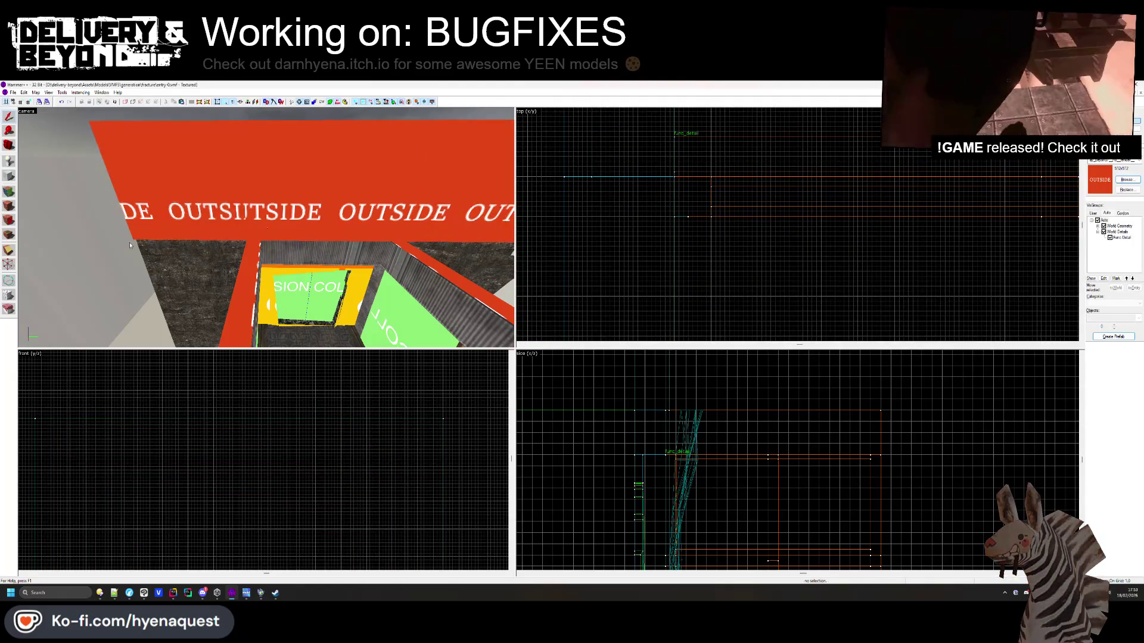
click(239, 231)
scroll(679, 429, up, 2)
mouse_move(685, 453)
mouse_down()
mouse_move(688, 554)
mouse_move(688, 534)
mouse_up()
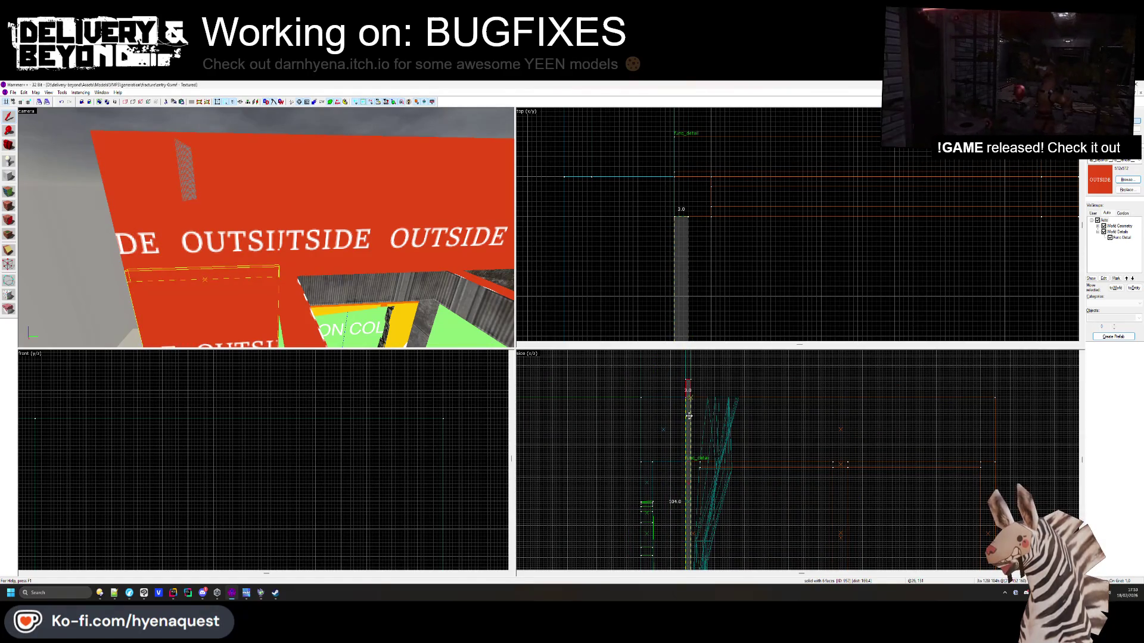
drag(688, 416, 689, 416)
Extend the thin OUTSIDE brush down to about 104 units tall and deselect it
scroll(688, 417, down, 3)
mouse_move(266, 228)
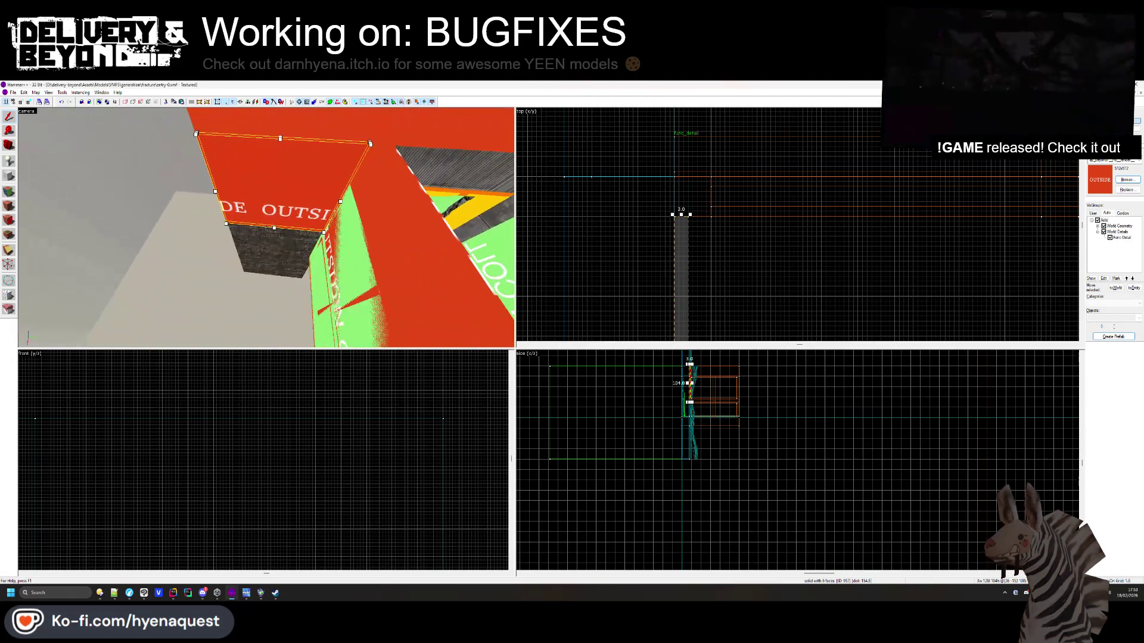
scroll(634, 409, up, 2)
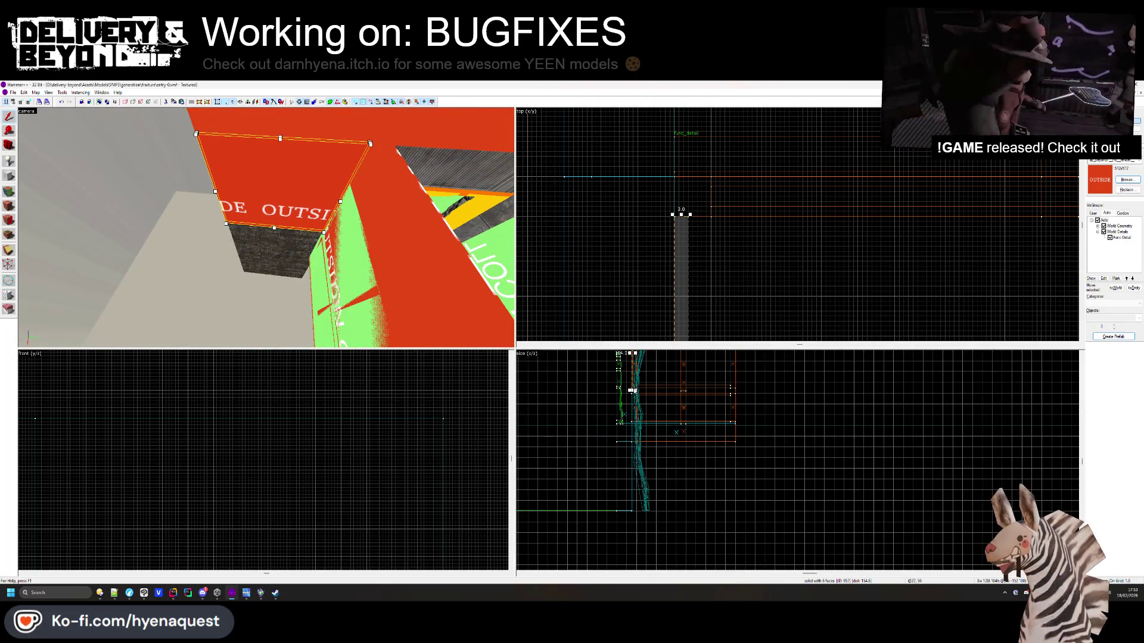
drag(632, 390, 609, 544)
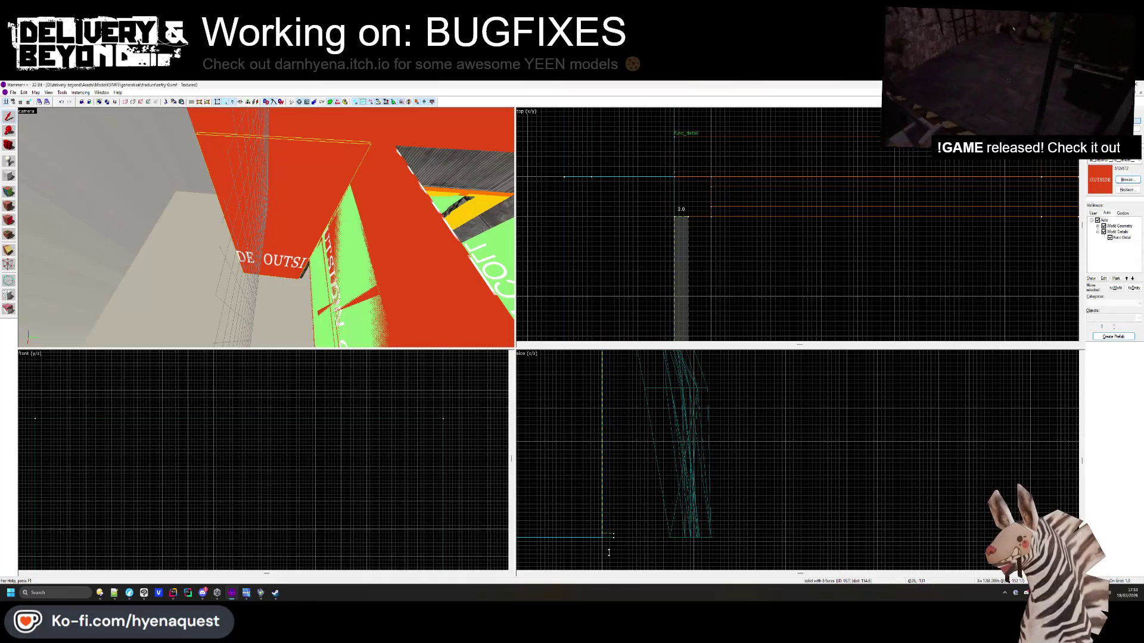
key(Escape)
key(z)
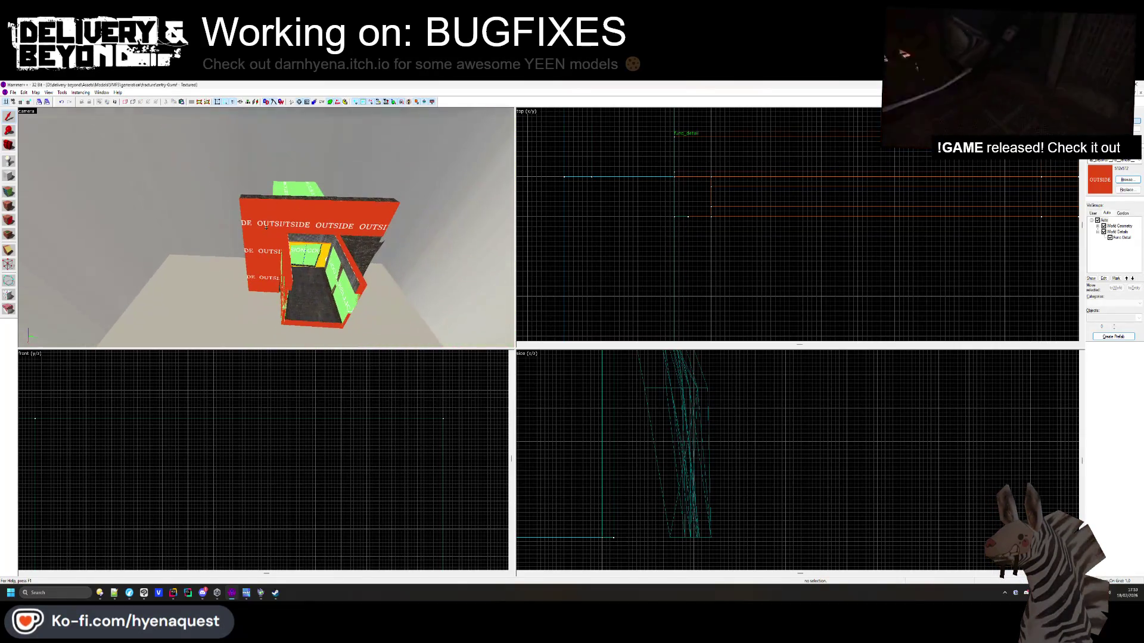
Select the red OUTSIDE wall face in the Face Edit Sheet and create a displacement on it
key(shift+a)
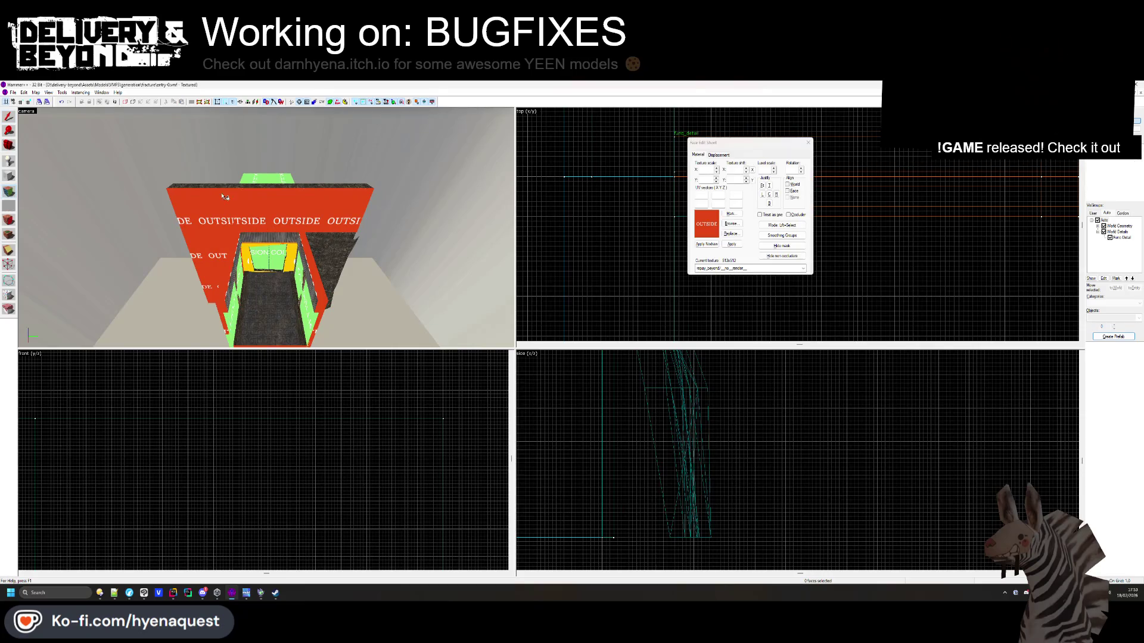
click(218, 208)
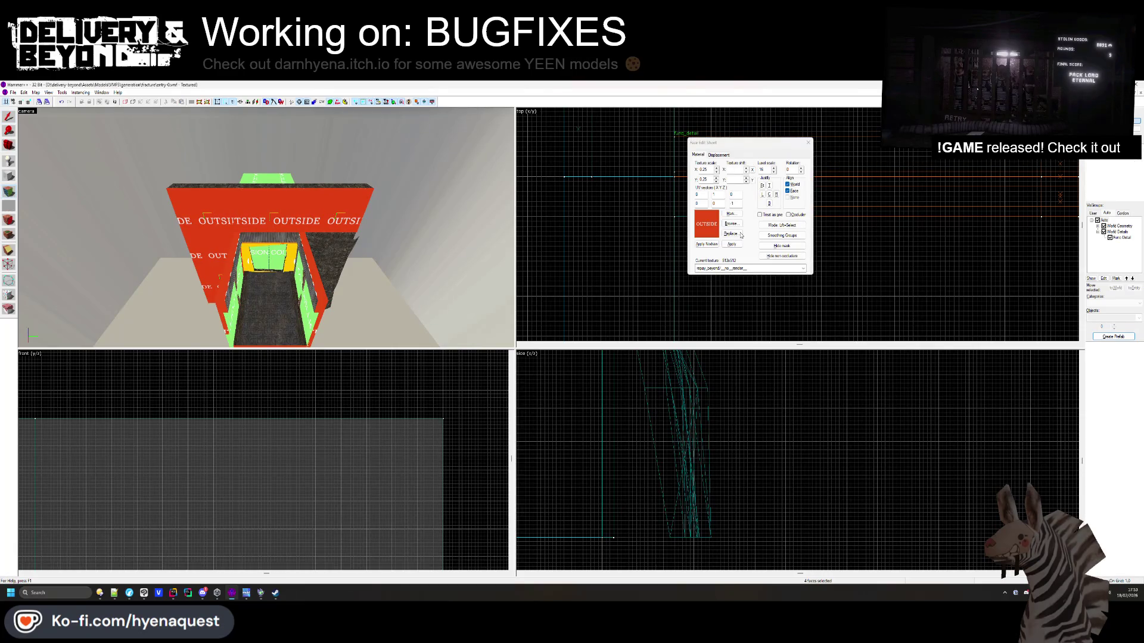
click(718, 155)
click(739, 217)
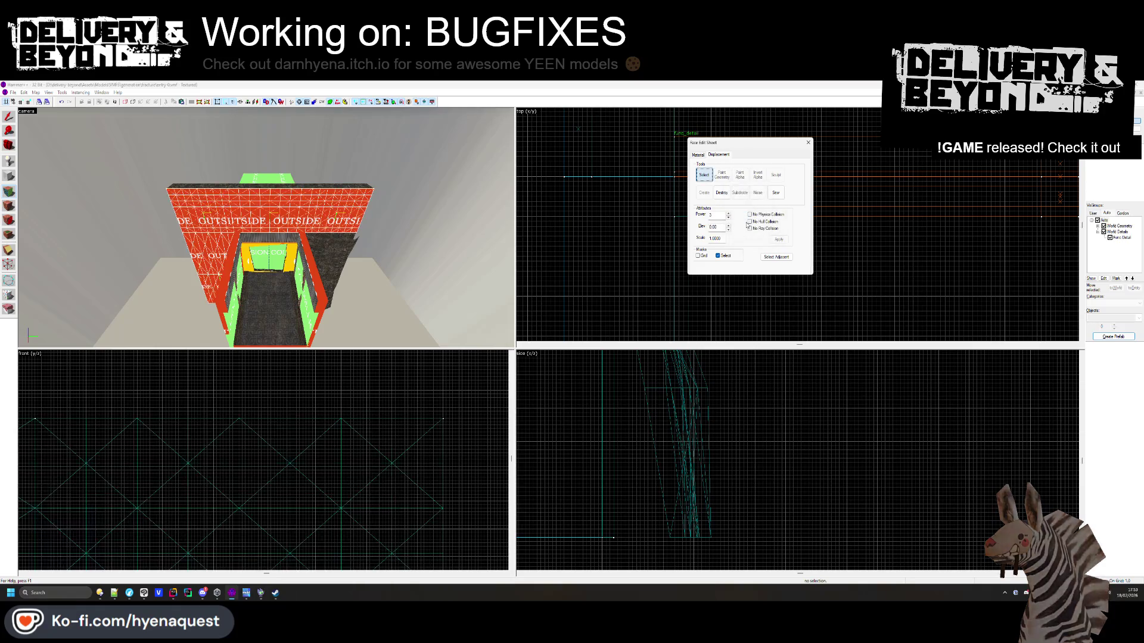
click(328, 259)
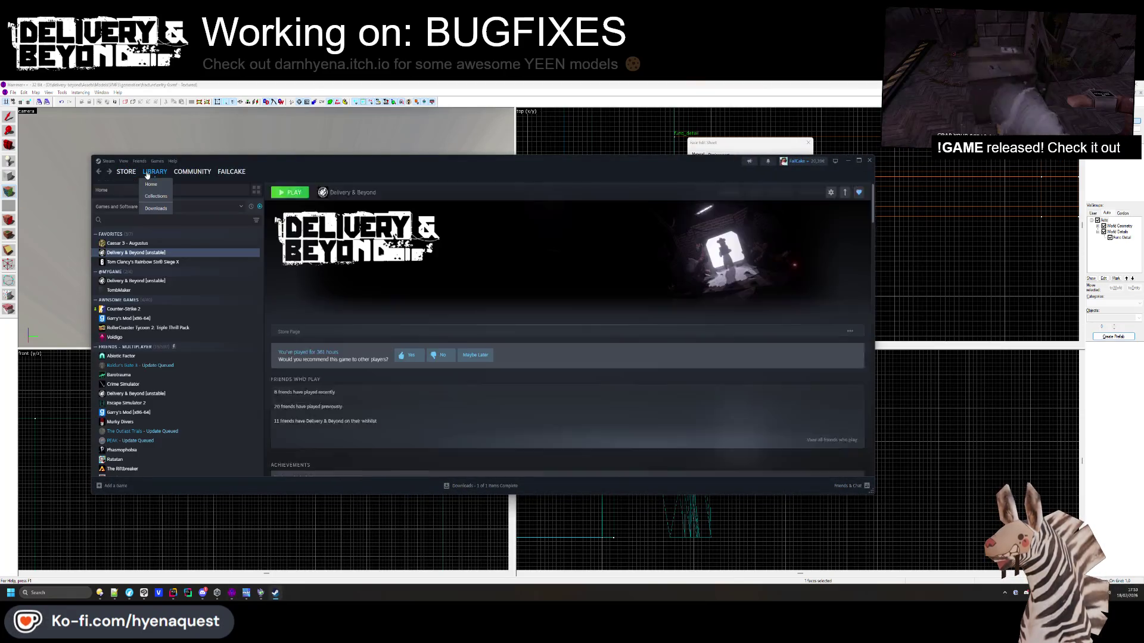
Go to Steam's Library Home page, then close the Steam window
click(147, 173)
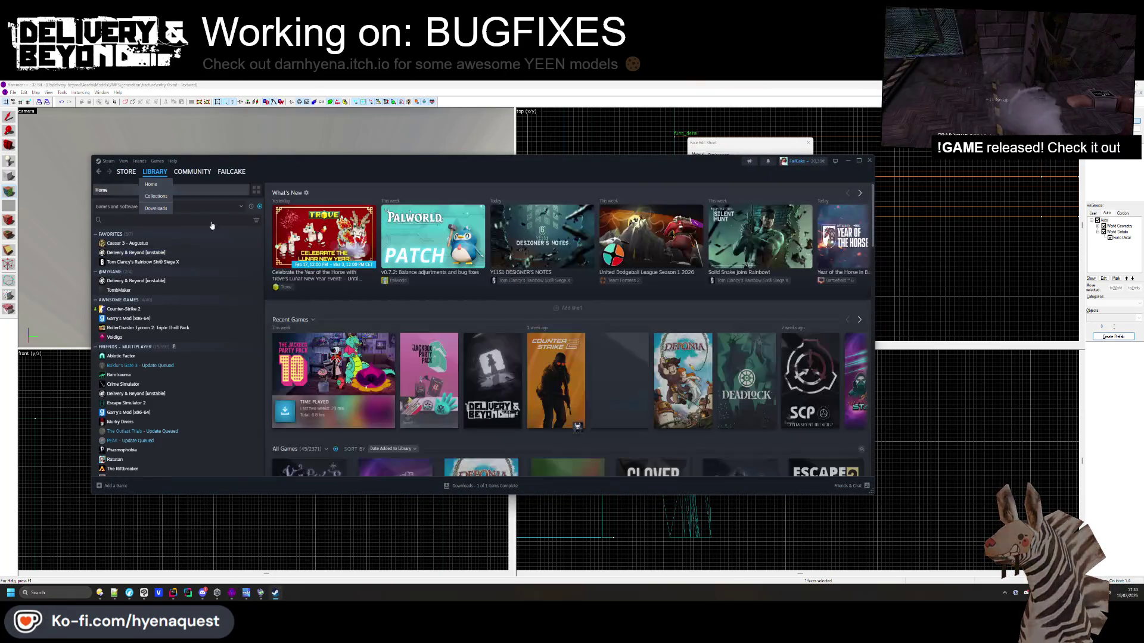
click(869, 160)
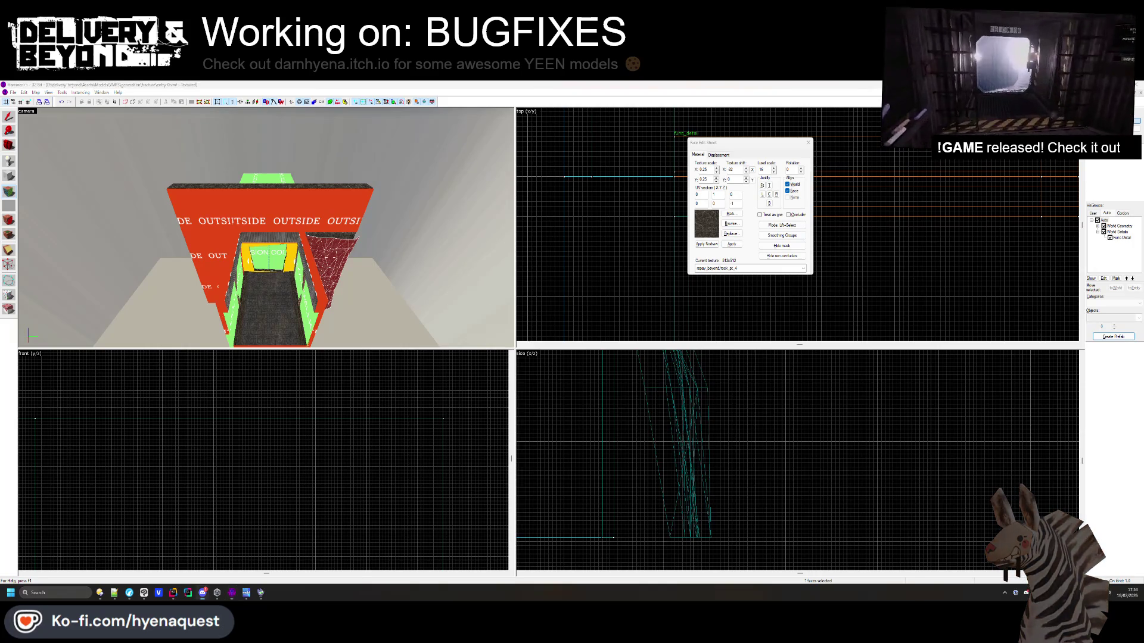
Bring up Discord and scroll back through the older posts in #wip
click(203, 592)
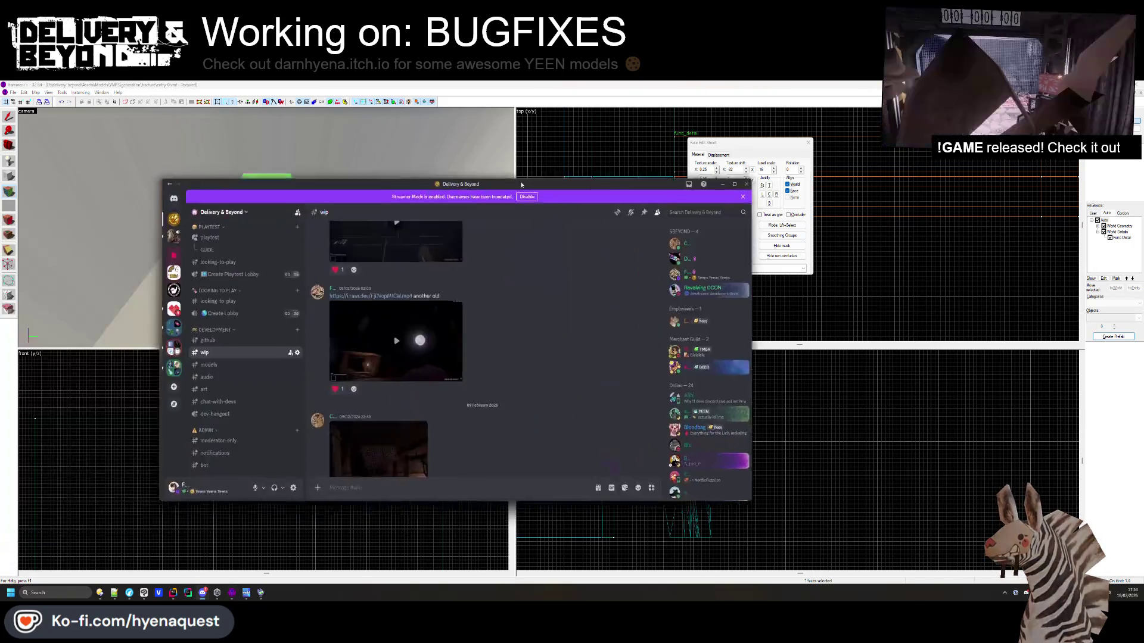
scroll(685, 331, up, 15)
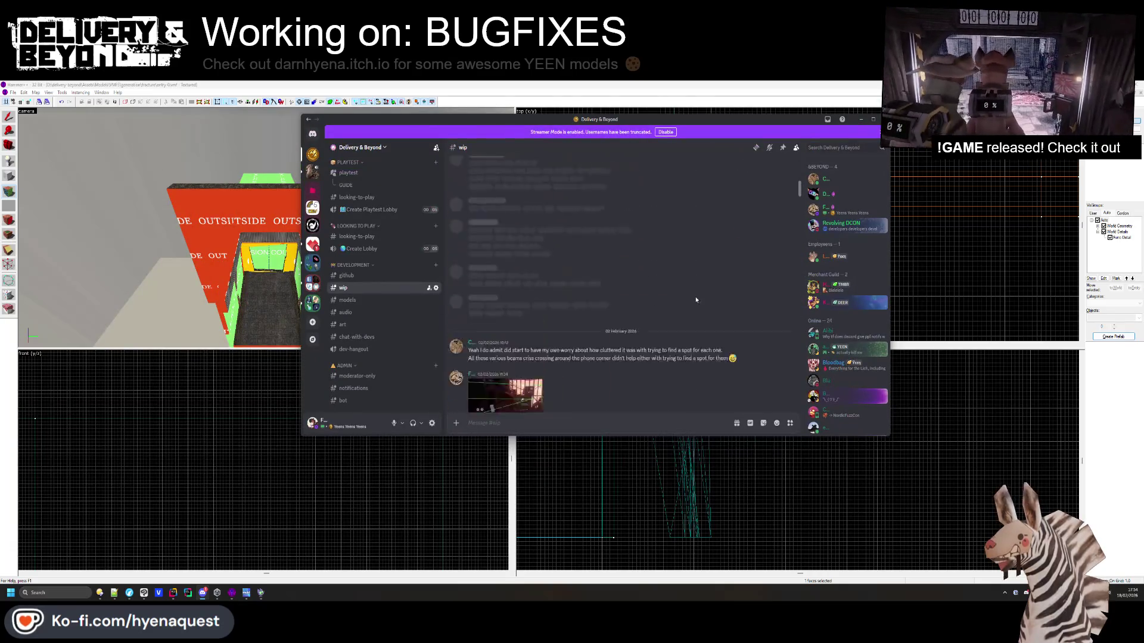
scroll(716, 302, up, 10)
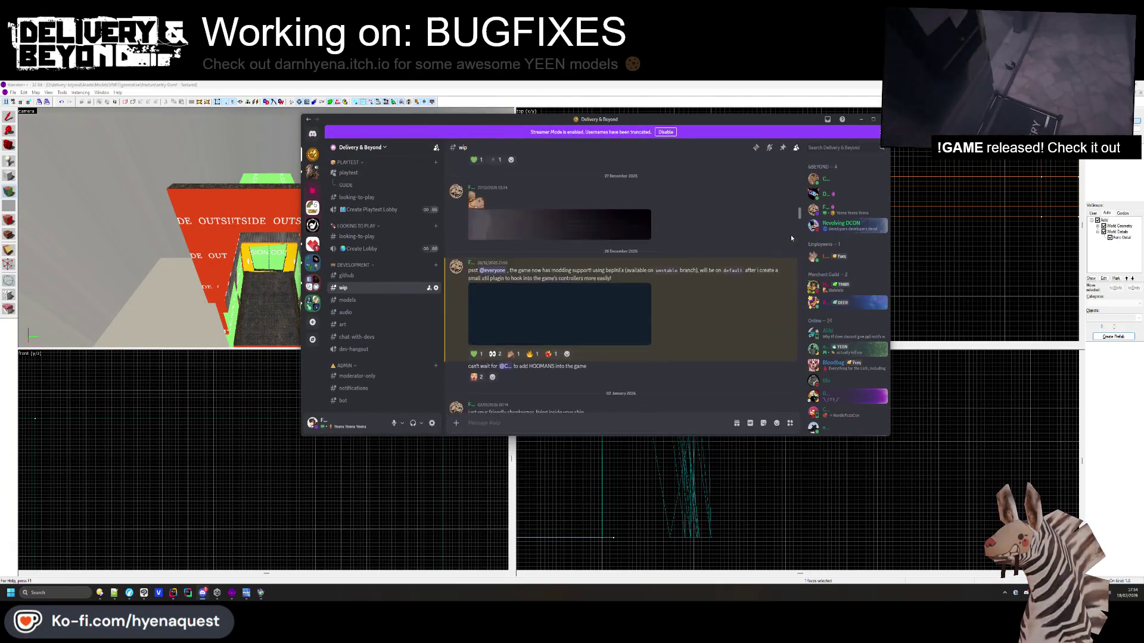
scroll(725, 211, up, 10)
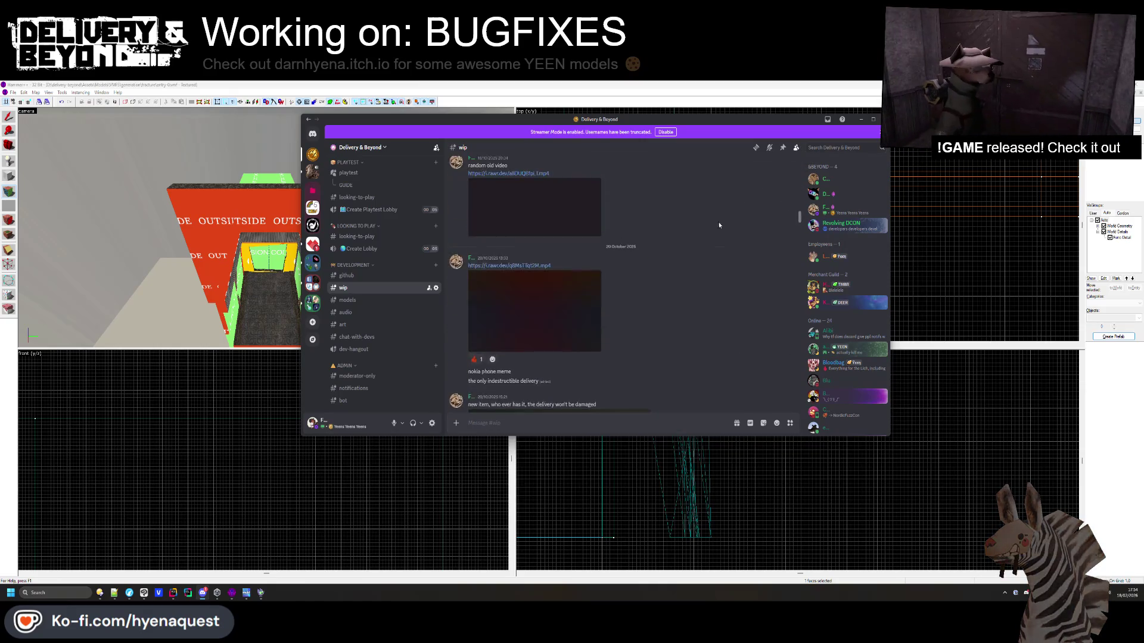
scroll(723, 196, up, 10)
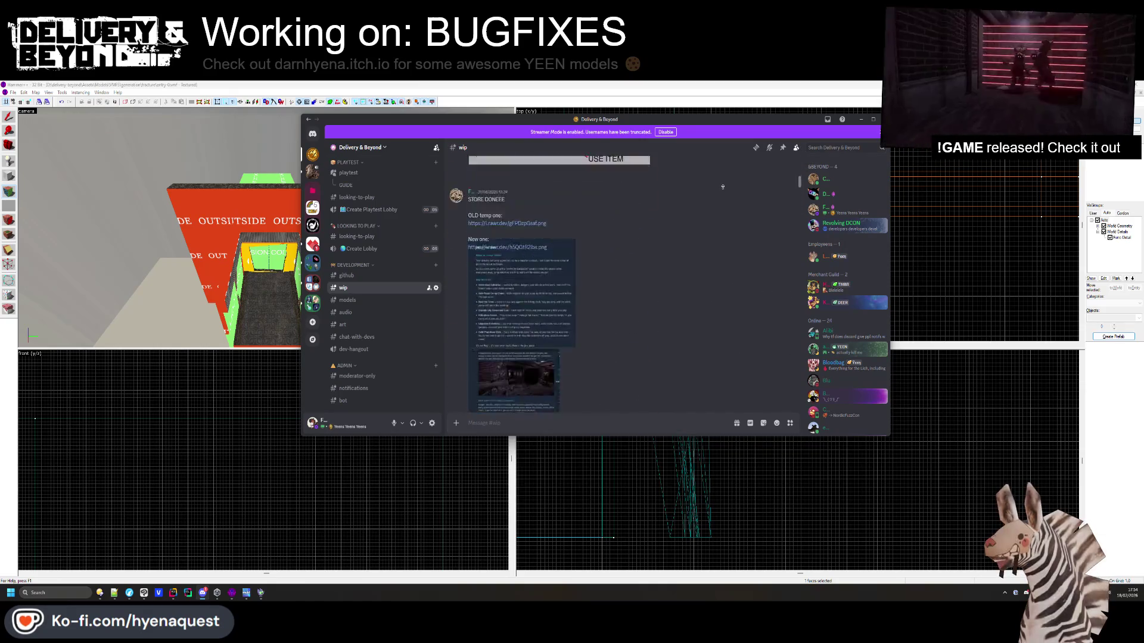
scroll(722, 178, up, 10)
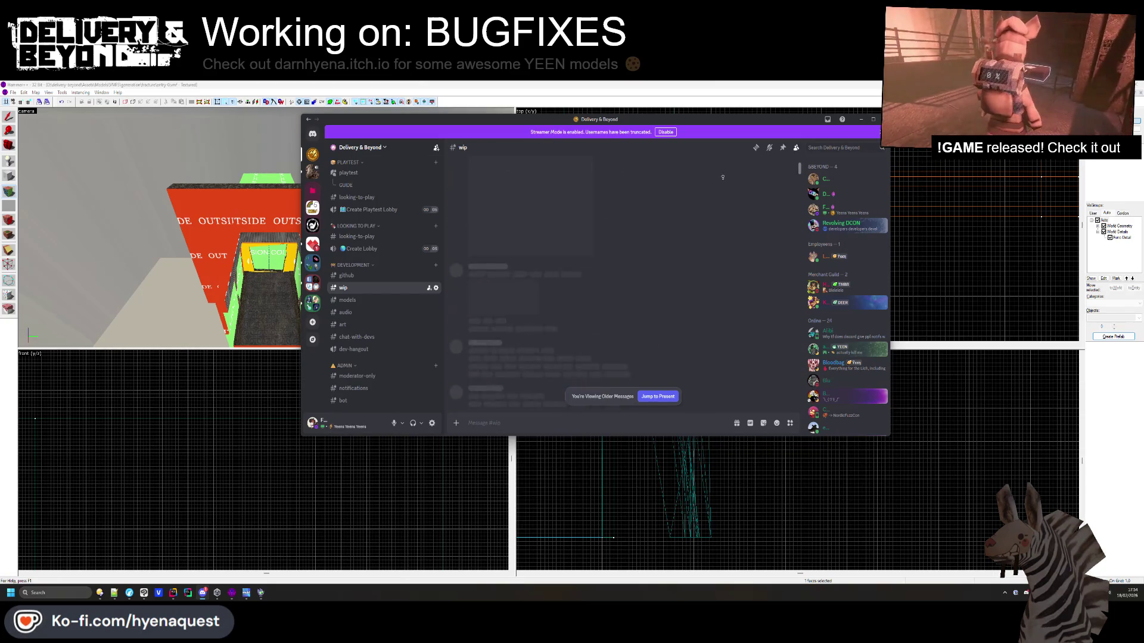
scroll(722, 175, up, 10)
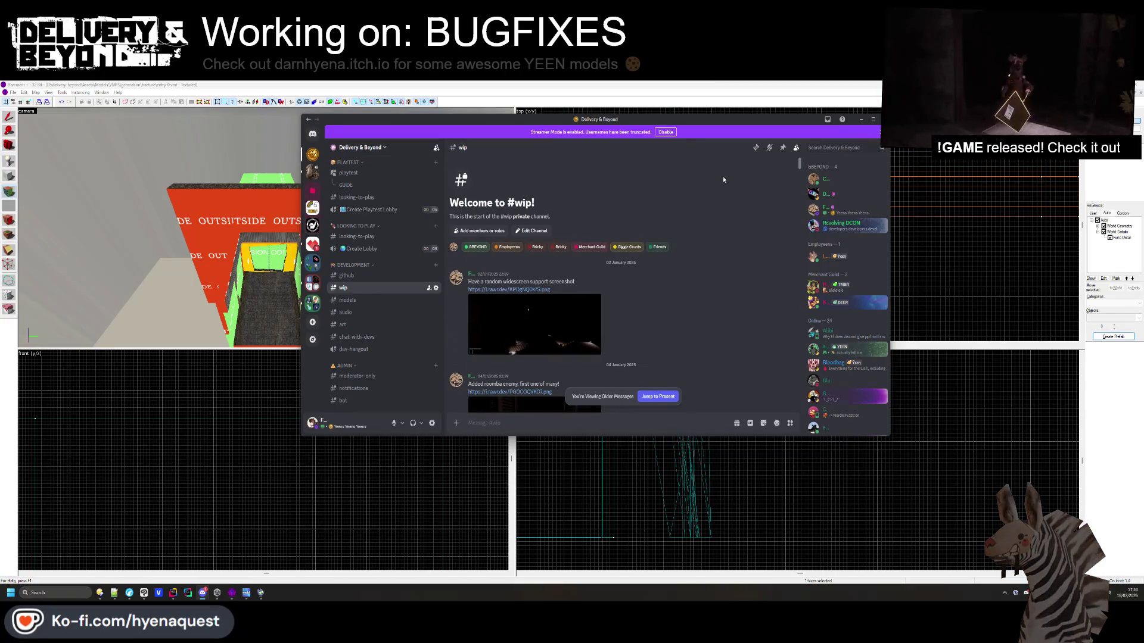
scroll(639, 269, down, 2)
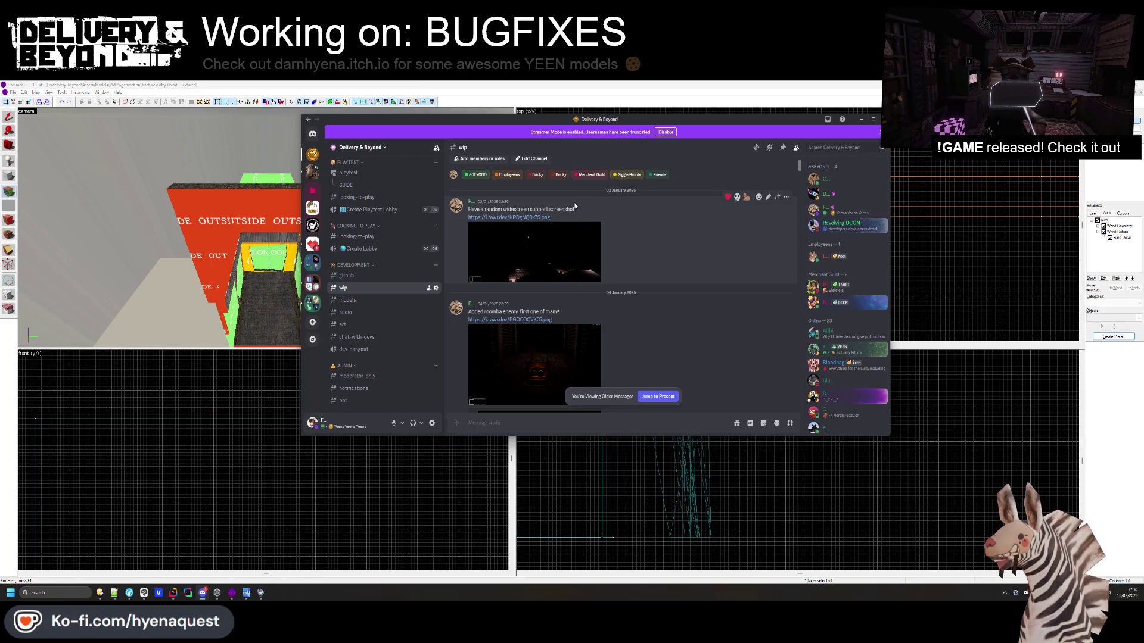
scroll(569, 245, down, 5)
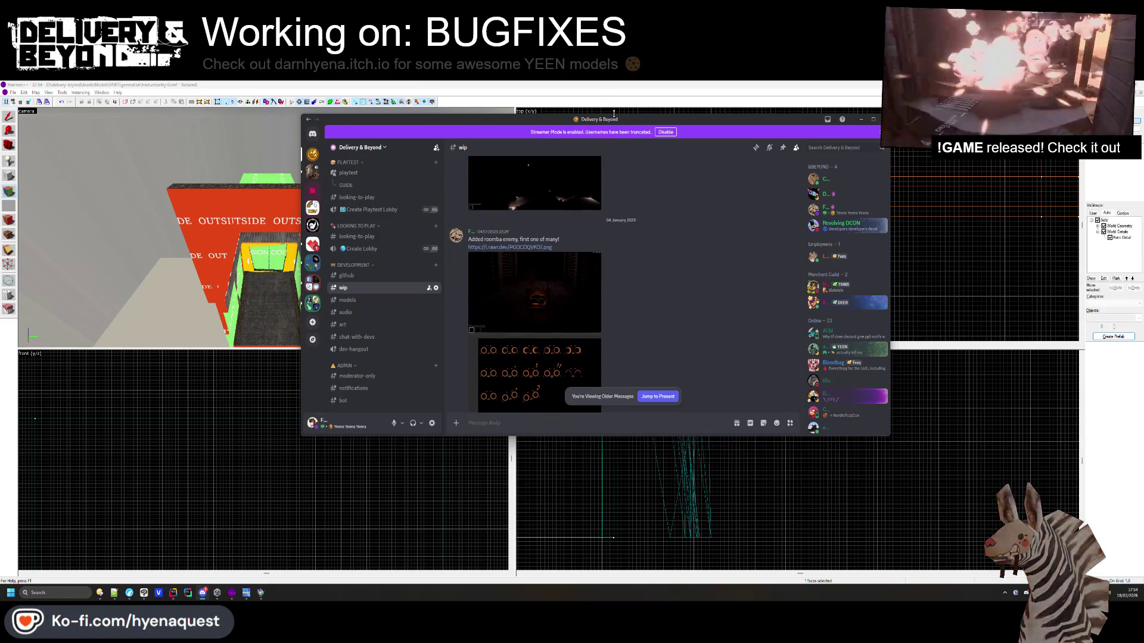
scroll(566, 243, down, 5)
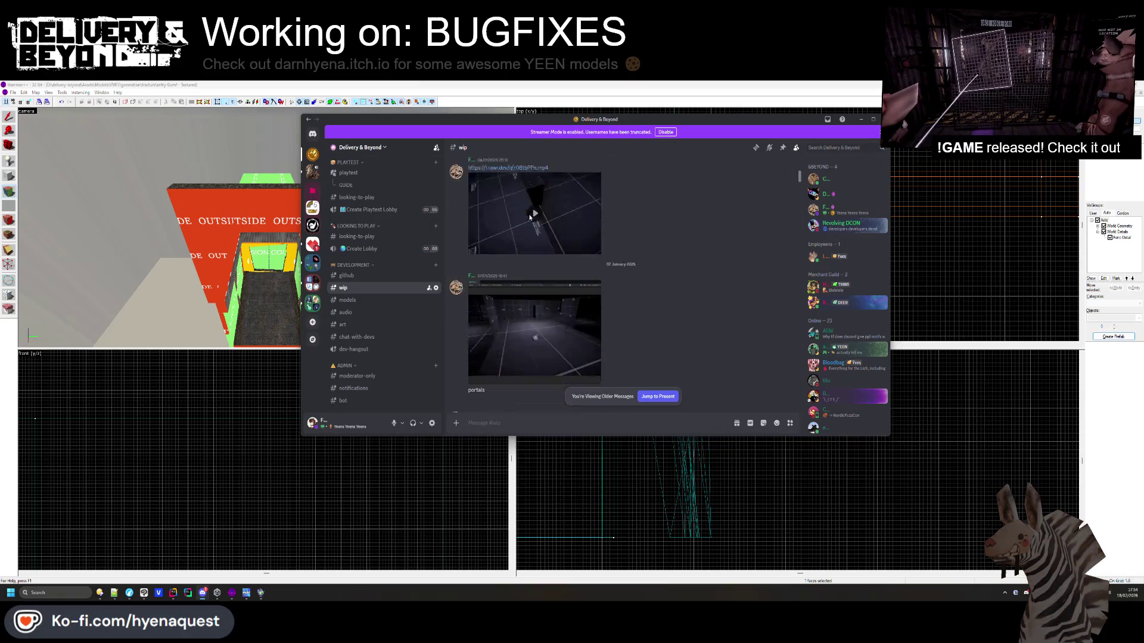
scroll(535, 293, down, 5)
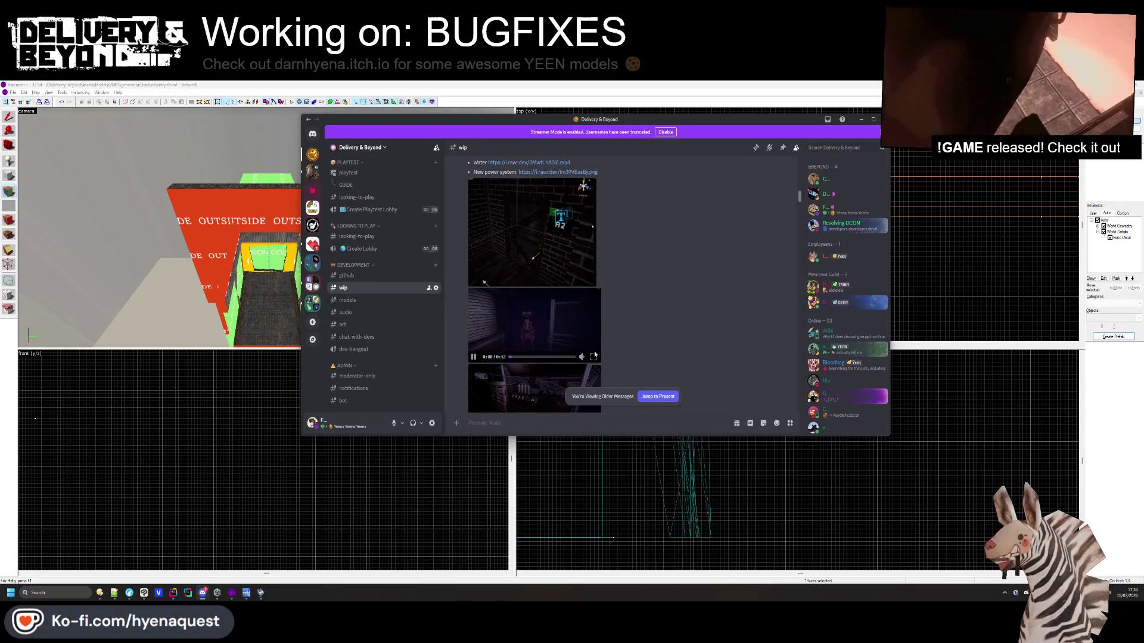
Watch the power system video full screen, then two more videos enlarged
click(593, 356)
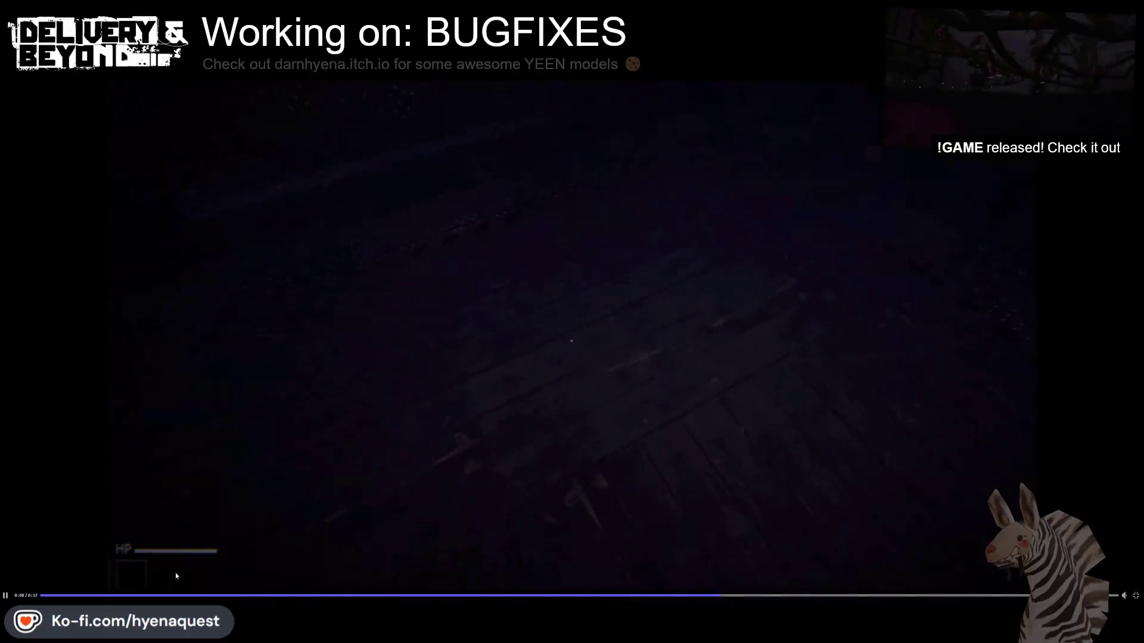
click(1135, 595)
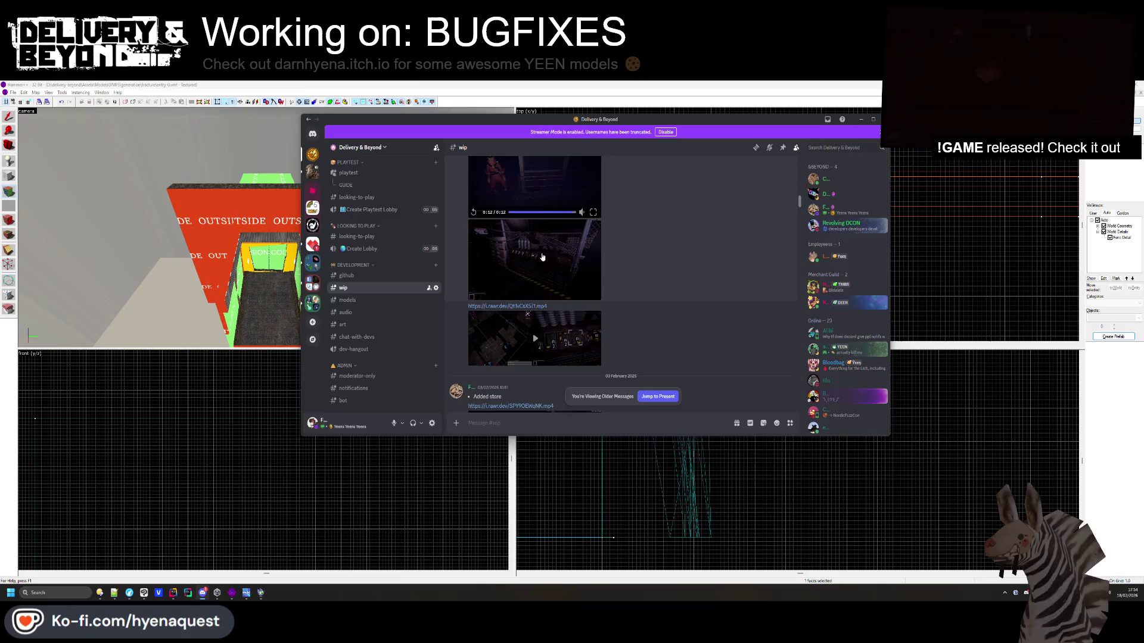
click(542, 257)
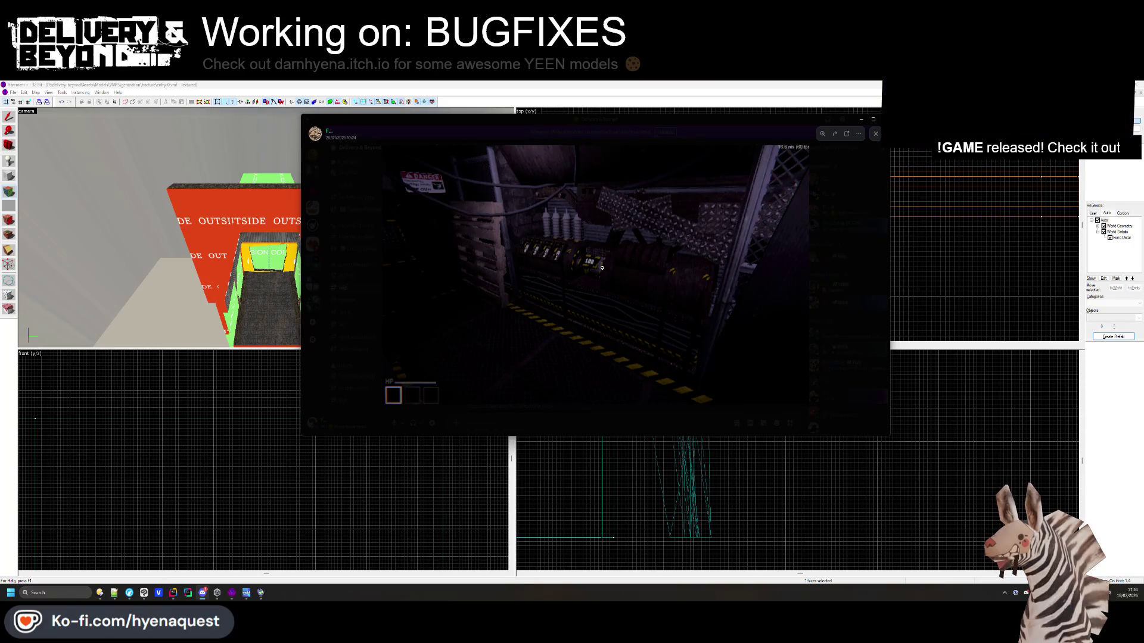
click(834, 248)
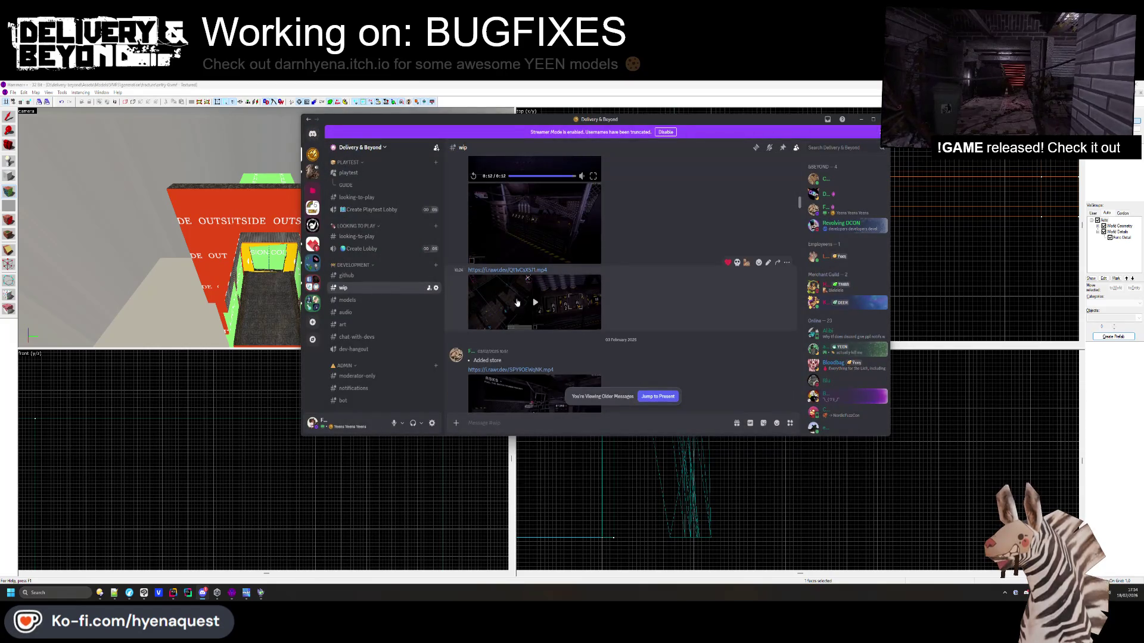
click(595, 323)
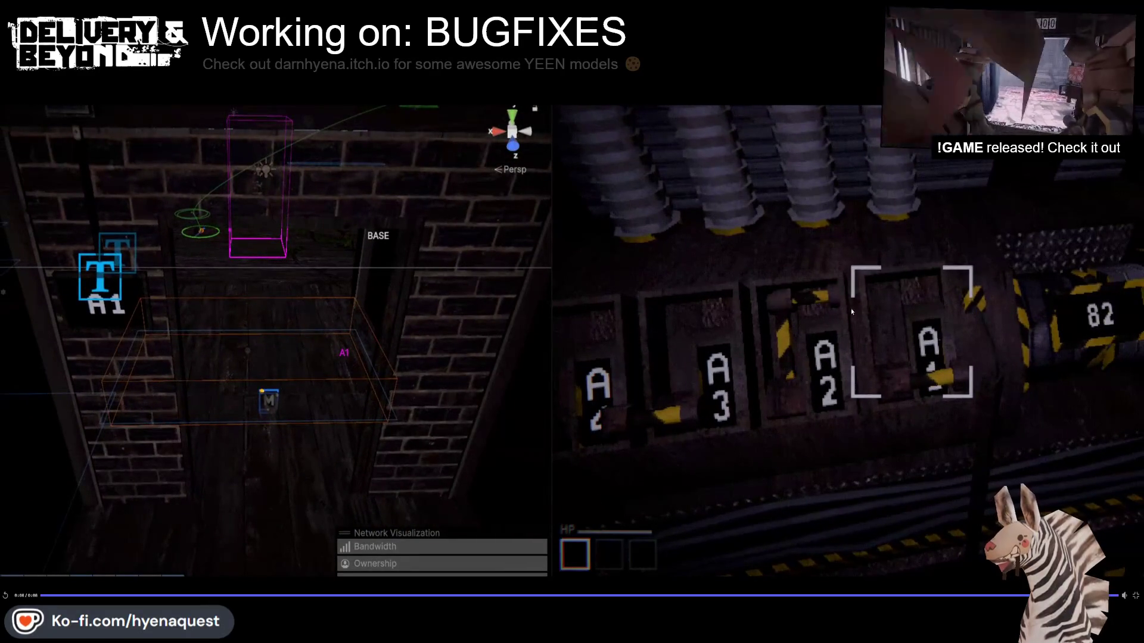
key(Escape)
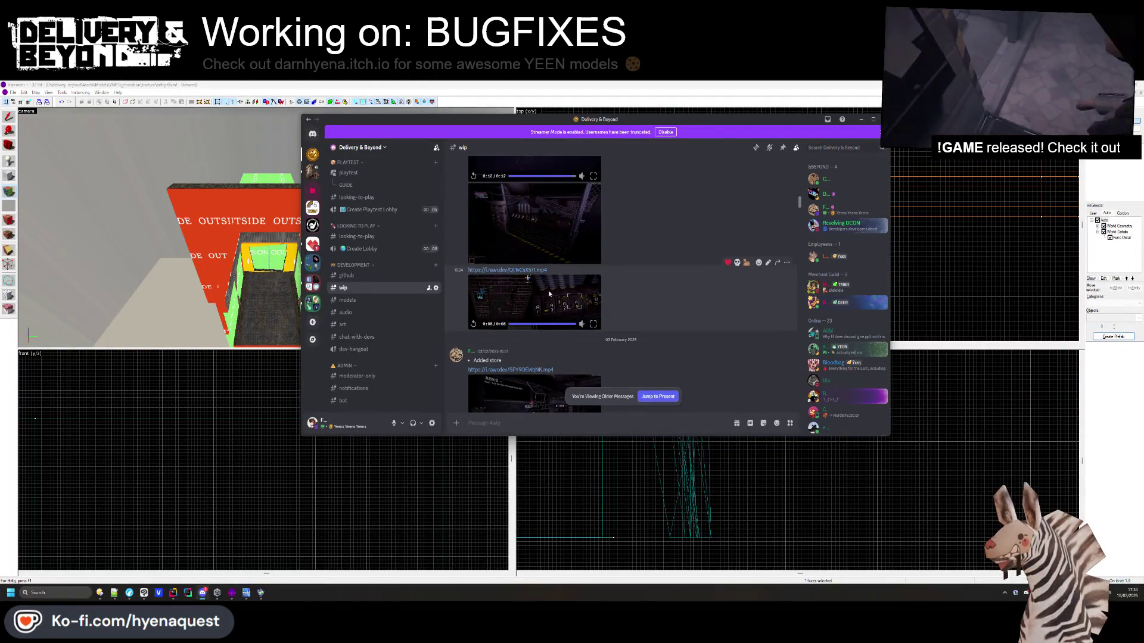
Watch the Added store and WIP Mainmenu videos full screen, skipping ahead in the Mainmenu one
scroll(548, 291, down, 3)
click(567, 294)
click(592, 306)
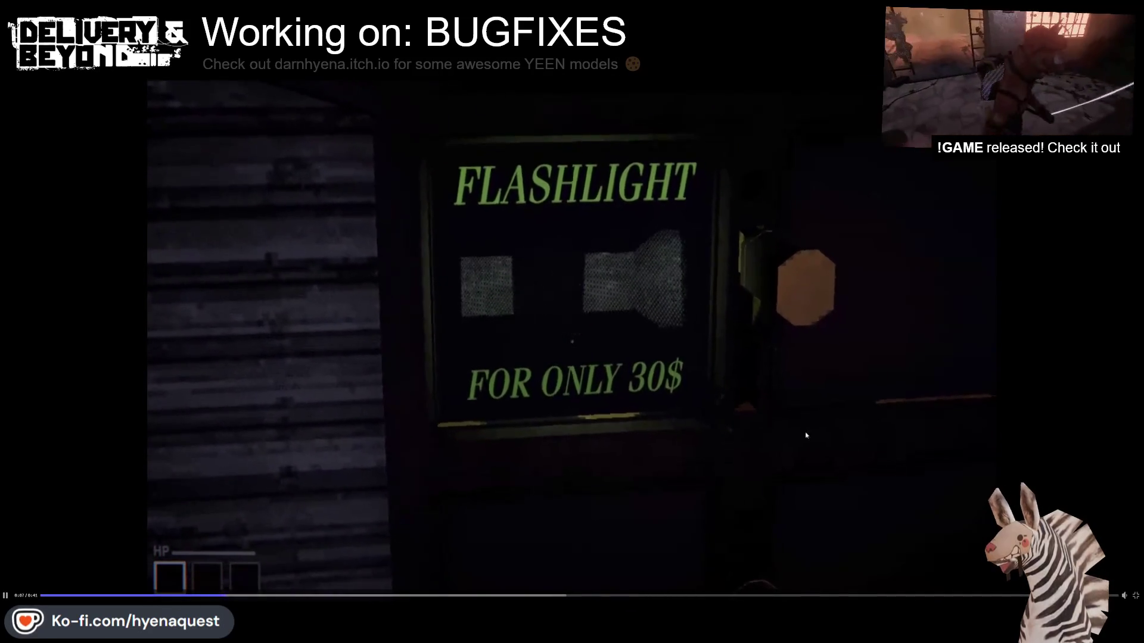
key(Escape)
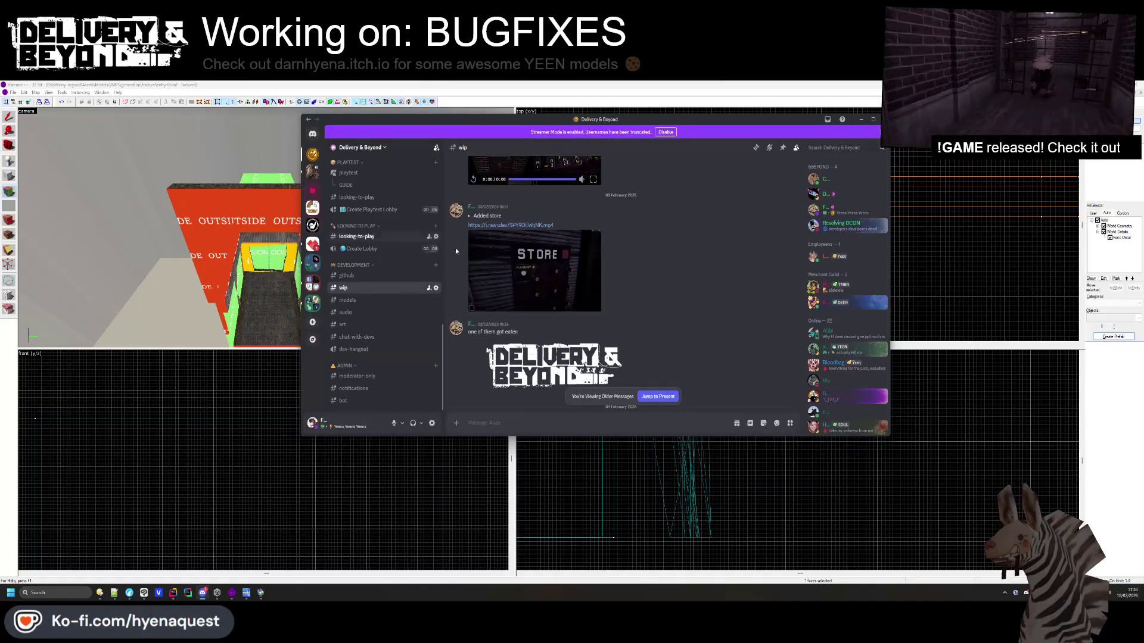
scroll(523, 250, down, 5)
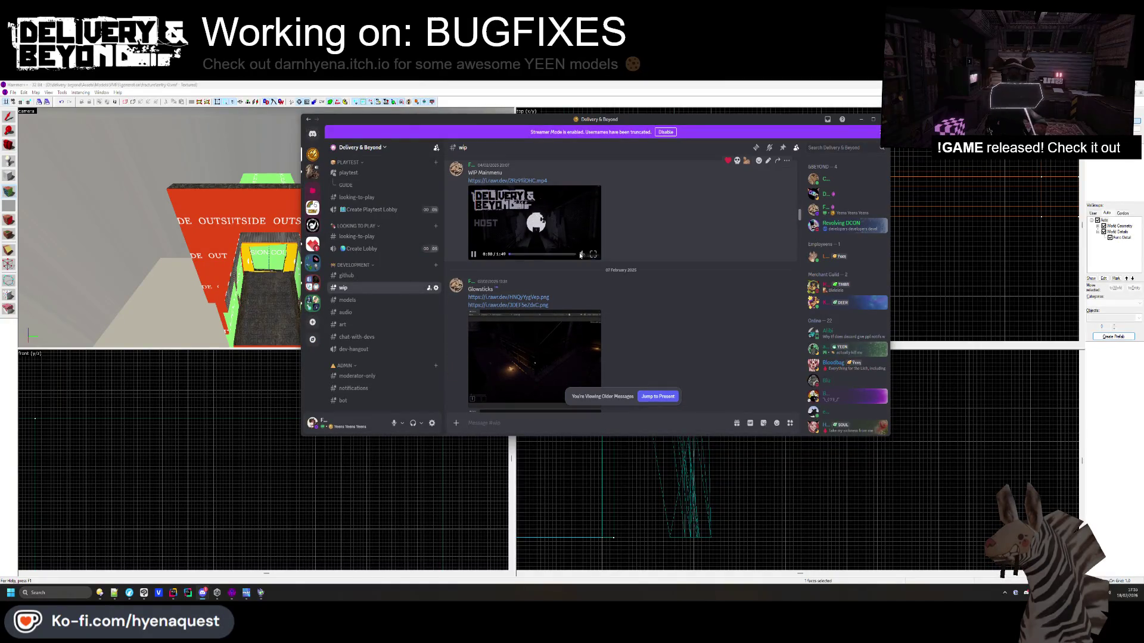
click(593, 256)
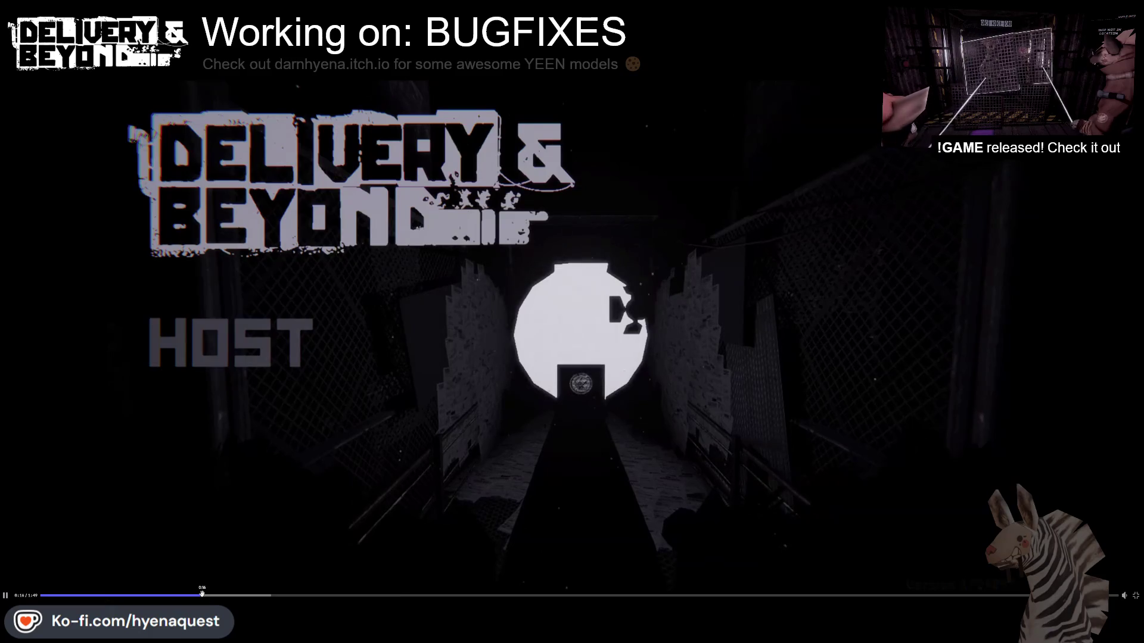
click(276, 594)
click(480, 595)
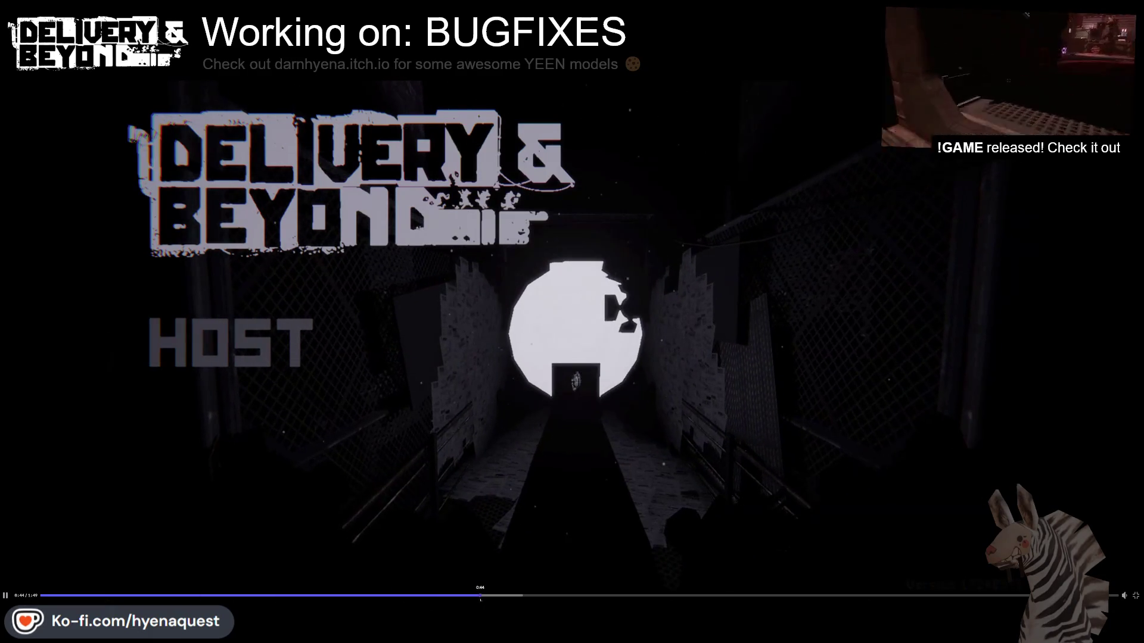
click(1133, 595)
Scroll further down #wip and open the old gameplay video full screen
scroll(520, 223, down, 2)
scroll(522, 228, down, 5)
scroll(536, 226, down, 10)
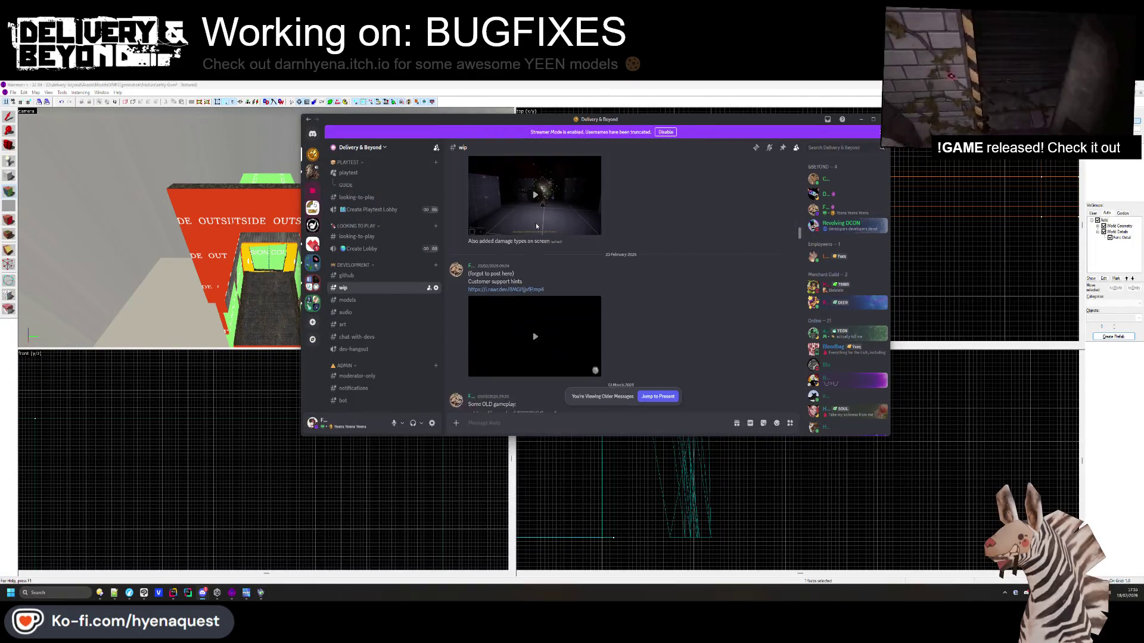
scroll(536, 222, up, 1)
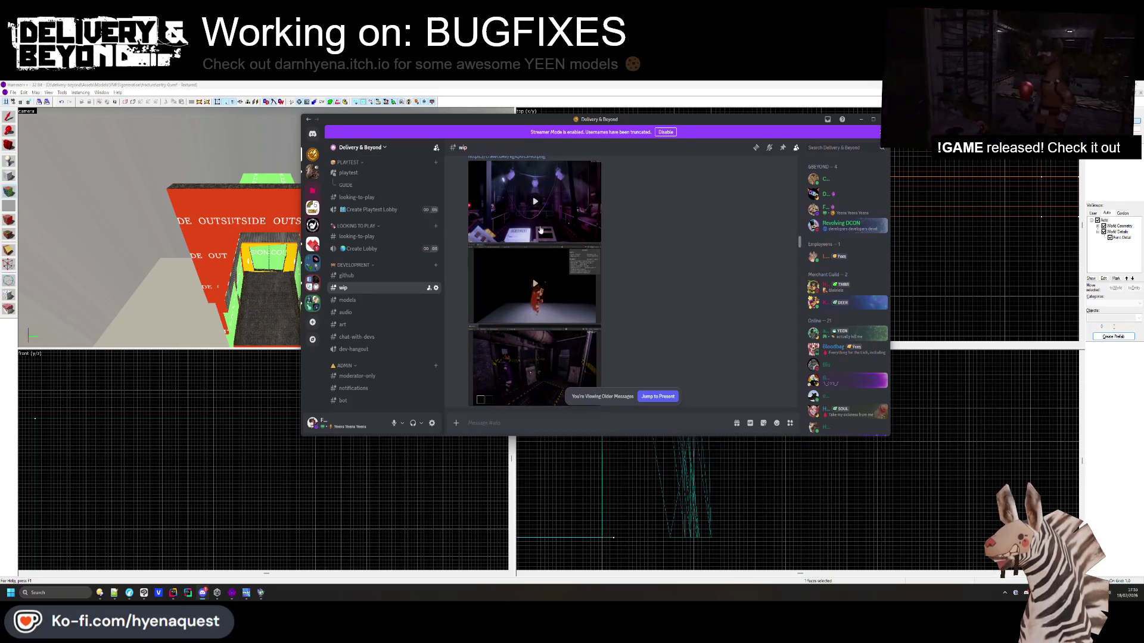
click(593, 310)
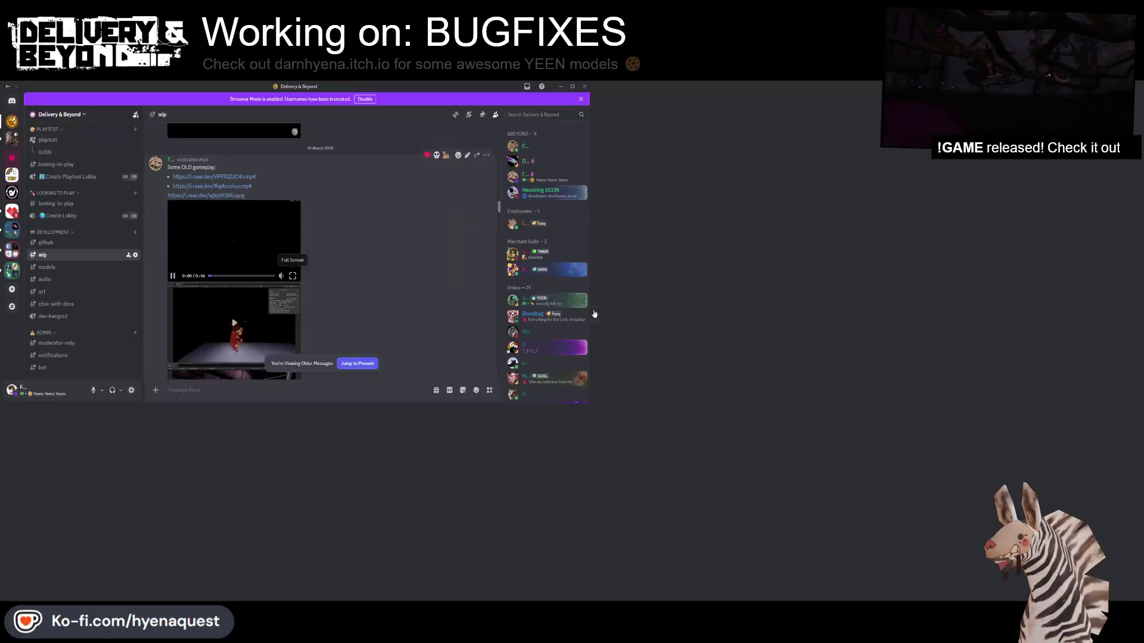
Play the old gameplay video, then leave full-screen playback
click(67, 595)
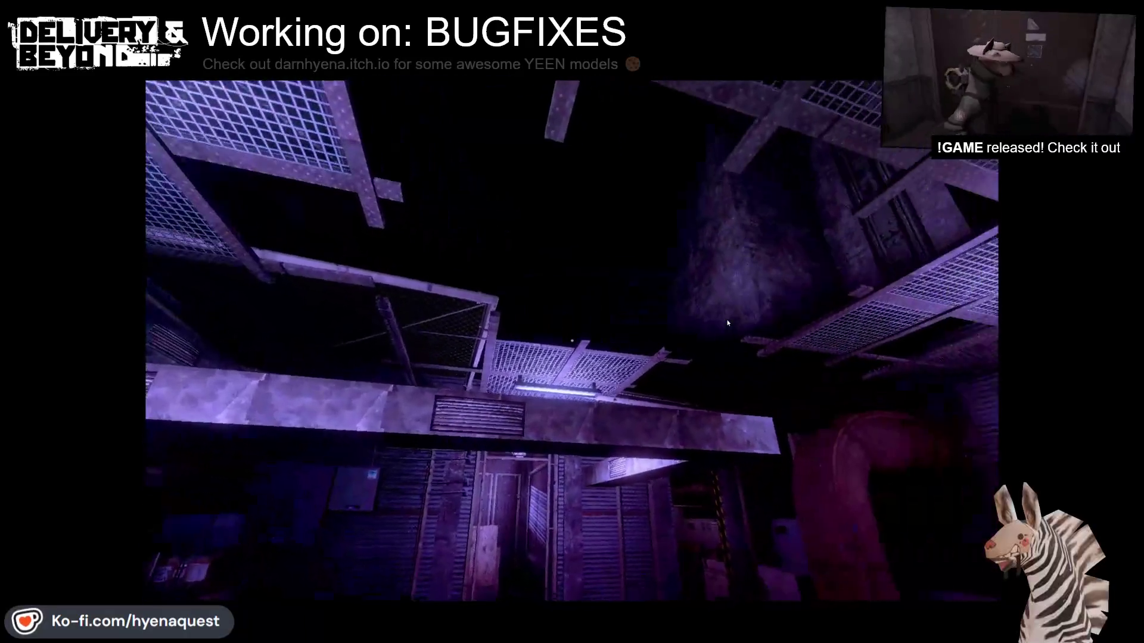
mouse_move(710, 322)
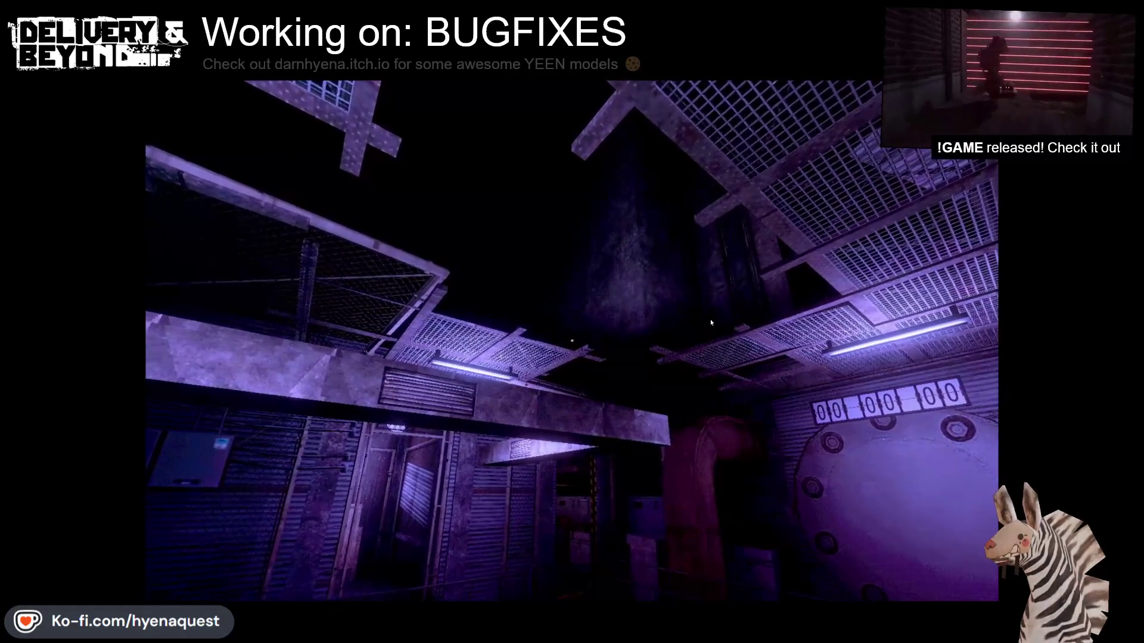
mouse_move(655, 327)
key(Escape)
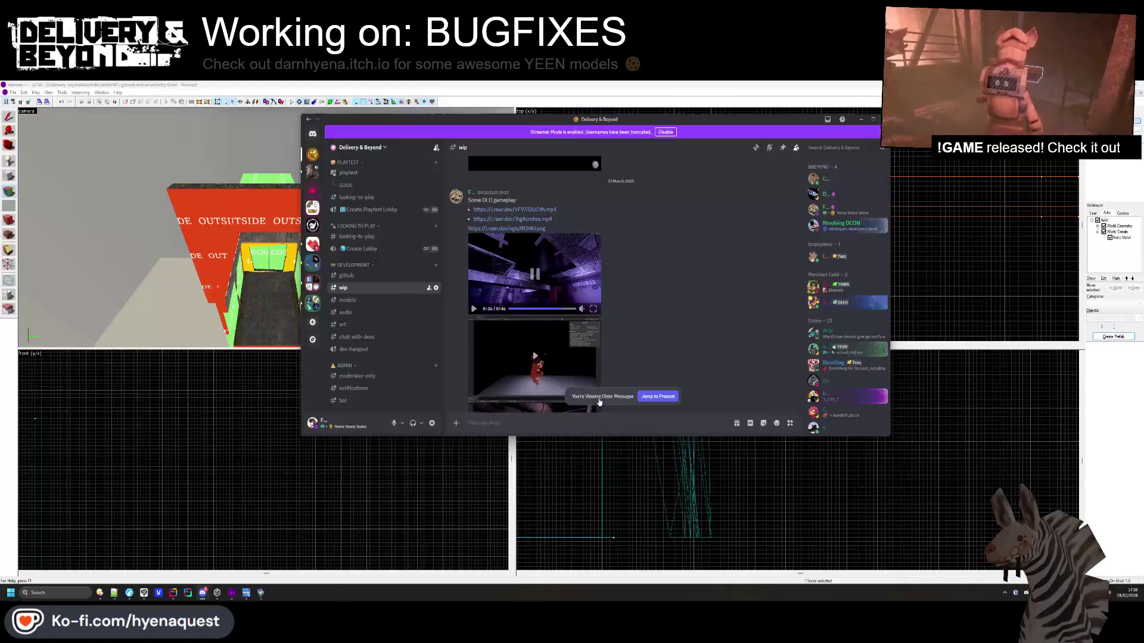
Watch the Unity gameplay video full screen and a third video enlarged
click(594, 318)
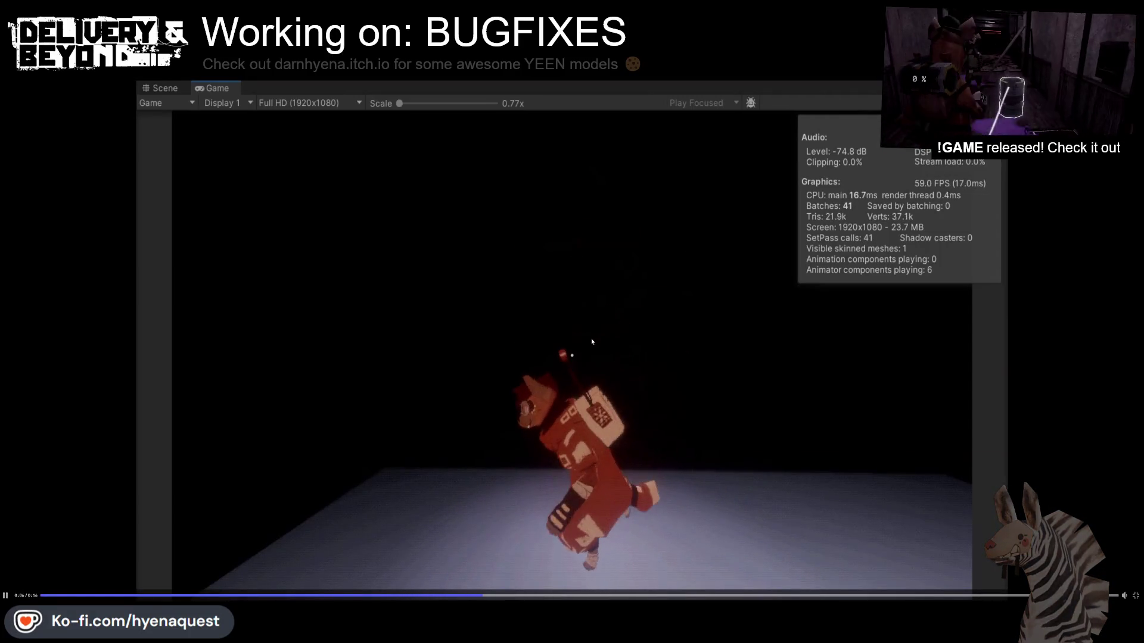
key(Escape)
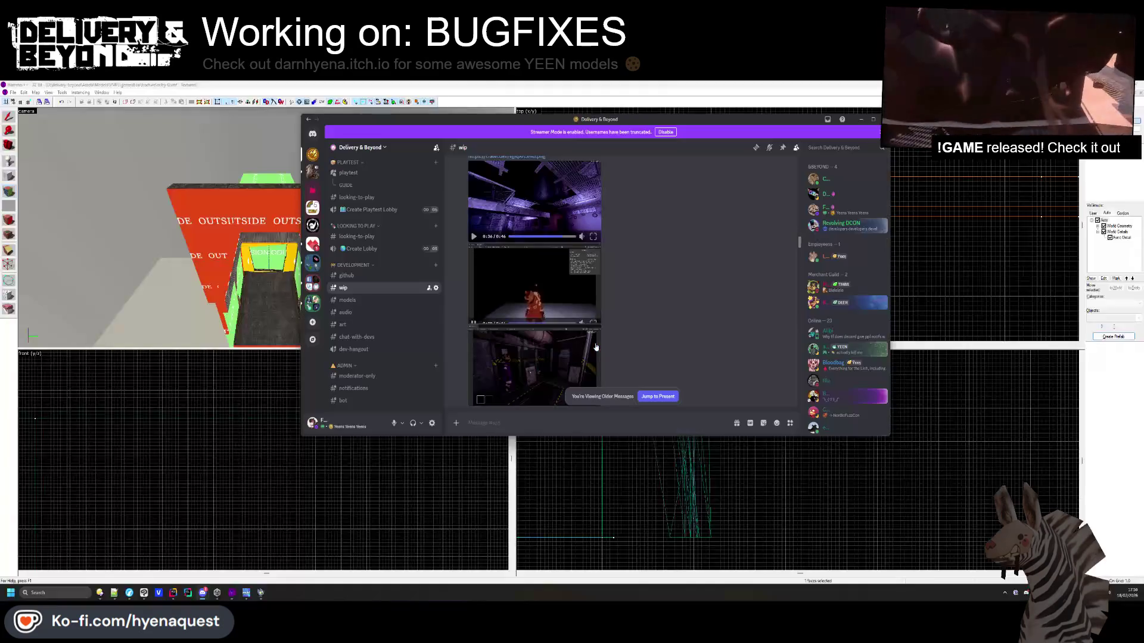
scroll(570, 296, down, 2)
click(572, 298)
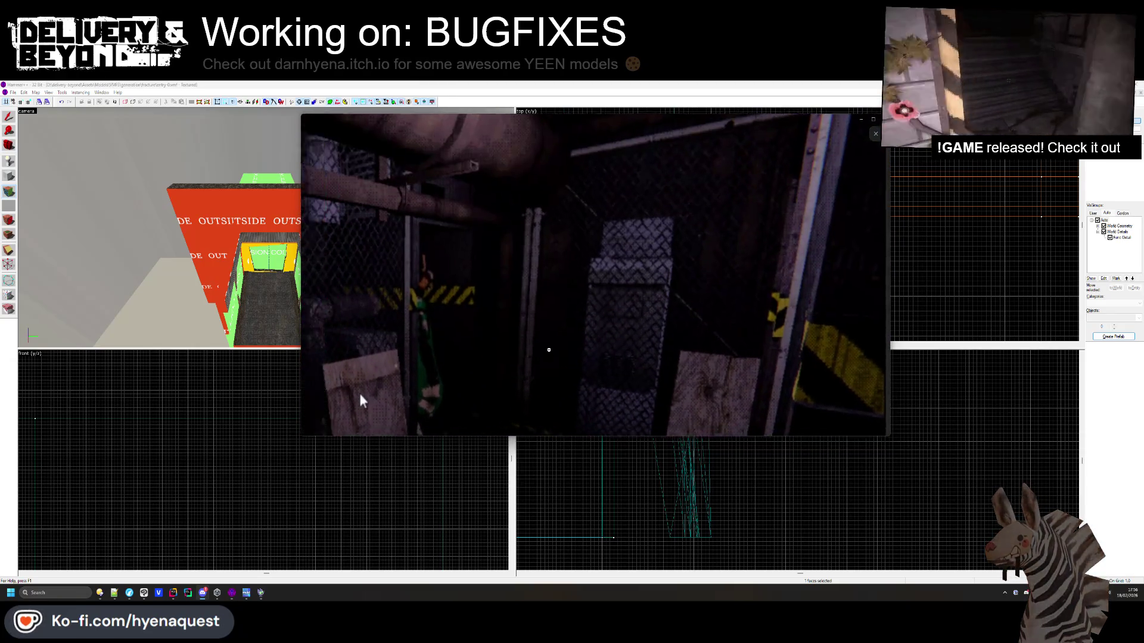
key(Escape)
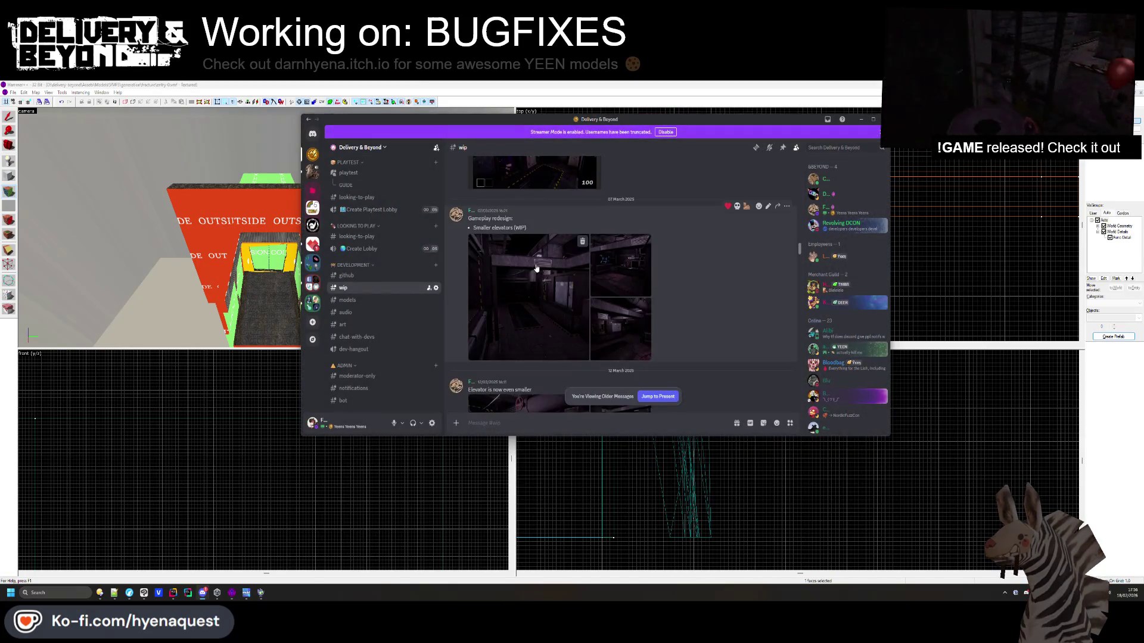
View the smaller-elevators screenshot and the post's next image enlarged
click(630, 330)
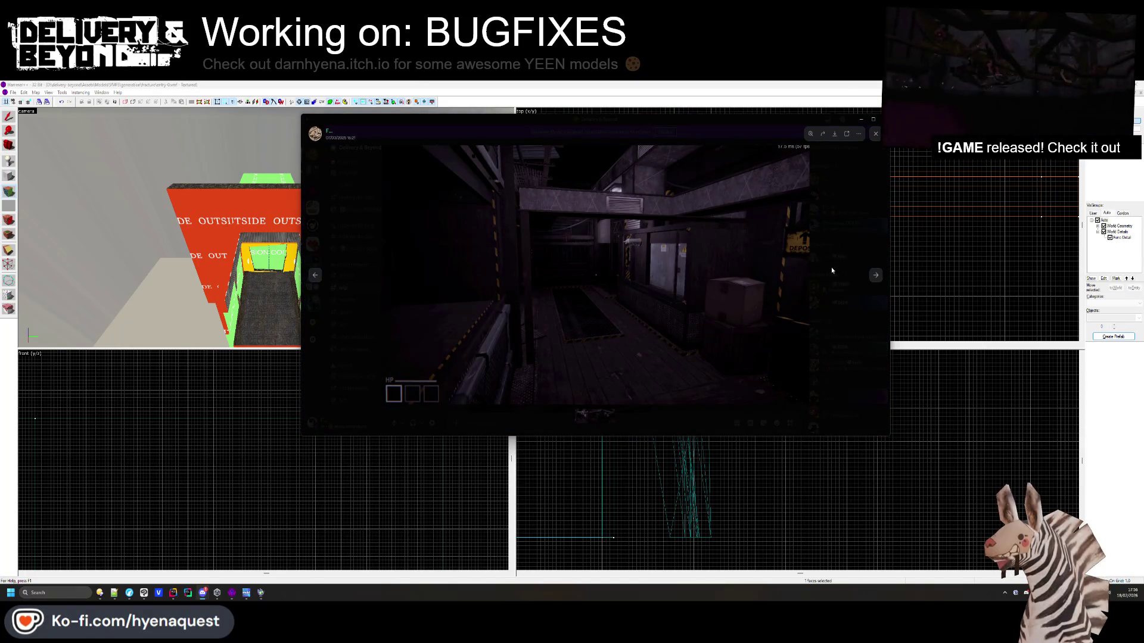
click(874, 277)
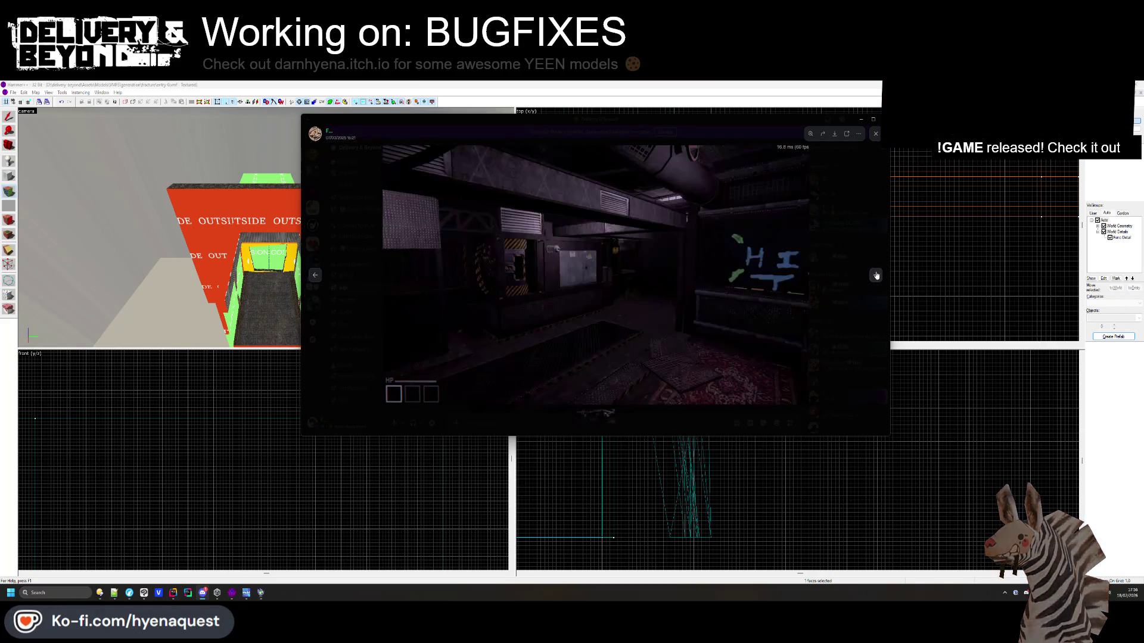
click(866, 296)
Zoom into the elevator post's TASKS screenshot, then enlarge an Improved screens image
scroll(560, 305, down, 2)
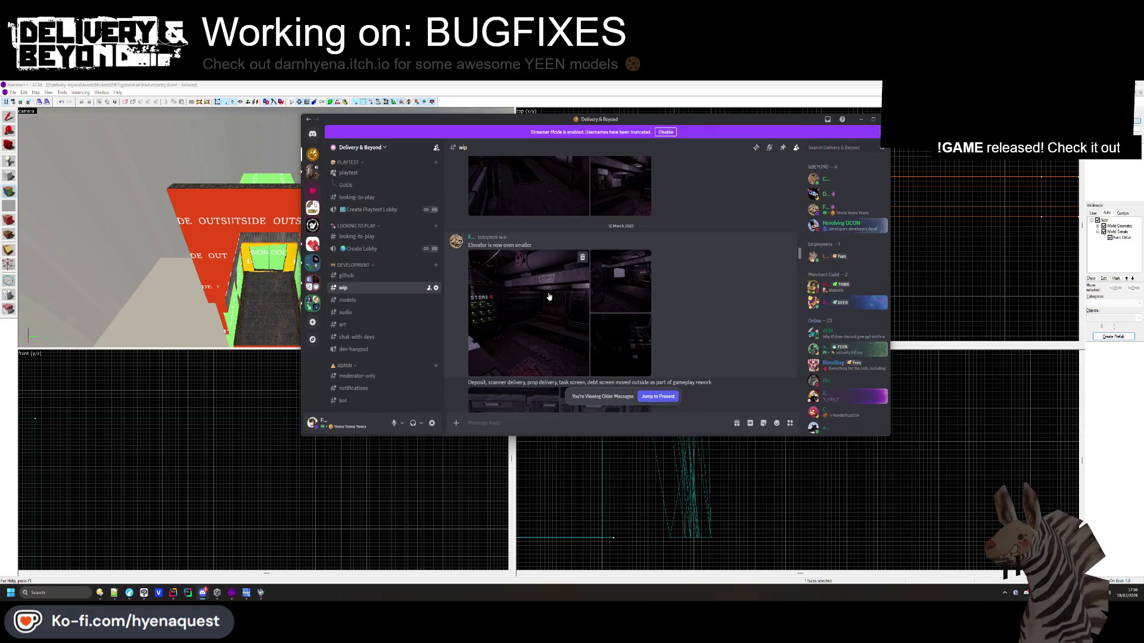
click(526, 275)
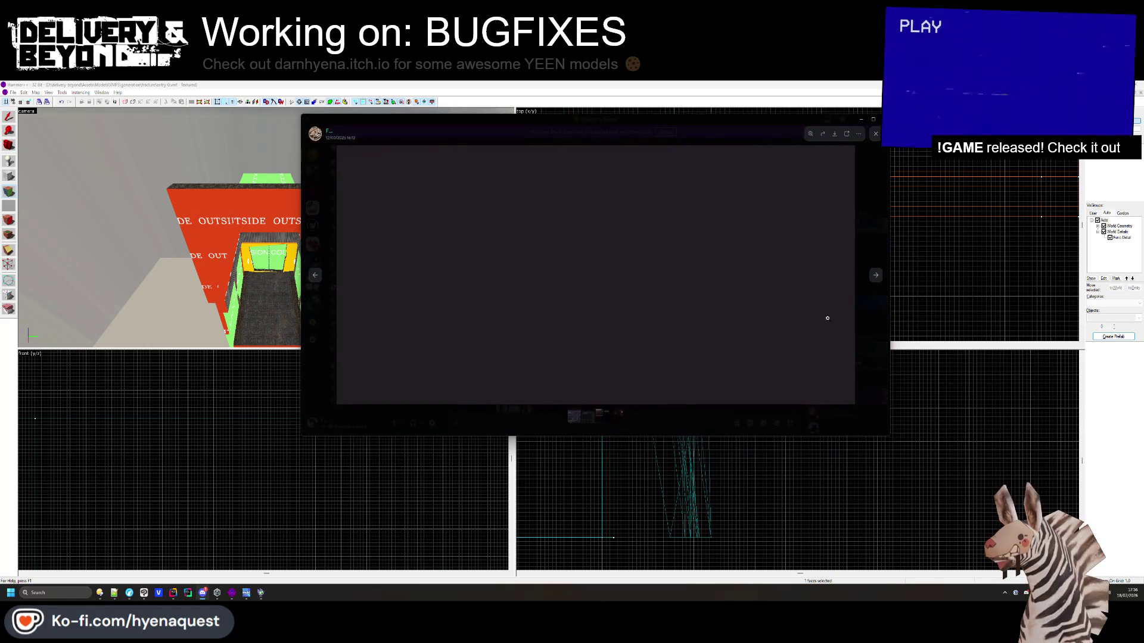
click(875, 275)
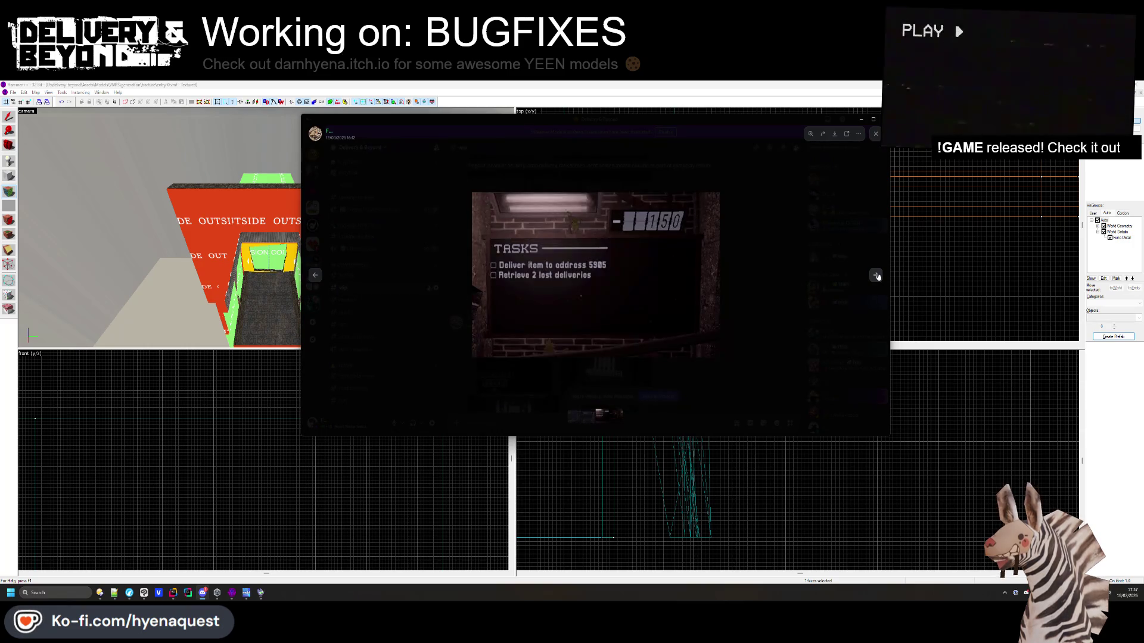
click(549, 282)
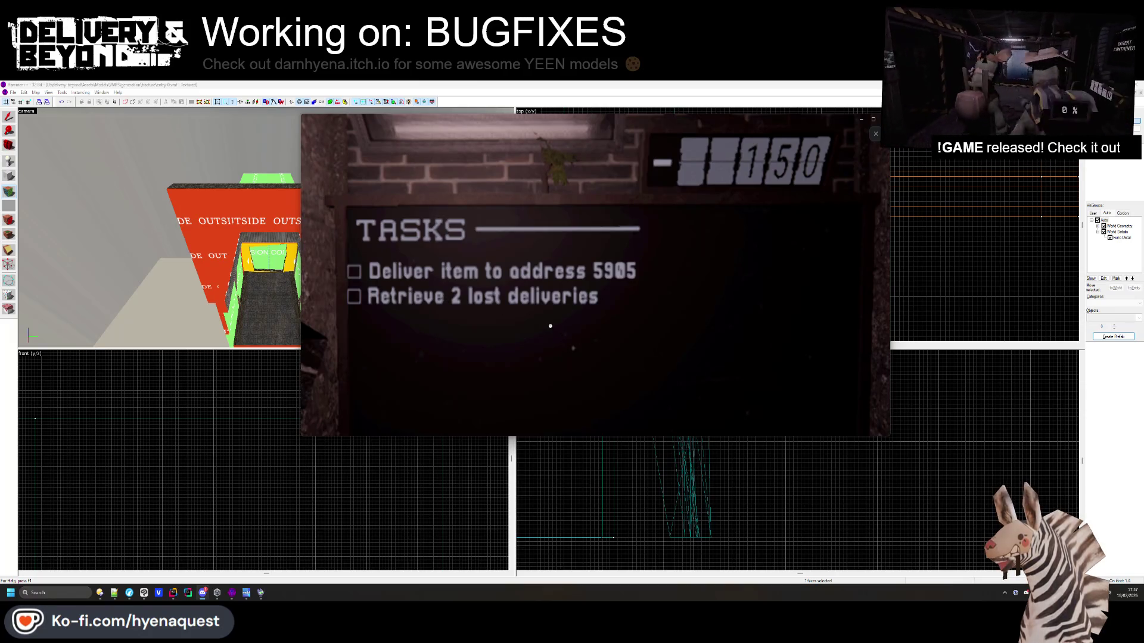
click(502, 314)
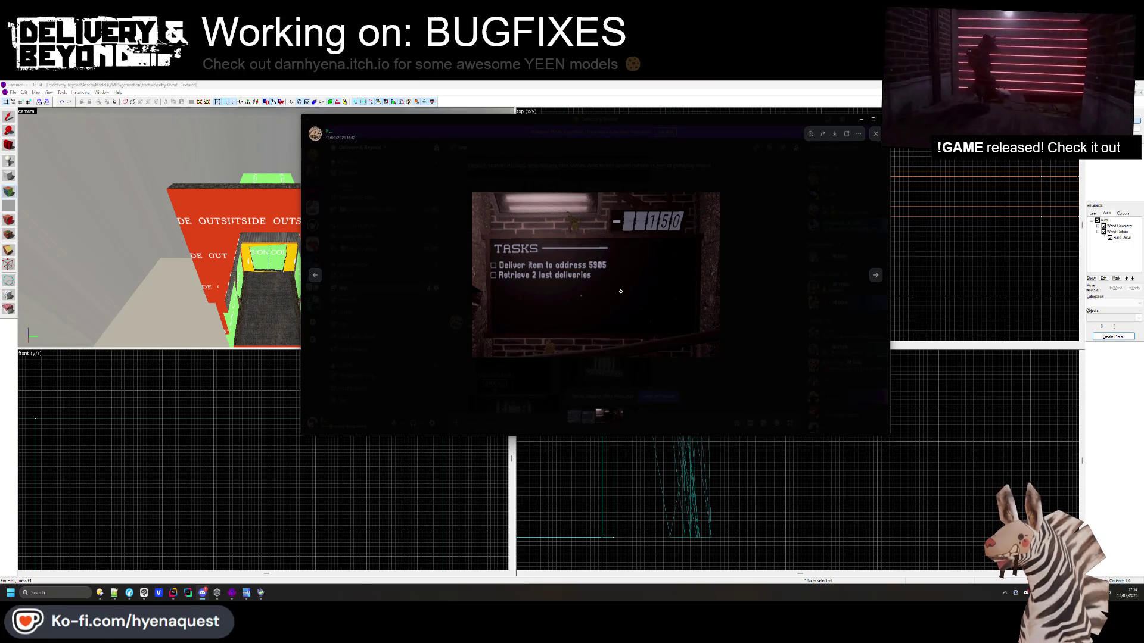
click(776, 292)
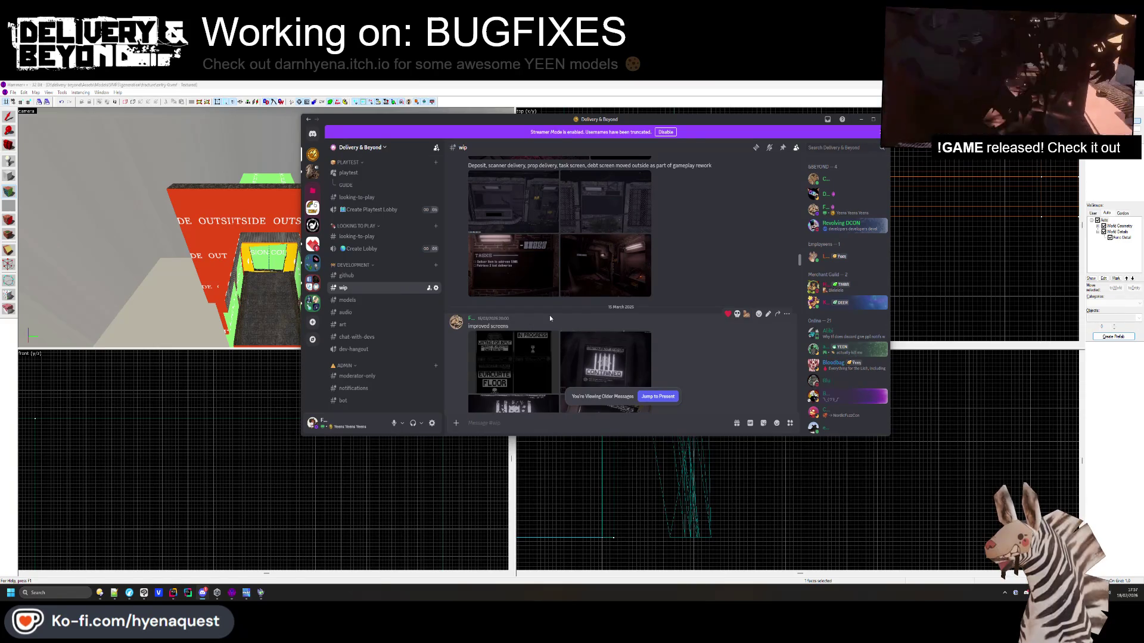
click(602, 285)
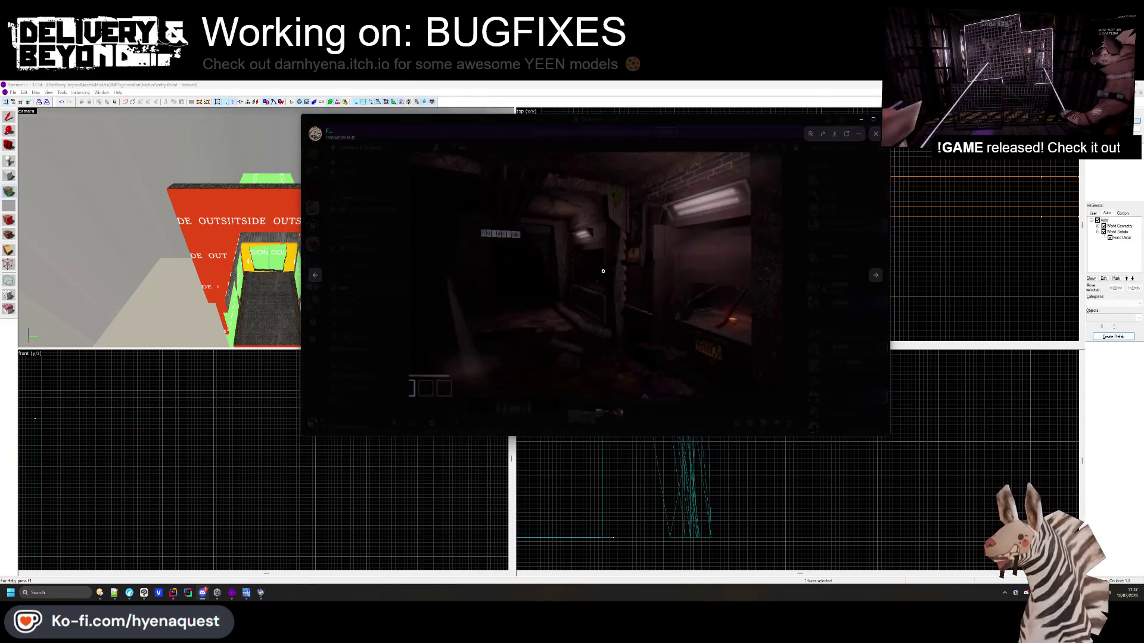
Close the image viewer, scroll down, and view the 29 March post's media enlarged
key(Right)
key(Right)
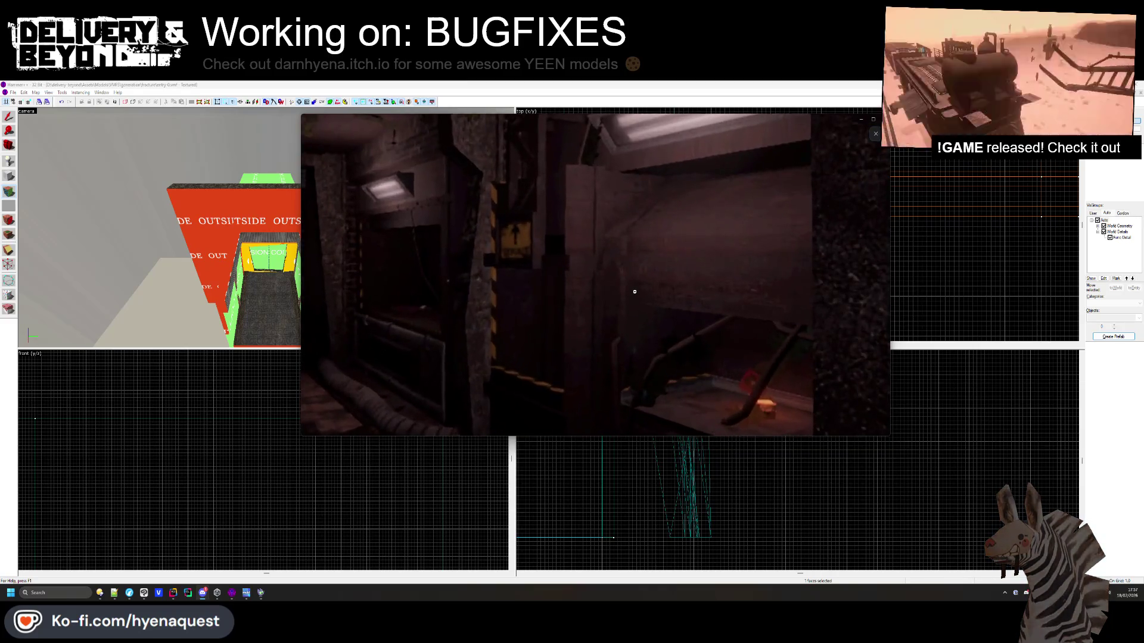
key(Escape)
scroll(555, 305, down, 5)
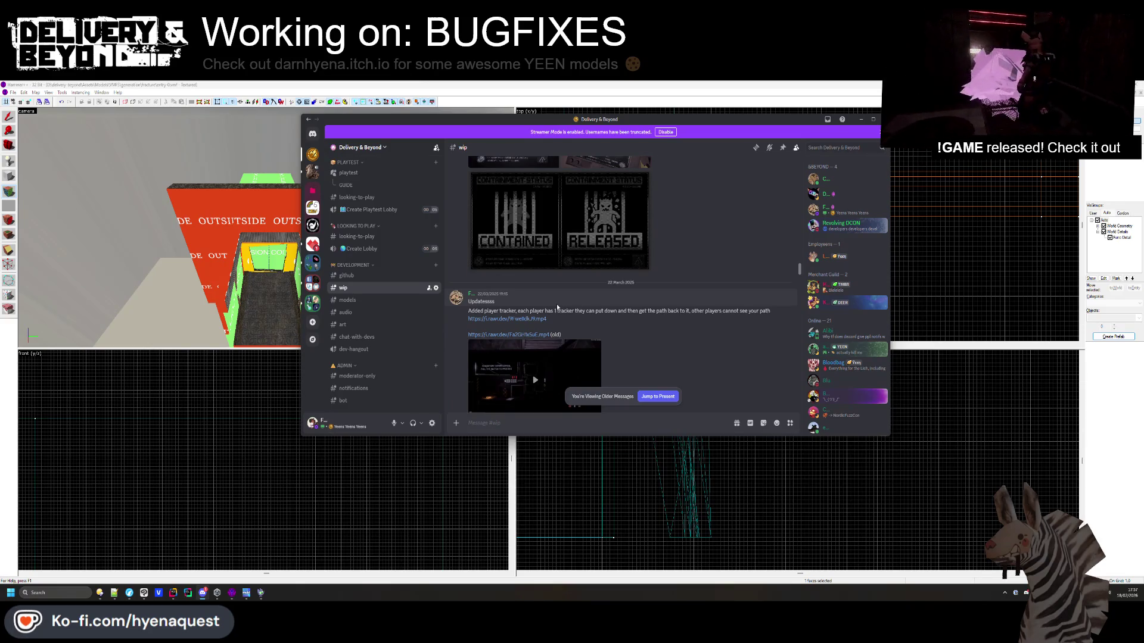
scroll(555, 303, down, 10)
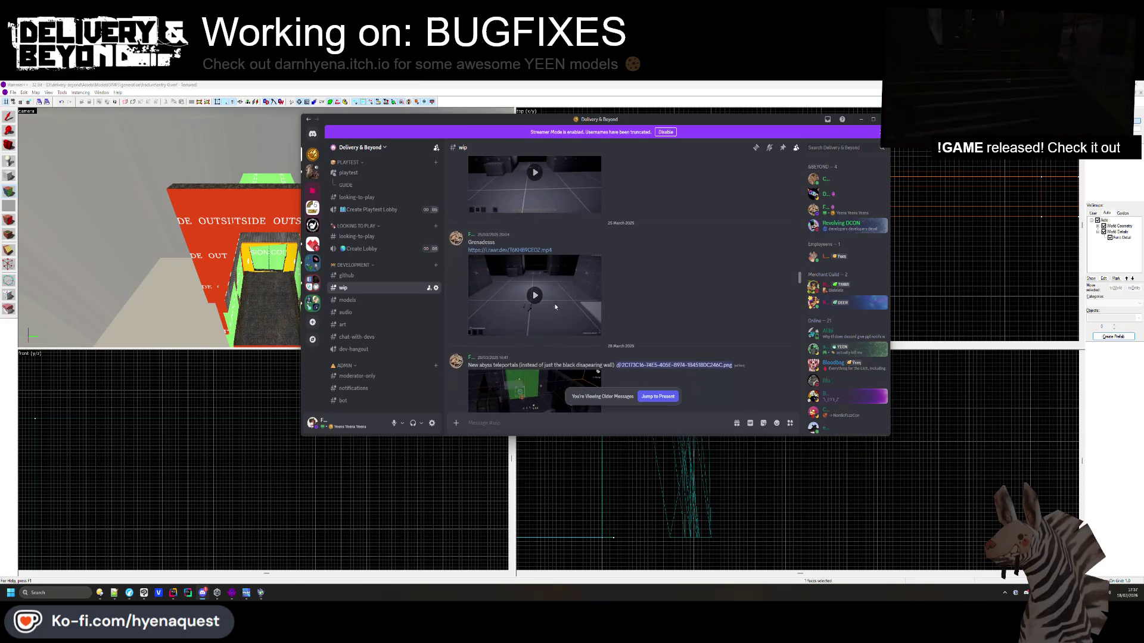
scroll(548, 308, down, 3)
click(534, 316)
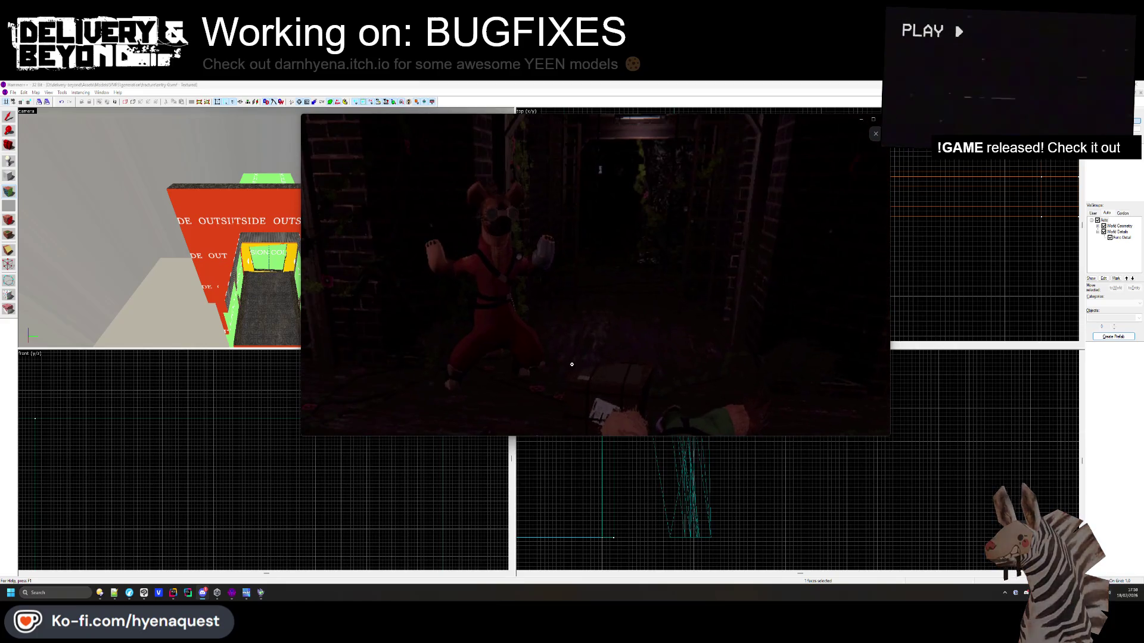
click(876, 137)
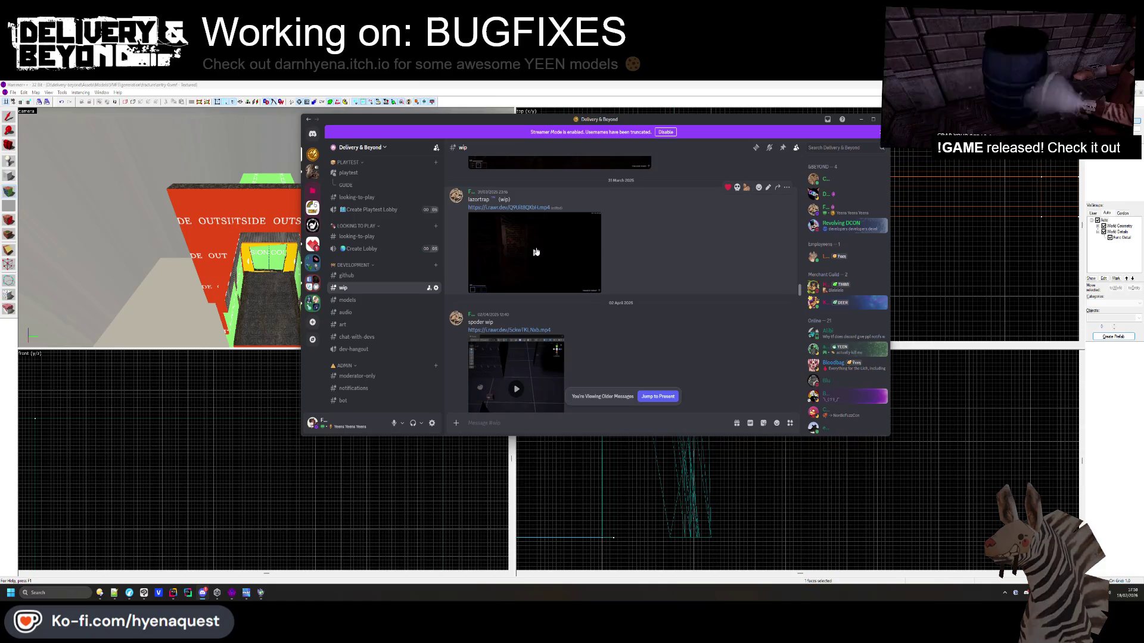
Watch the lazortrap video full screen and return to the chat
click(592, 287)
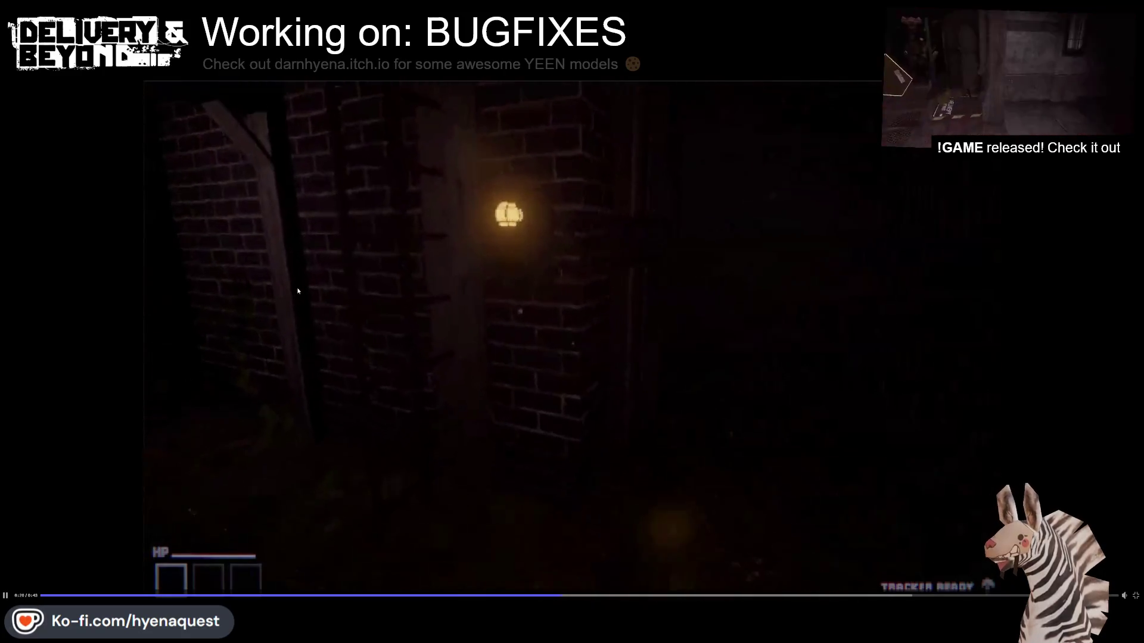
click(1135, 595)
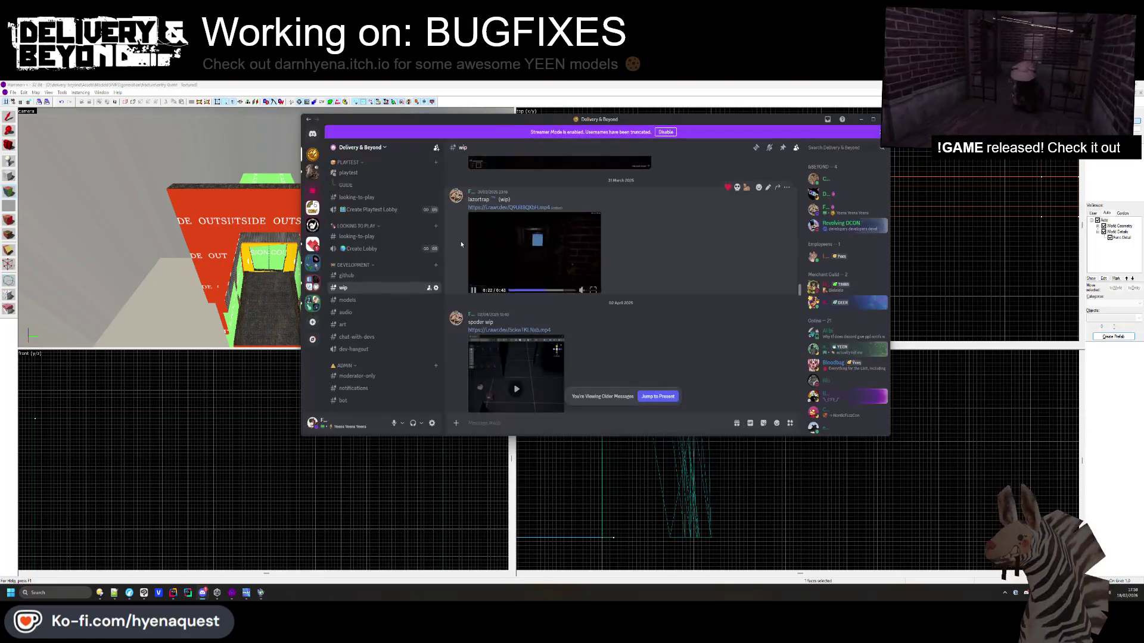
scroll(500, 284, down, 4)
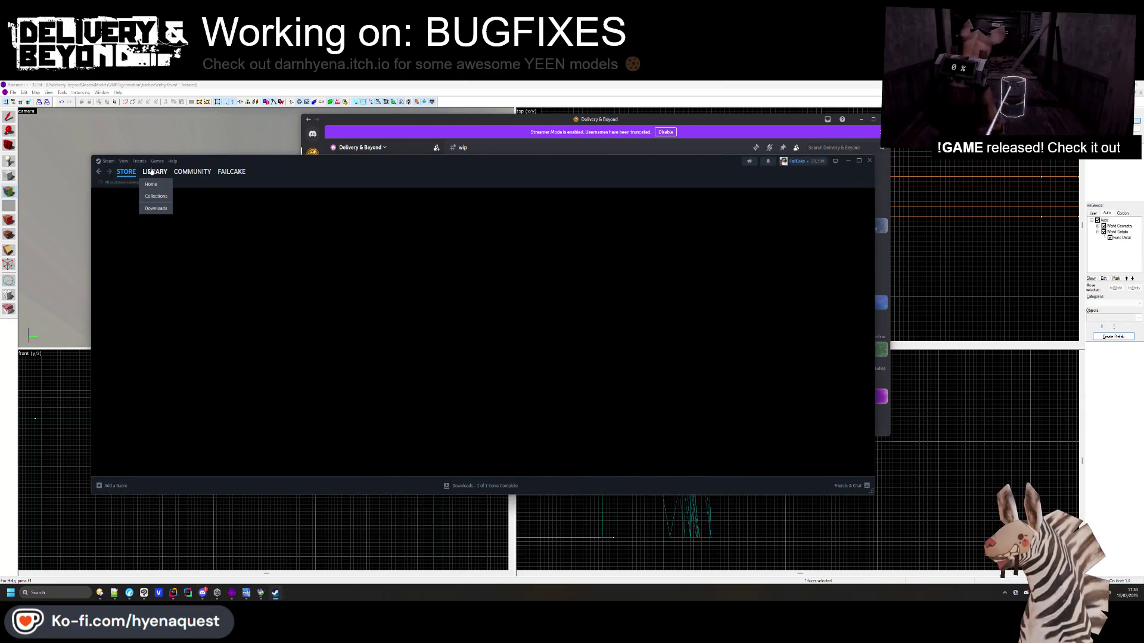
Open Delivery & Beyond's Properties from the Steam Library and show its Game Versions & Betas page
click(152, 171)
right_click(524, 440)
click(526, 455)
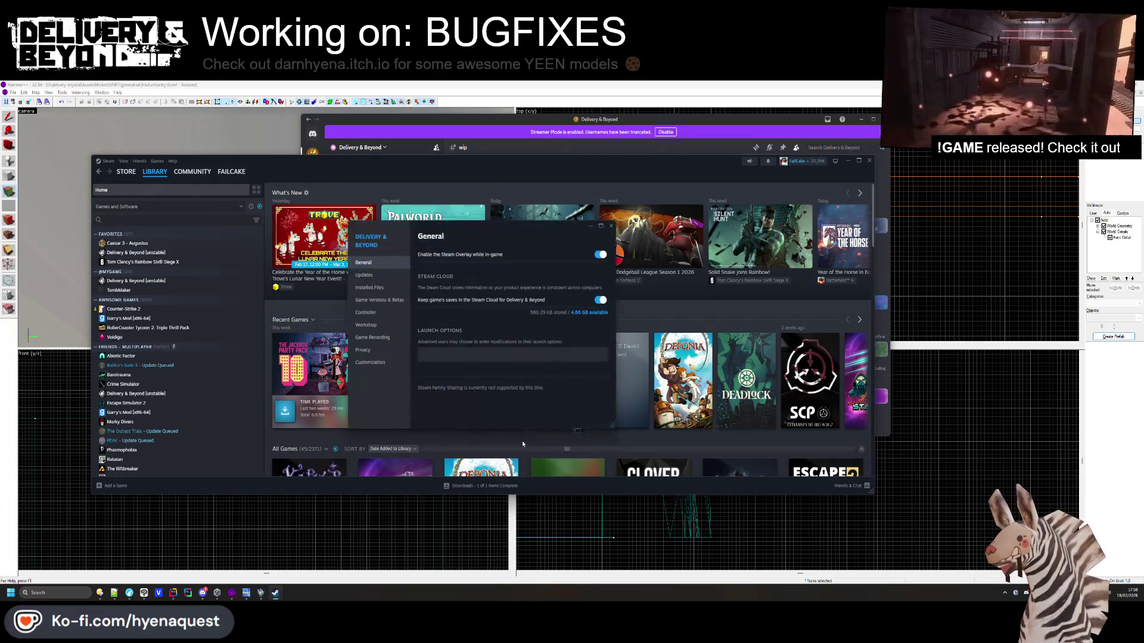
click(367, 298)
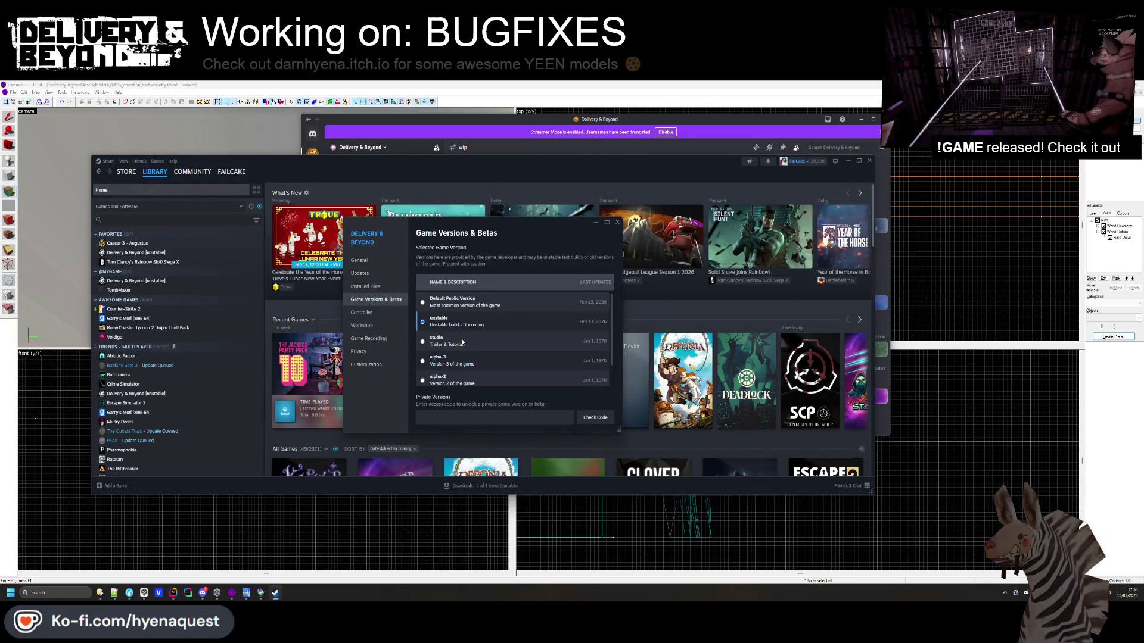
scroll(456, 330, down, 1)
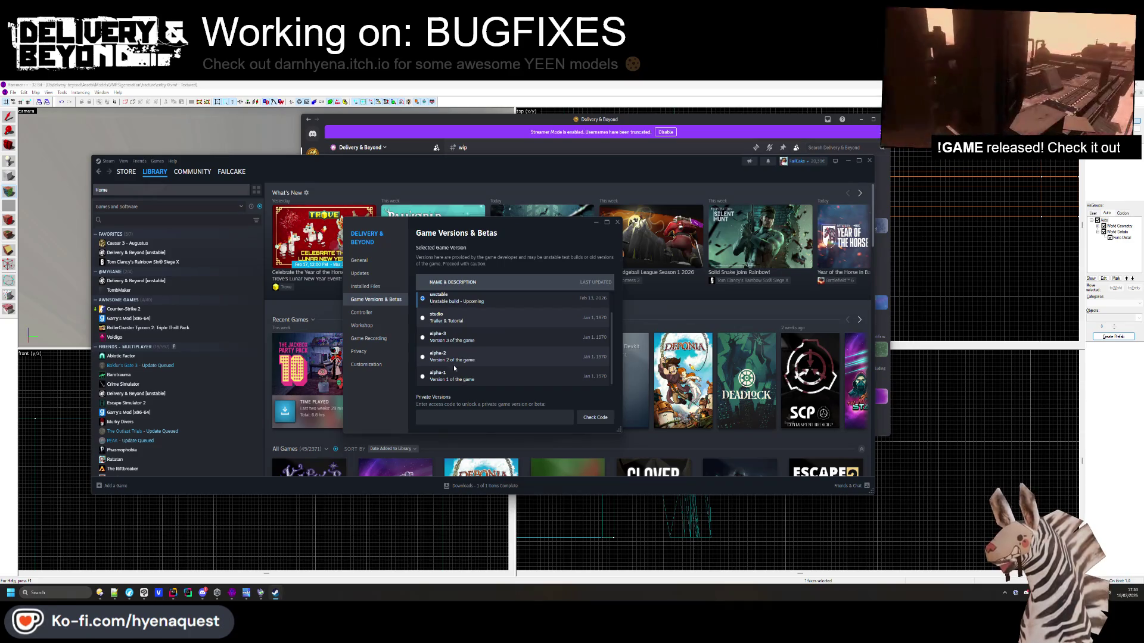
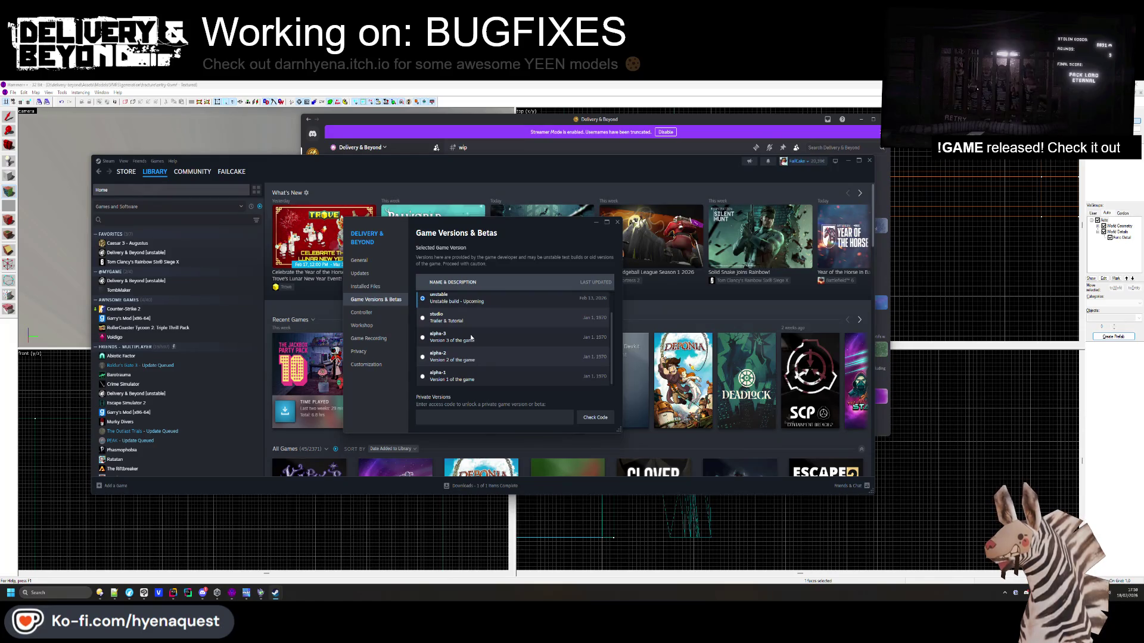
Close Steam's Game Versions & Betas settings and minimize the Steam library to reveal Discord
click(617, 222)
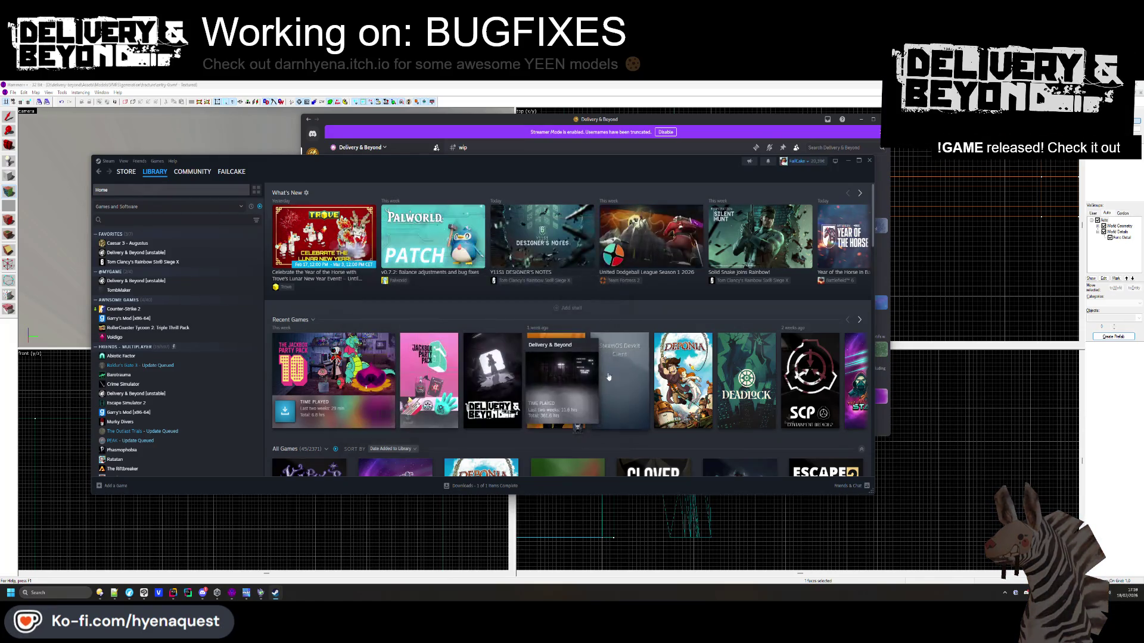
click(847, 161)
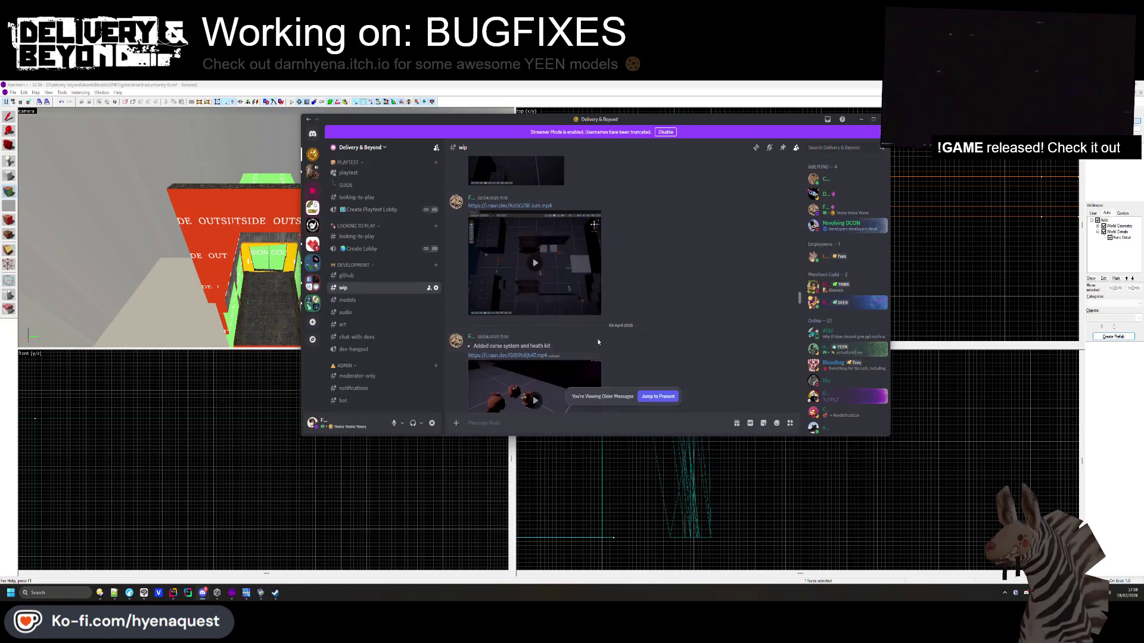
Watch the WIP new-map clip fullscreen in Discord's #wip channel, then return to Hammer
scroll(526, 223, down, 5)
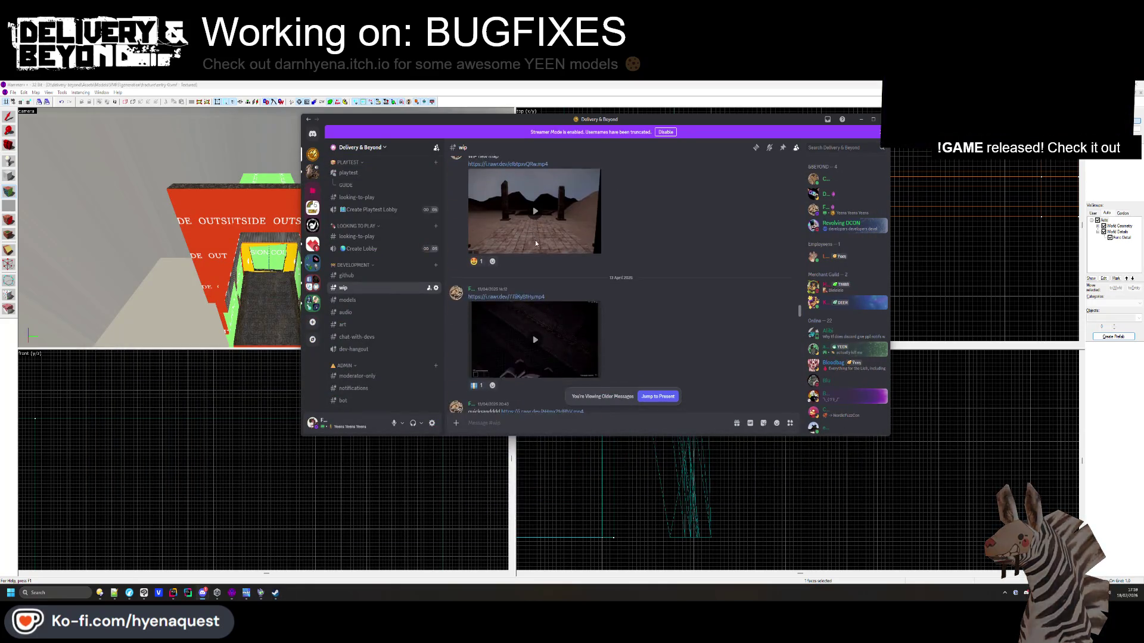
click(594, 323)
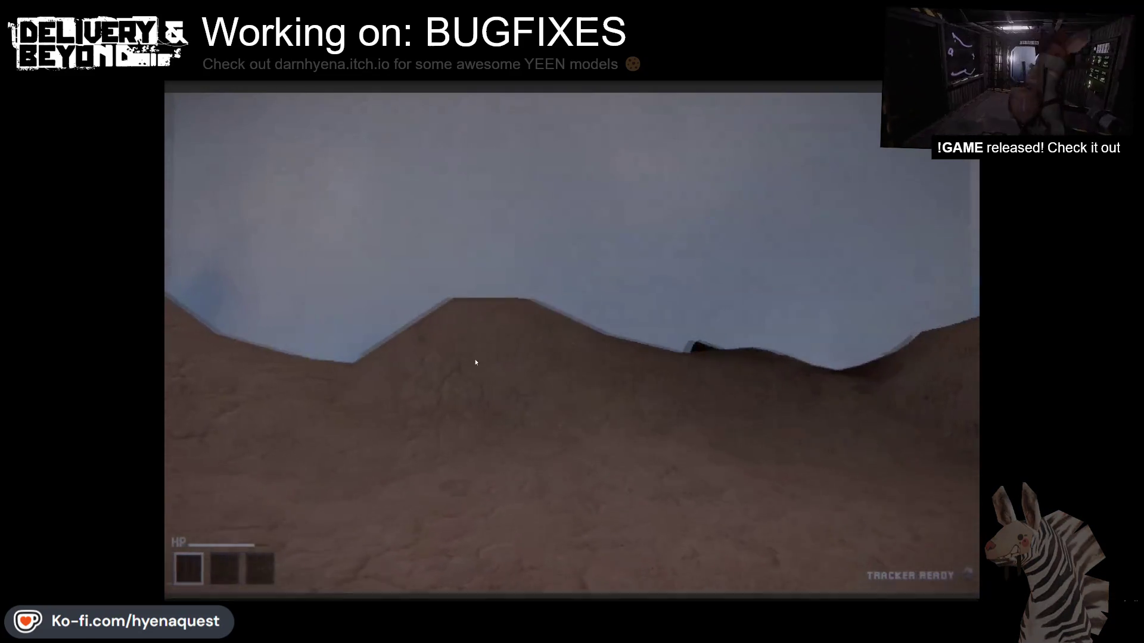
key(Escape)
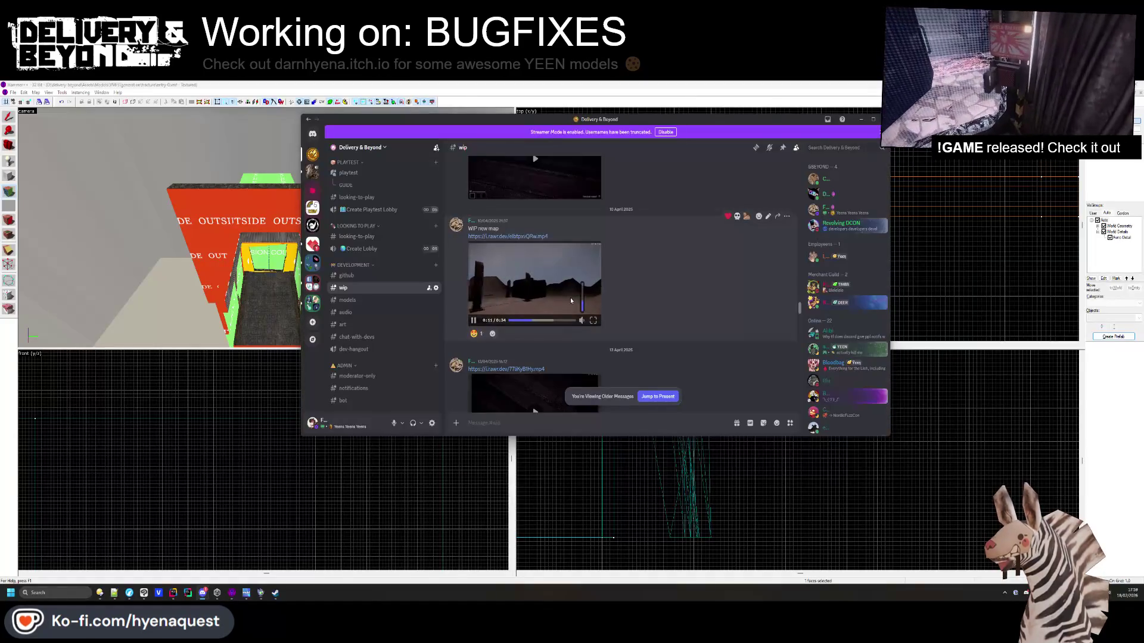
scroll(575, 344, down, 5)
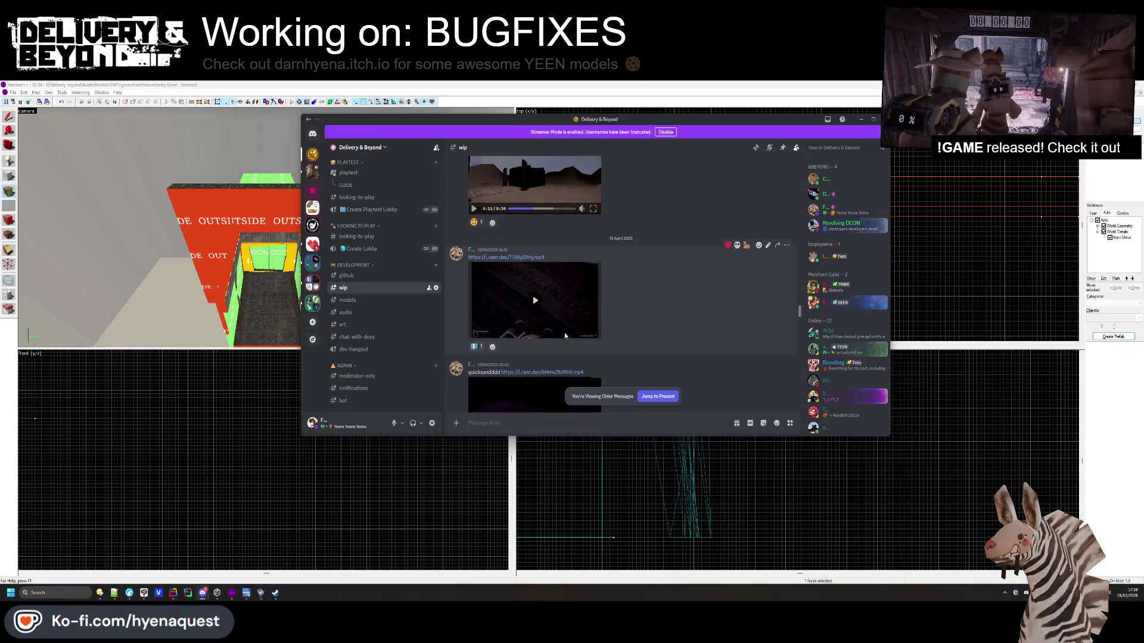
click(566, 482)
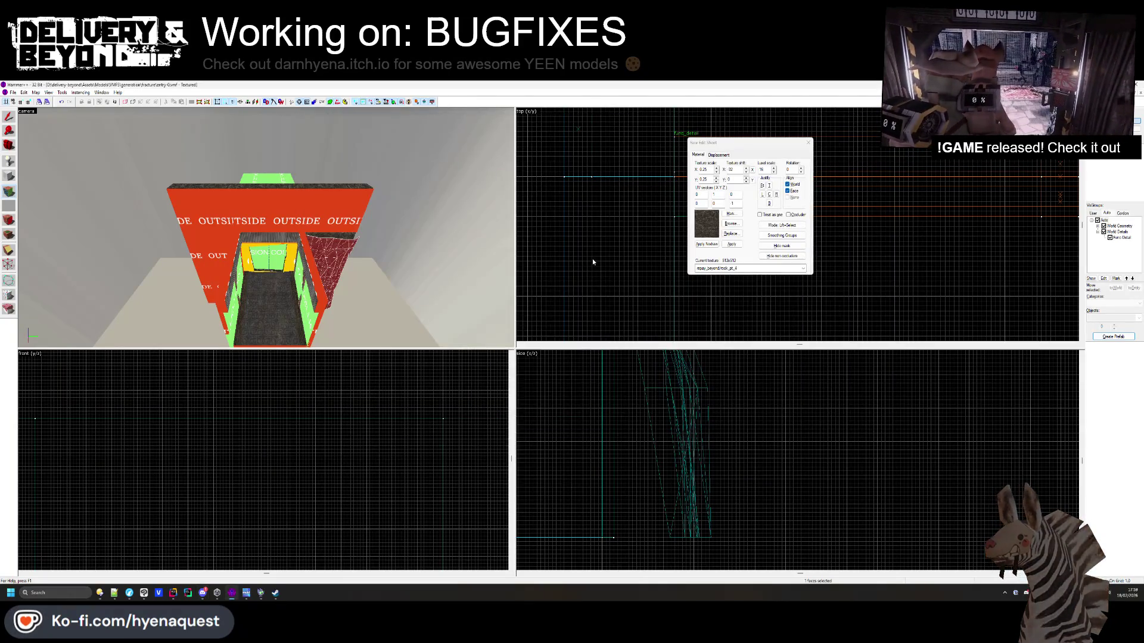
Copy the rock texture from the rock face onto the upper wall behind the container
drag(331, 250, 381, 238)
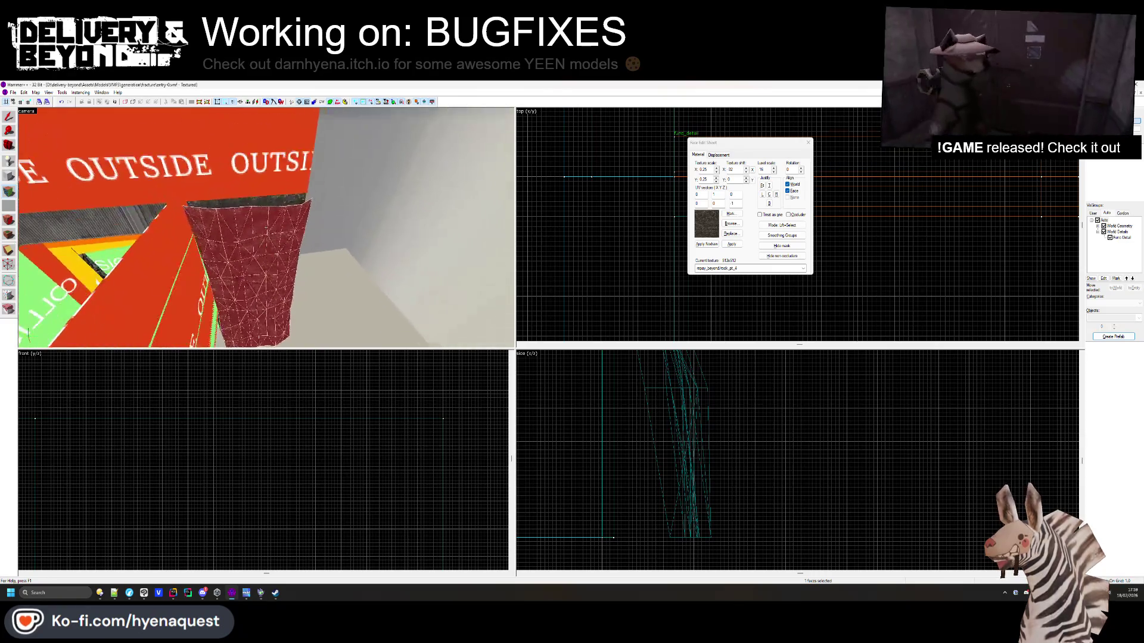
click(299, 151)
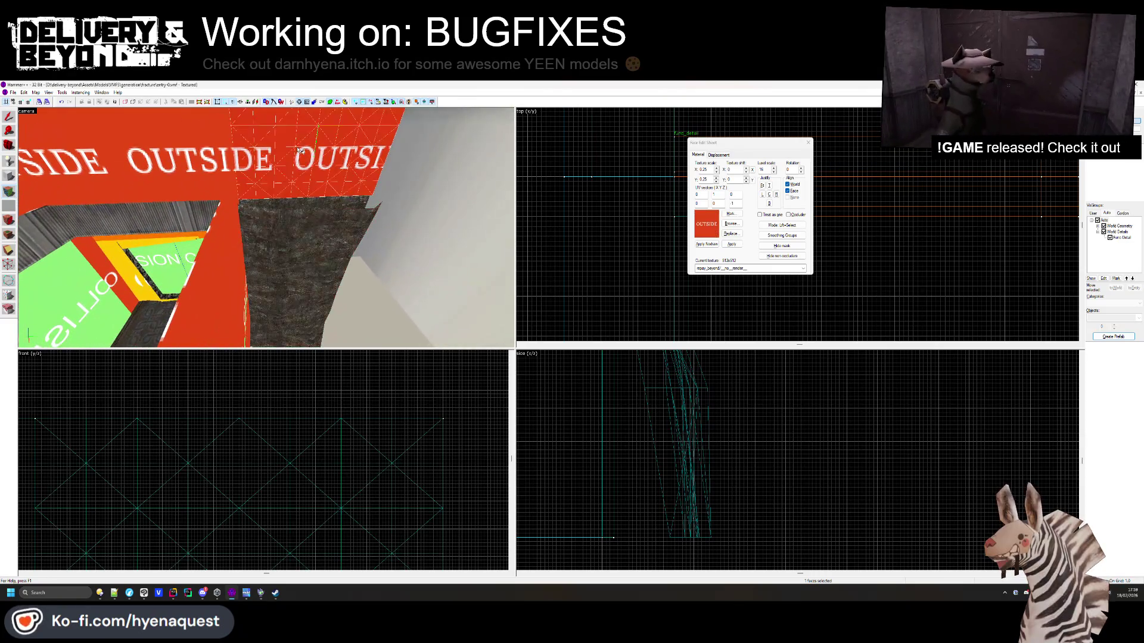
ctrl+click(283, 233)
click(343, 181)
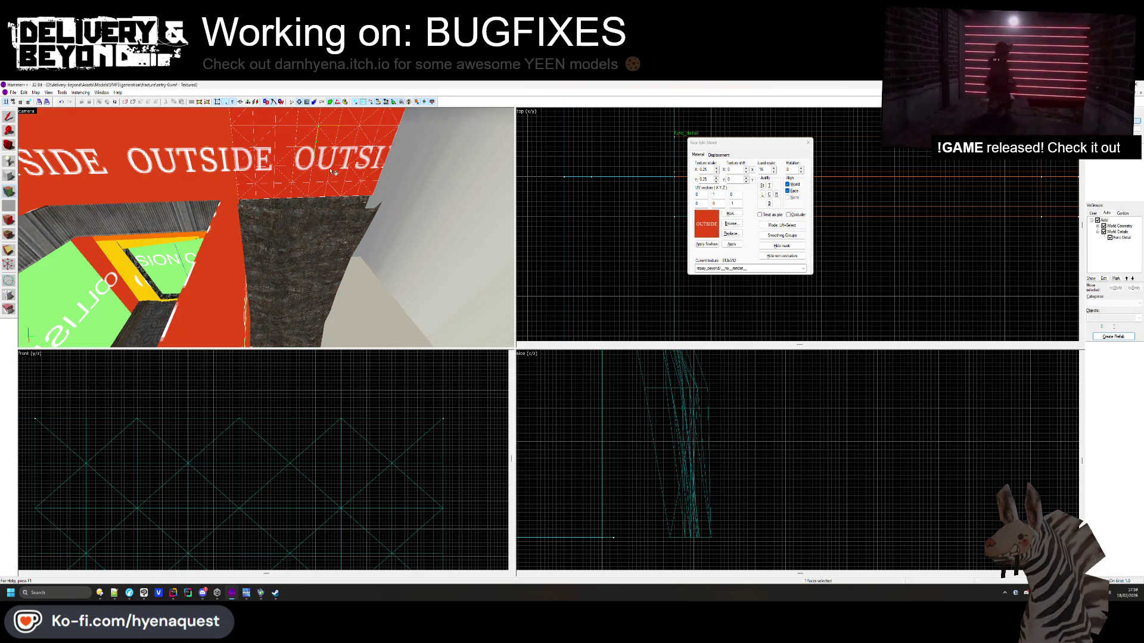
click(301, 238)
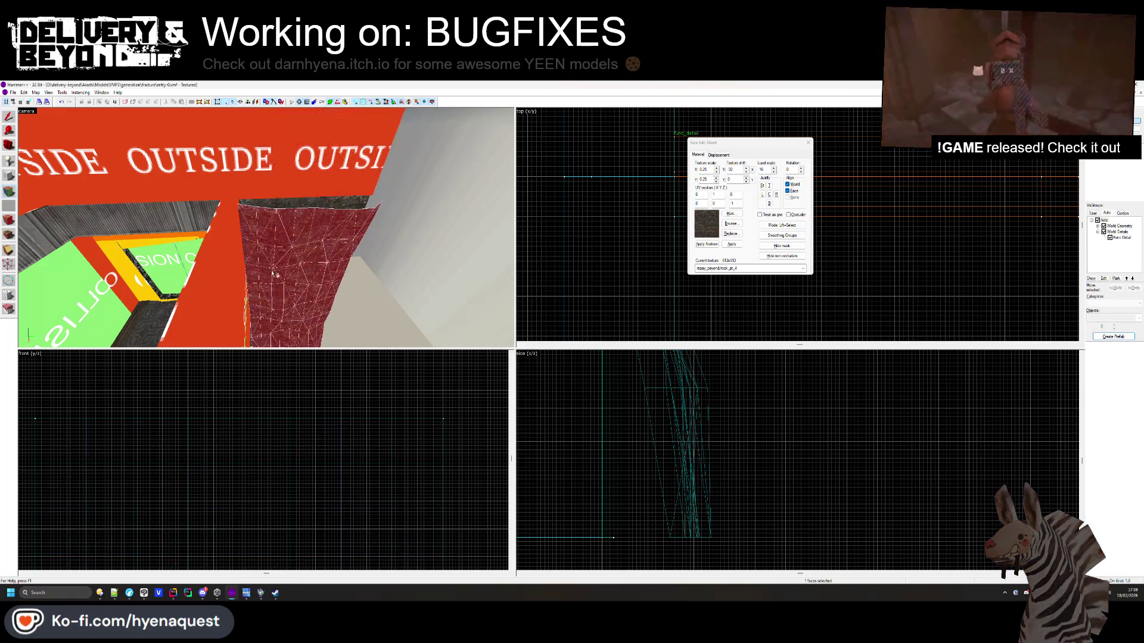
right_click(301, 165)
Select the rock wall faces and switch Face Edit to the Displacement tab
key(z)
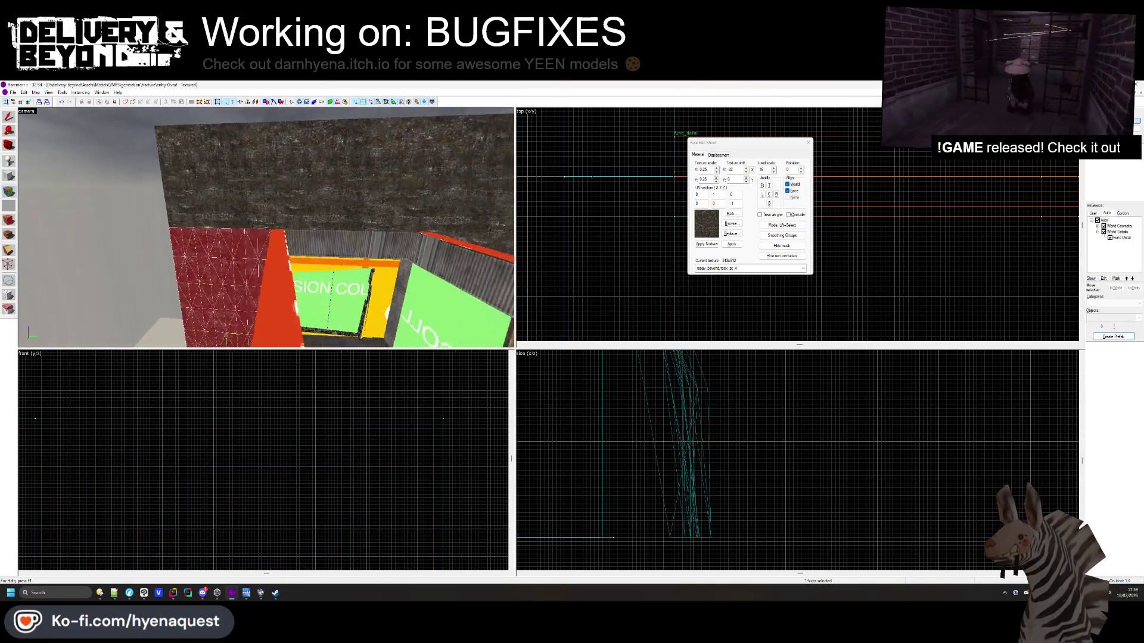
key(z)
ctrl+click(346, 200)
click(719, 155)
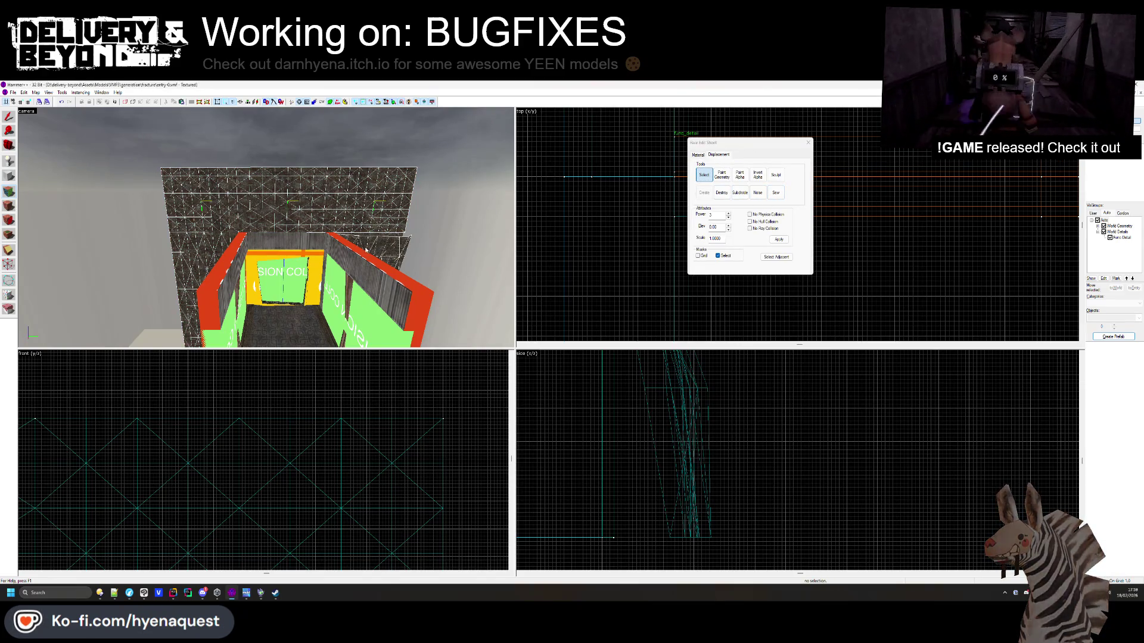
Sculpt the rock wall displacement into a bumpy cliff with Raise/Lower, distance 2, radius 40
key(d)
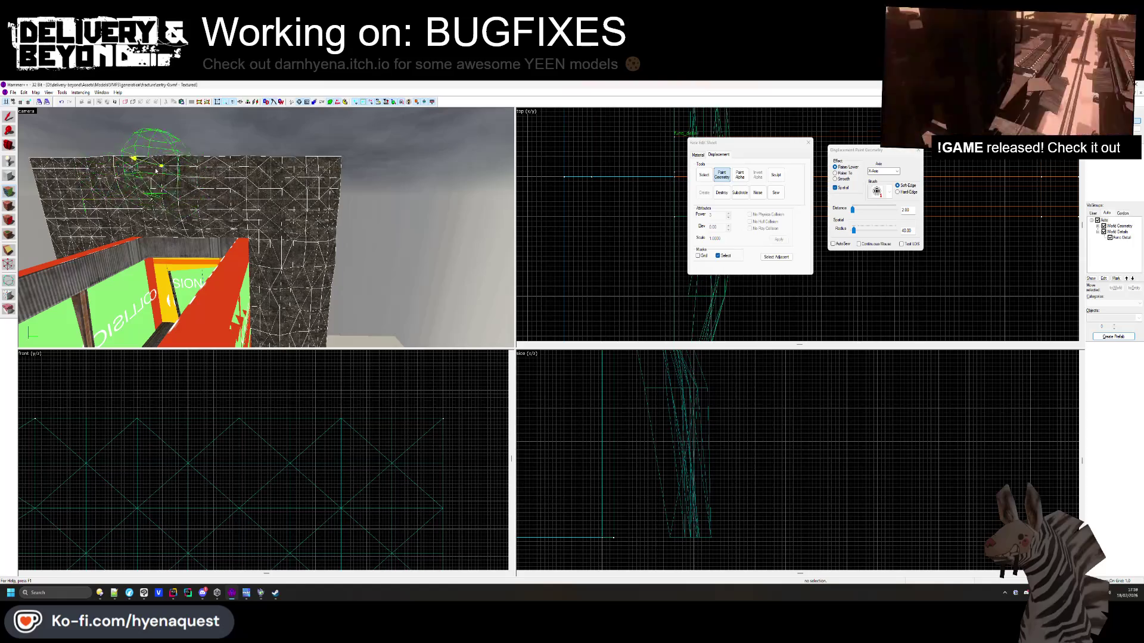
key(Left)
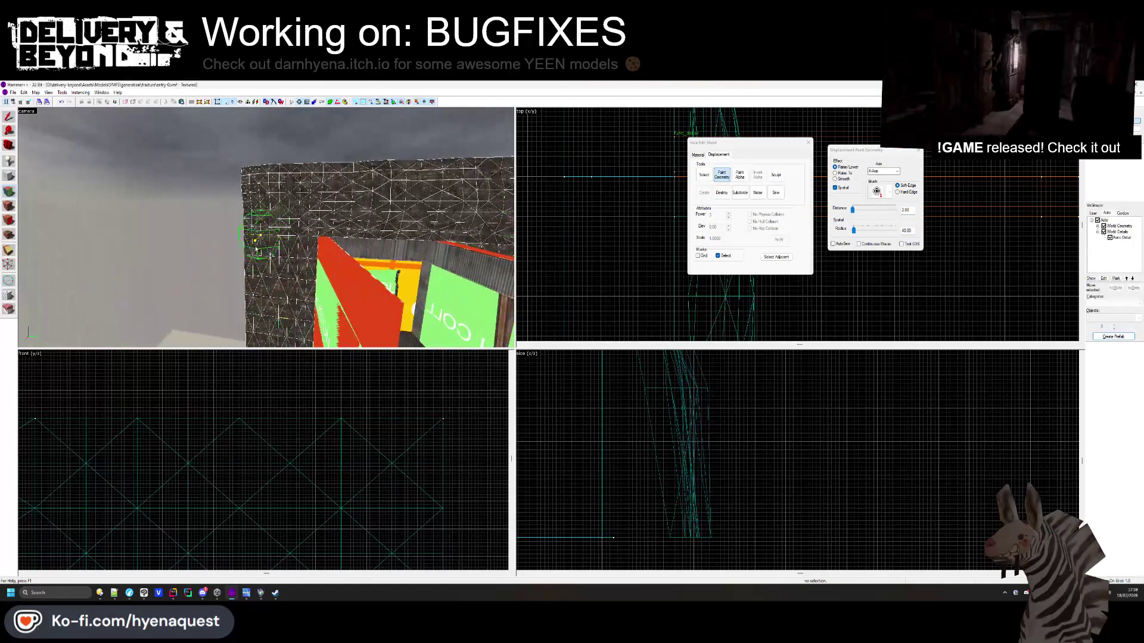
key(Down)
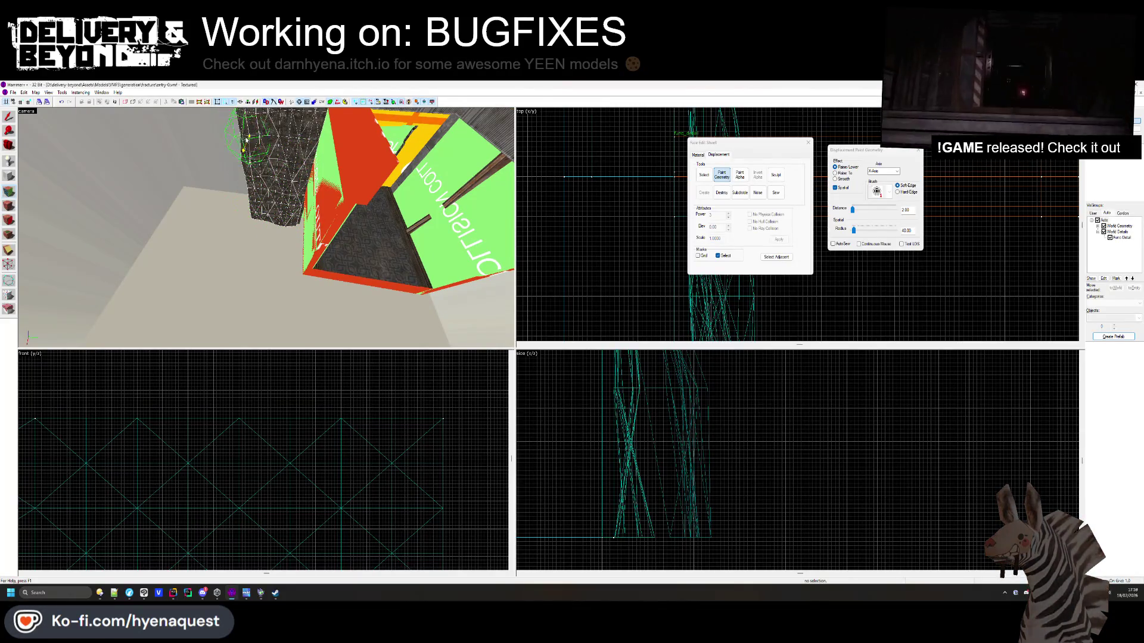
key(Up)
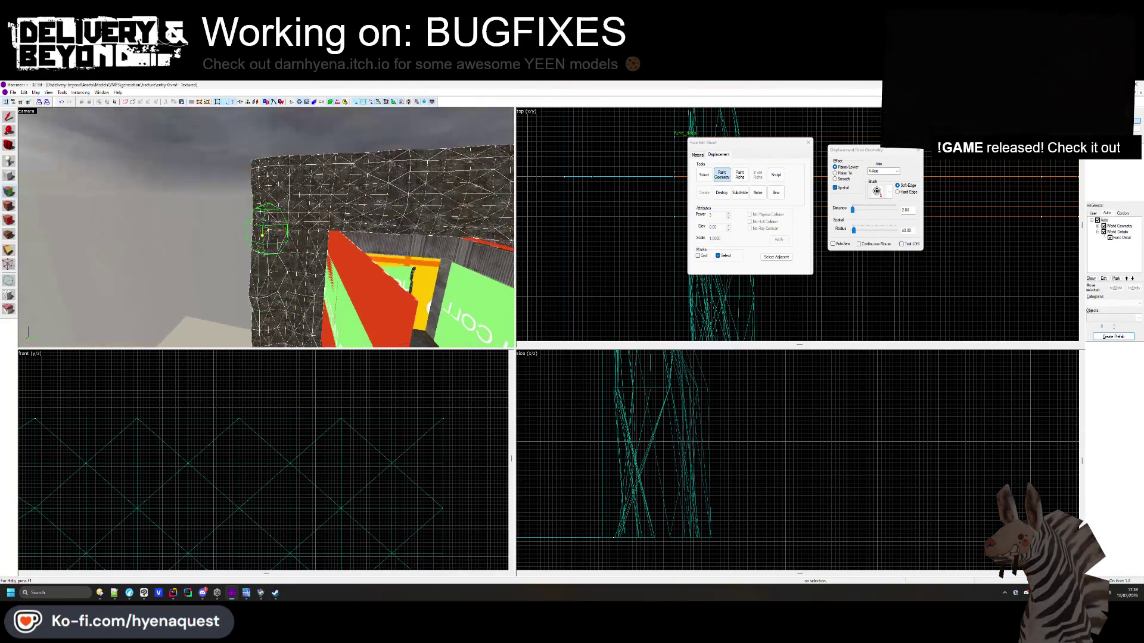
key(z)
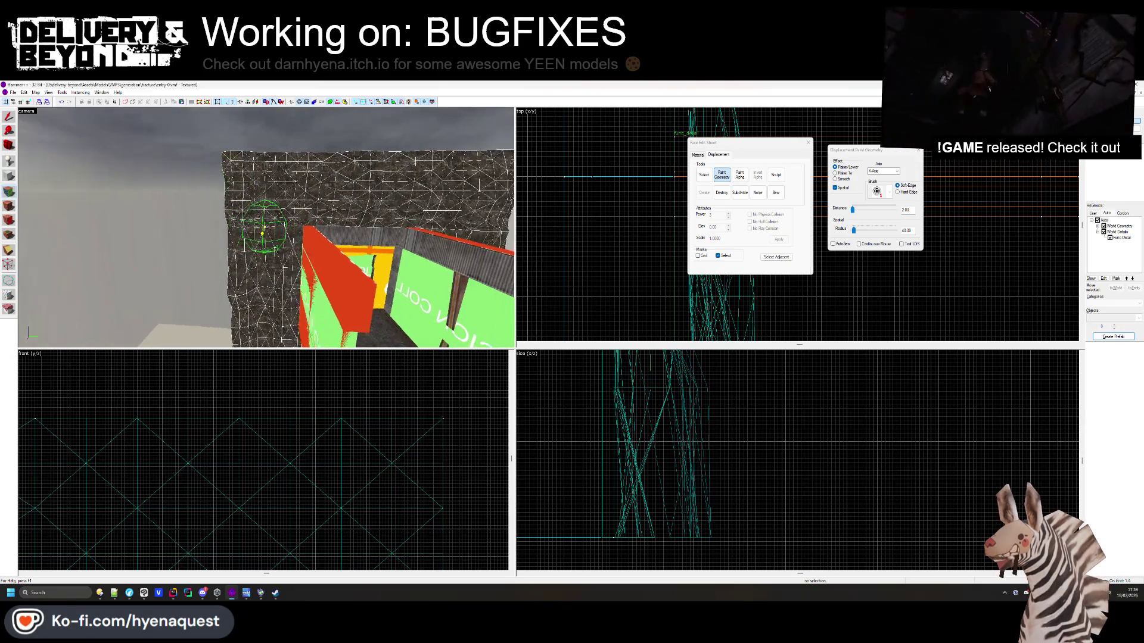
key(z)
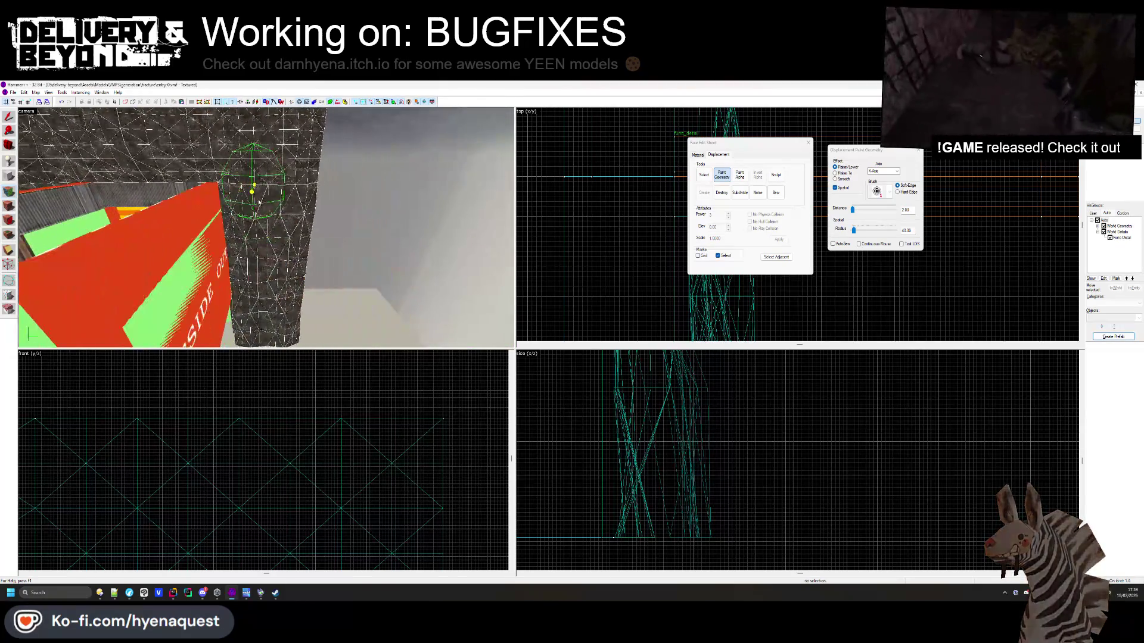
key(z)
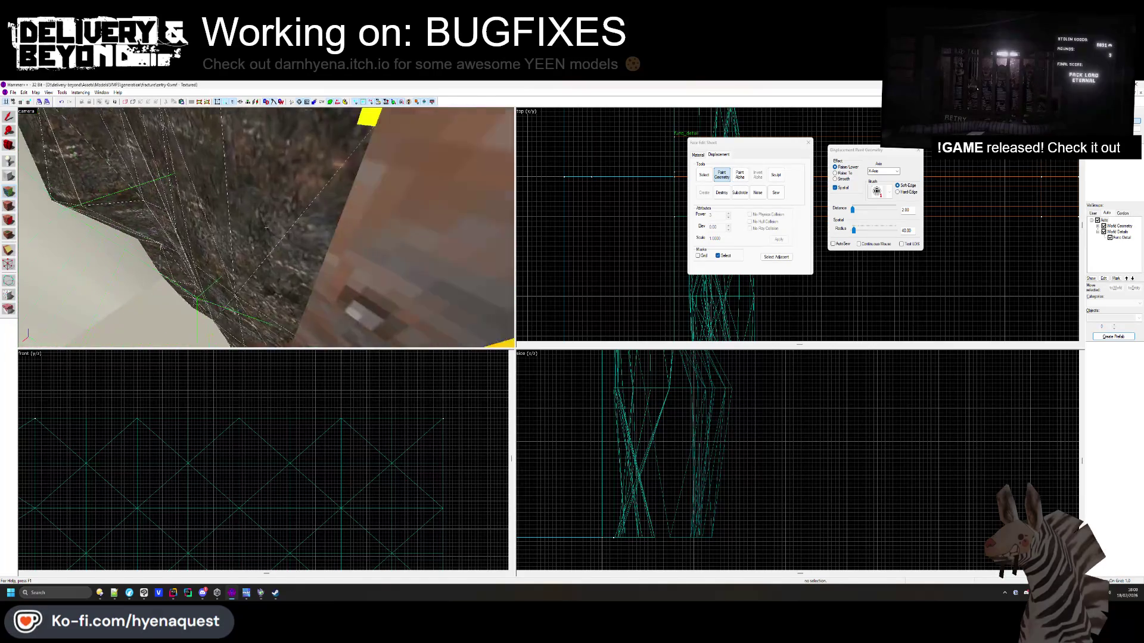
key(z)
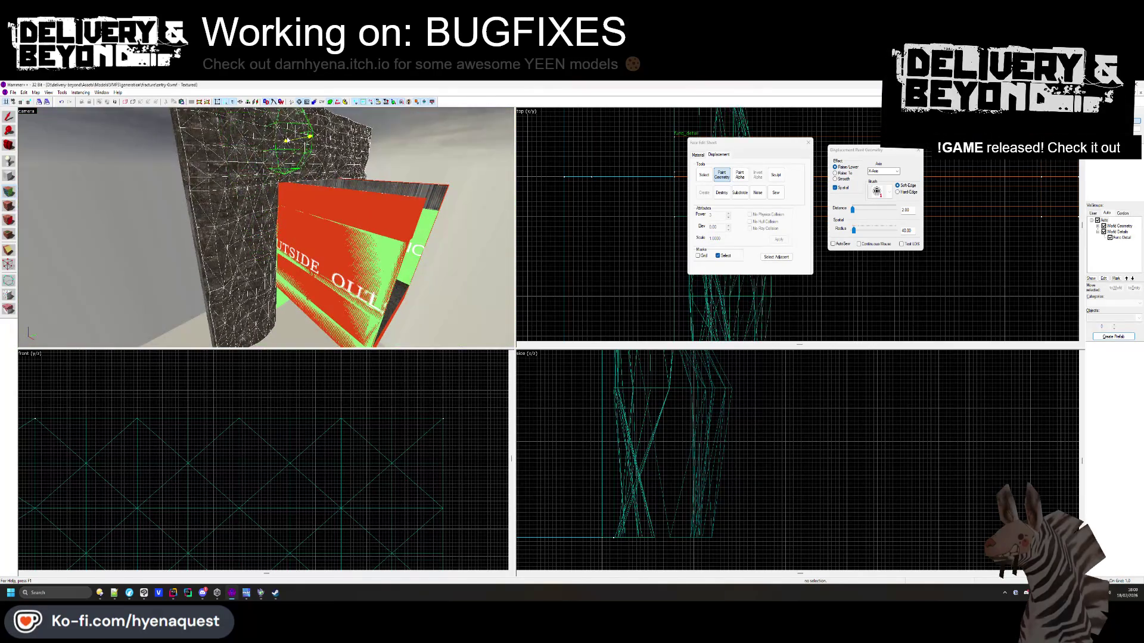
key(w)
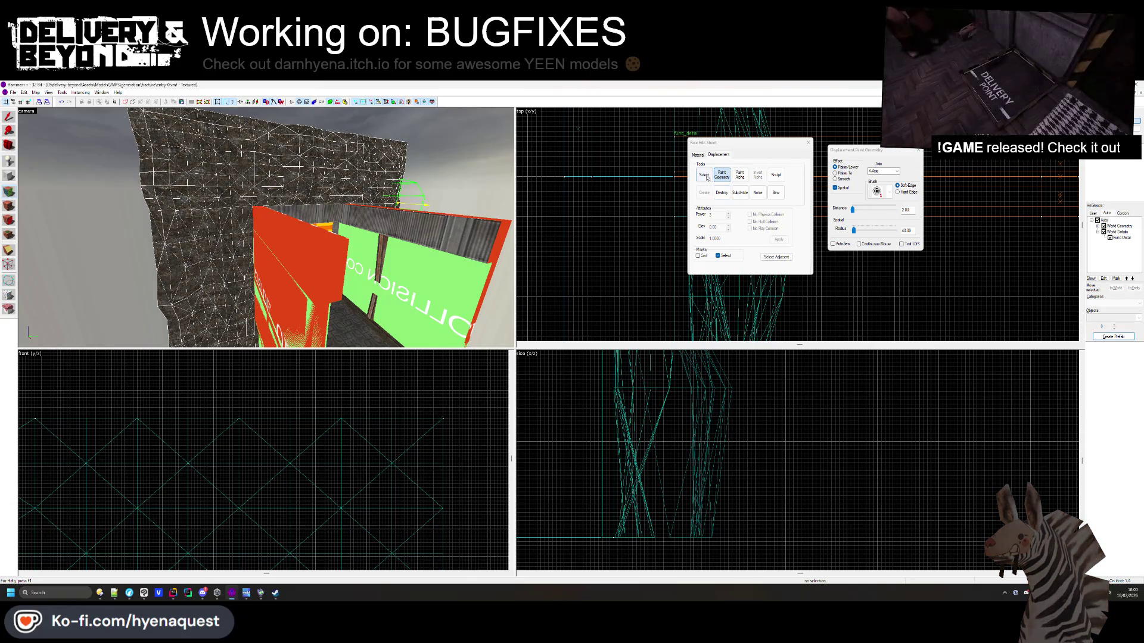
click(697, 154)
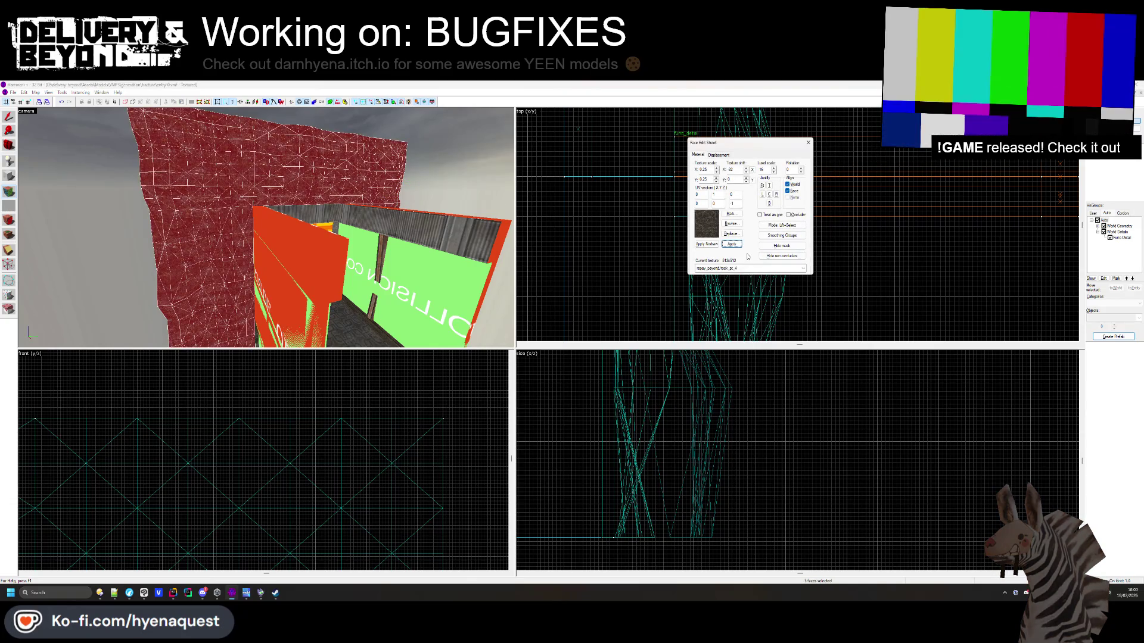
Revisit the displacement options, then close the Face Edit Sheet
click(726, 155)
click(780, 196)
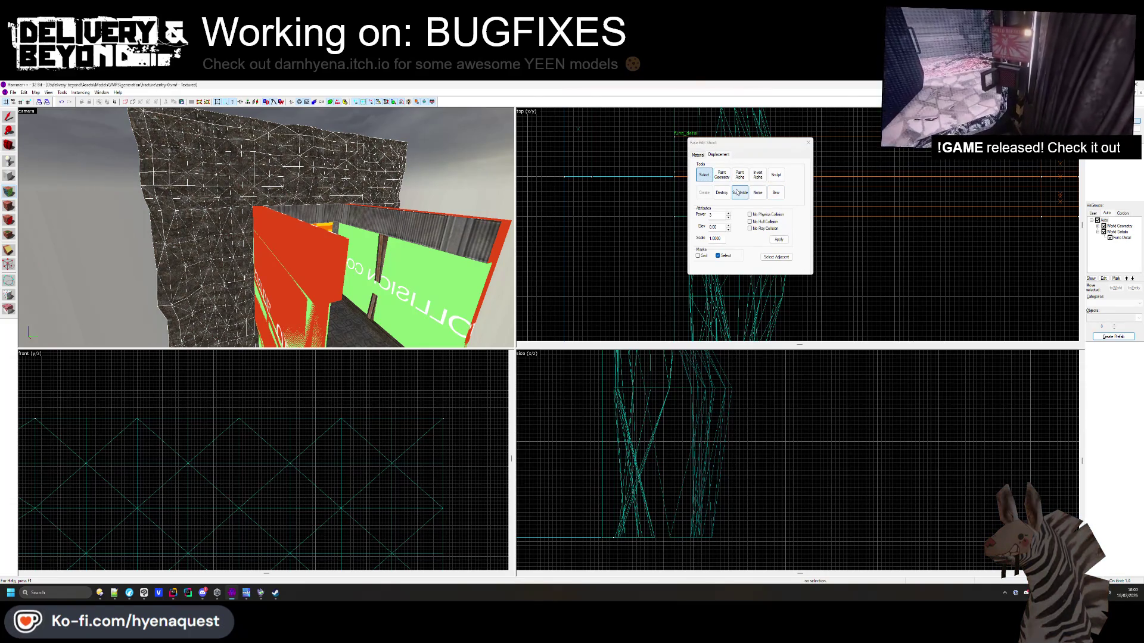
click(809, 142)
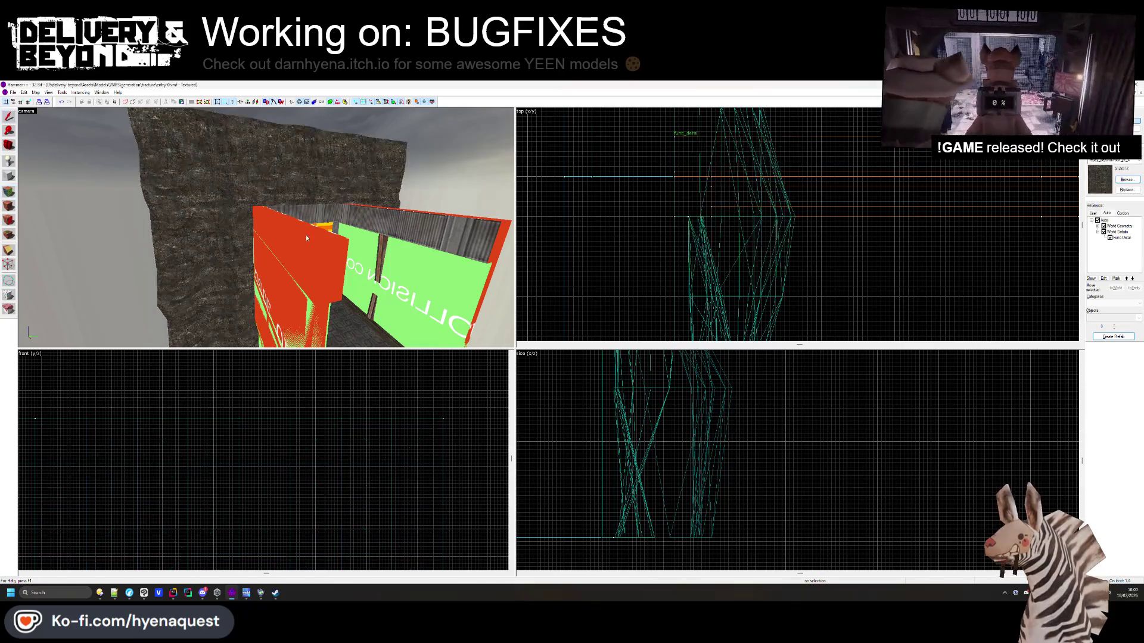
Select the whole rock wall, check its func_detail properties, then fly into the container doorway
click(238, 221)
ctrl+click(227, 184)
ctrl+click(281, 179)
drag(281, 178, 312, 256)
key(ctrl+t)
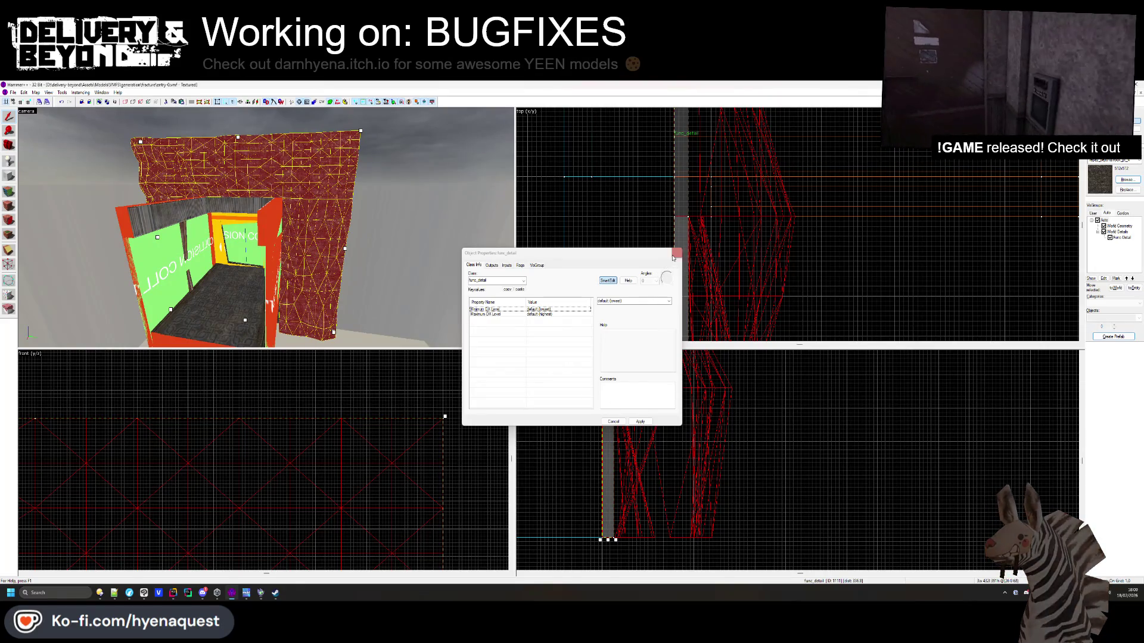
key(Escape)
drag(243, 281, 265, 277)
drag(266, 228, 233, 251)
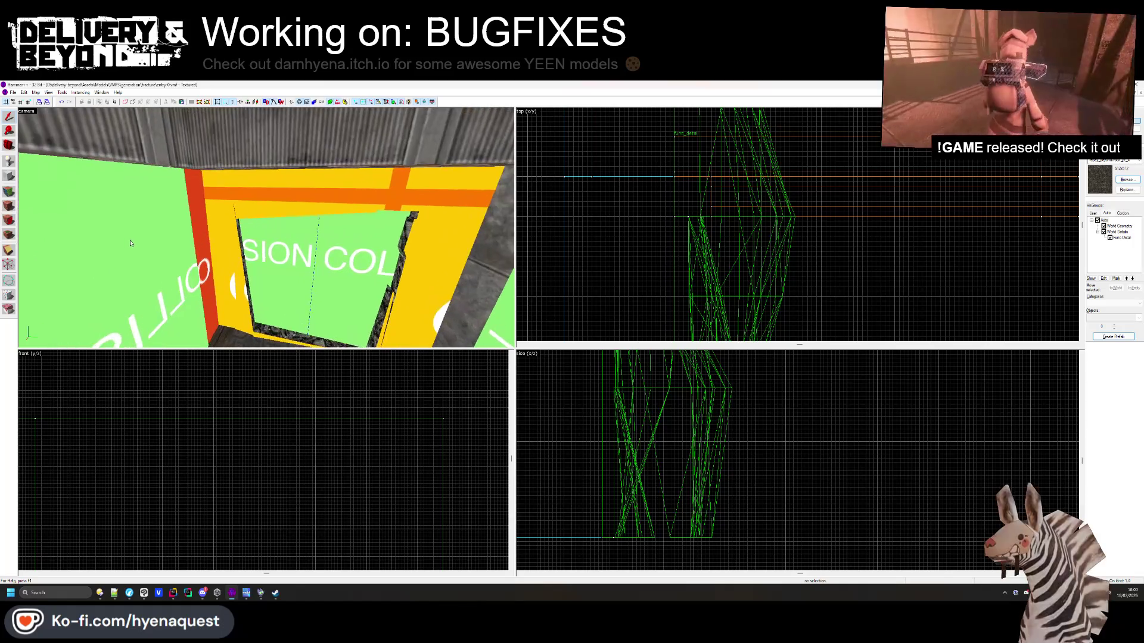
Select the metal beam face above the doorway and fly through the doorway to inspect it
key(shift+a)
click(470, 245)
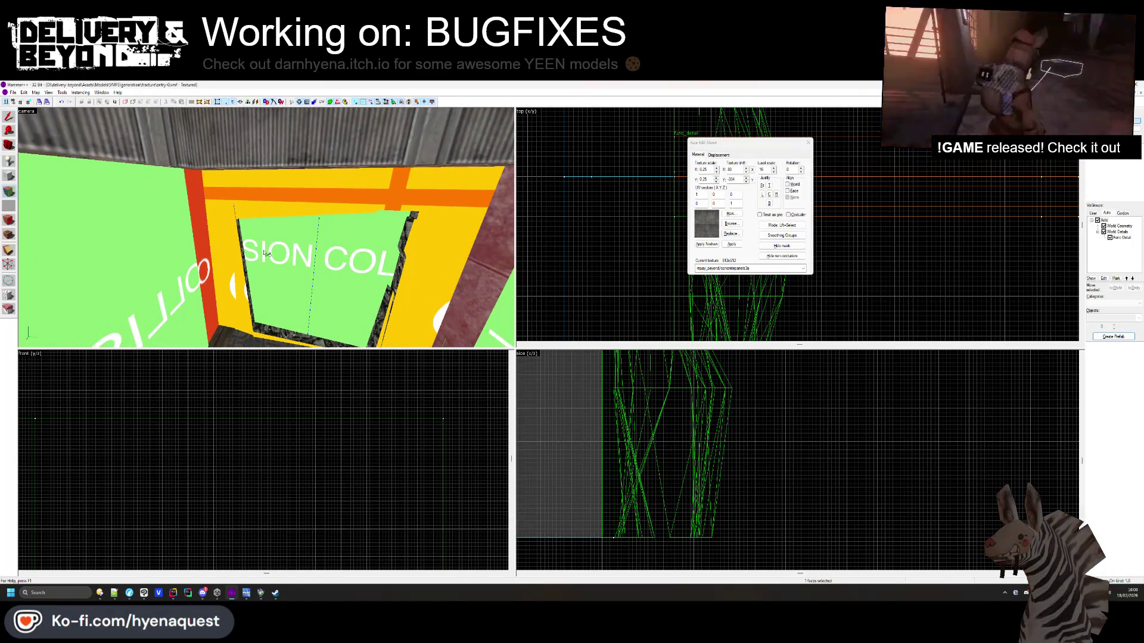
key(z)
click(266, 227)
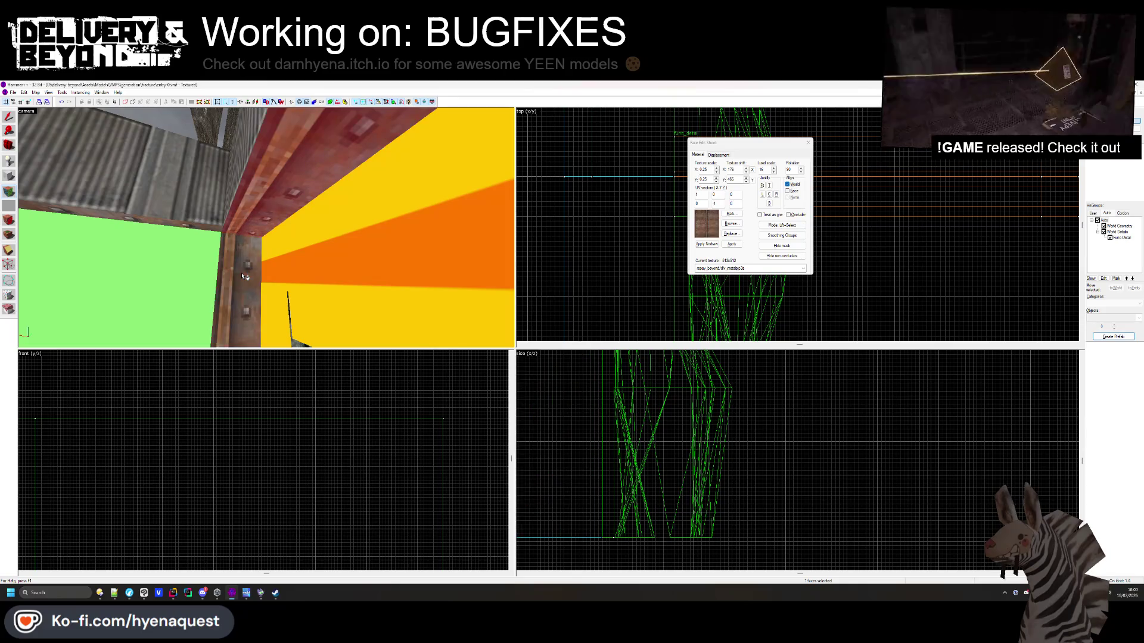
key(w)
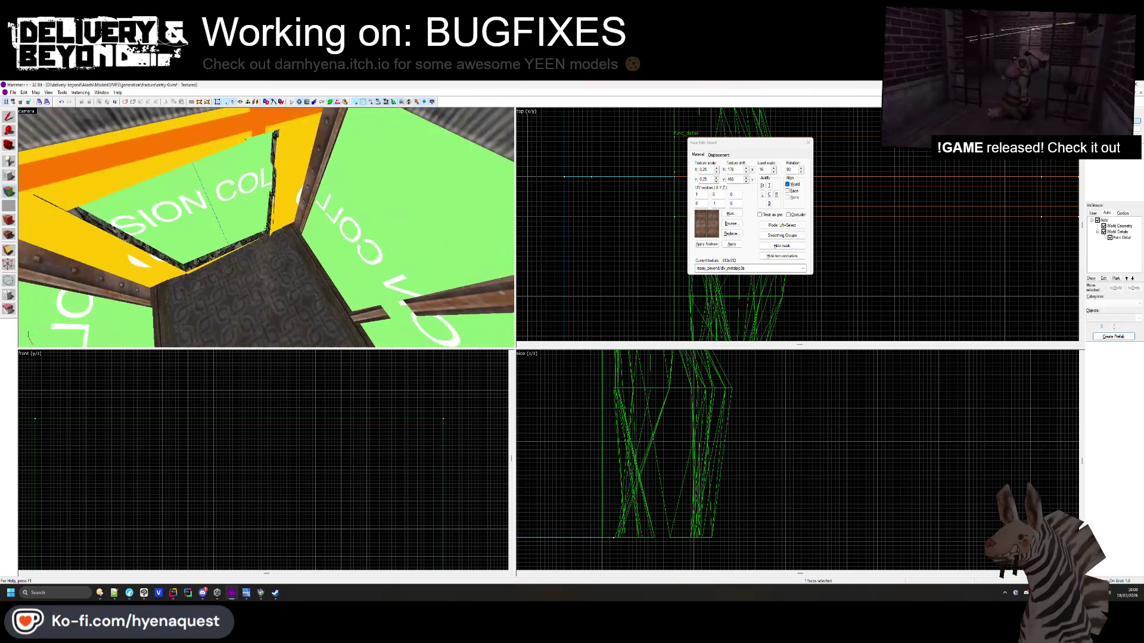
key(w)
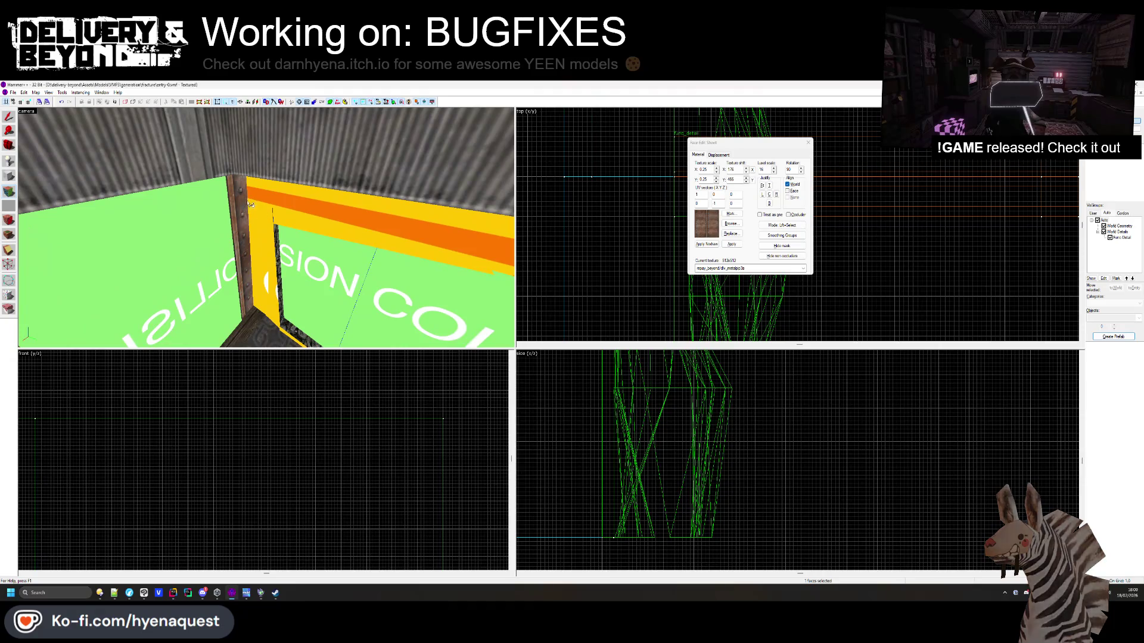
key(z)
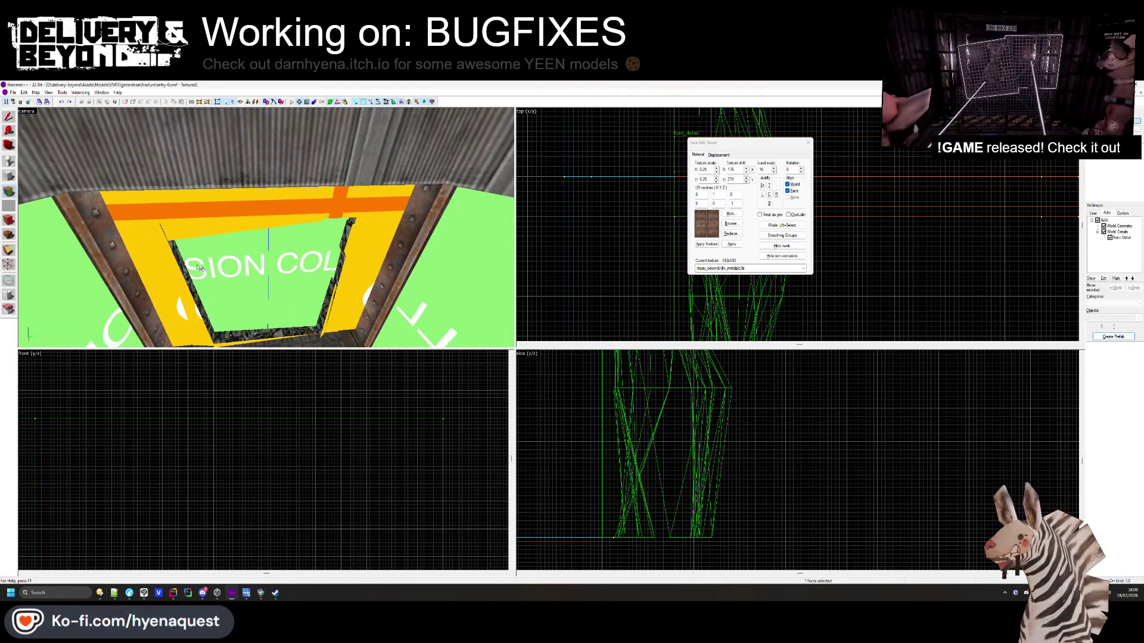
key(z)
key(w)
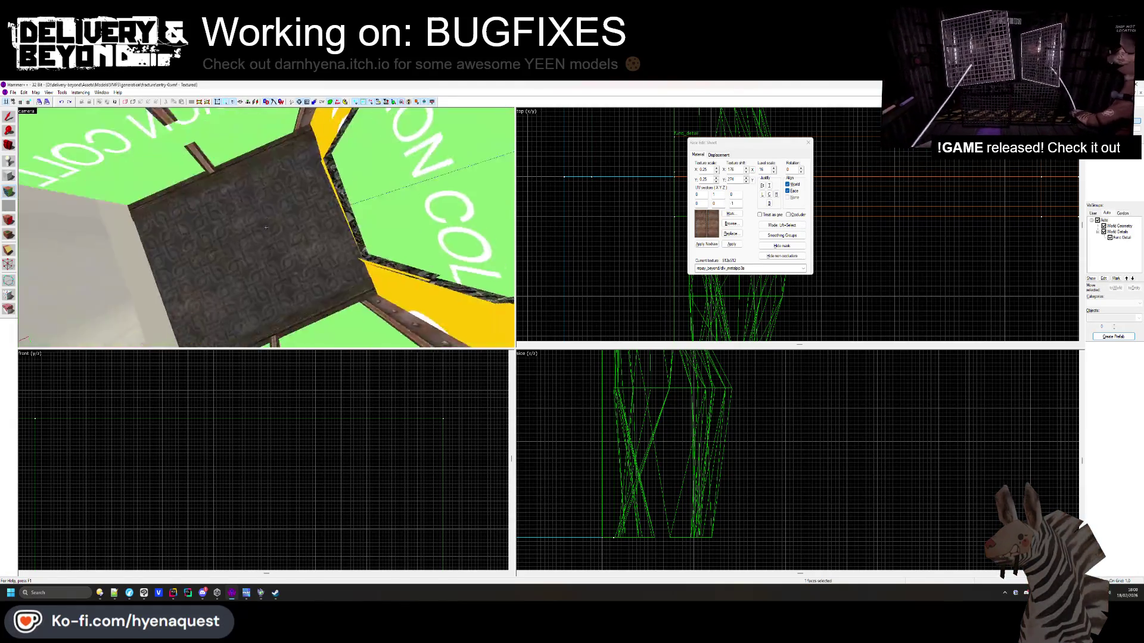
key(s)
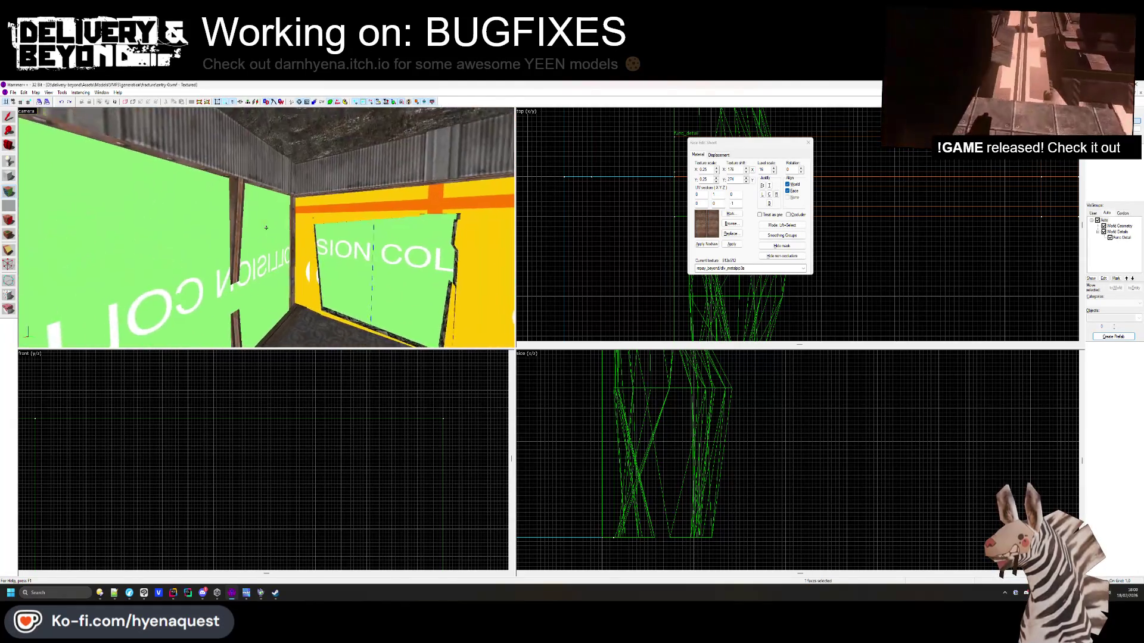
key(s)
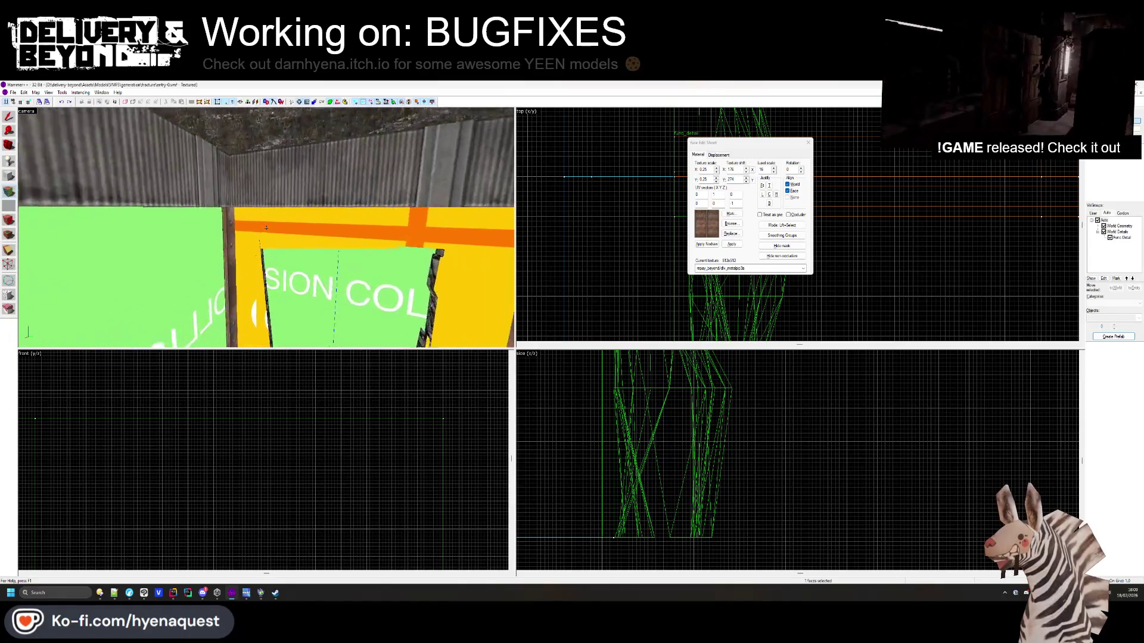
key(w)
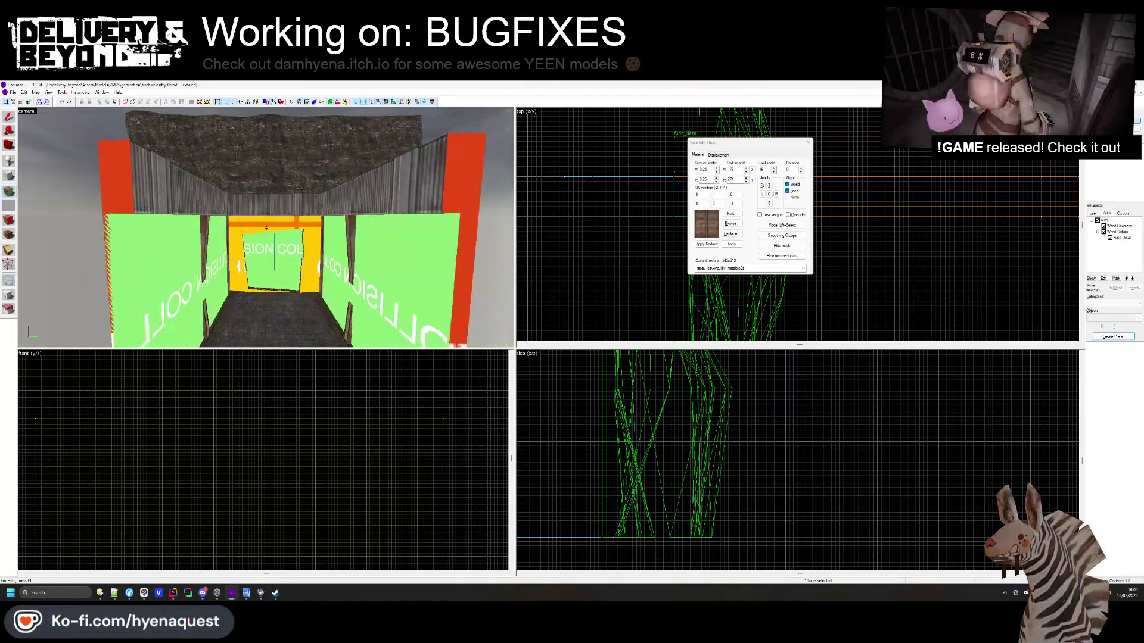
key(z)
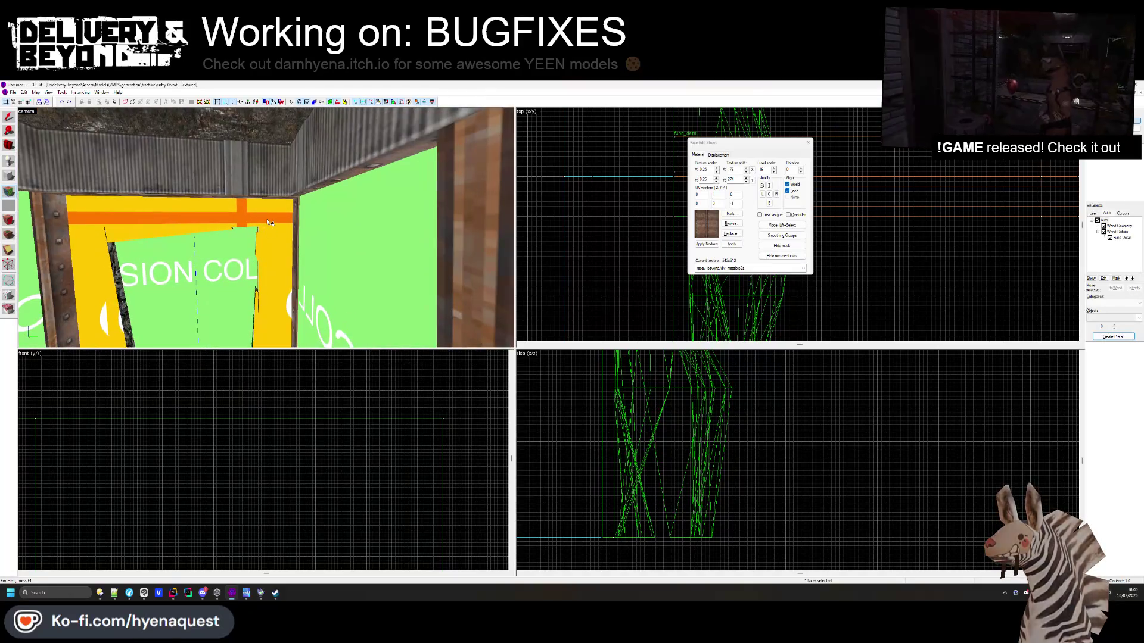
Apply the concretestucco1c texture to the doorway beam from the texture browser
click(730, 223)
scroll(595, 286, down, 3)
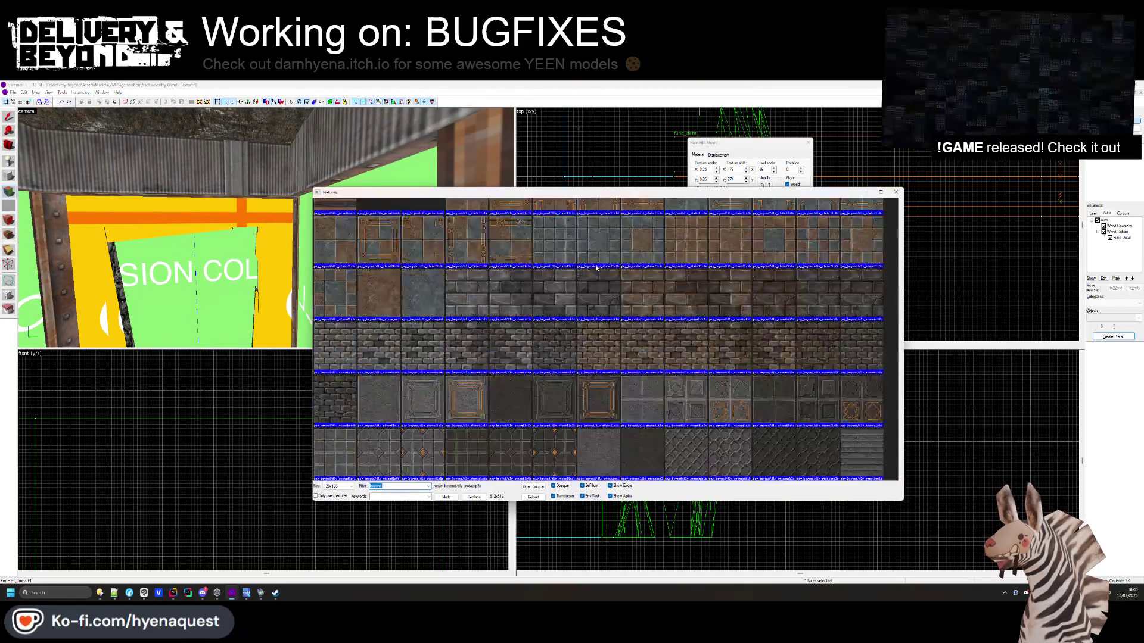
scroll(598, 301, down, 10)
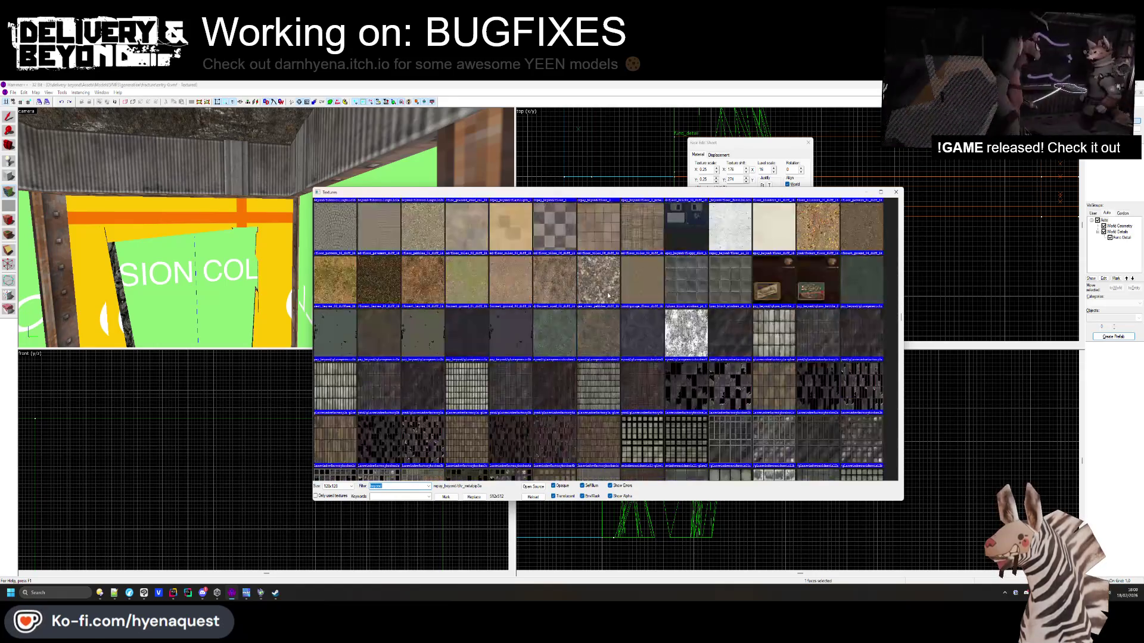
scroll(596, 299, down, 15)
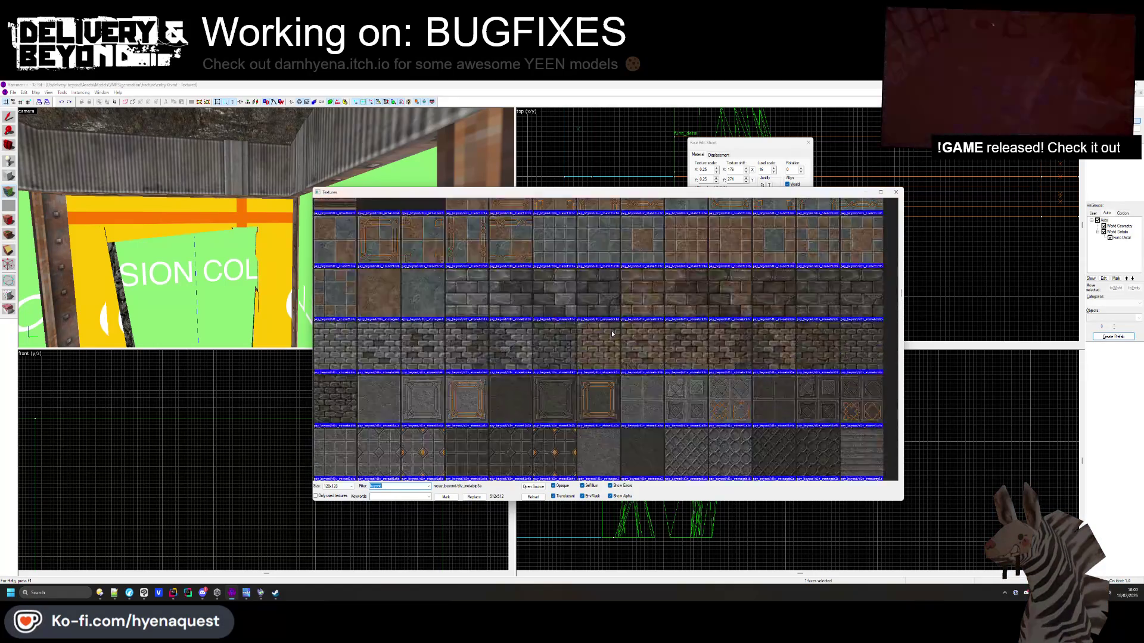
scroll(612, 336, down, 10)
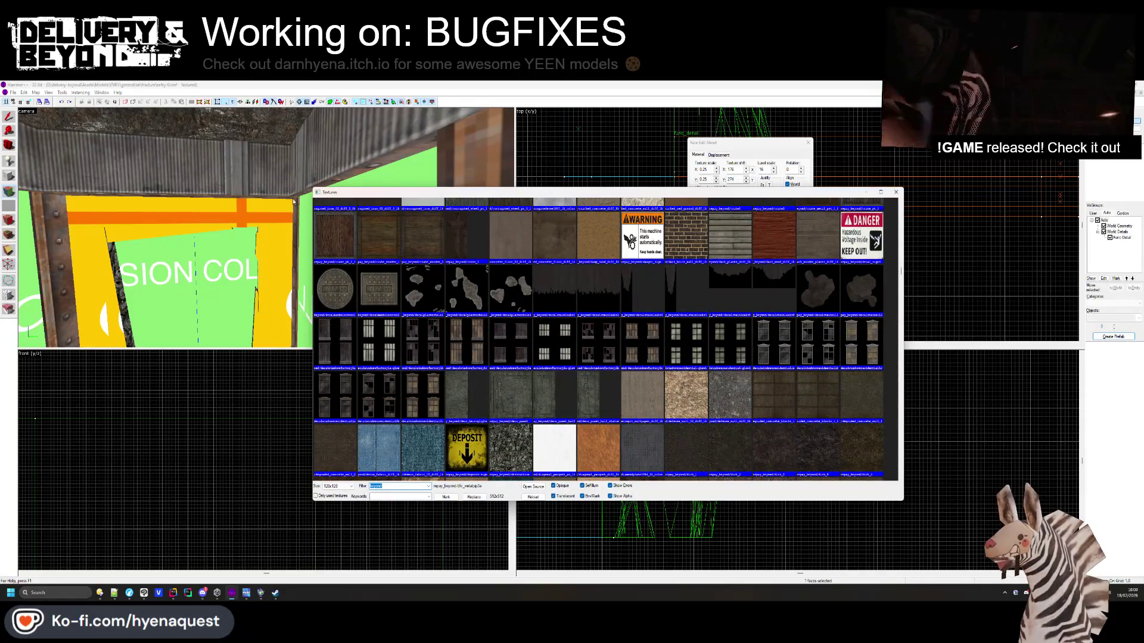
scroll(429, 304, down, 10)
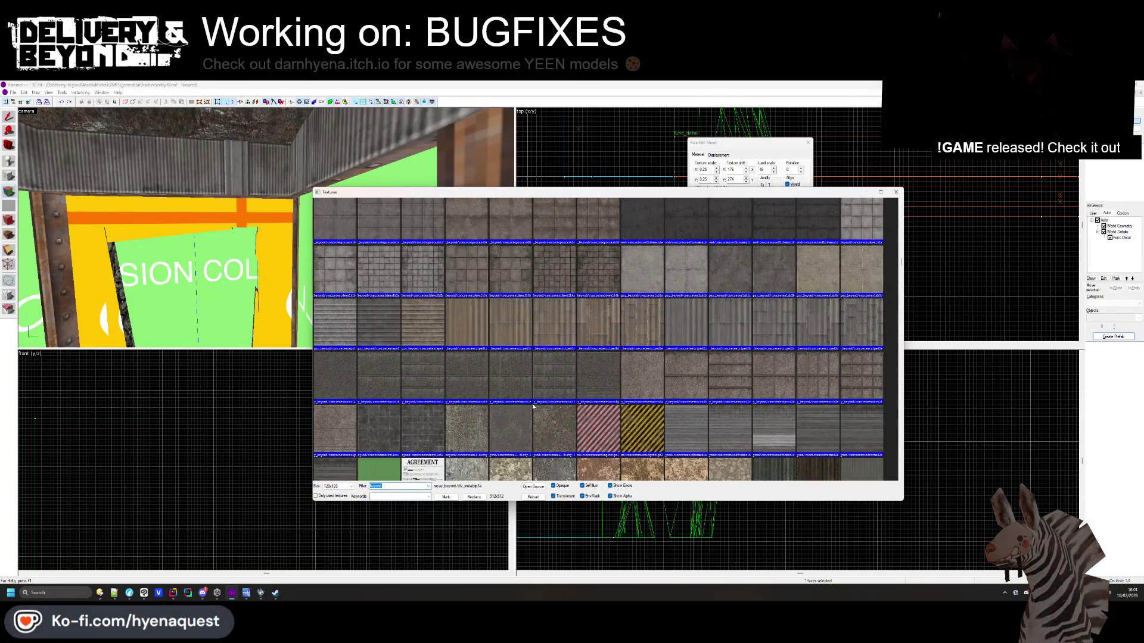
double_click(418, 379)
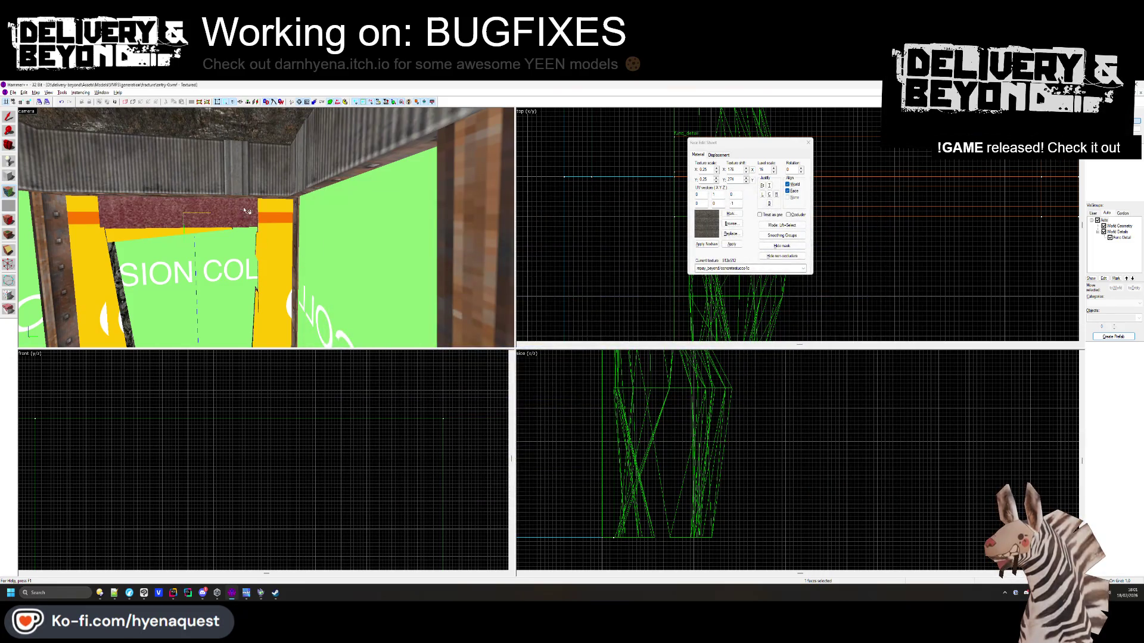
Check the retextured doorway panel, pick a floor corner face, and close face editing
drag(272, 213, 239, 197)
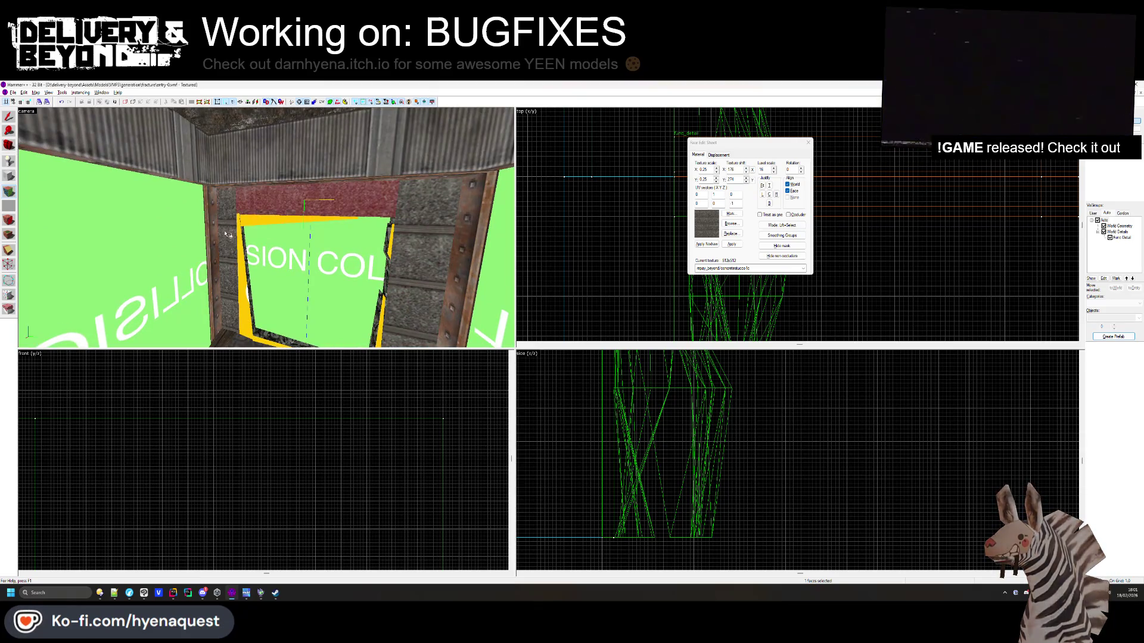
scroll(251, 232, up, 5)
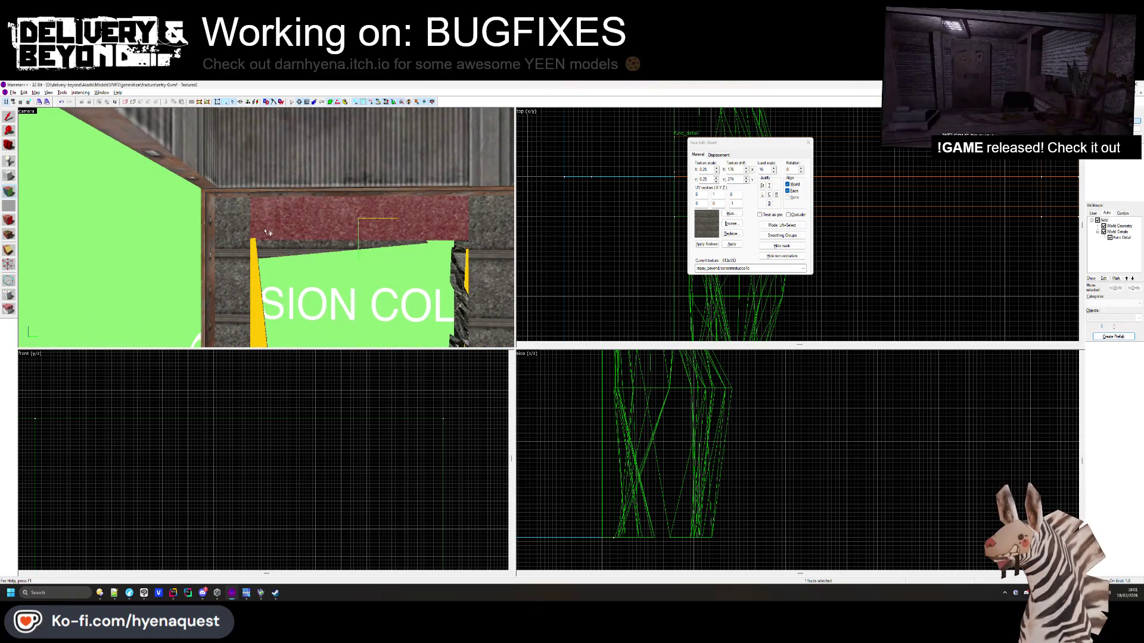
drag(267, 228, 258, 216)
mouse_move(251, 297)
mouse_down()
mouse_move(283, 229)
mouse_move(310, 238)
mouse_up()
click(283, 228)
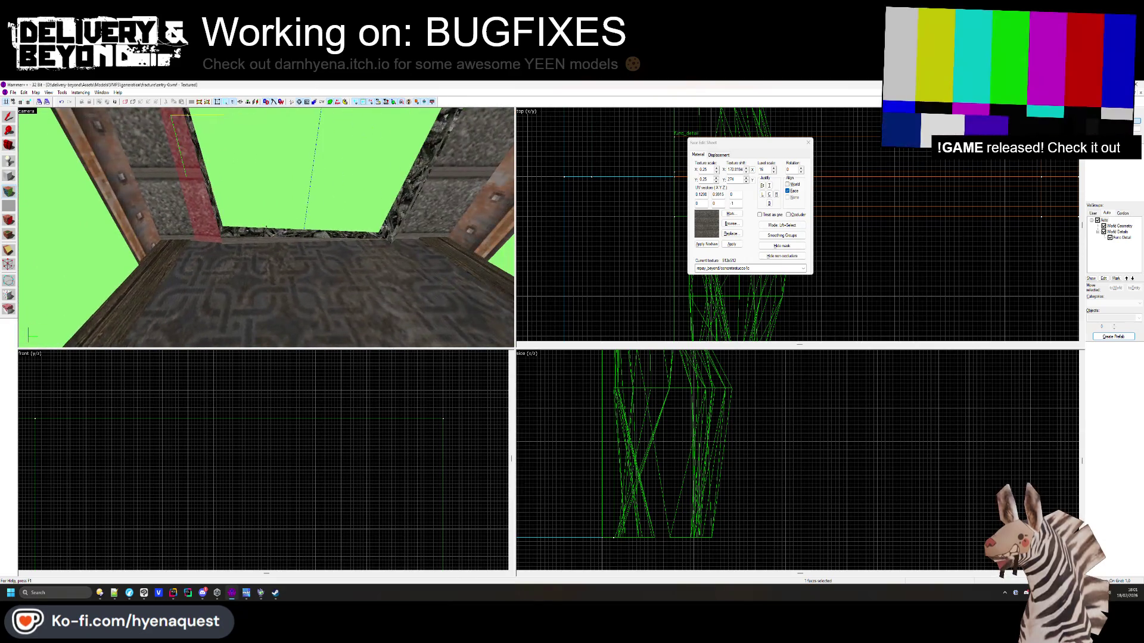
click(808, 143)
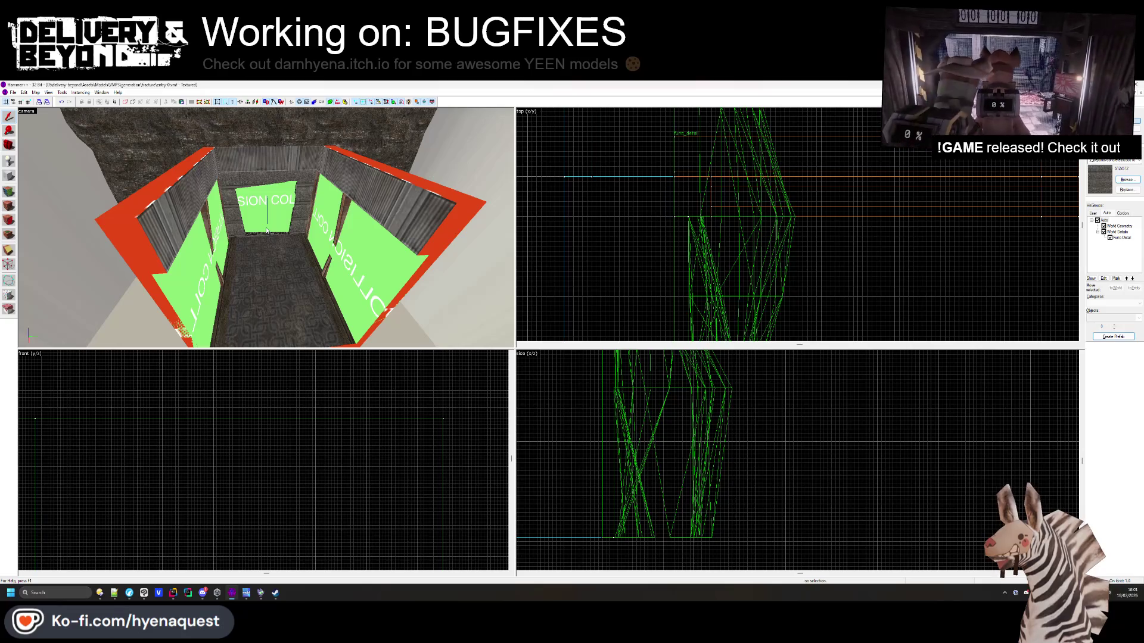
drag(265, 229, 71, 129)
click(9, 192)
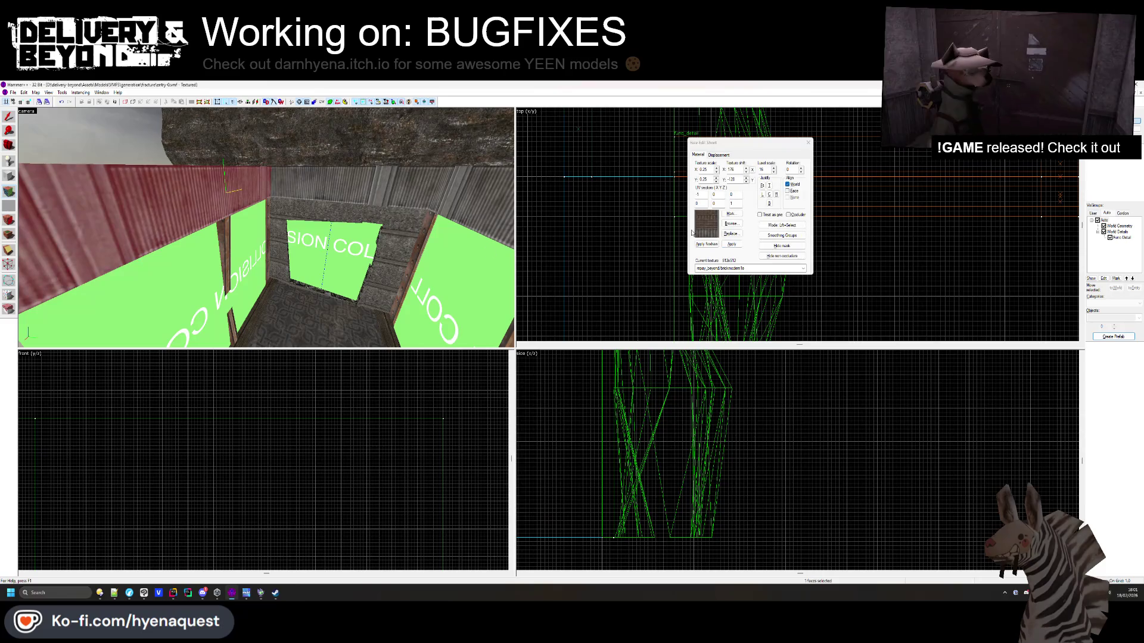
text(90)
key(Return)
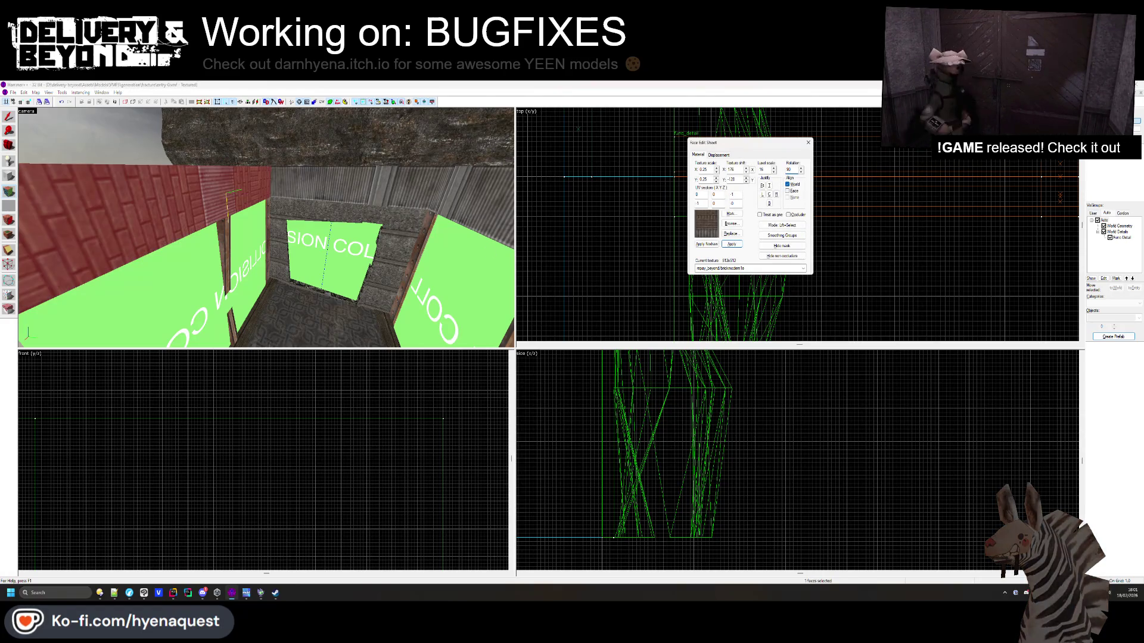
key(ctrl+z)
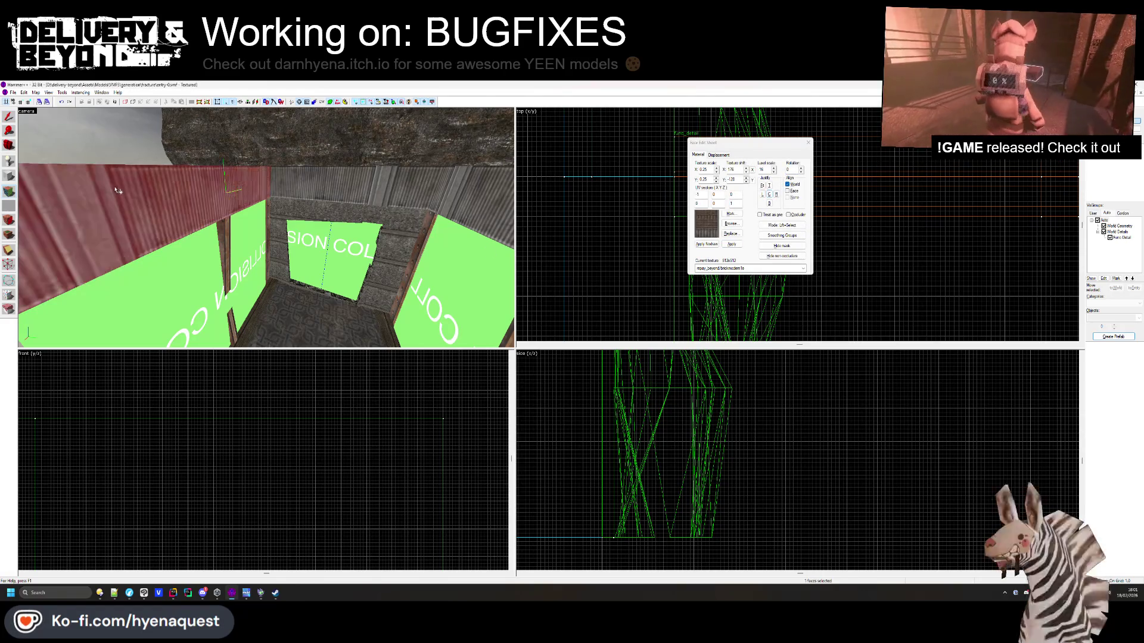
click(809, 142)
key(z)
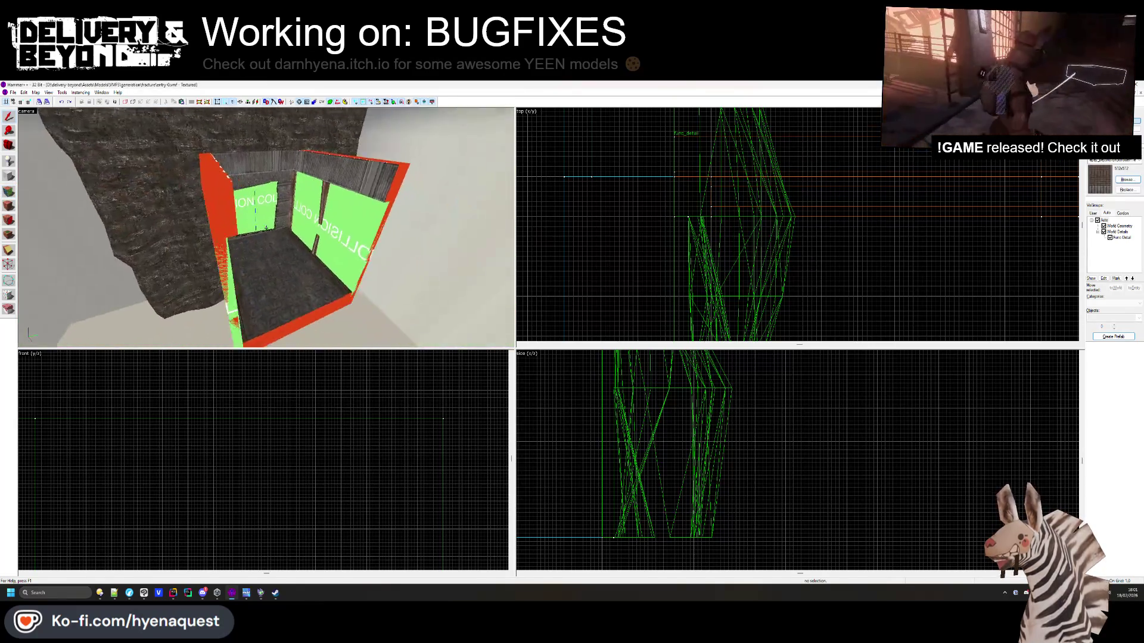
mouse_move(266, 228)
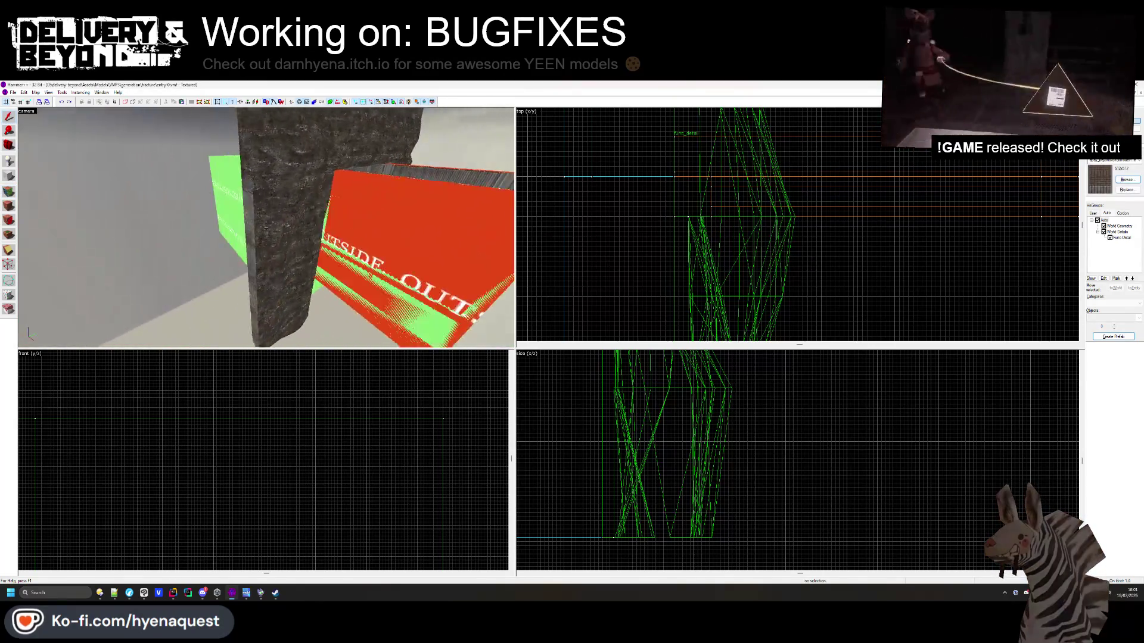
key(z)
click(15, 191)
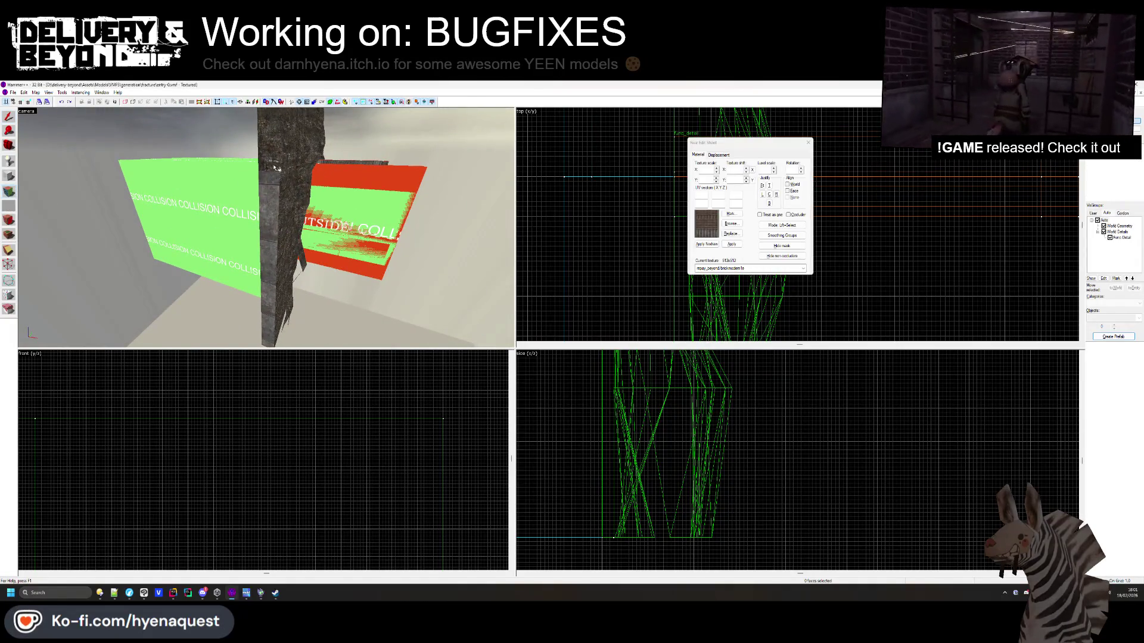
key(z)
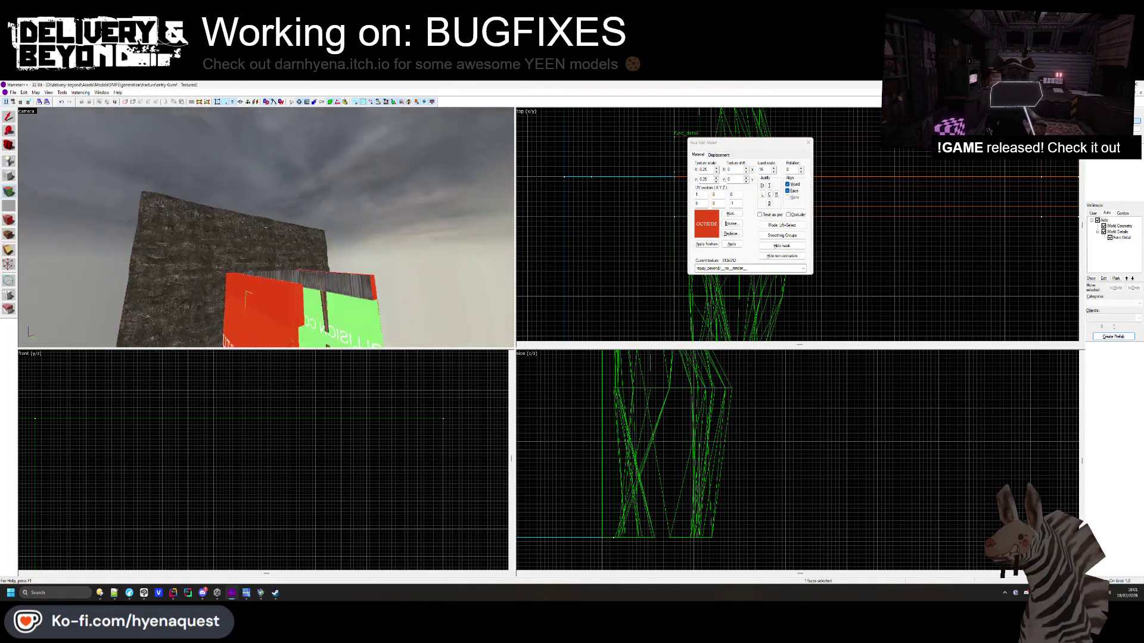
drag(256, 230, 224, 215)
key(z)
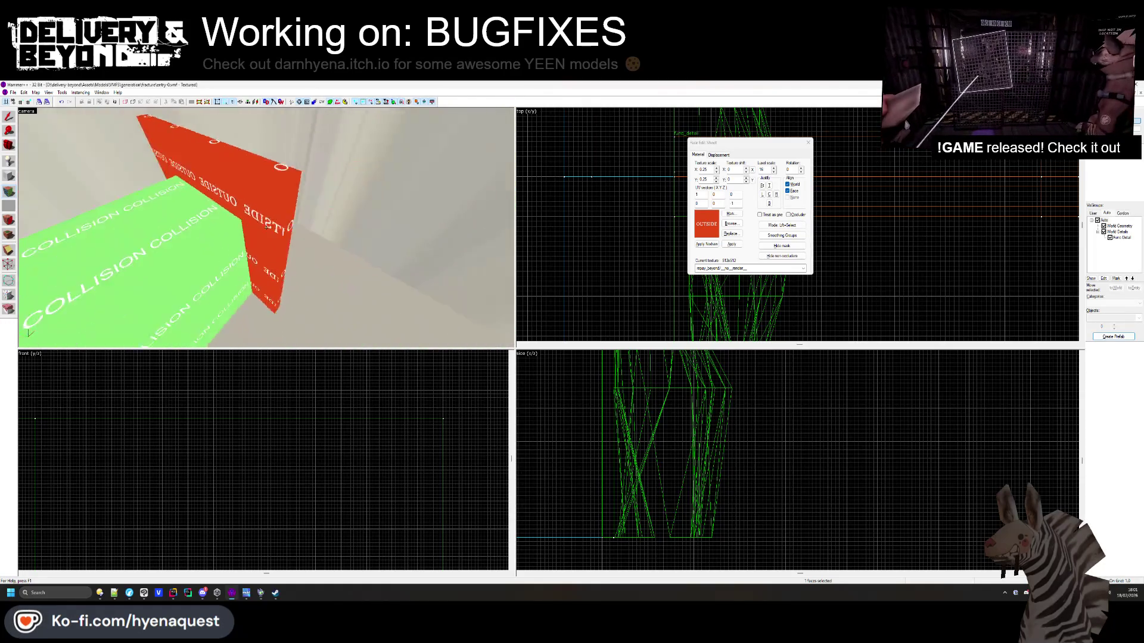
key(s)
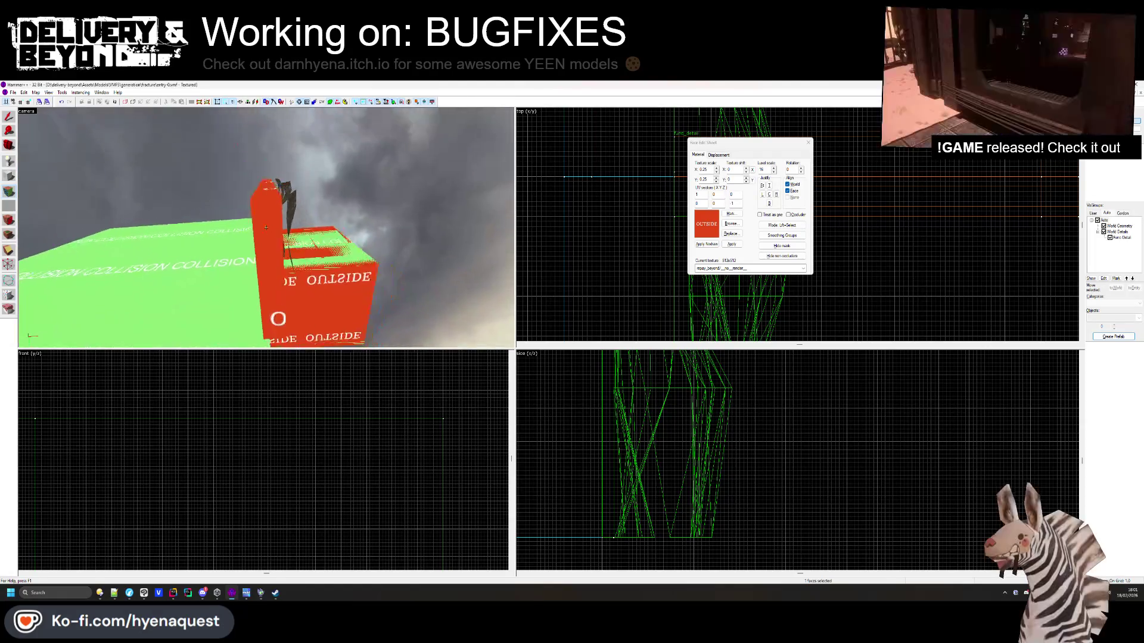
key(s)
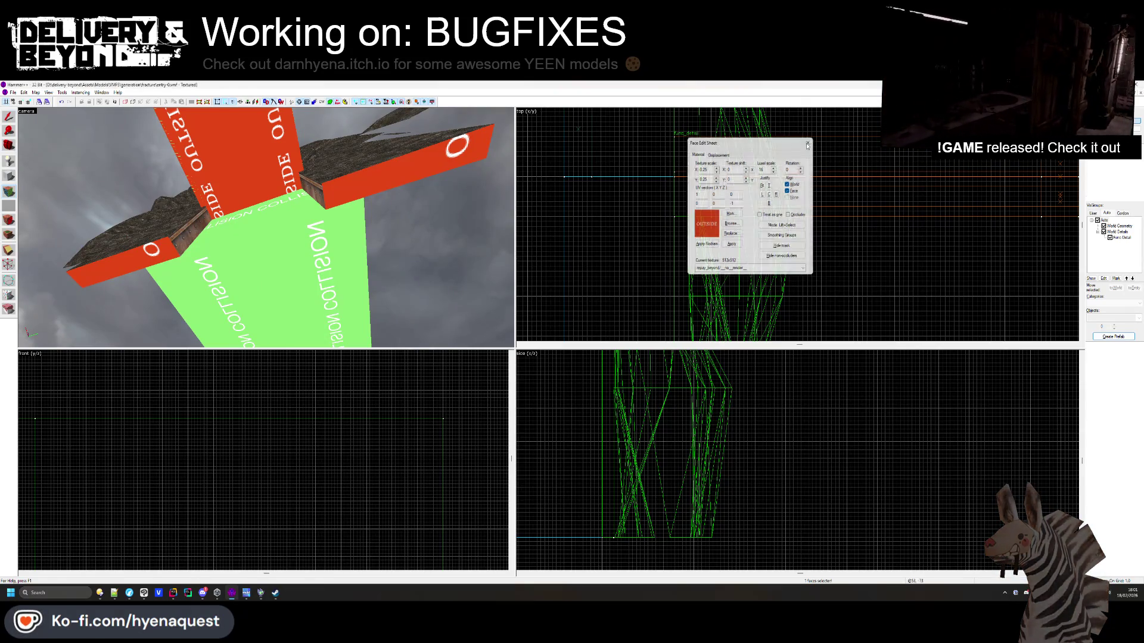
key(shift+s)
key(z)
key(s)
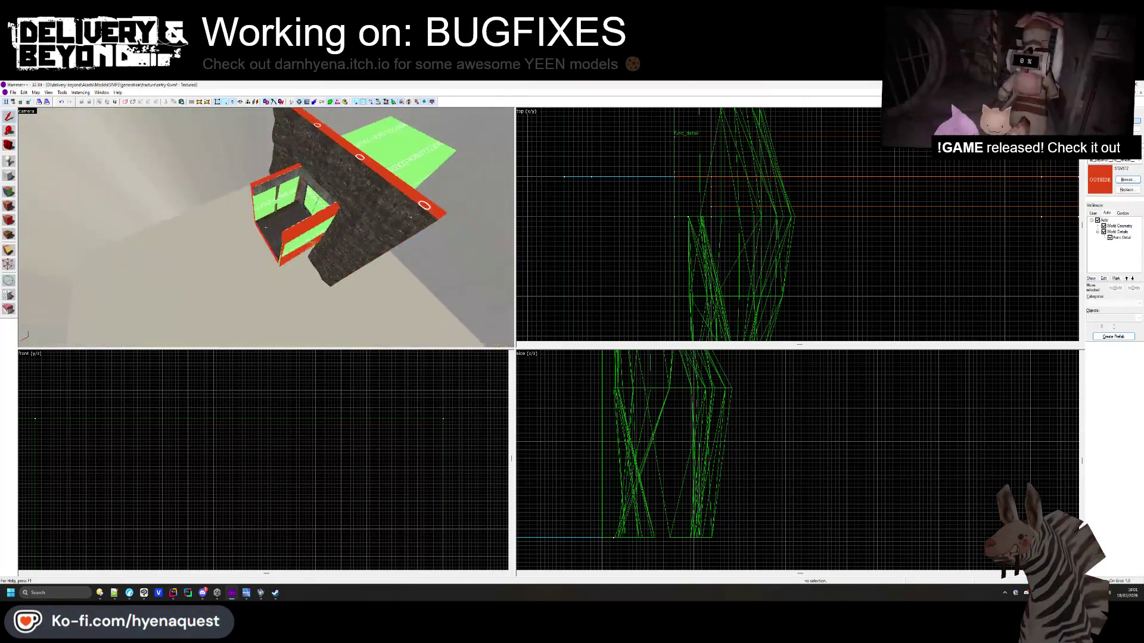
key(w)
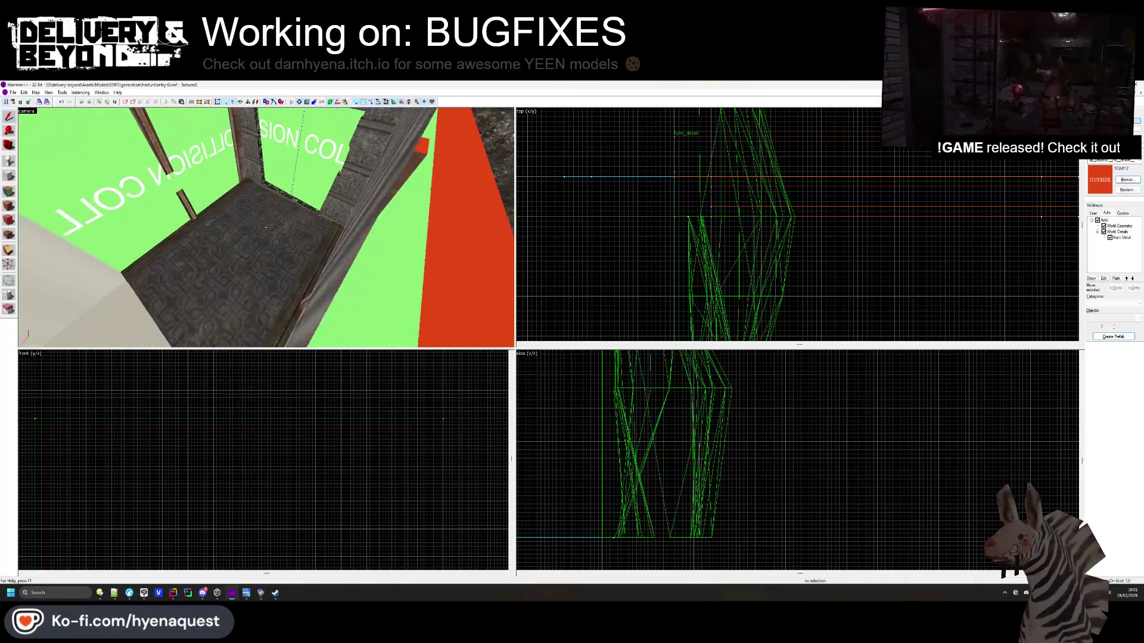
key(alt+Tab)
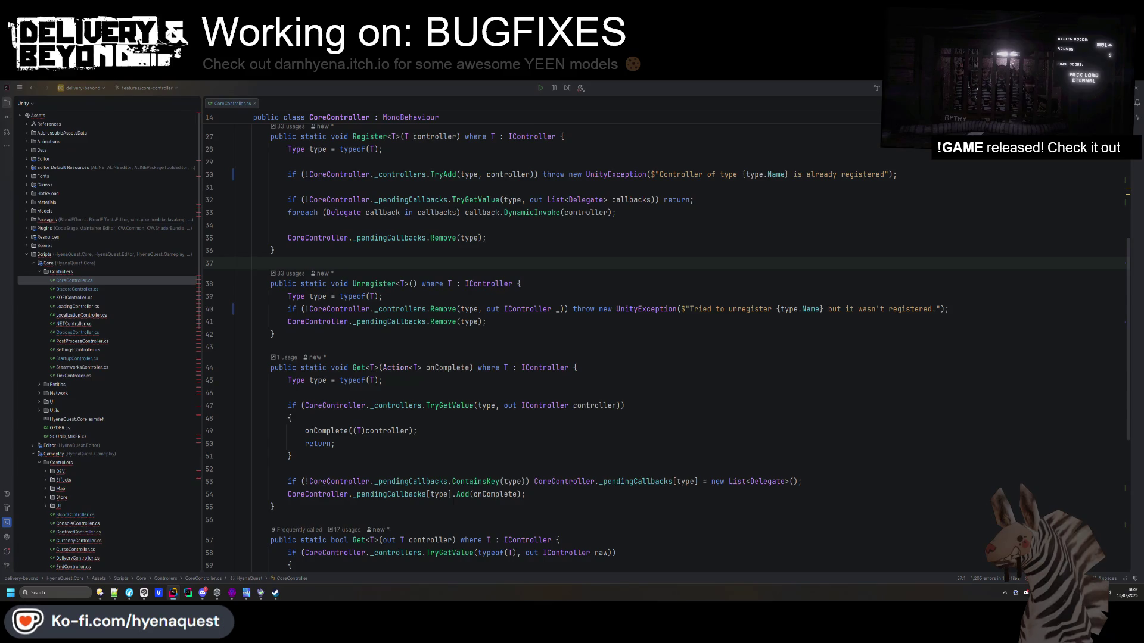
Switch from Rider back to Hammer, face the green collision wall, and open Face Edit
key(alt+Tab)
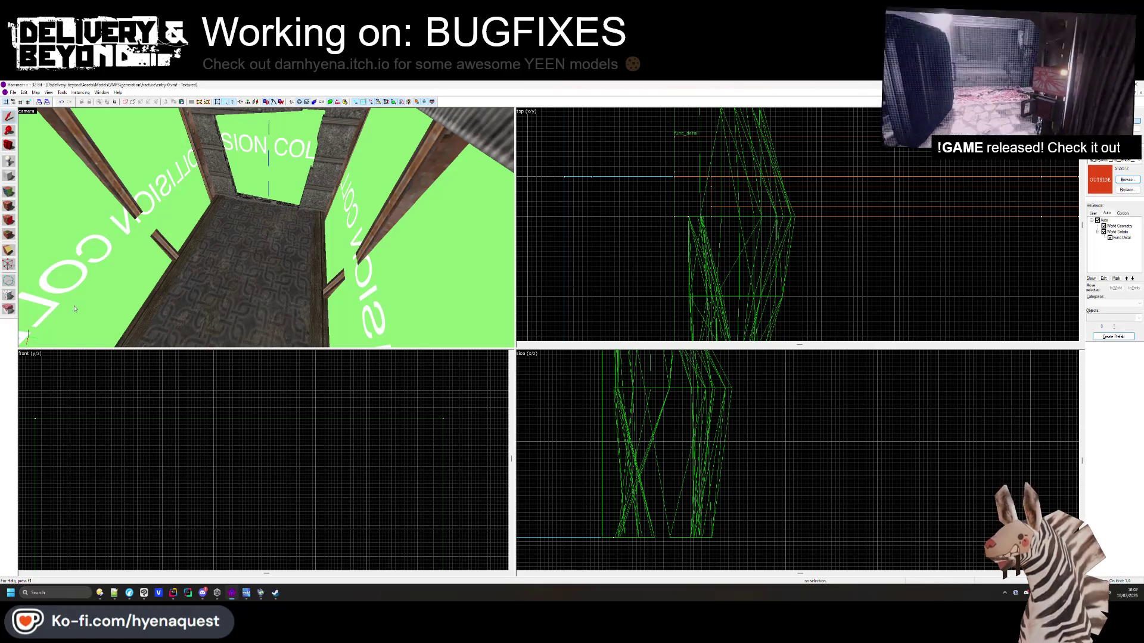
key(alt+Tab)
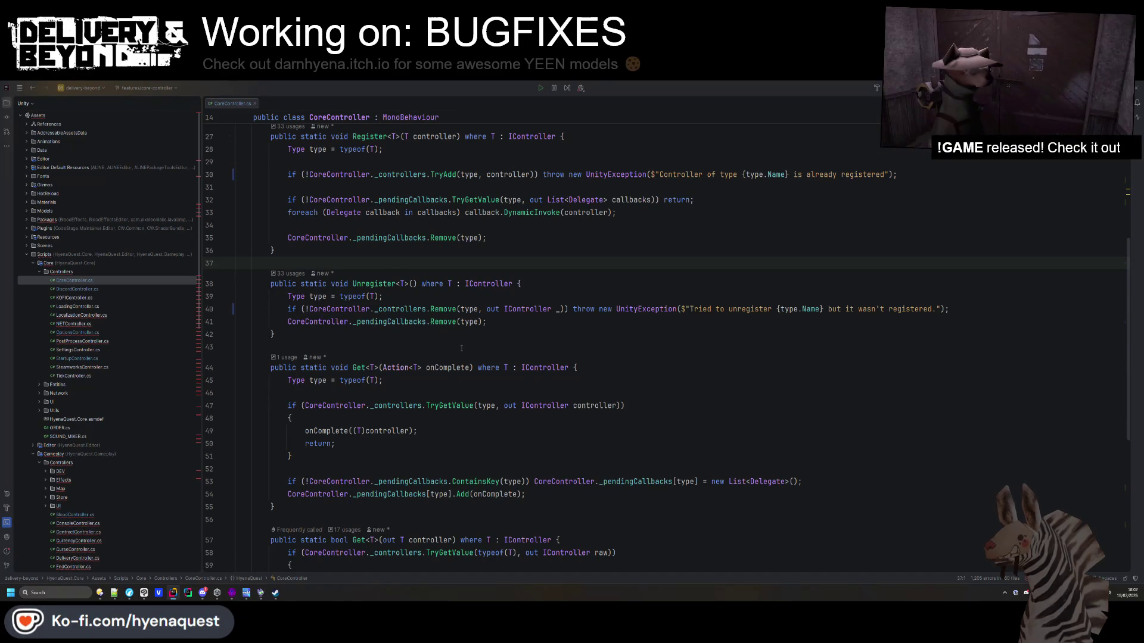
key(alt+Tab)
drag(298, 239, 266, 228)
key(shift+a)
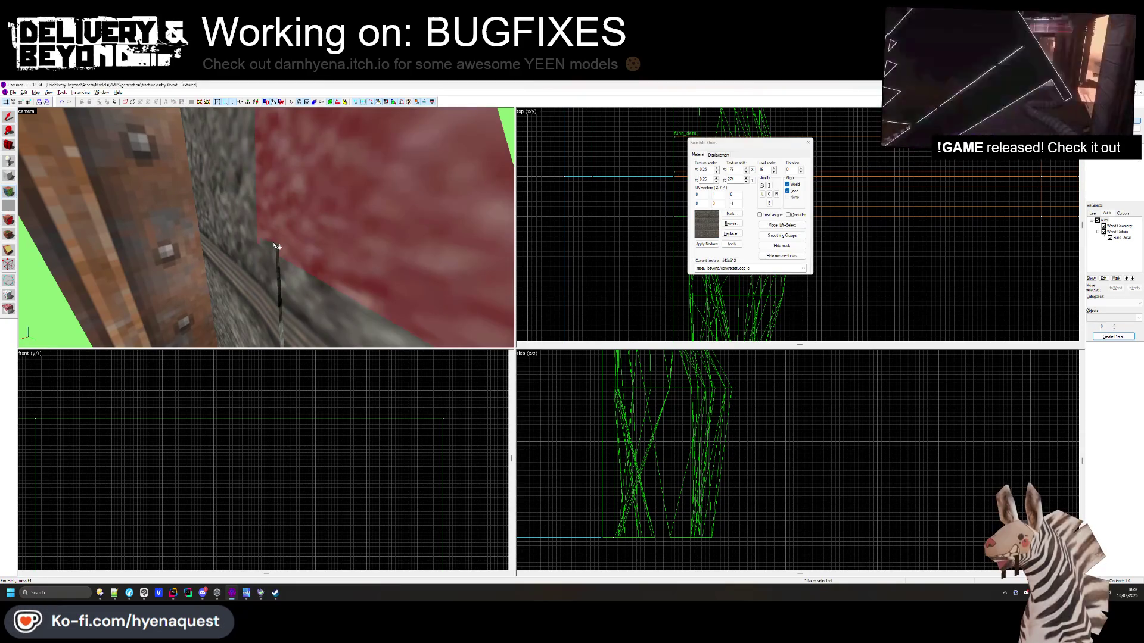
key(z)
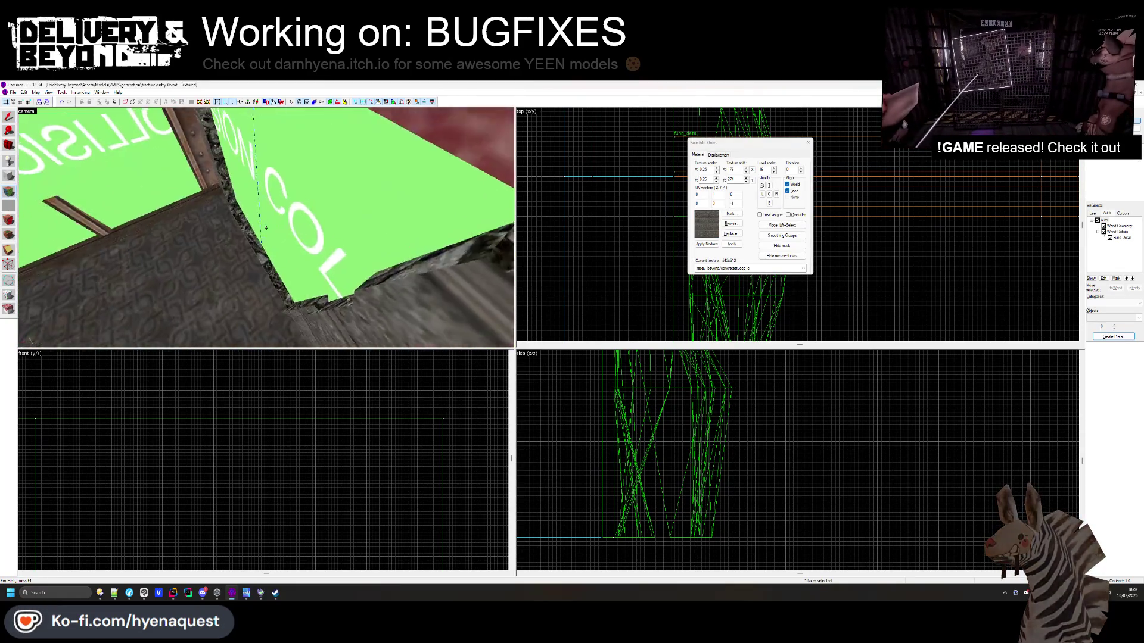
key(s)
click(807, 142)
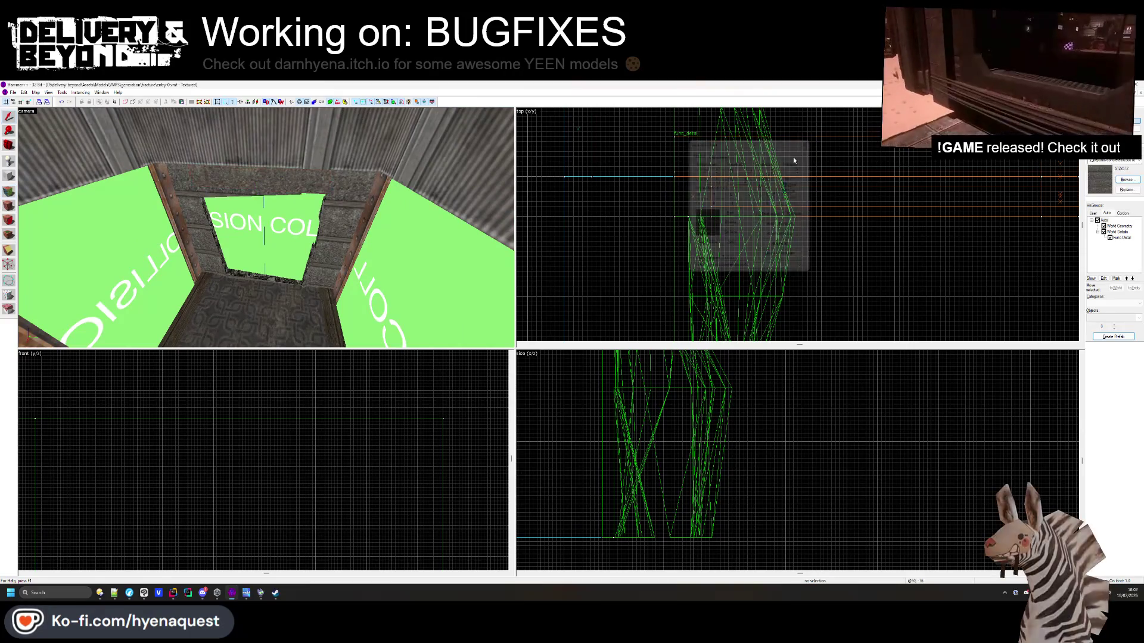
key(z)
key(z)
scroll(266, 230, down, 5)
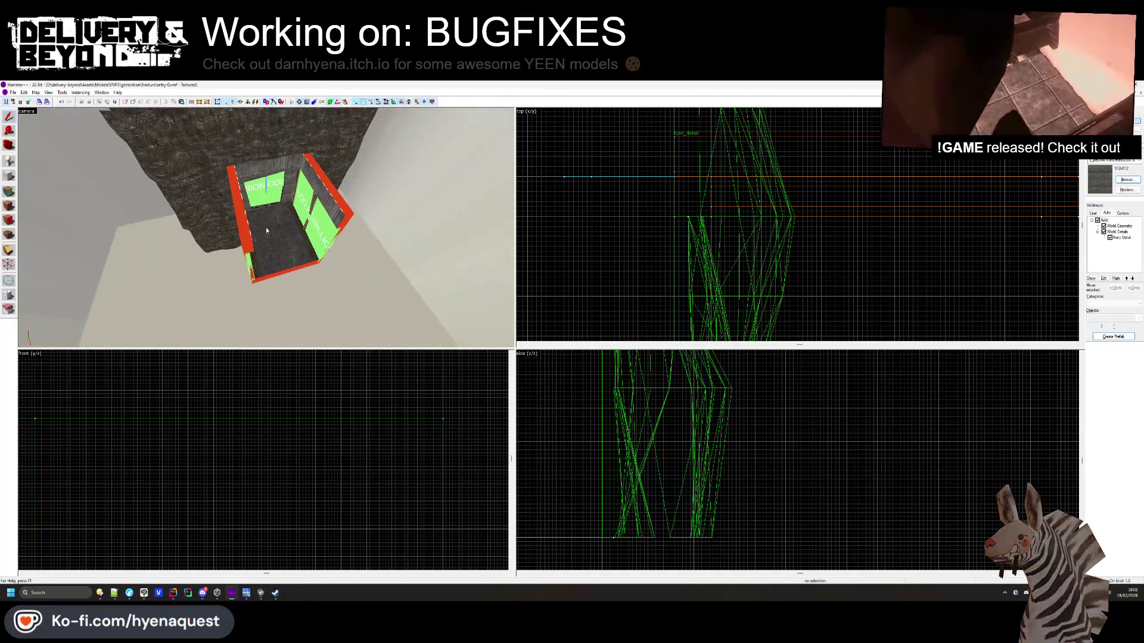
key(z)
scroll(266, 227, up, 5)
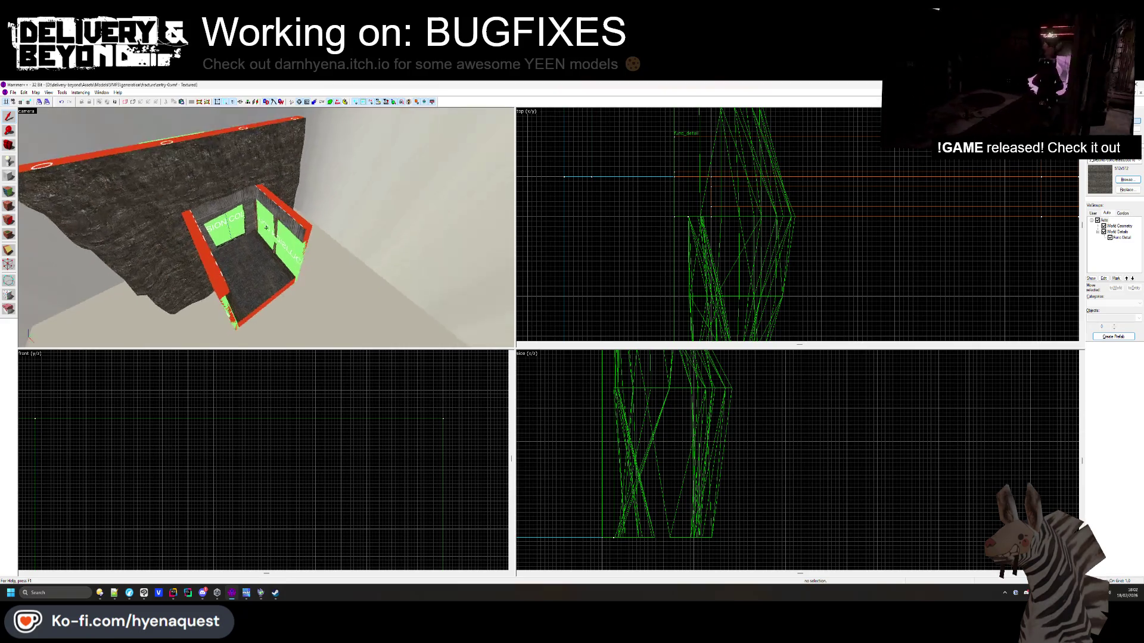
scroll(265, 227, down, 5)
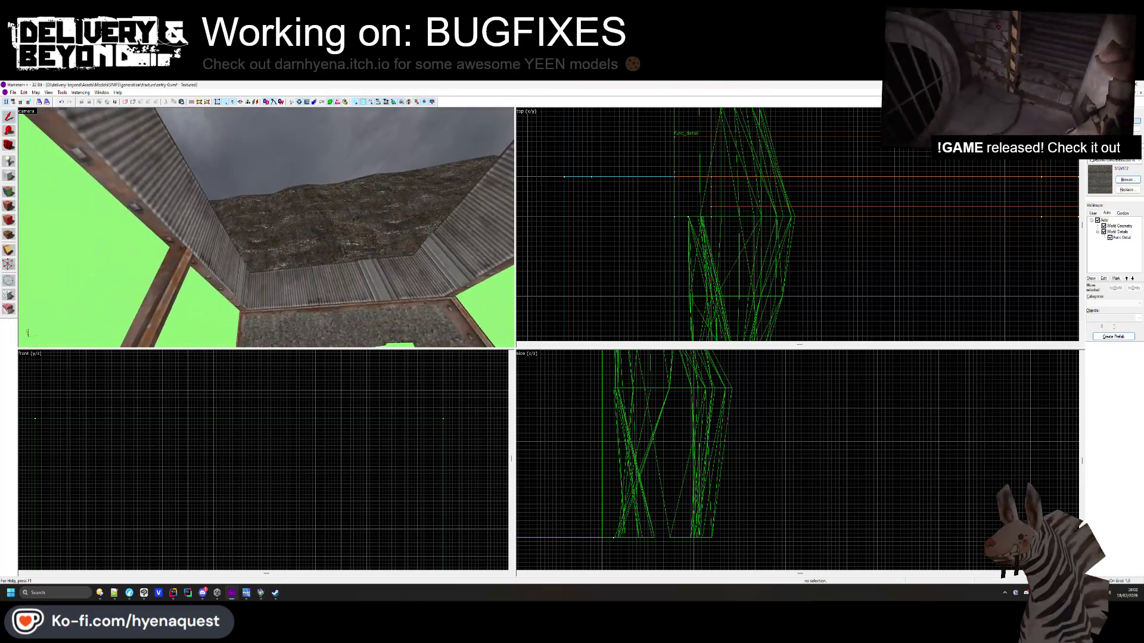
scroll(266, 227, up, 5)
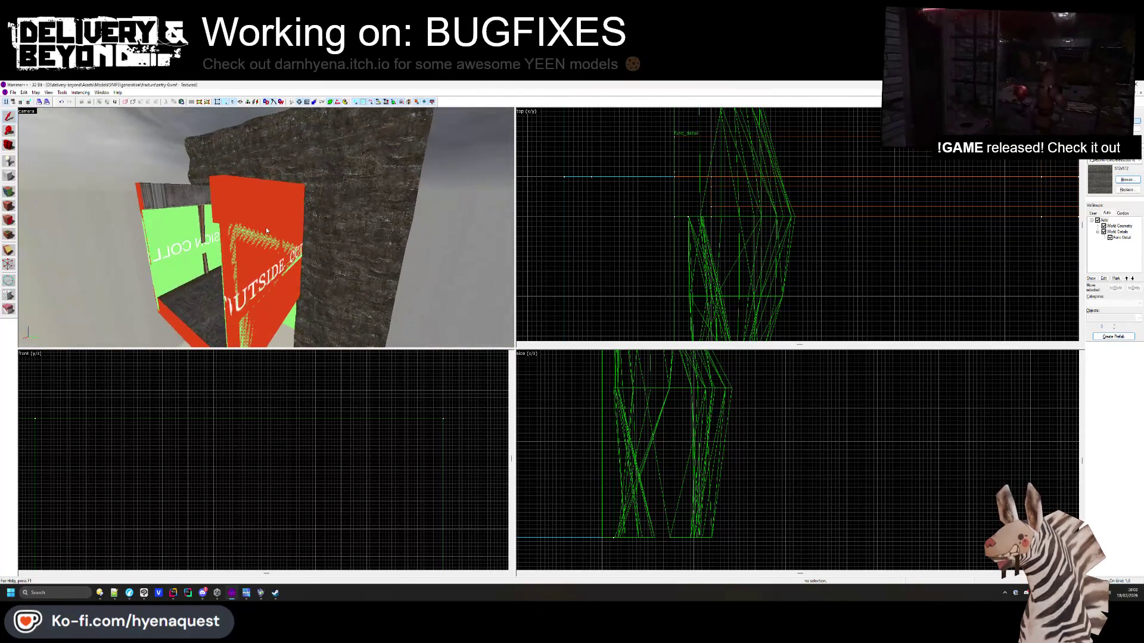
scroll(265, 227, down, 5)
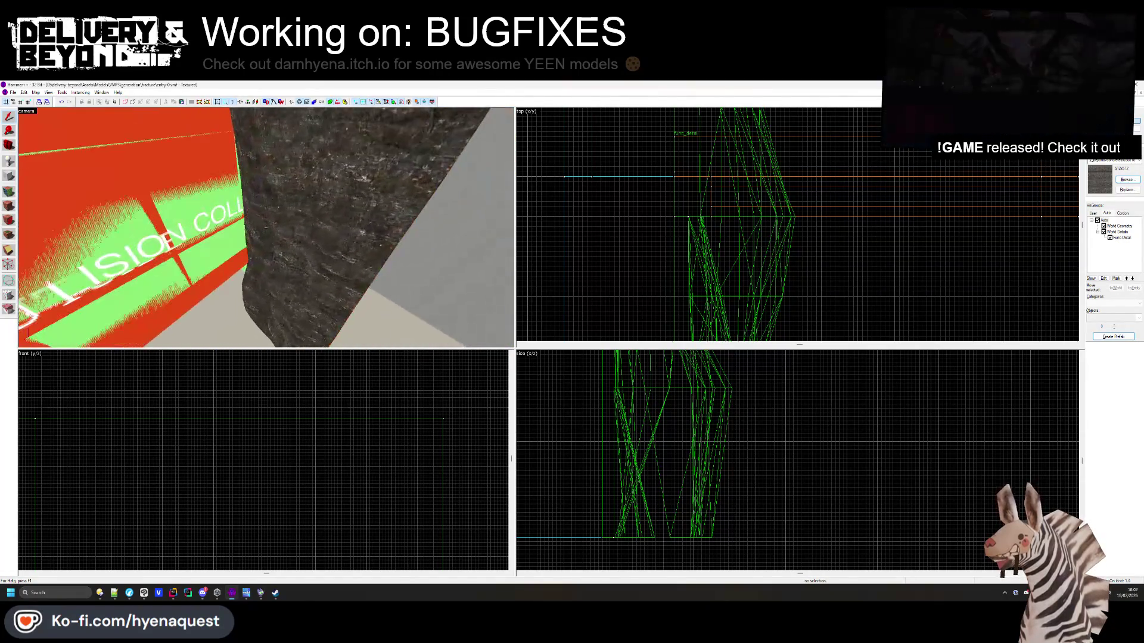
scroll(265, 226, down, 10)
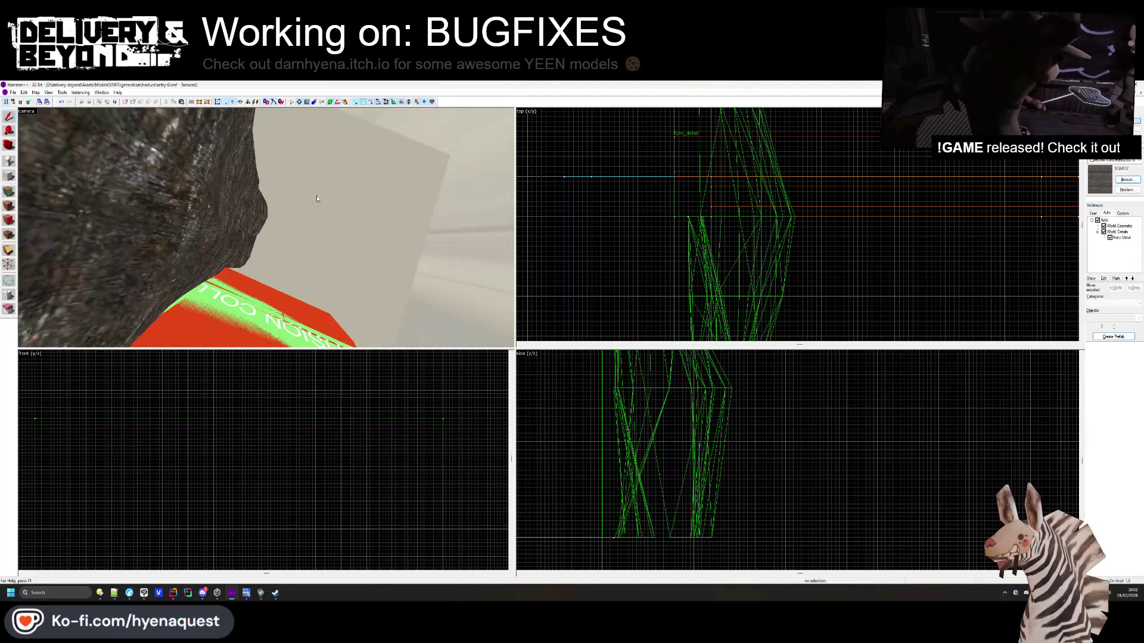
scroll(265, 227, down, 5)
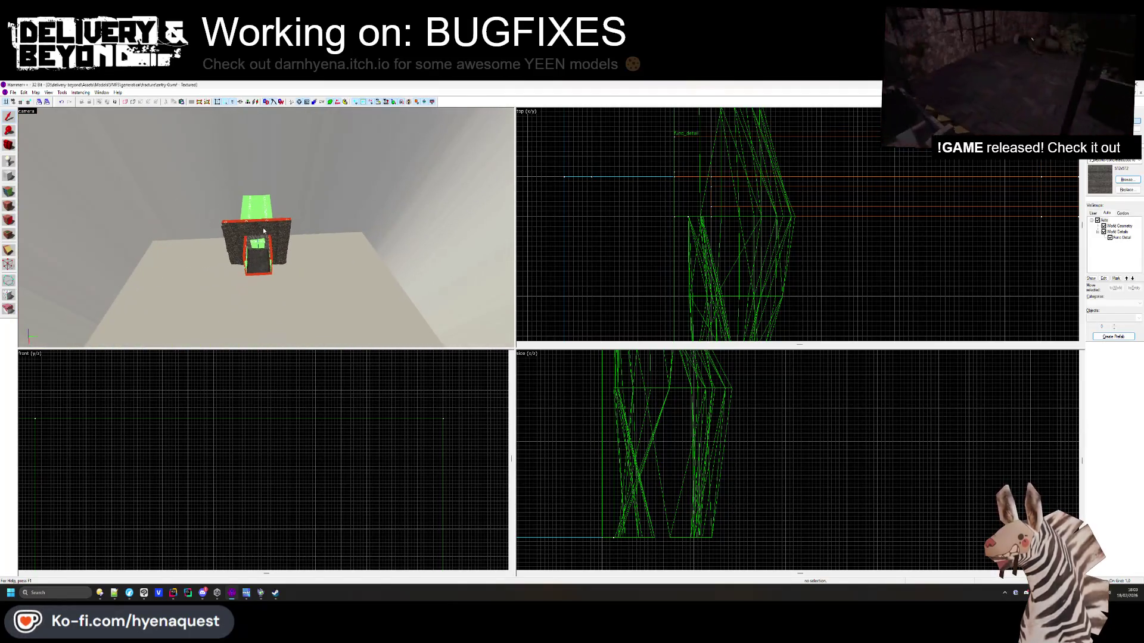
key(z)
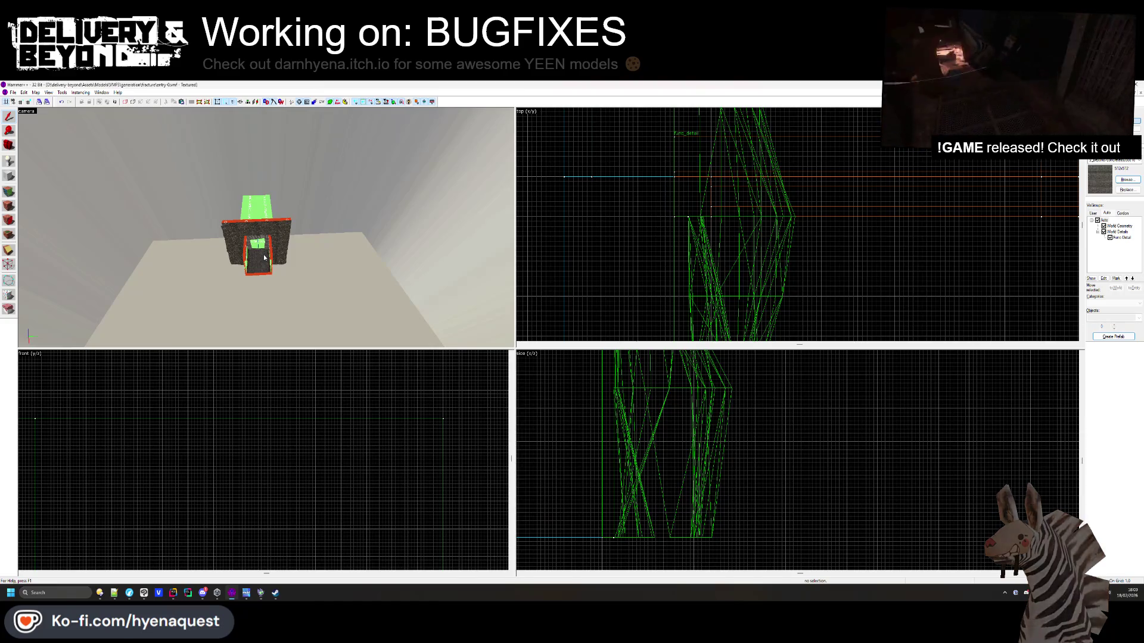
scroll(265, 227, up, 10)
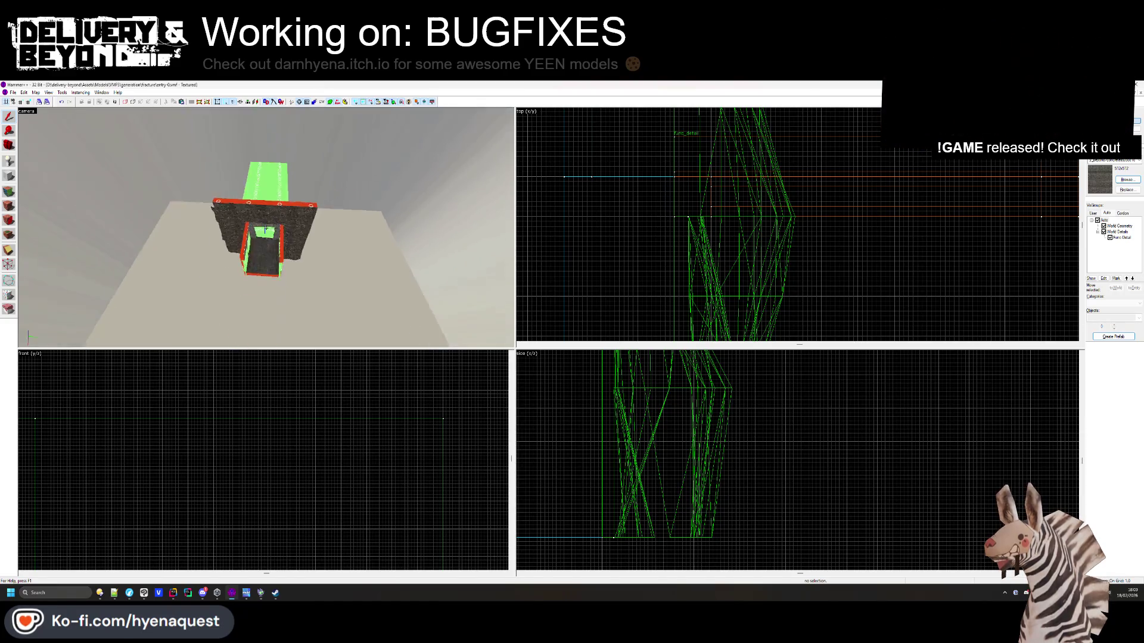
mouse_move(265, 227)
mouse_down()
mouse_move(372, 115)
mouse_move(261, 227)
mouse_up()
Select the single red wall solid and choose the OUTSIDE texture
click(227, 229)
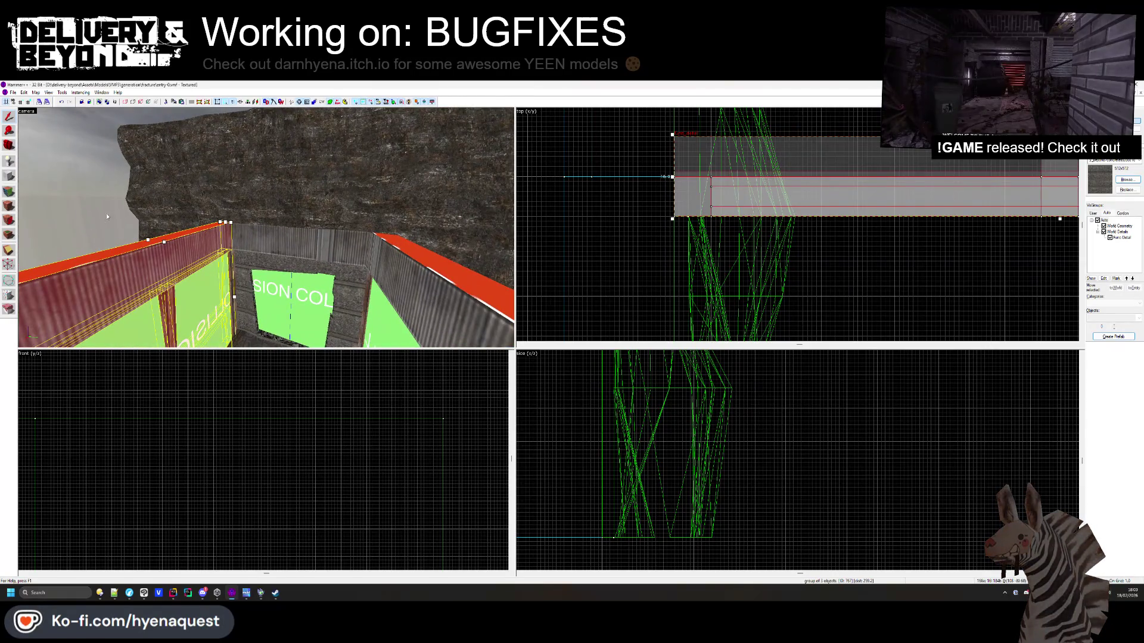
click(644, 229)
click(737, 184)
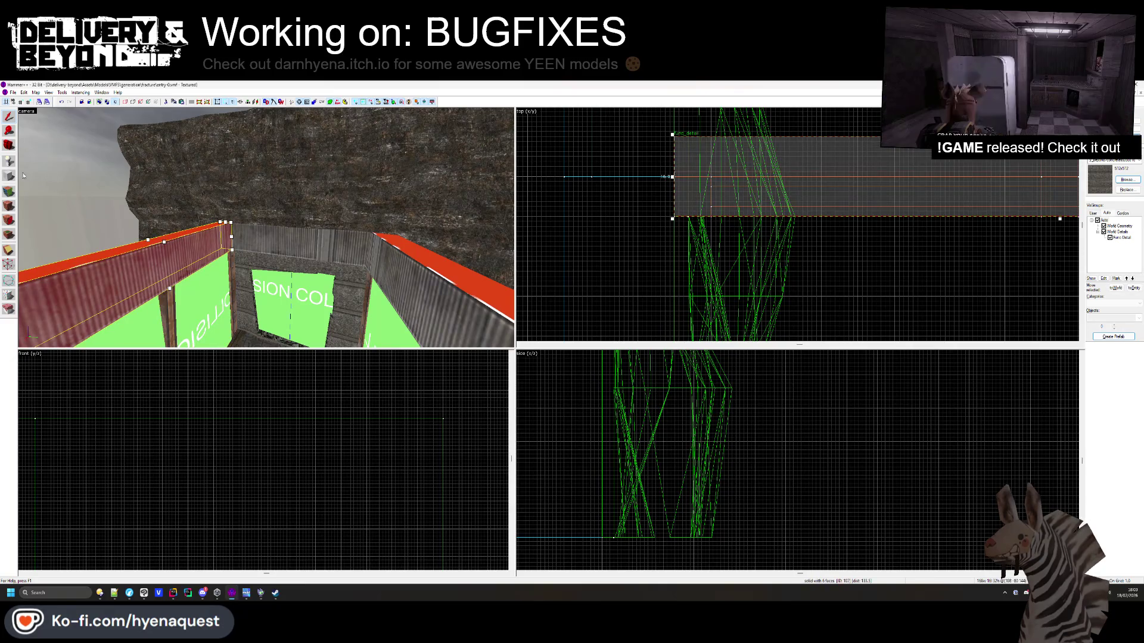
scroll(937, 164, down, 4)
click(1126, 179)
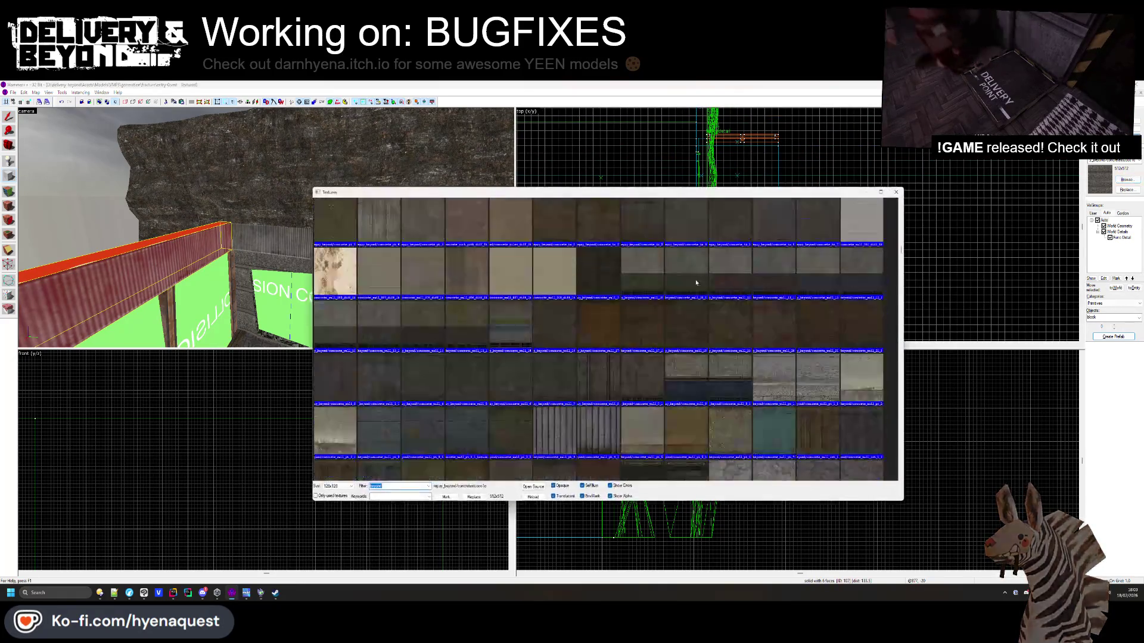
scroll(645, 268, up, 10)
double_click(644, 226)
Create a new OUTSIDE-textured block beside the red wall and flatten it into a thin slab
scroll(883, 252, up, 6)
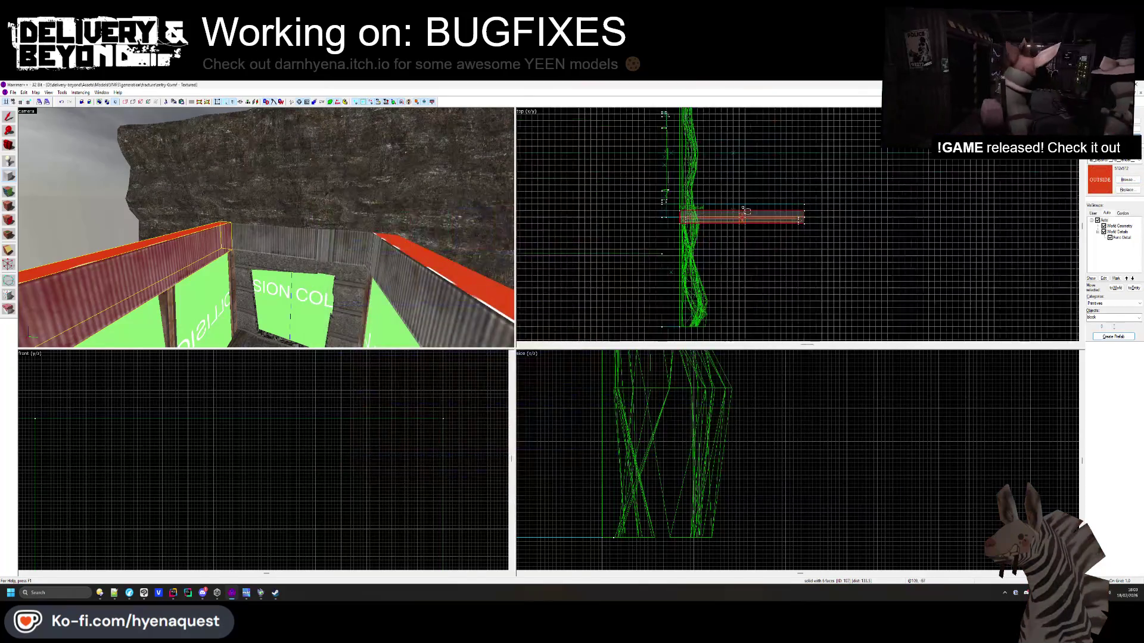
scroll(896, 246, down, 3)
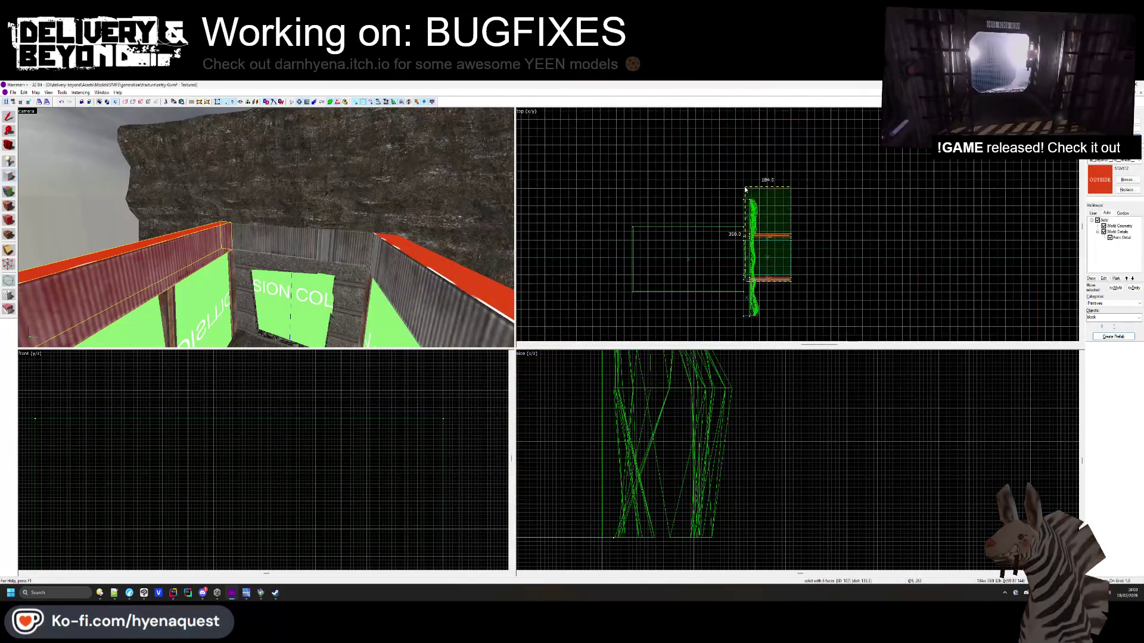
scroll(863, 256, up, 3)
drag(953, 322, 794, 254)
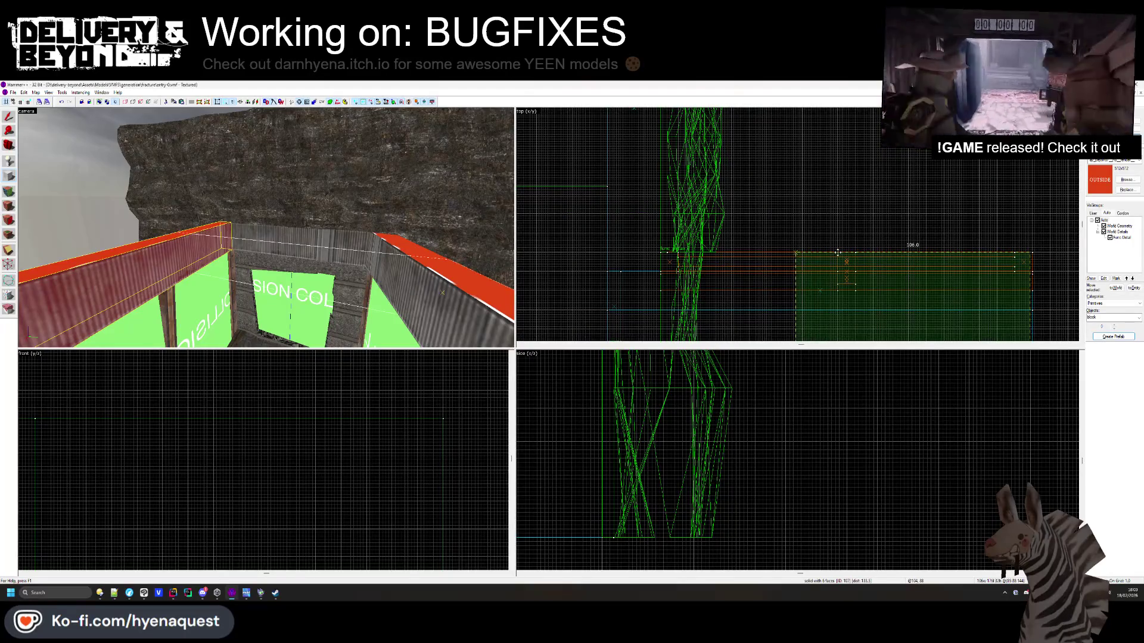
scroll(821, 267, down, 3)
scroll(765, 192, up, 3)
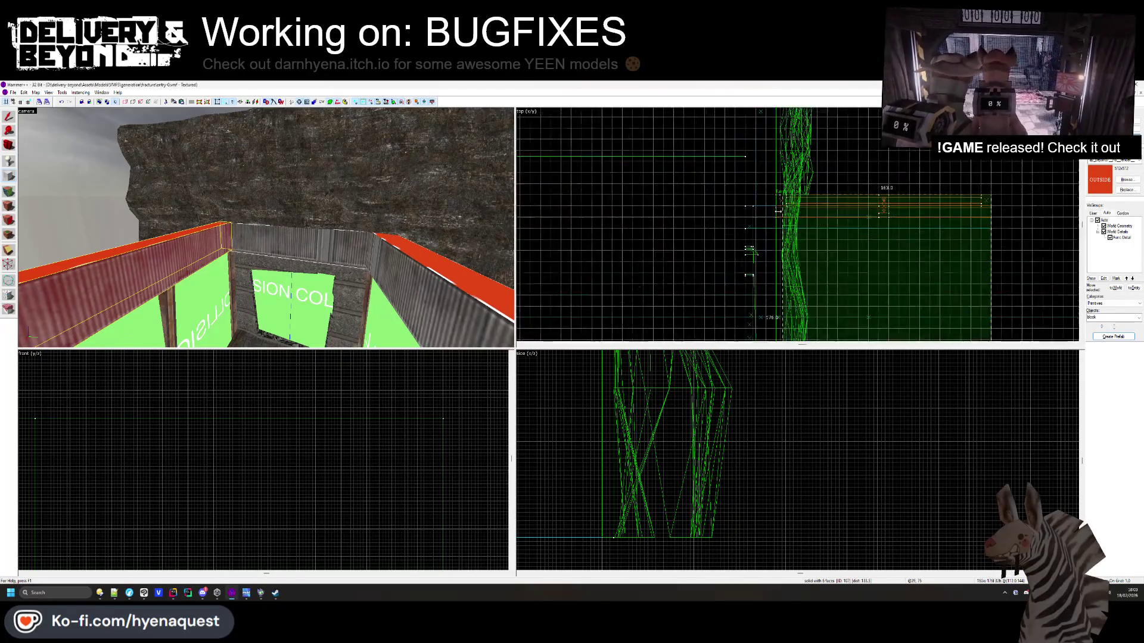
key(Return)
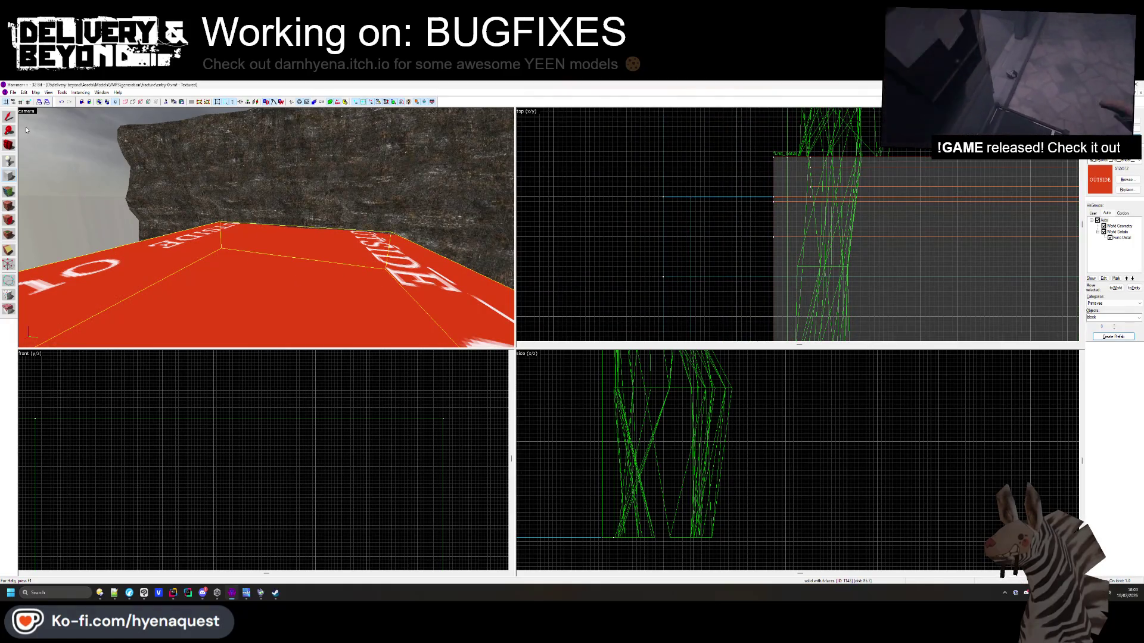
scroll(171, 400, up, 5)
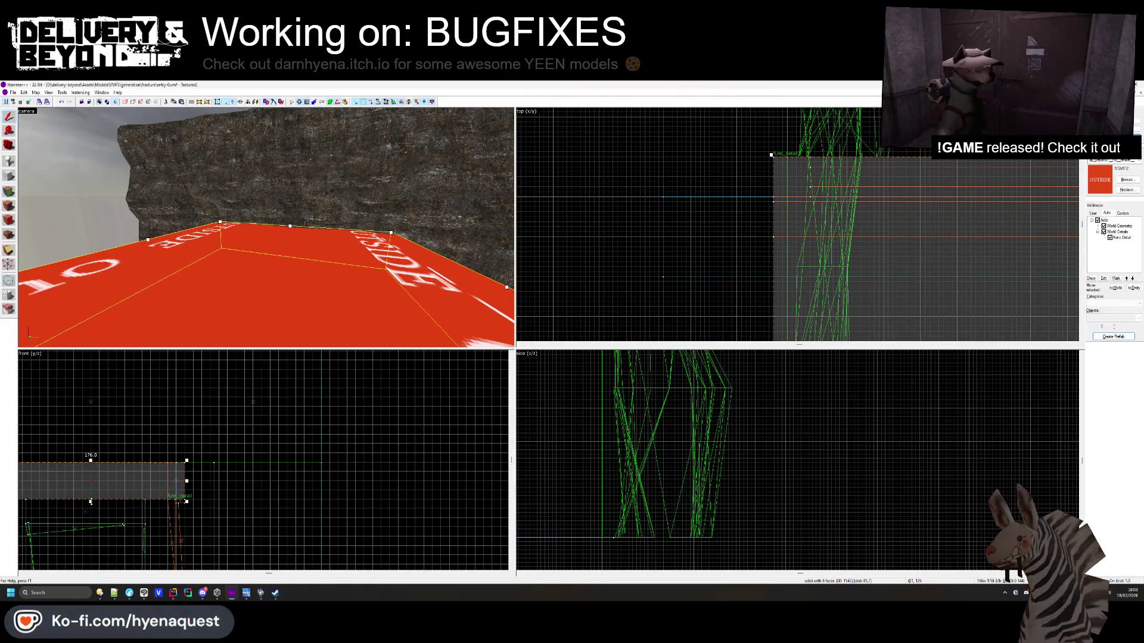
scroll(155, 504, up, 2)
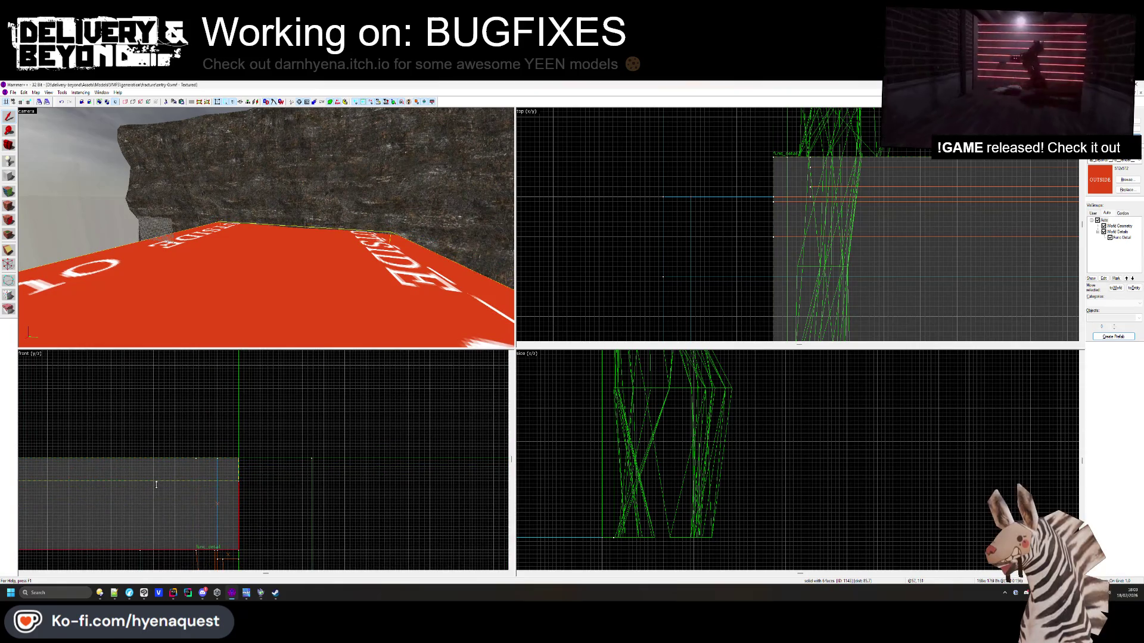
drag(156, 485, 152, 500)
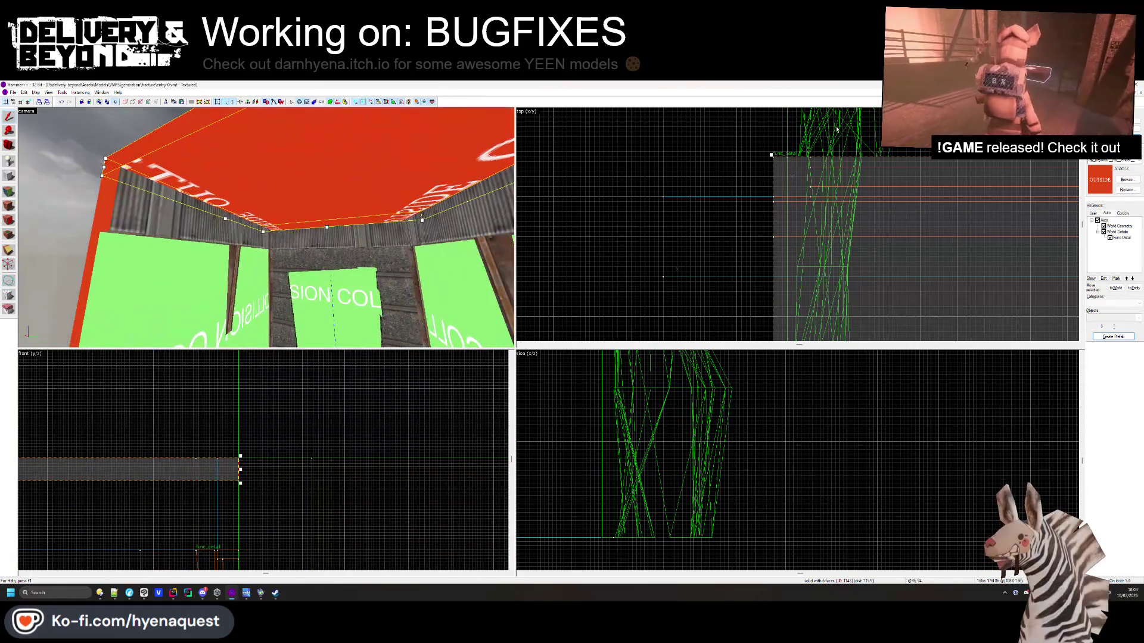
Resize the red roof slab to 168 units and adjust the long bar with it
key(Right)
key(Right)
key(Right)
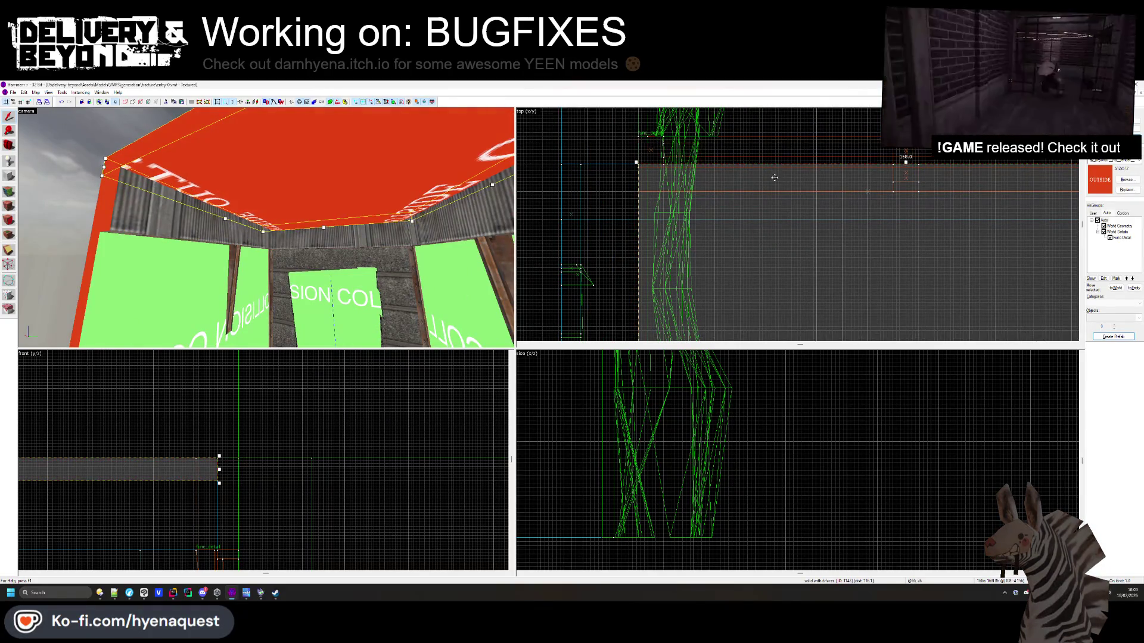
key(z)
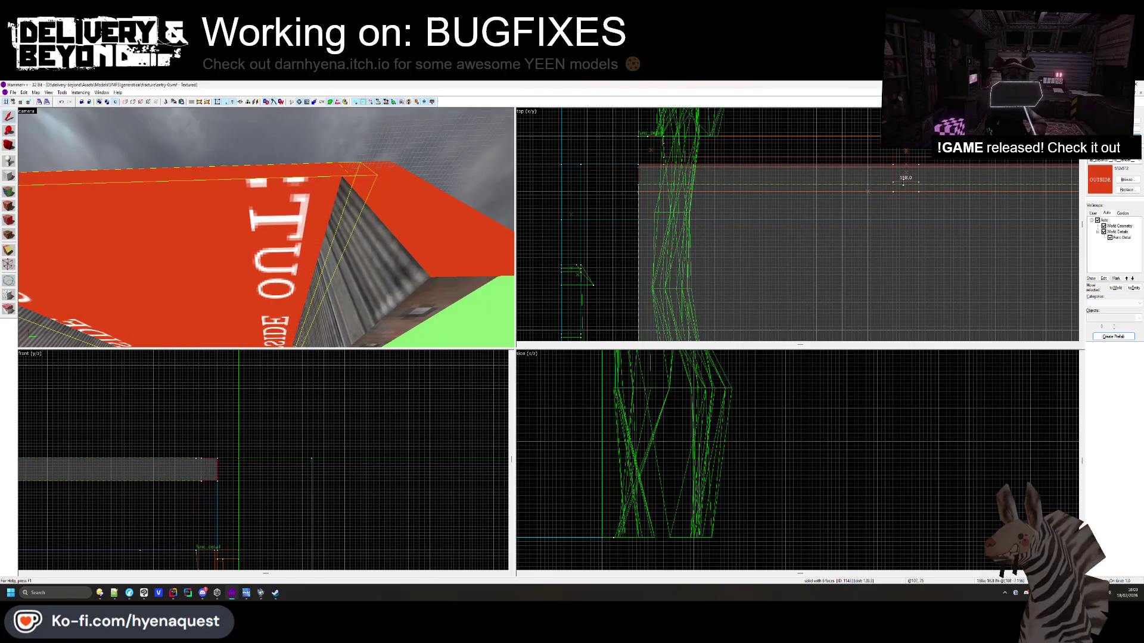
drag(901, 188, 900, 190)
scroll(799, 301, down, 3)
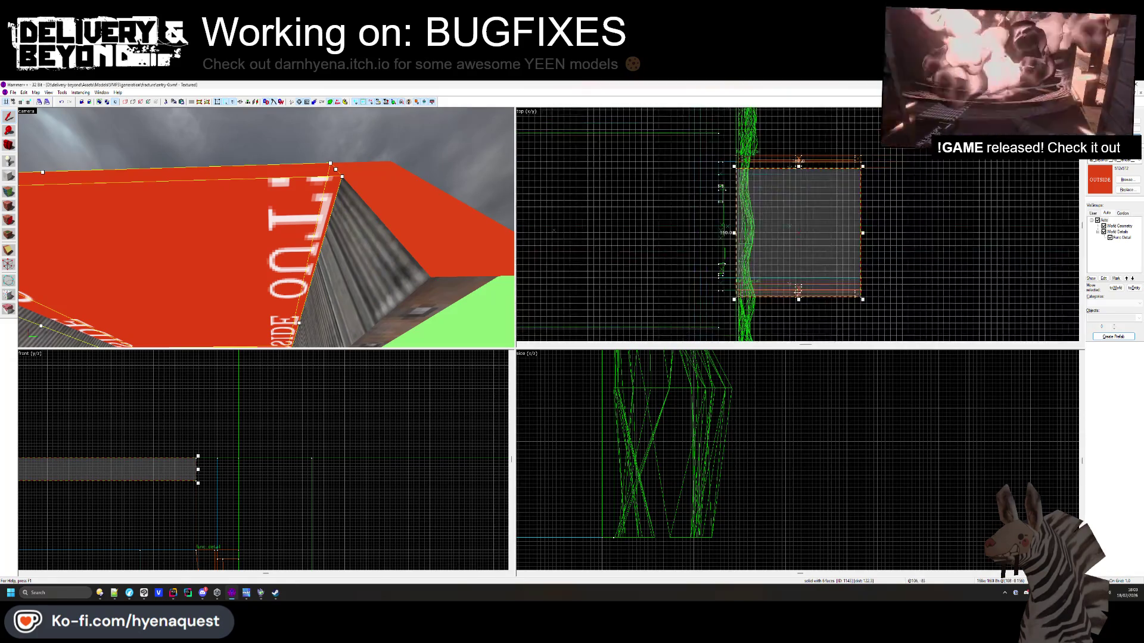
scroll(798, 305, up, 3)
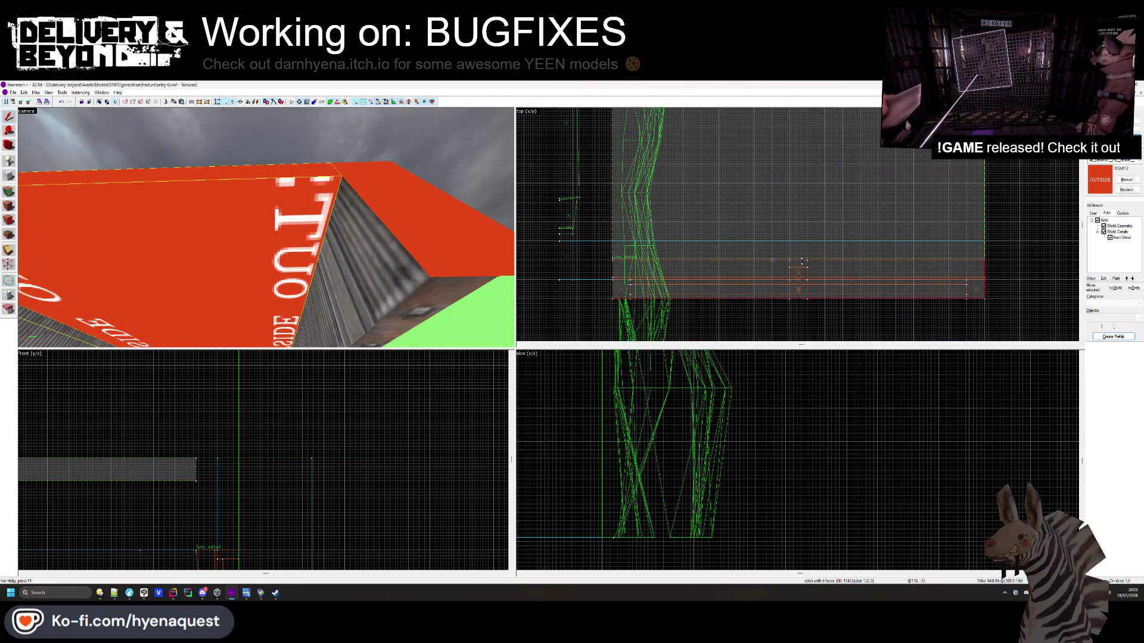
click(267, 231)
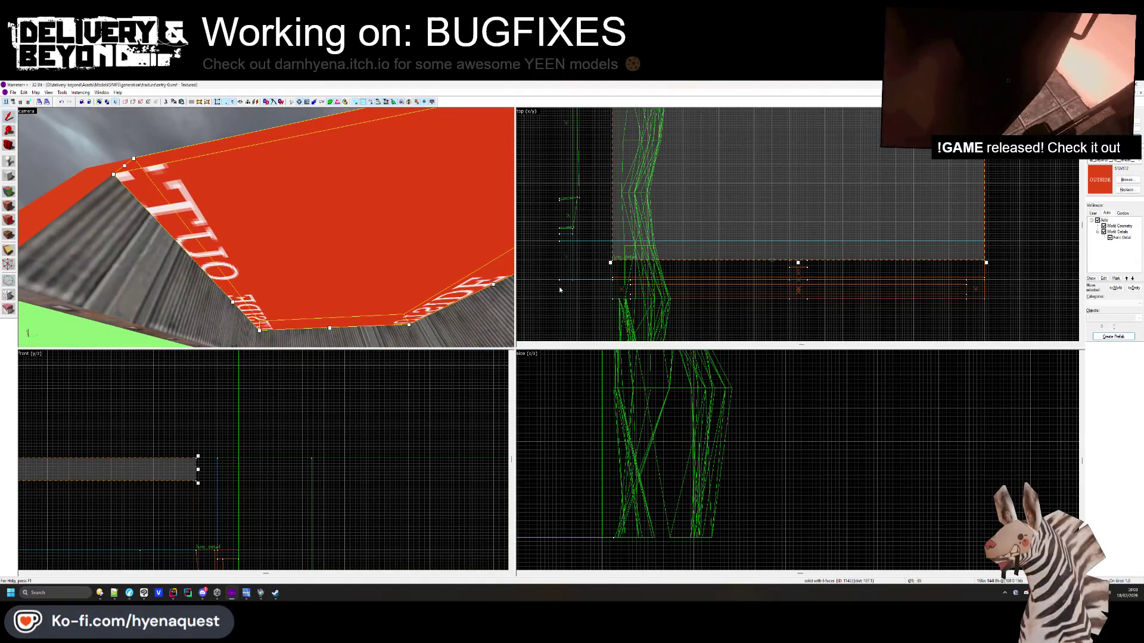
scroll(170, 462, up, 3)
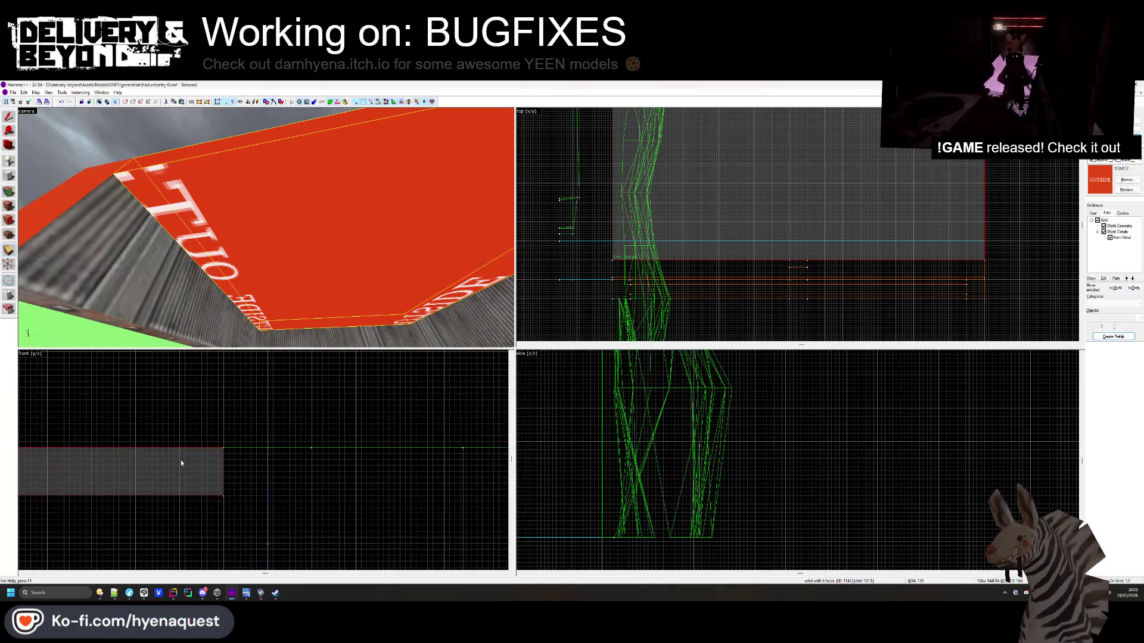
scroll(252, 458, down, 3)
click(138, 466)
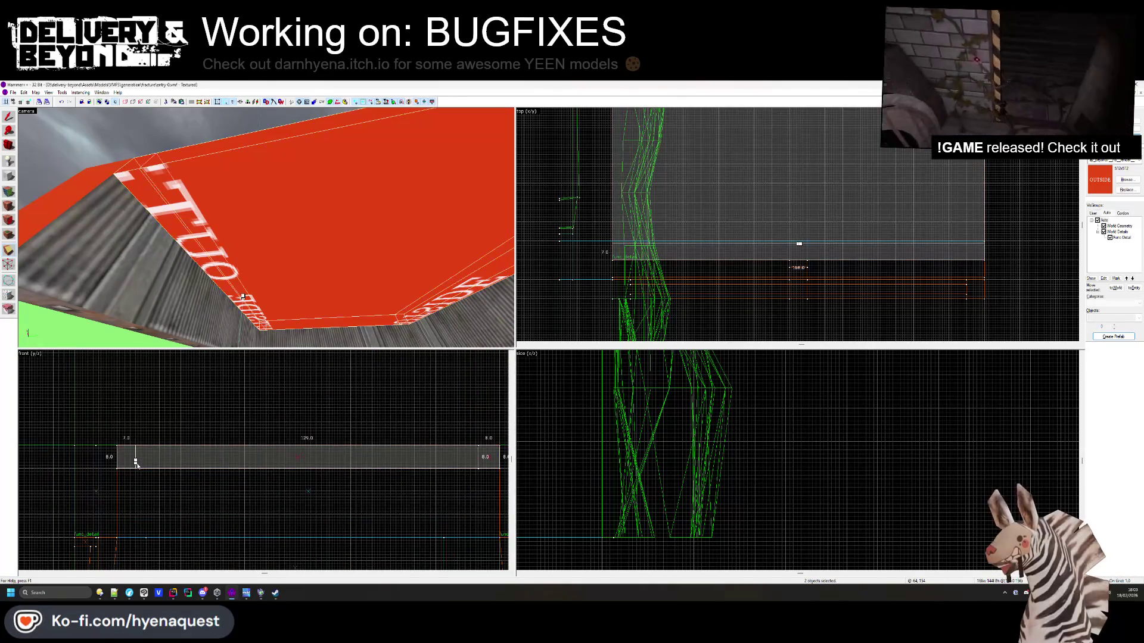
drag(136, 463, 138, 462)
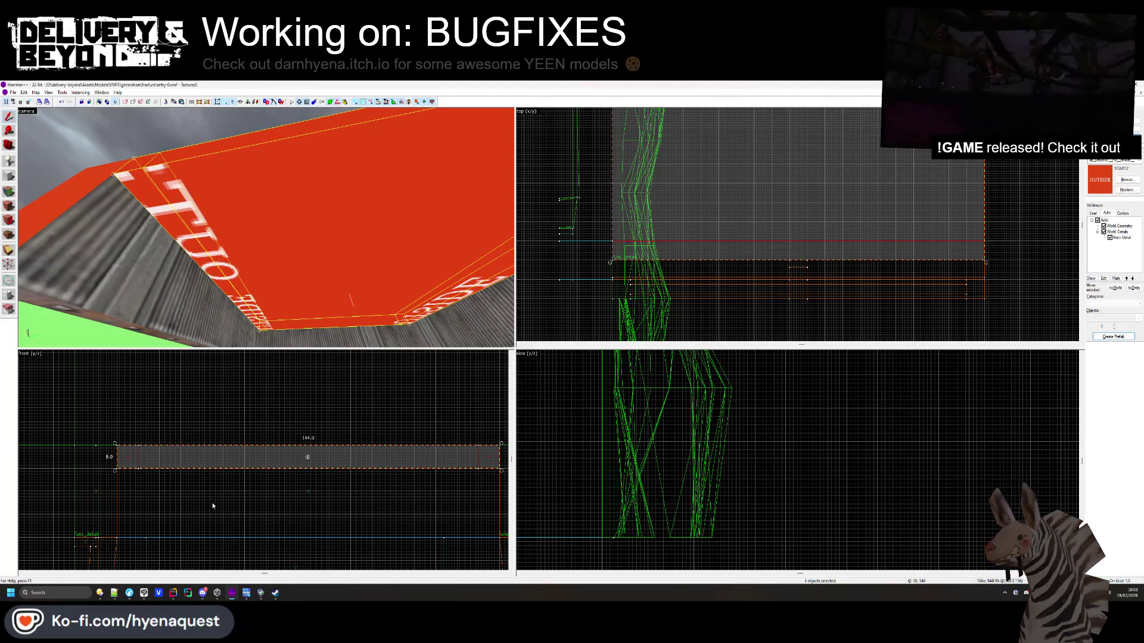
Select the ceiling slab, clear the selection, and switch to face texture editing
click(236, 458)
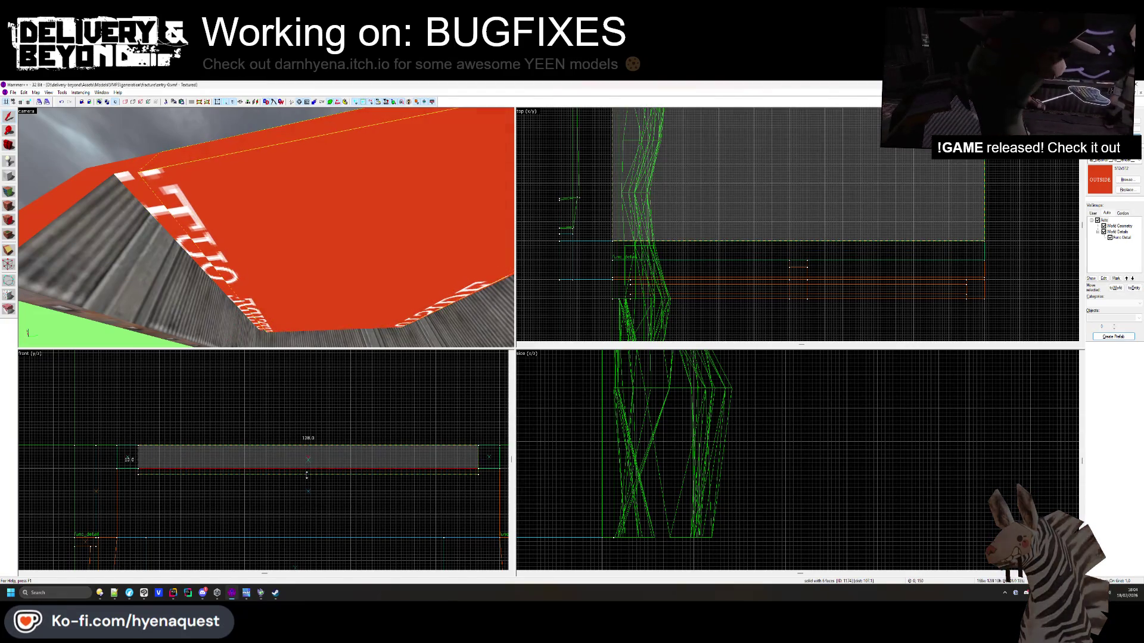
key(Escape)
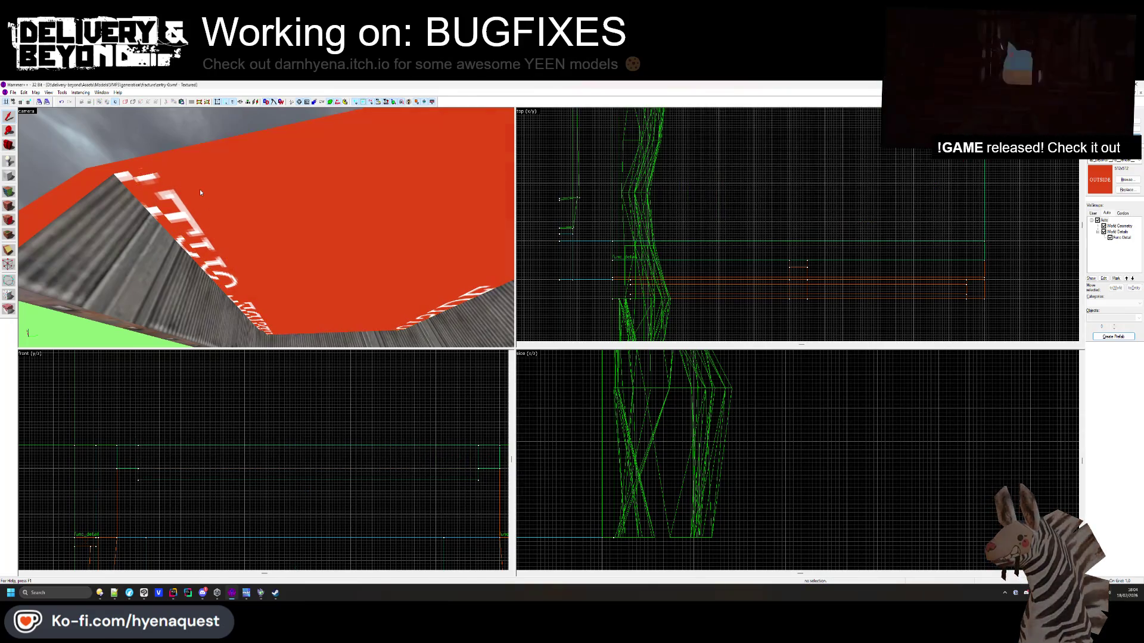
key(shift+a)
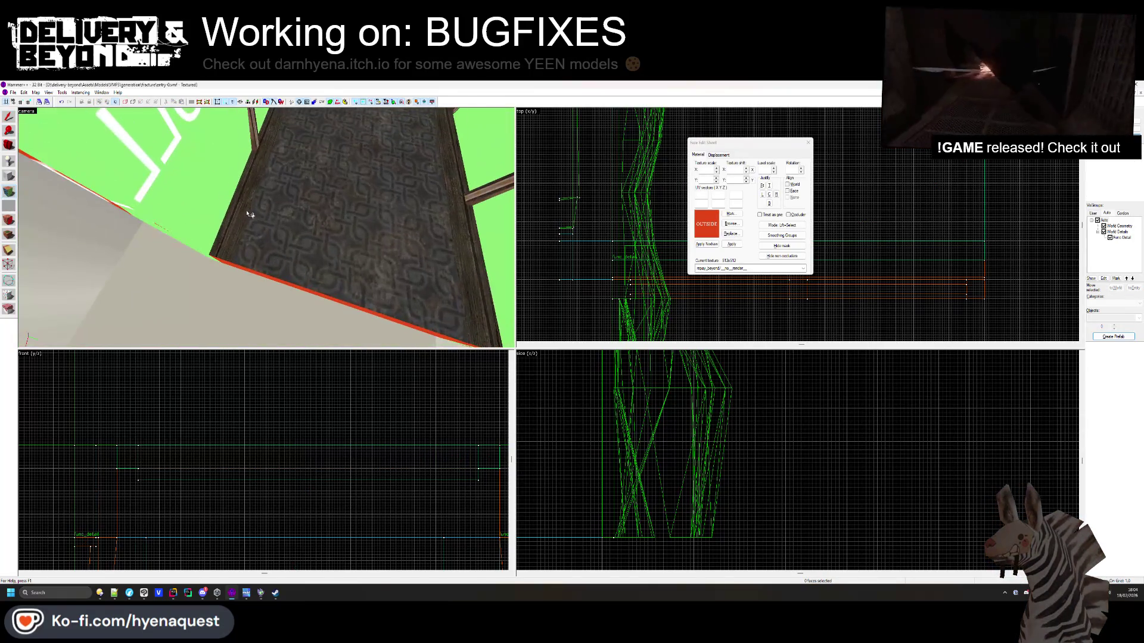
Pick the red OUTSIDE ceiling face and apply the dlv_metalstr1d metal grid texture
click(266, 227)
mouse_move(266, 227)
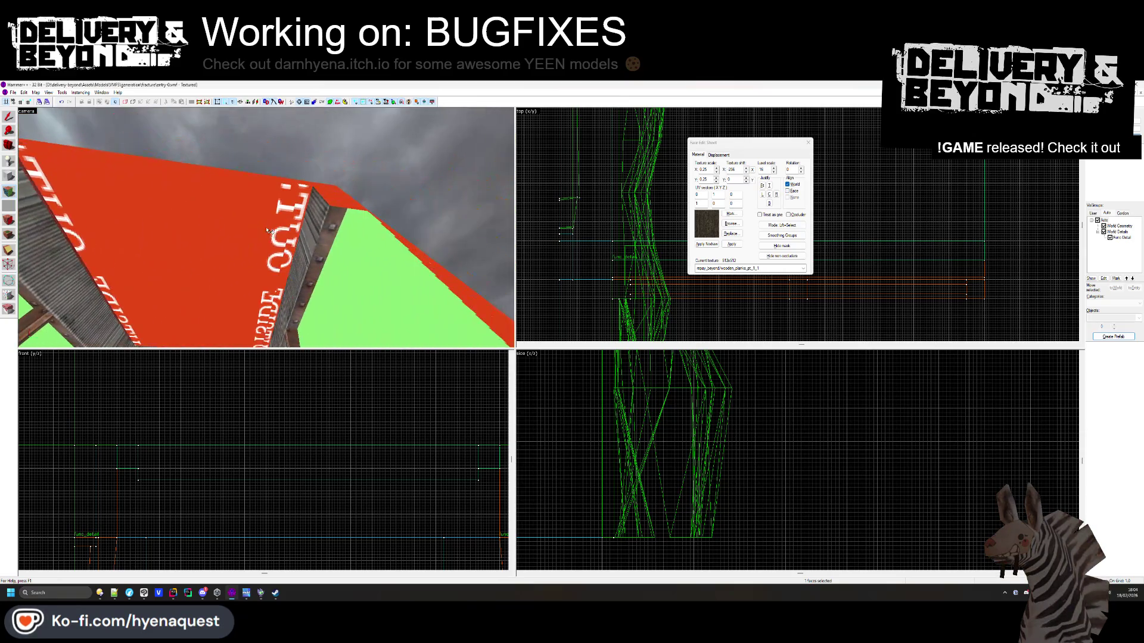
key(z)
click(300, 225)
click(731, 224)
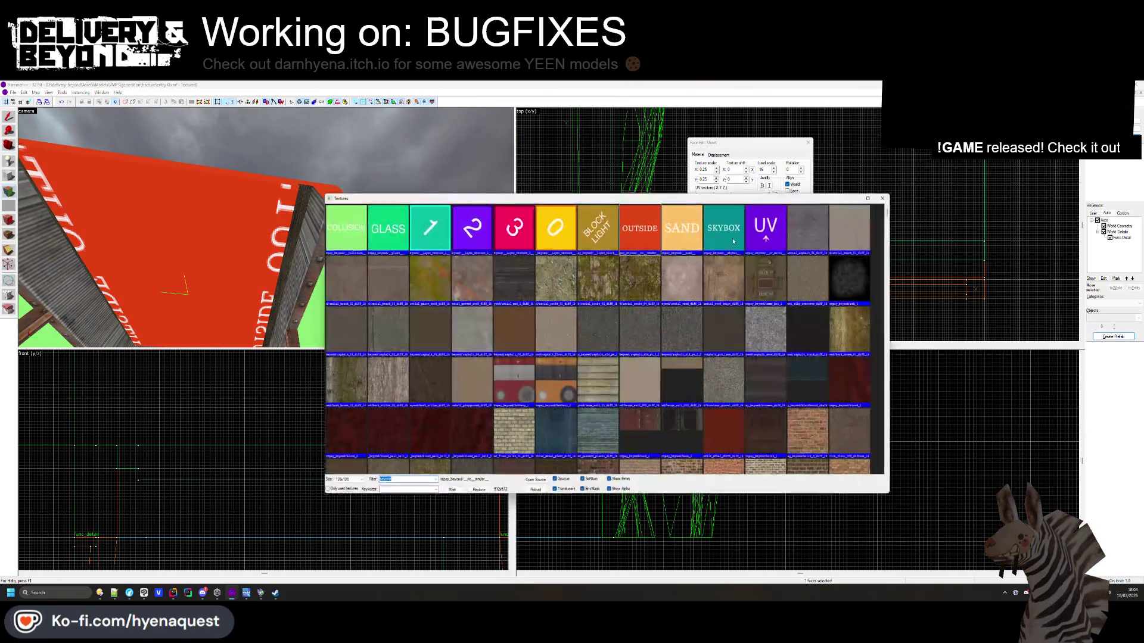
scroll(729, 246, down, 10)
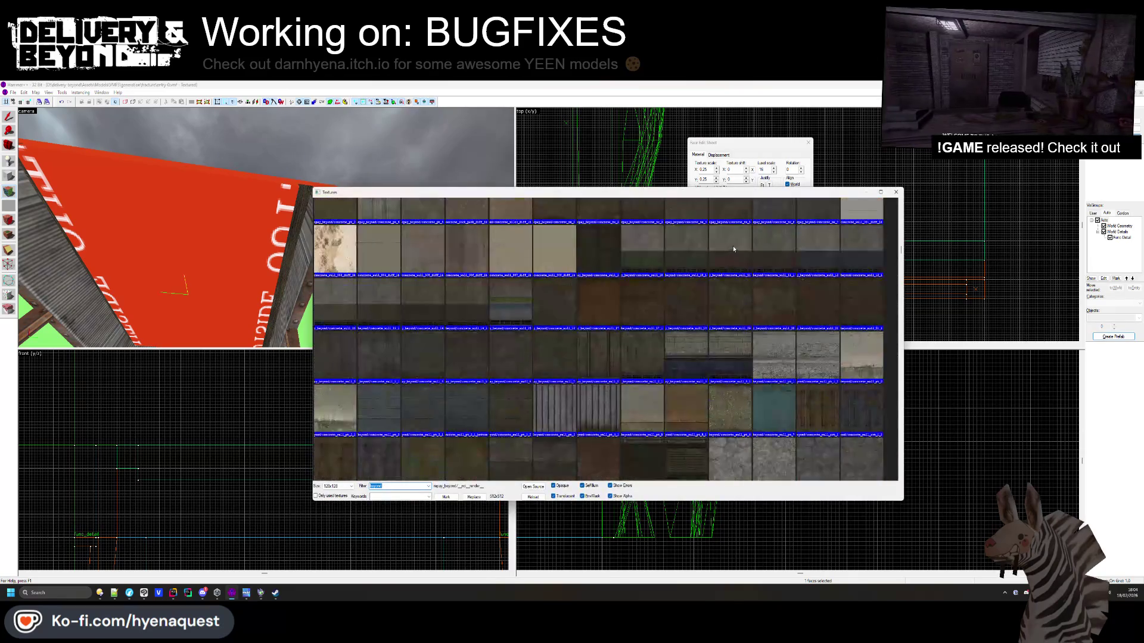
scroll(742, 251, down, 10)
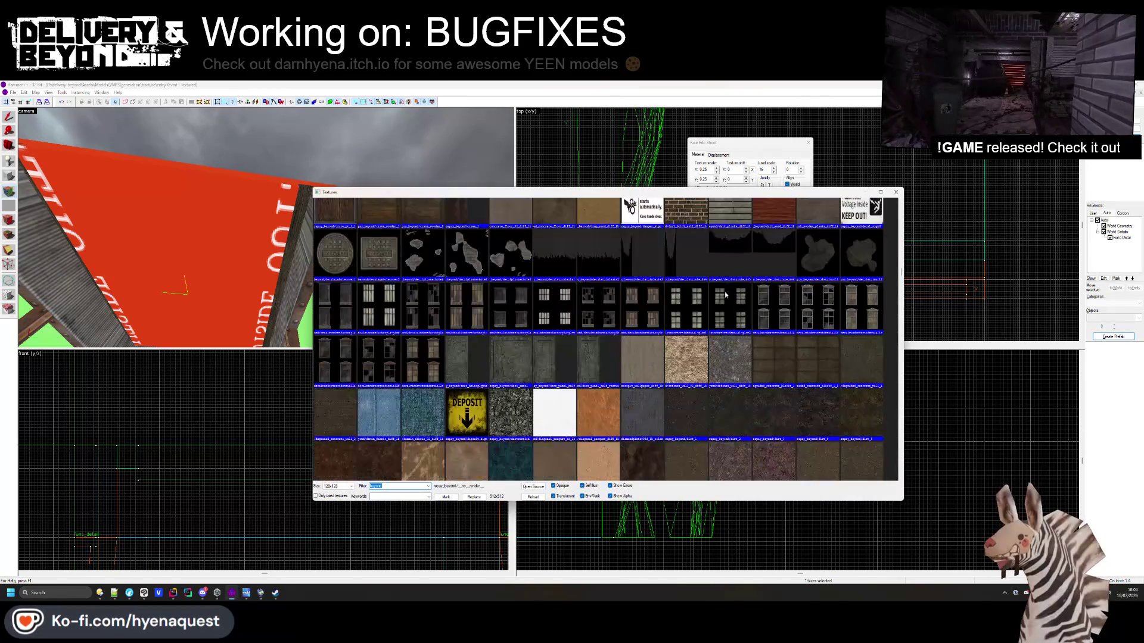
scroll(727, 286, down, 5)
scroll(722, 301, up, 3)
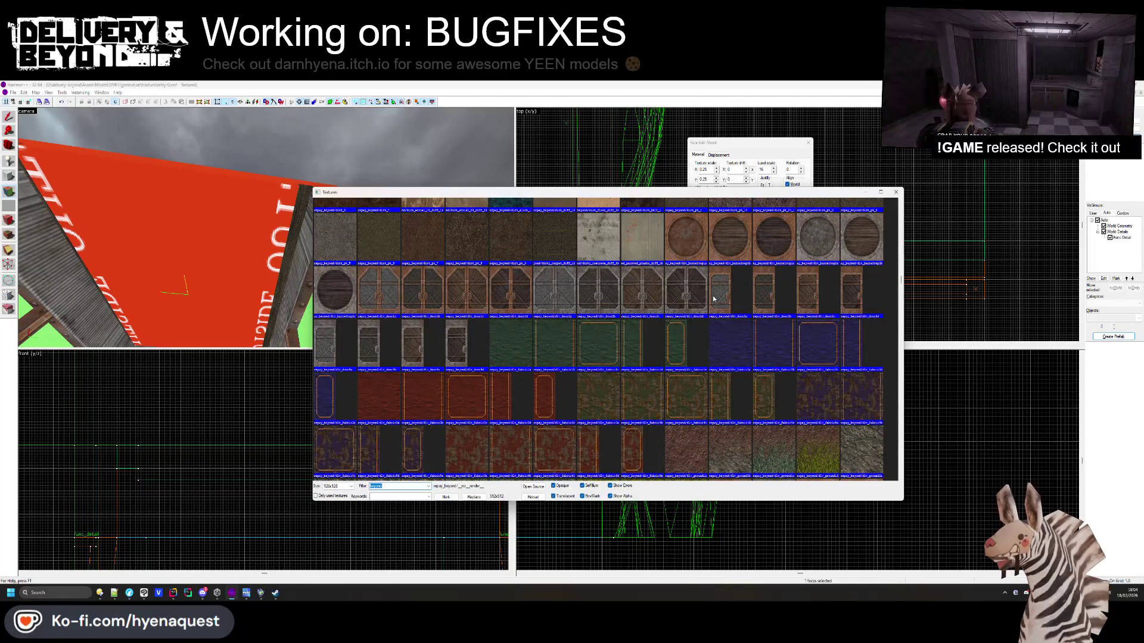
scroll(720, 304, down, 10)
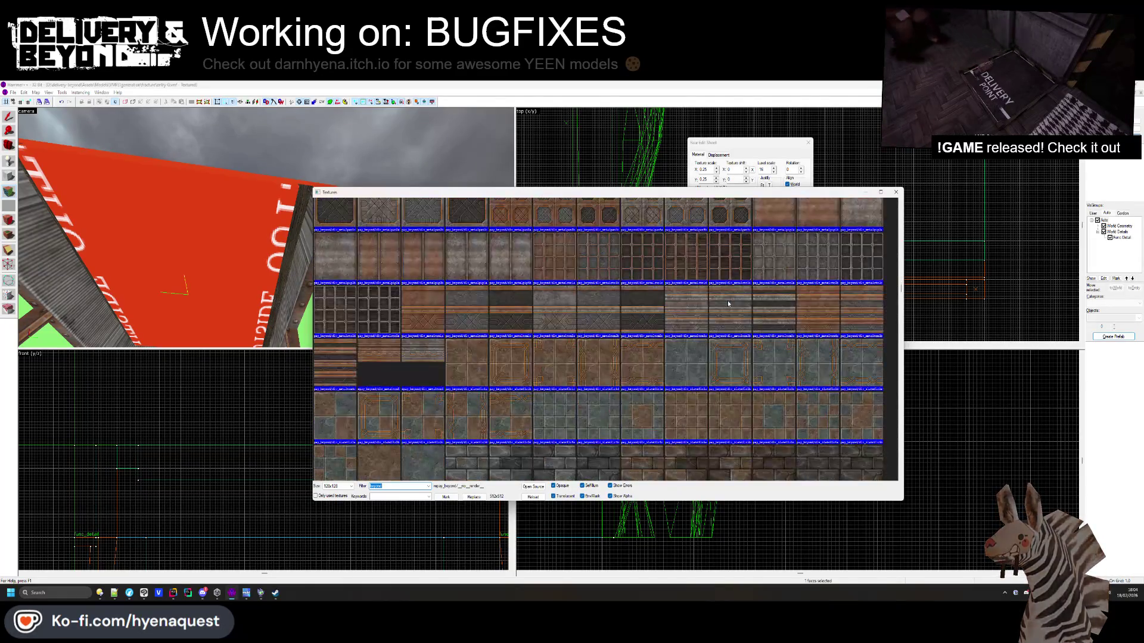
double_click(685, 254)
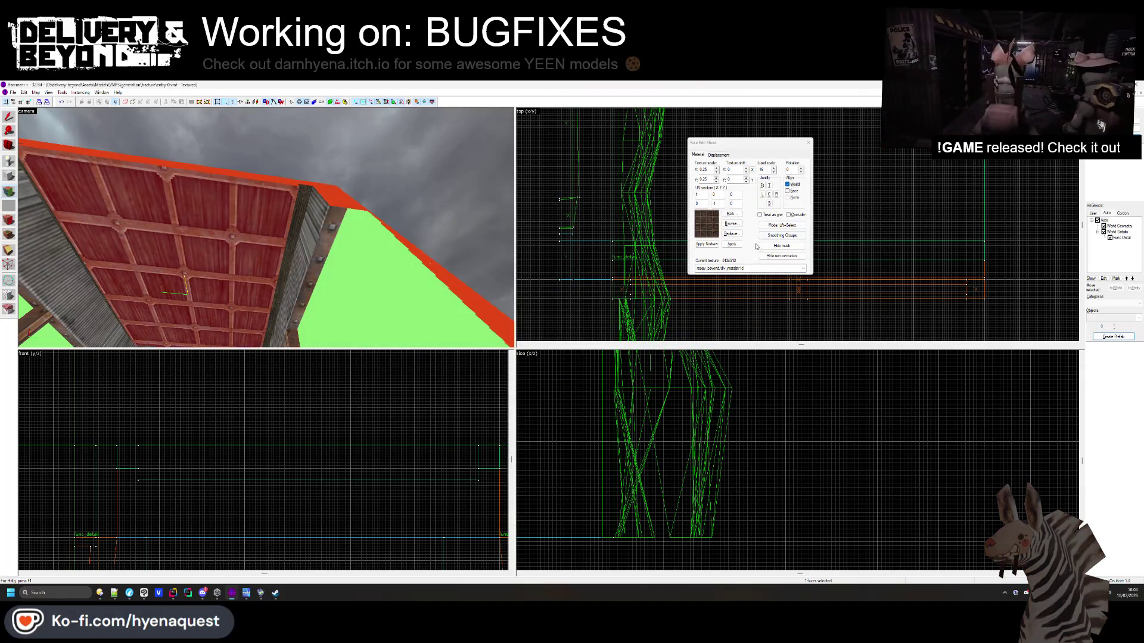
Apply the metal_sheet_wall_pt_1 corrugated texture to the slab's underside
click(782, 247)
key(z)
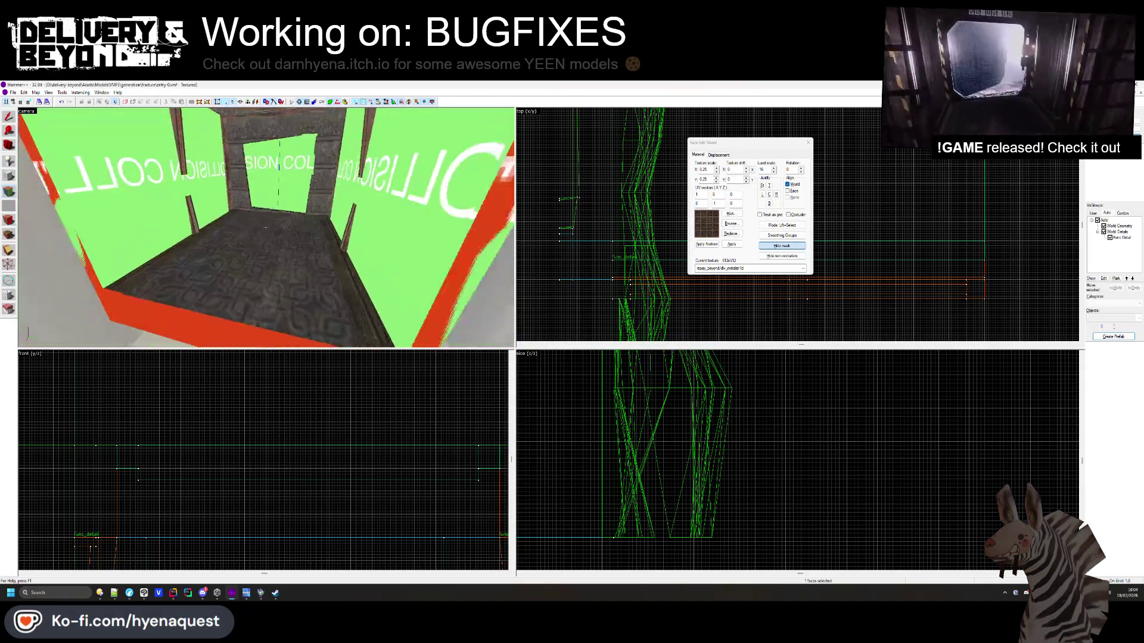
key(z)
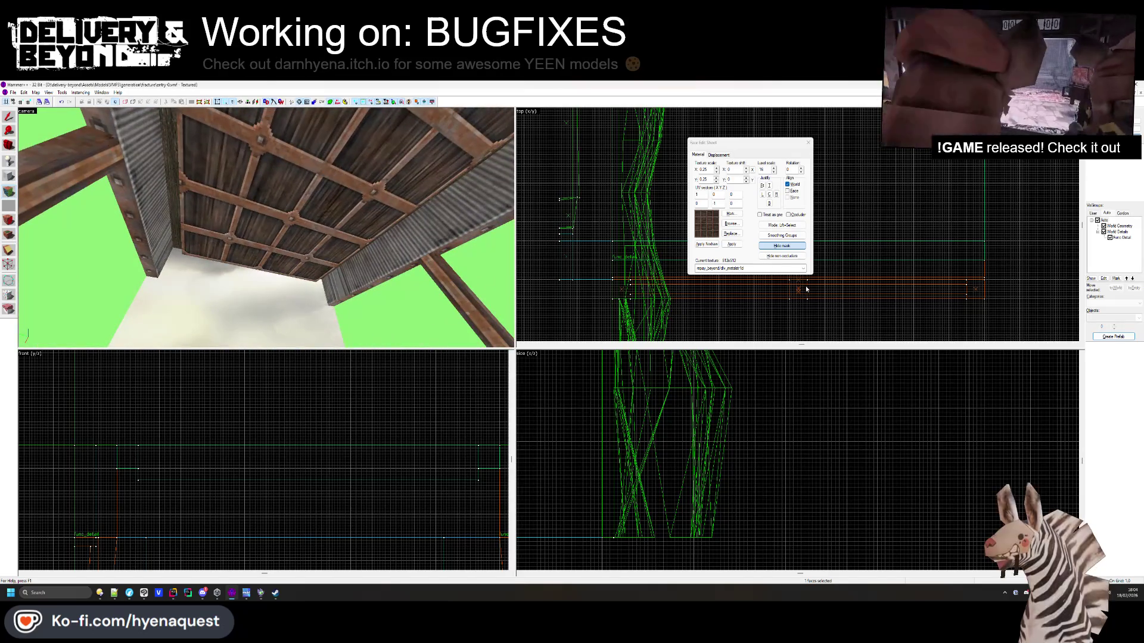
click(731, 225)
scroll(752, 270, down, 10)
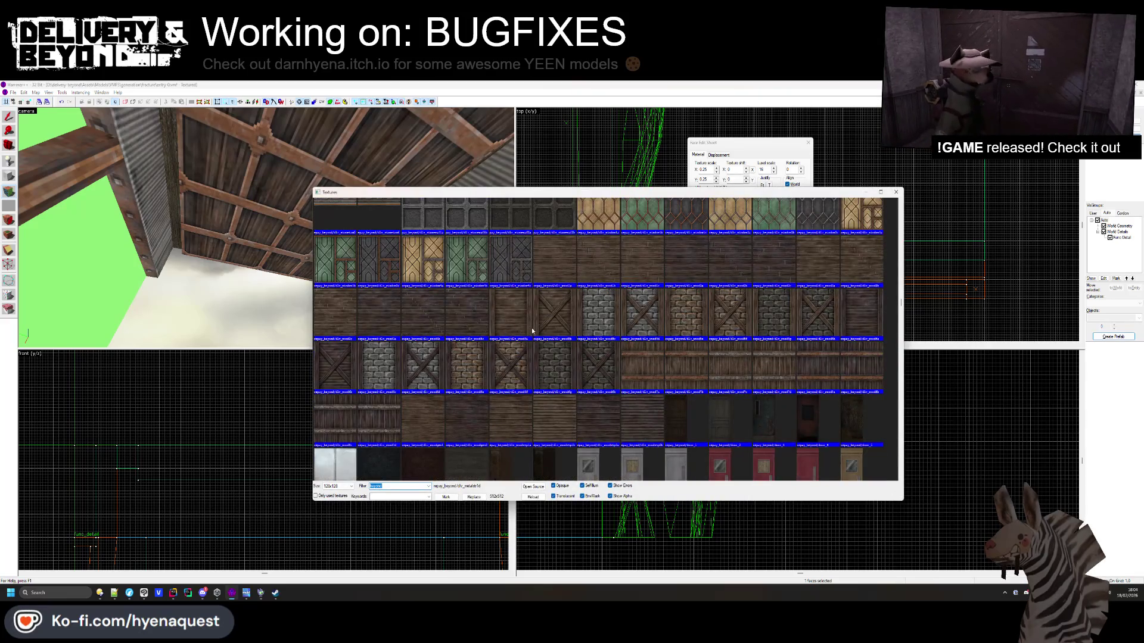
scroll(532, 331, down, 15)
scroll(538, 321, down, 10)
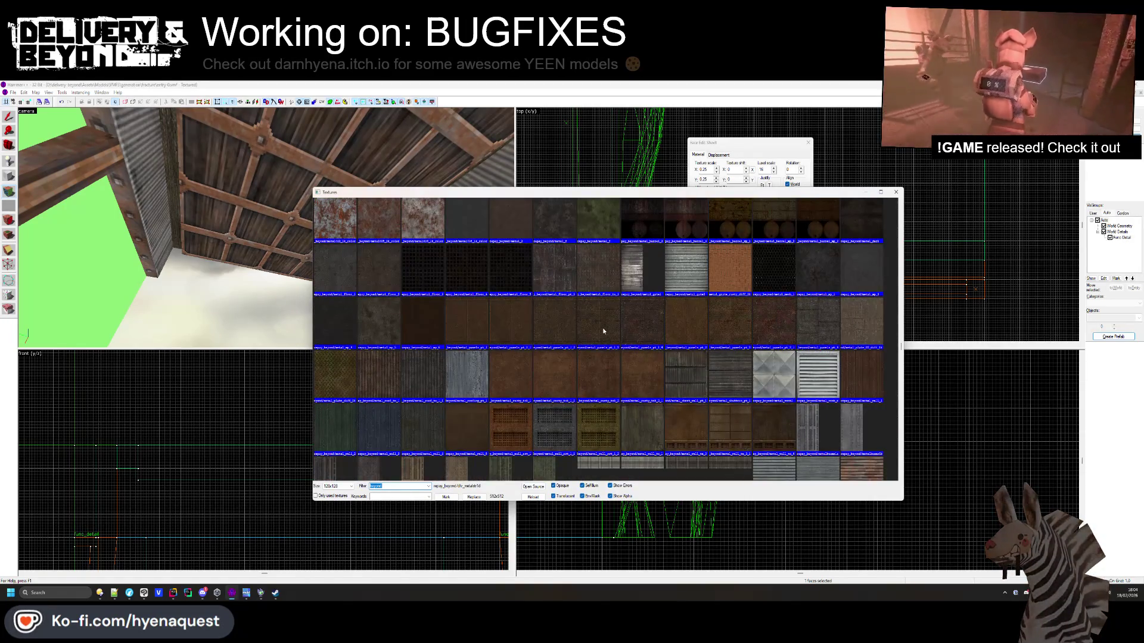
double_click(682, 384)
Close face editing and select the whole ceiling slab
drag(234, 144, 269, 230)
click(808, 142)
click(216, 202)
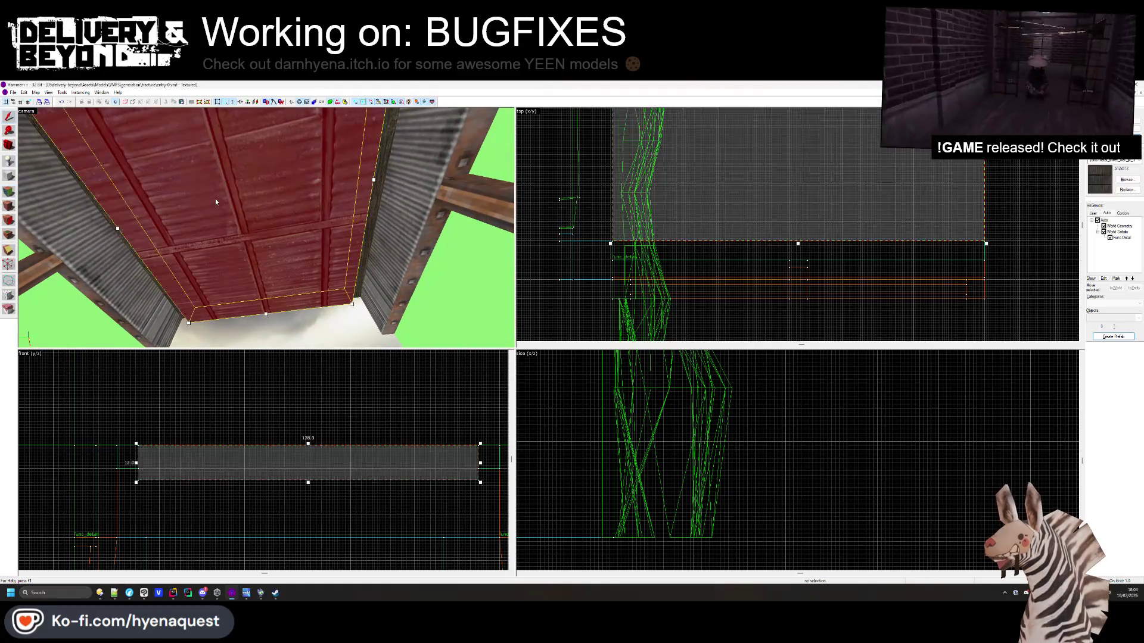
Clip the ceiling slab's left and right lower corners into sloped bevels in the front view
scroll(158, 453, up, 5)
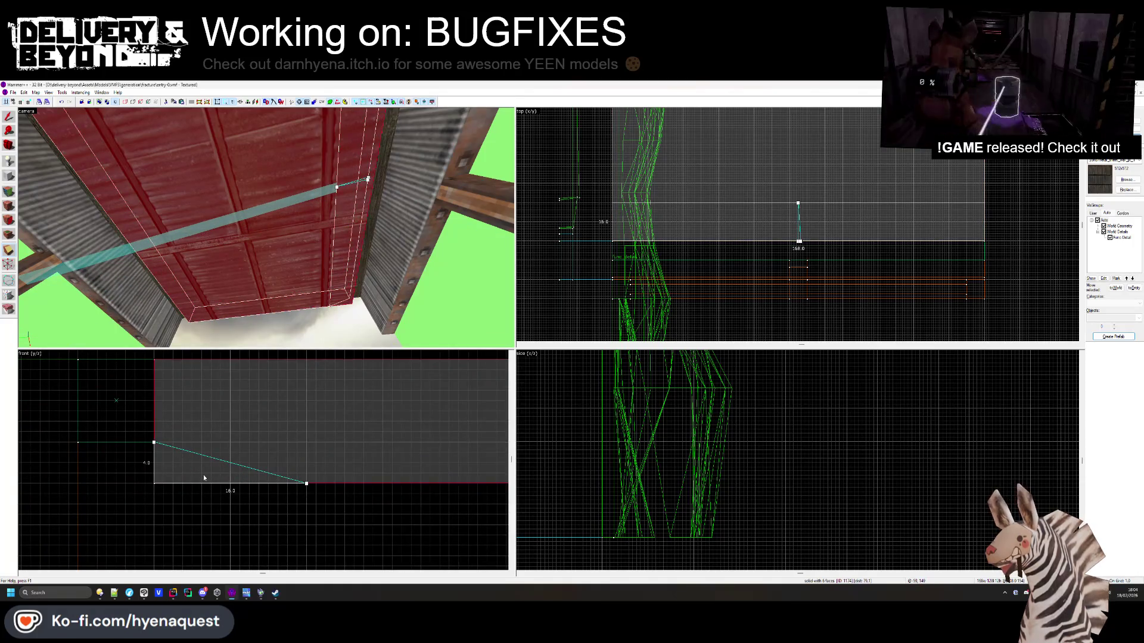
key(Return)
scroll(203, 477, down, 5)
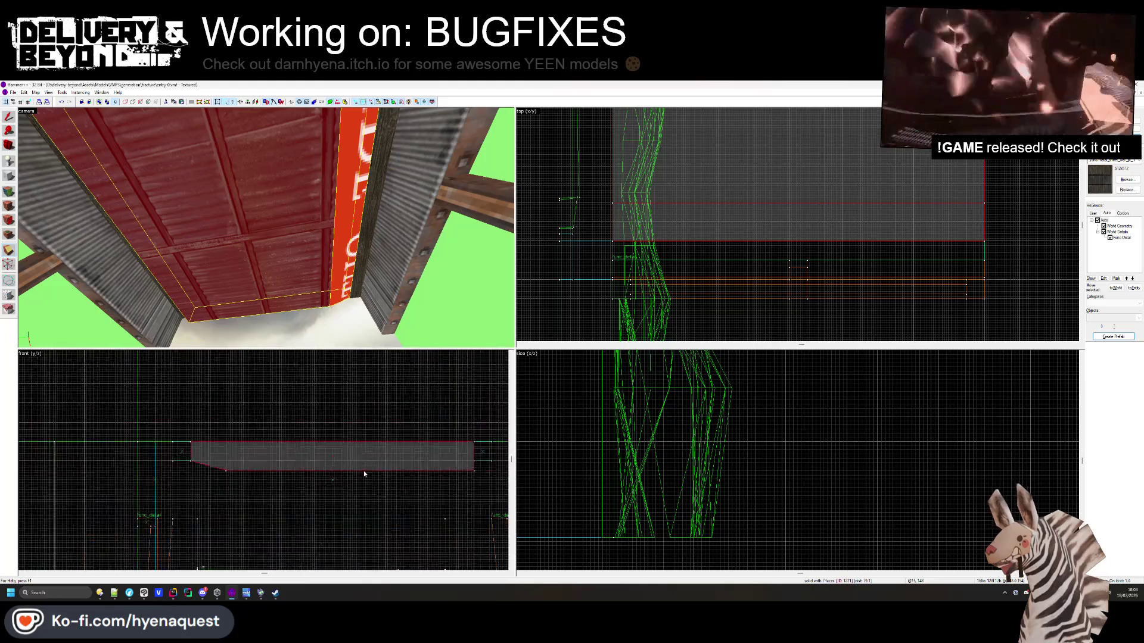
scroll(364, 474, up, 5)
drag(477, 470, 426, 486)
scroll(362, 502, down, 3)
drag(360, 501, 359, 504)
scroll(365, 502, down, 1)
scroll(360, 503, up, 5)
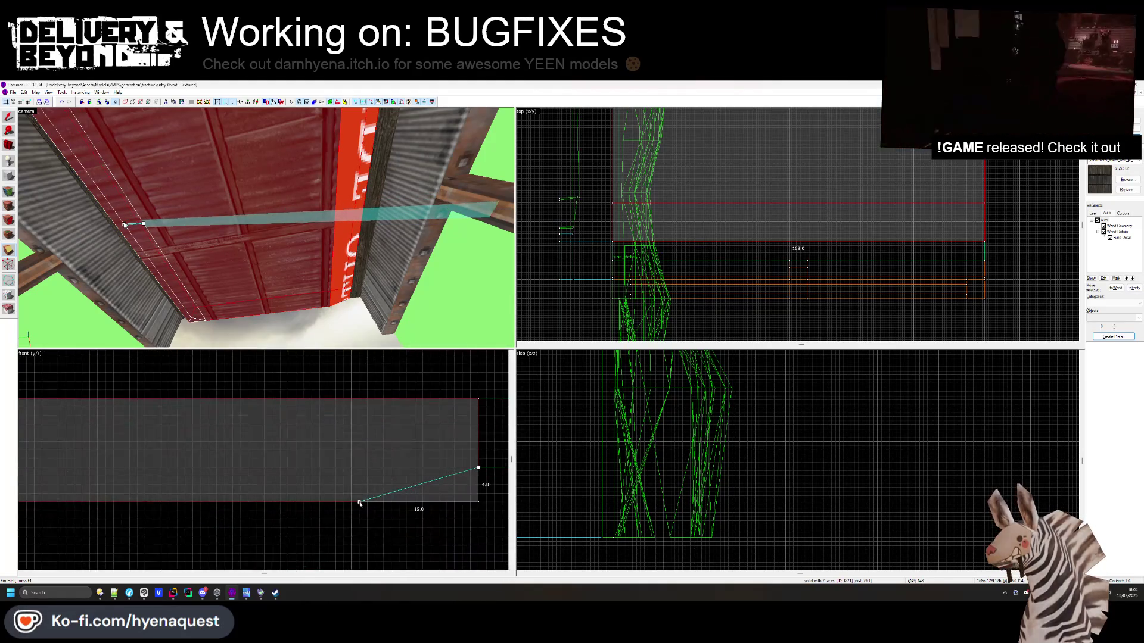
key(Return)
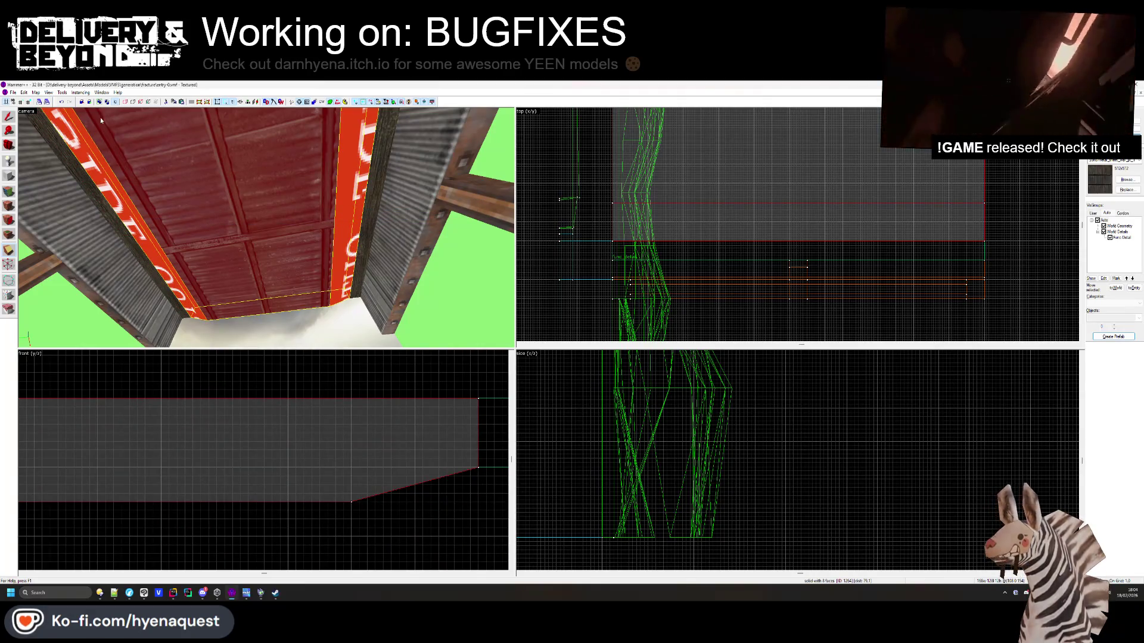
click(10, 190)
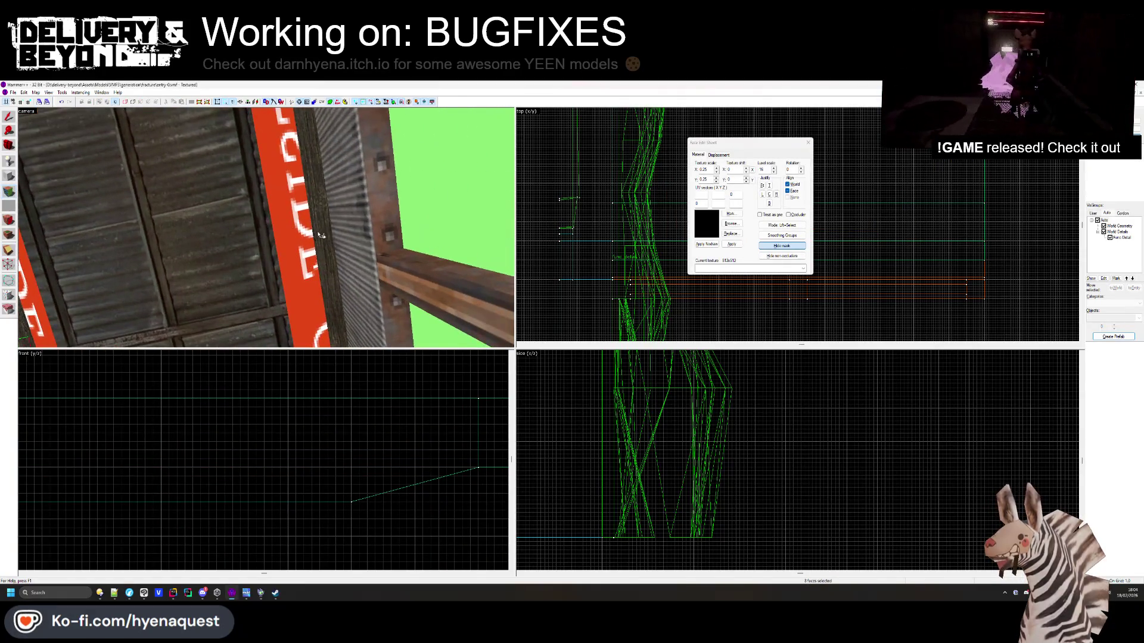
Put metalbeams3a on the roof's underside face after undoing a trial yellow grate texture
click(304, 238)
drag(194, 239, 268, 232)
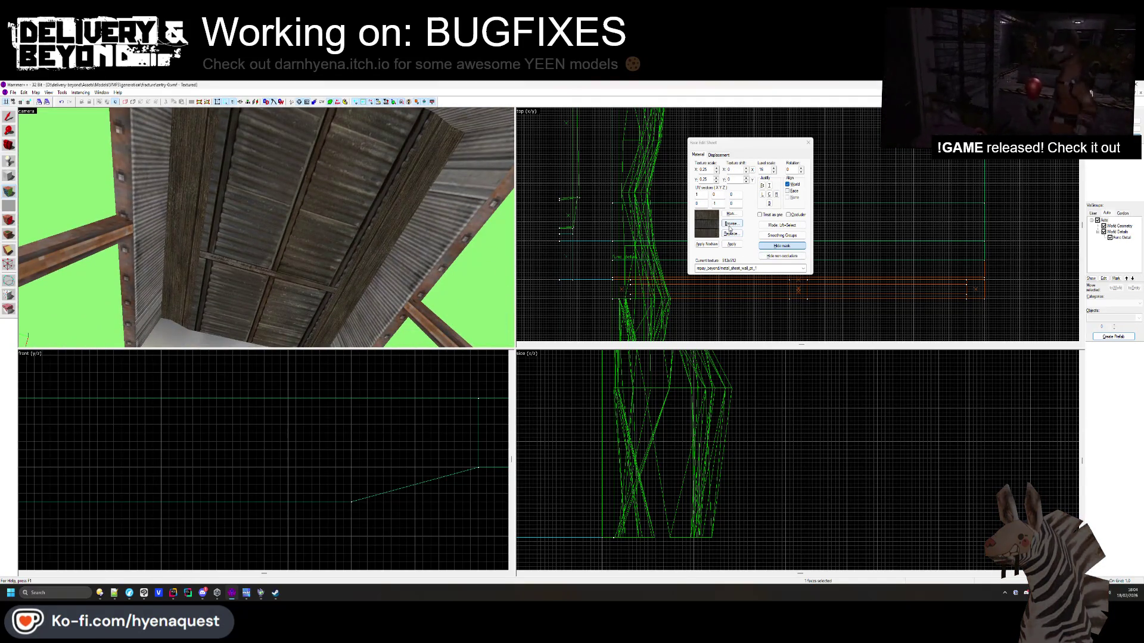
click(730, 224)
double_click(599, 274)
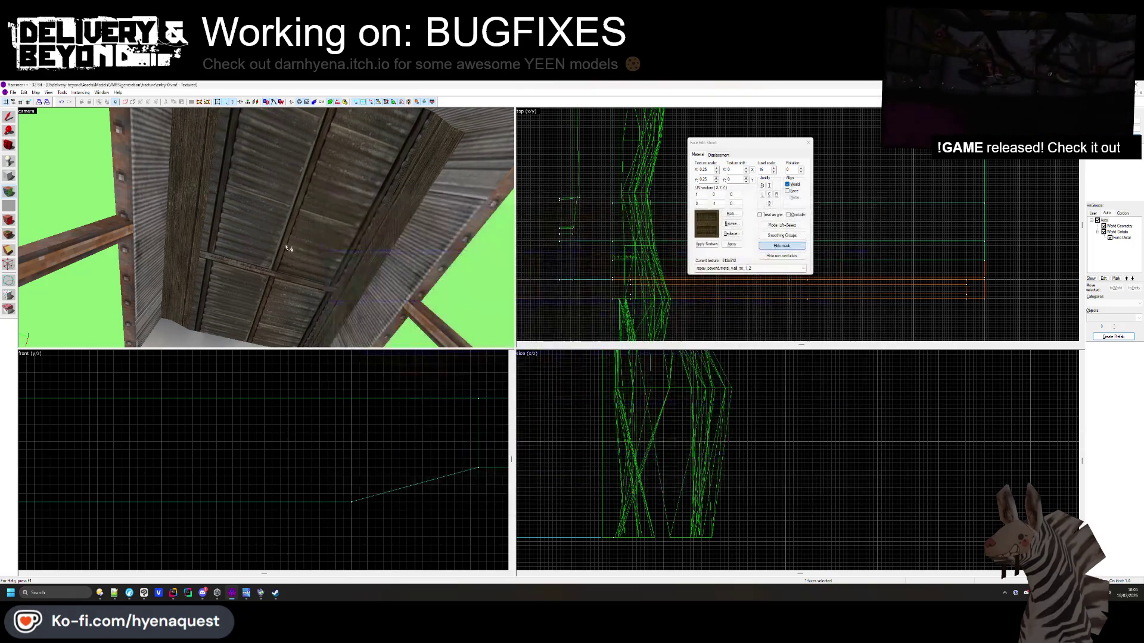
key(ctrl+z)
click(730, 224)
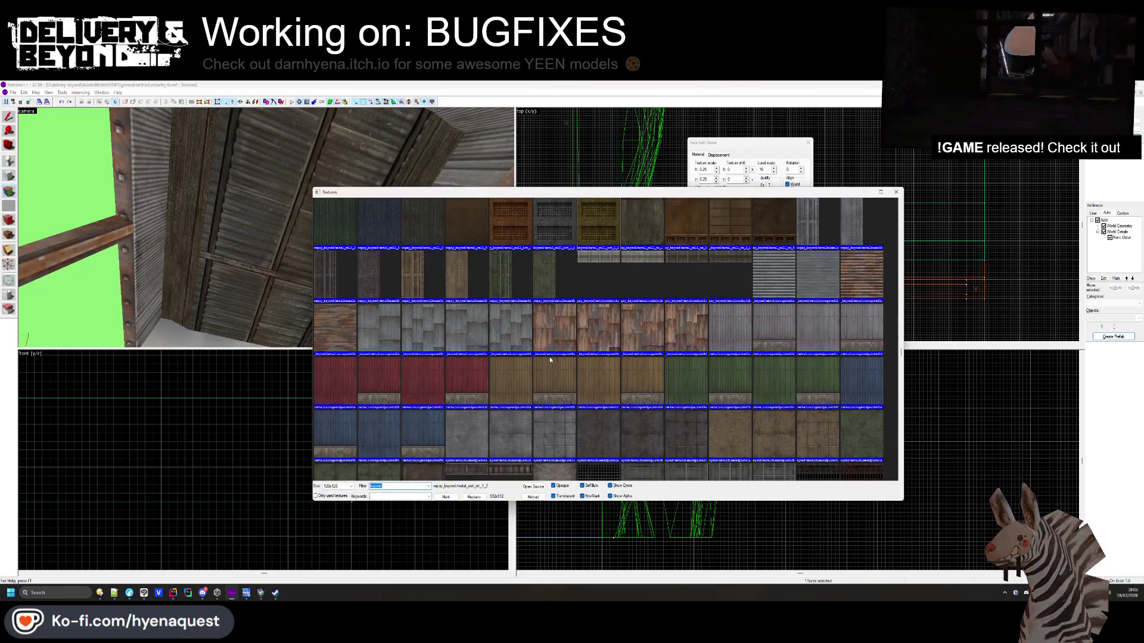
scroll(527, 342, up, 2)
double_click(457, 357)
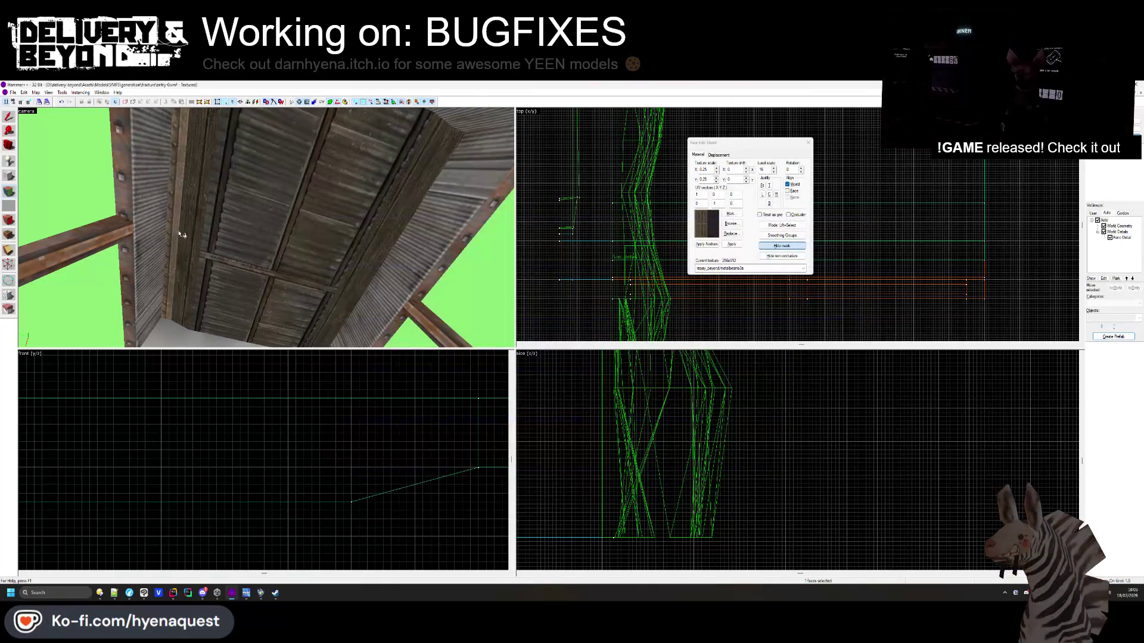
On another ceiling face, centre the texture, reset it to 0,0, then nudge the X/Y shifts
key(z)
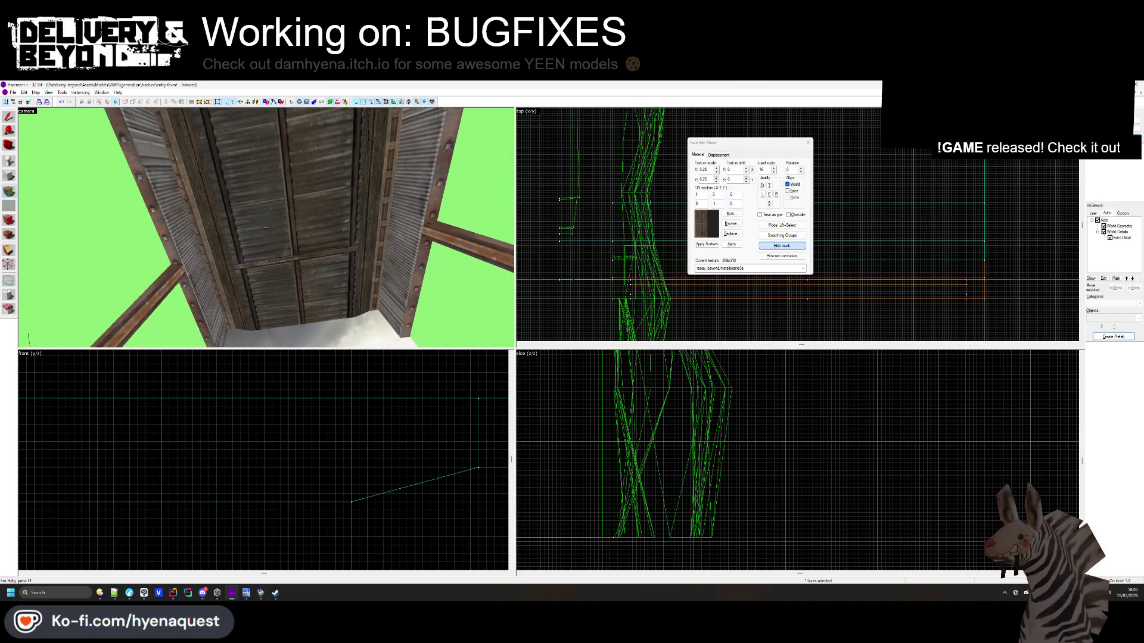
key(z)
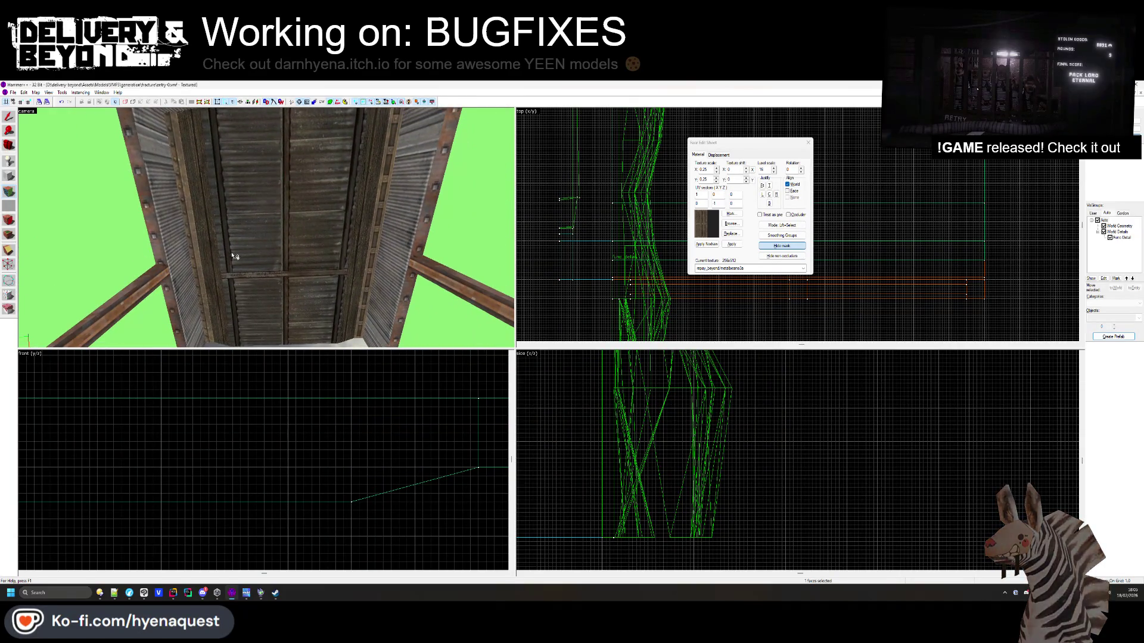
click(220, 238)
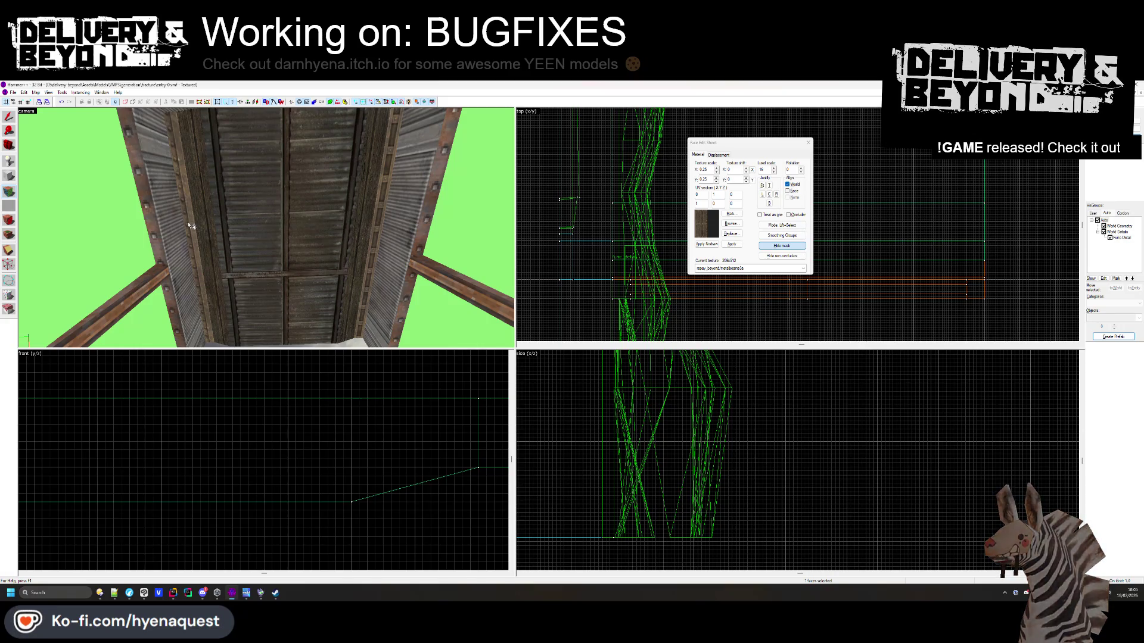
click(769, 195)
click(769, 204)
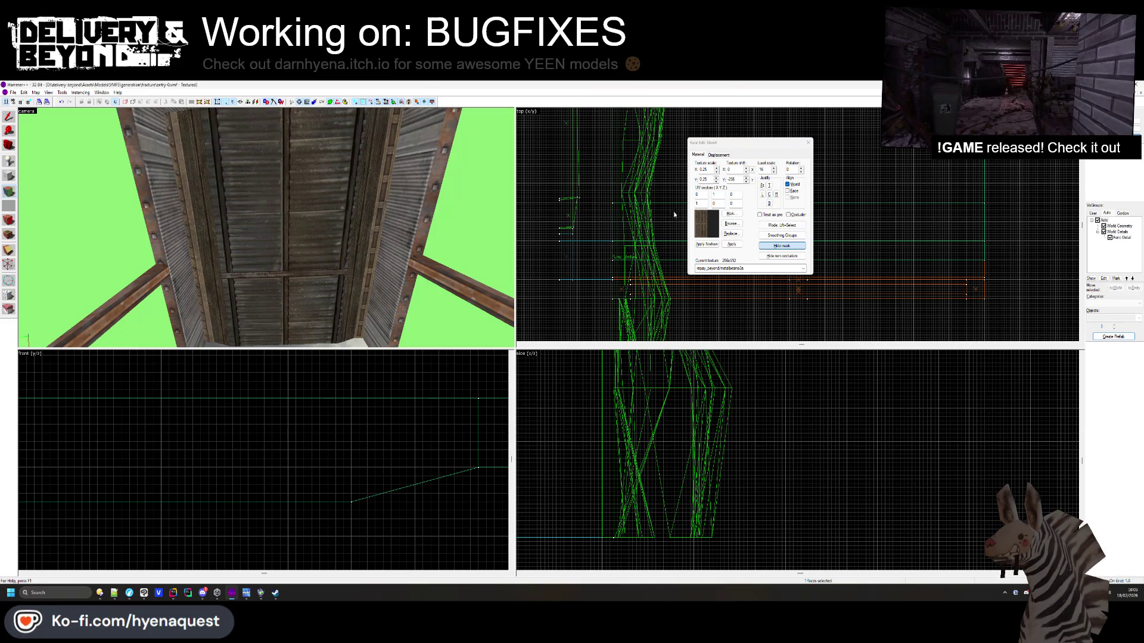
click(745, 179)
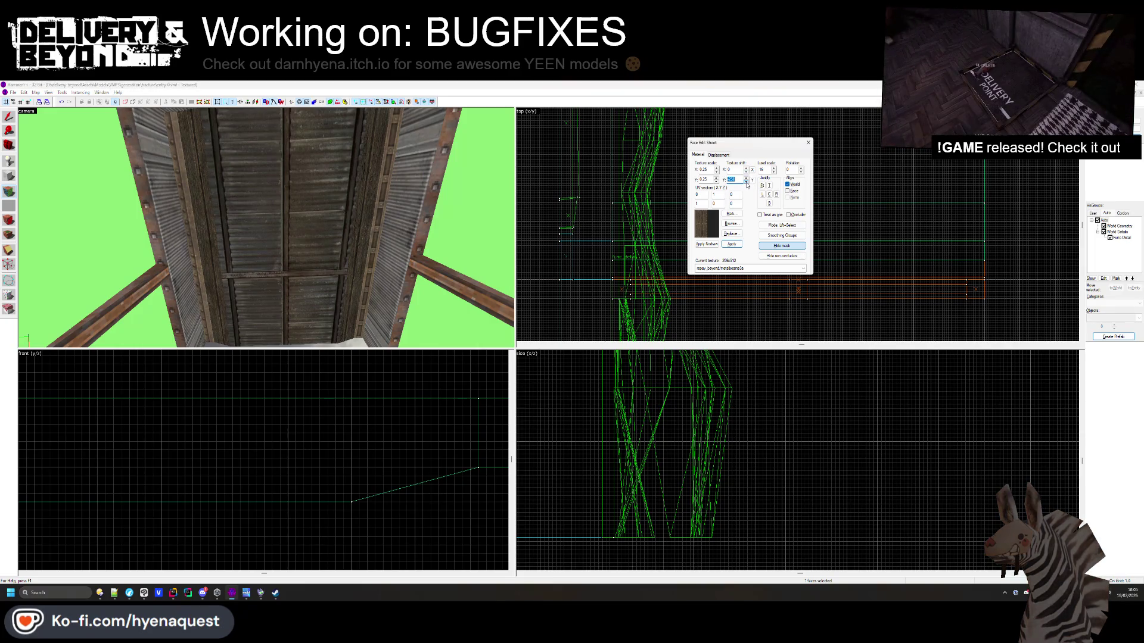
click(746, 169)
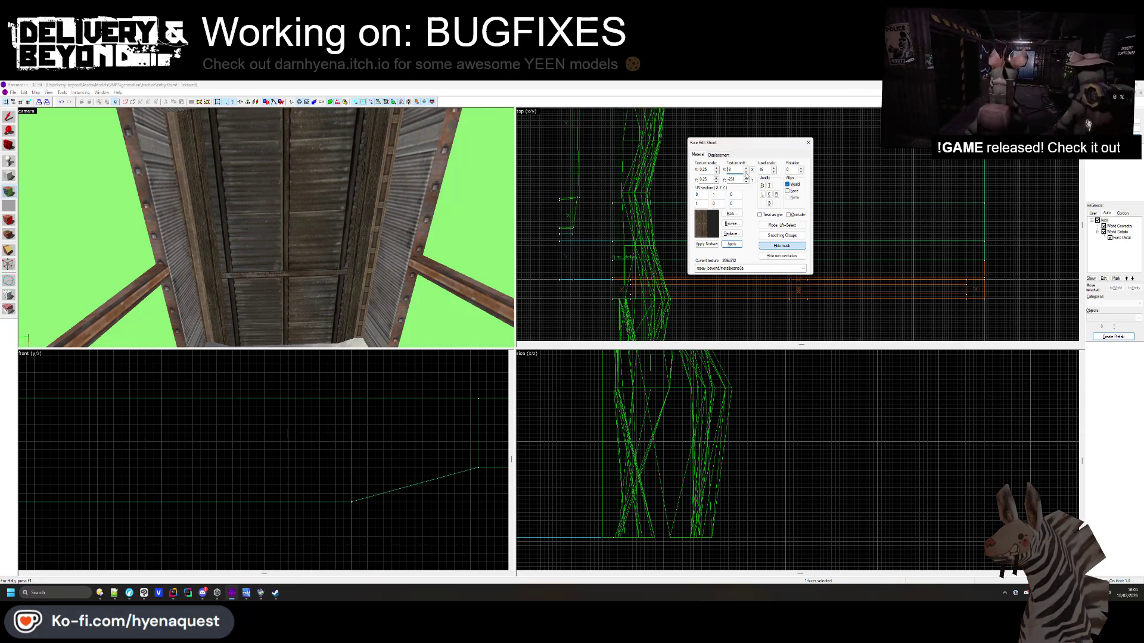
Set the horizontal texture shift to 40 and try a checkered marble tile on the ceiling
click(745, 171)
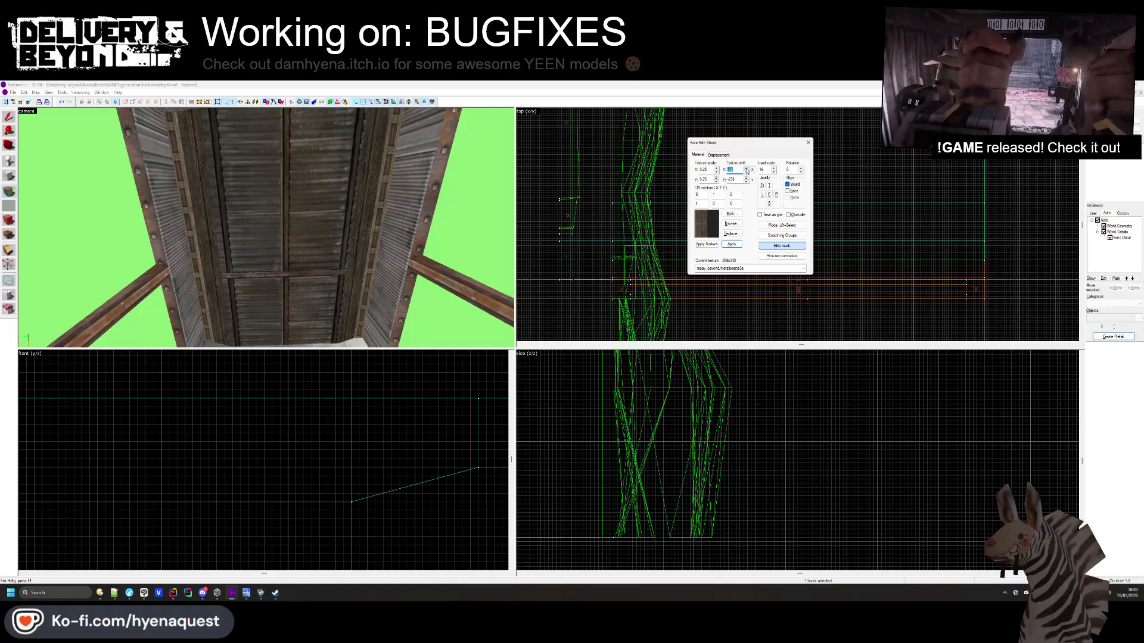
click(745, 172)
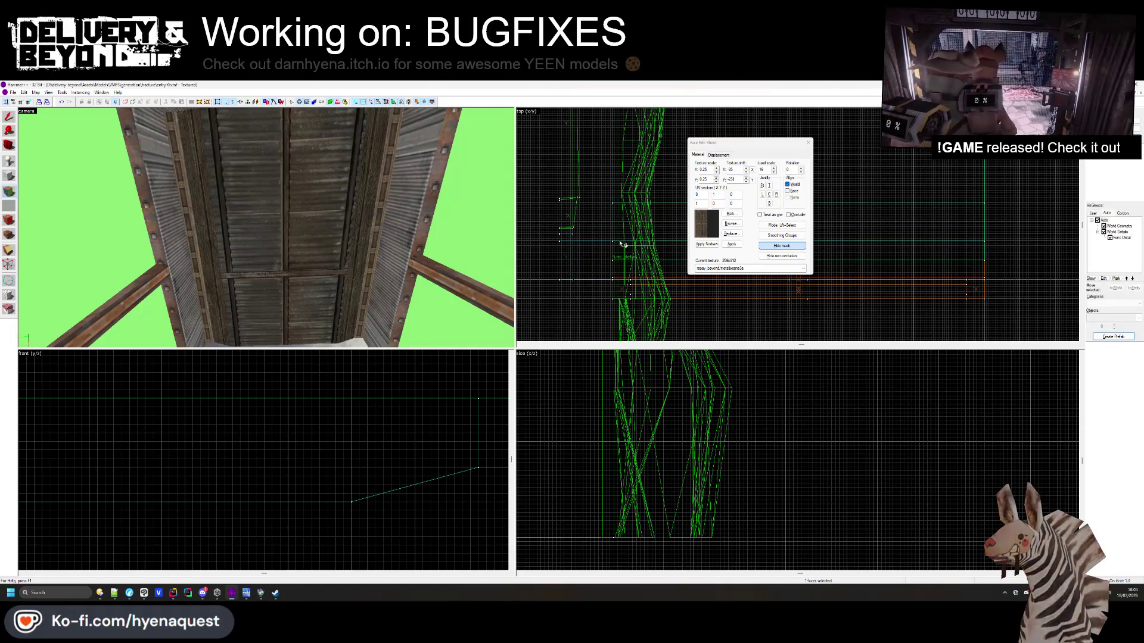
click(739, 225)
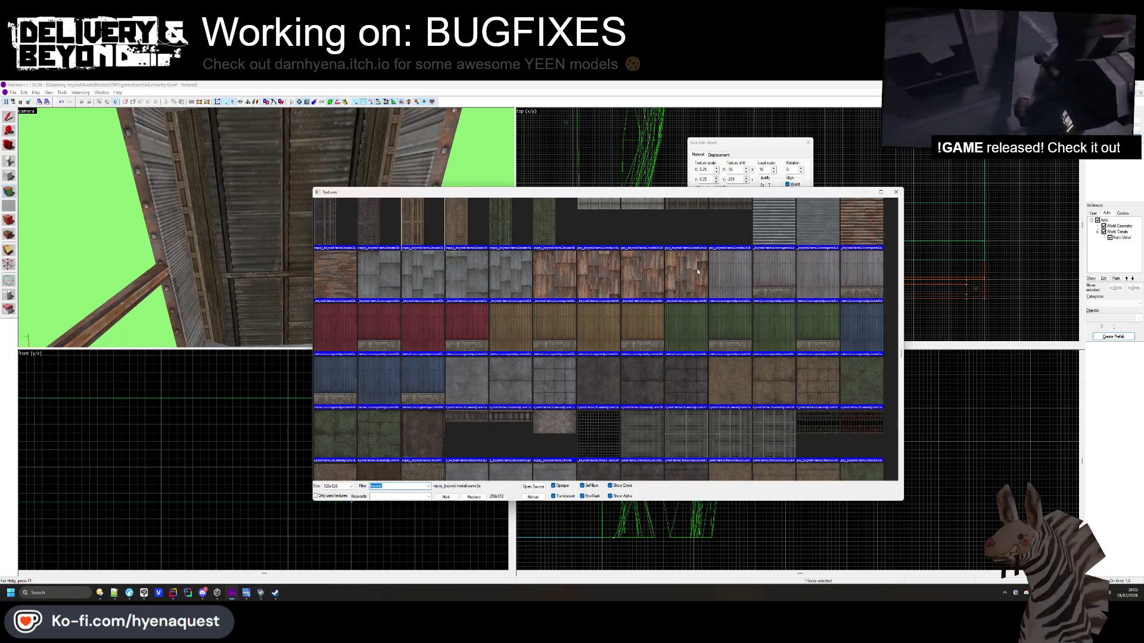
scroll(661, 295, down, 10)
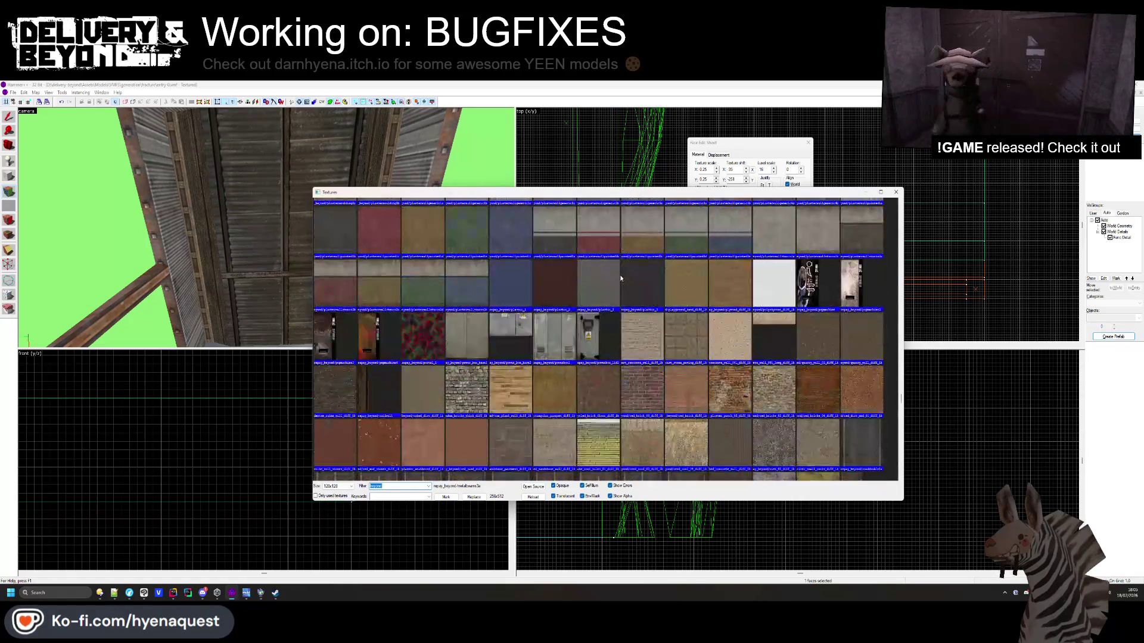
scroll(620, 278, down, 10)
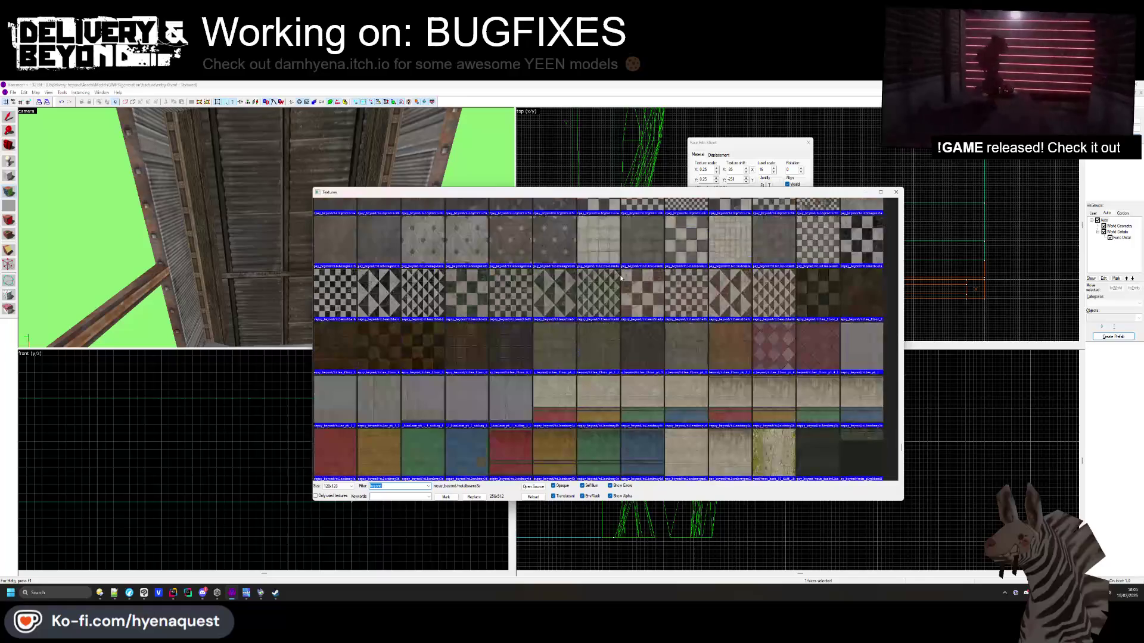
double_click(603, 308)
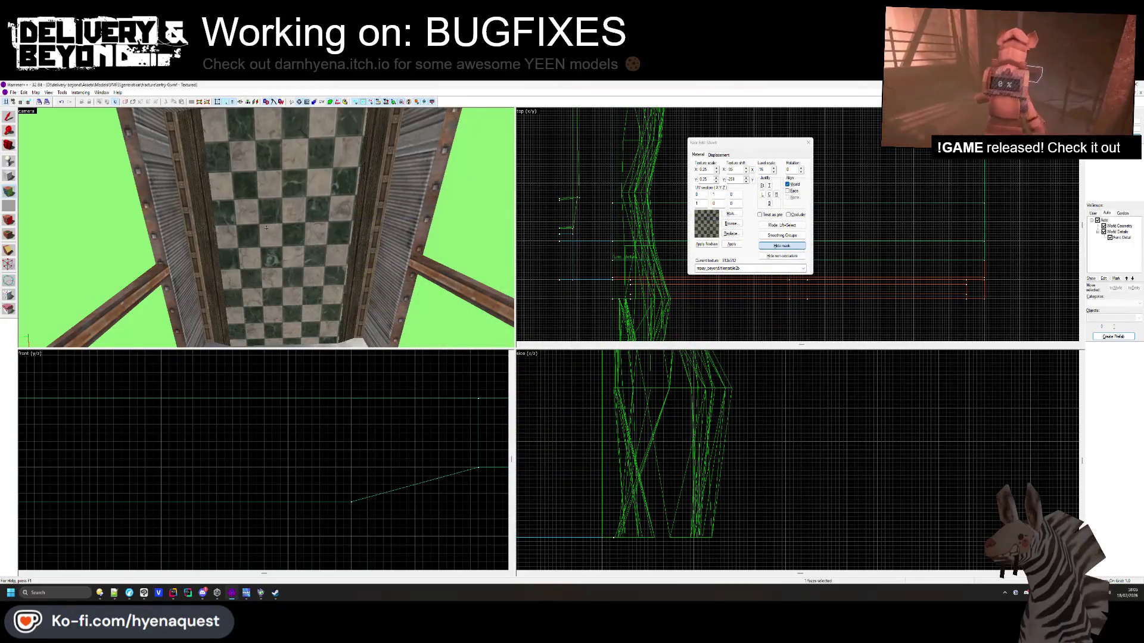
key(s)
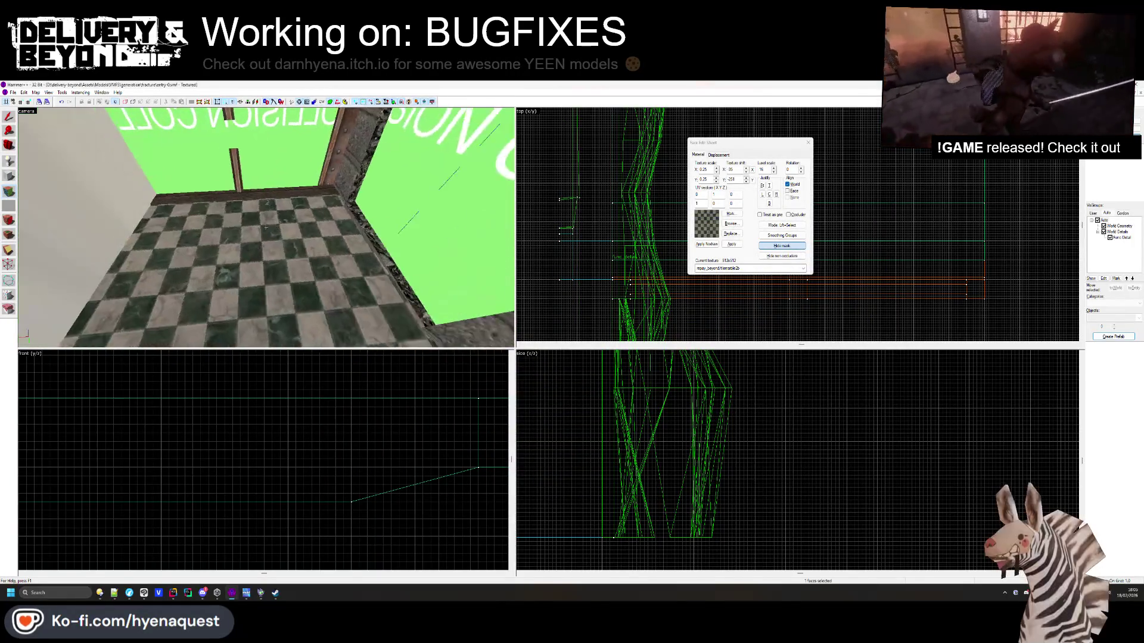
key(z)
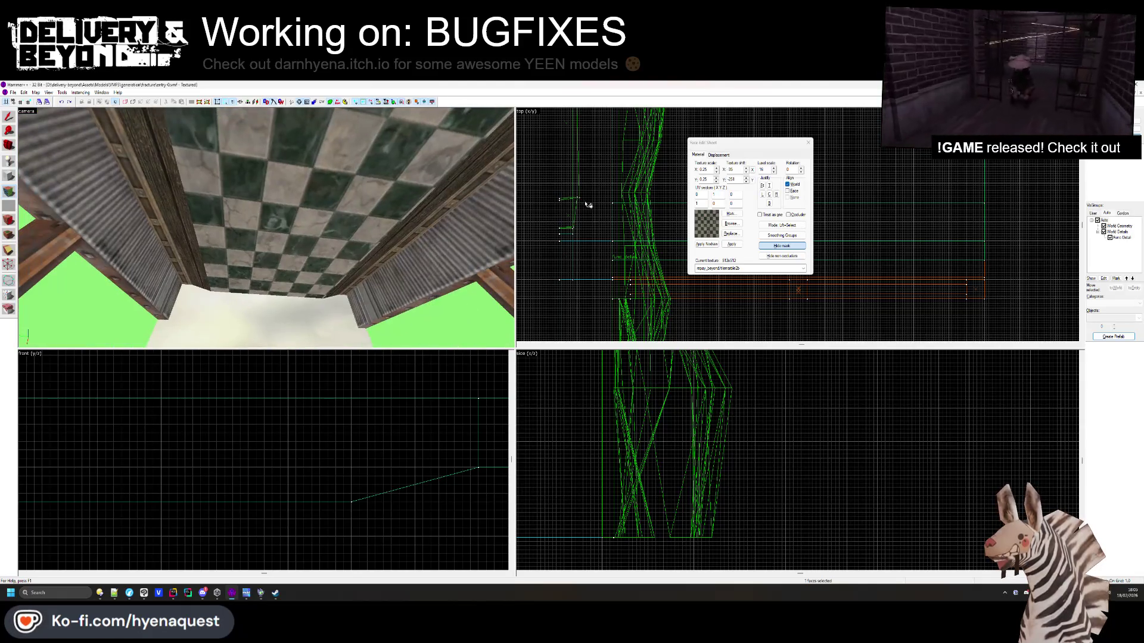
Try tiles_floor_6_1 and then weathered_planks_diff_1k on the ceiling, undoing the planks
click(731, 223)
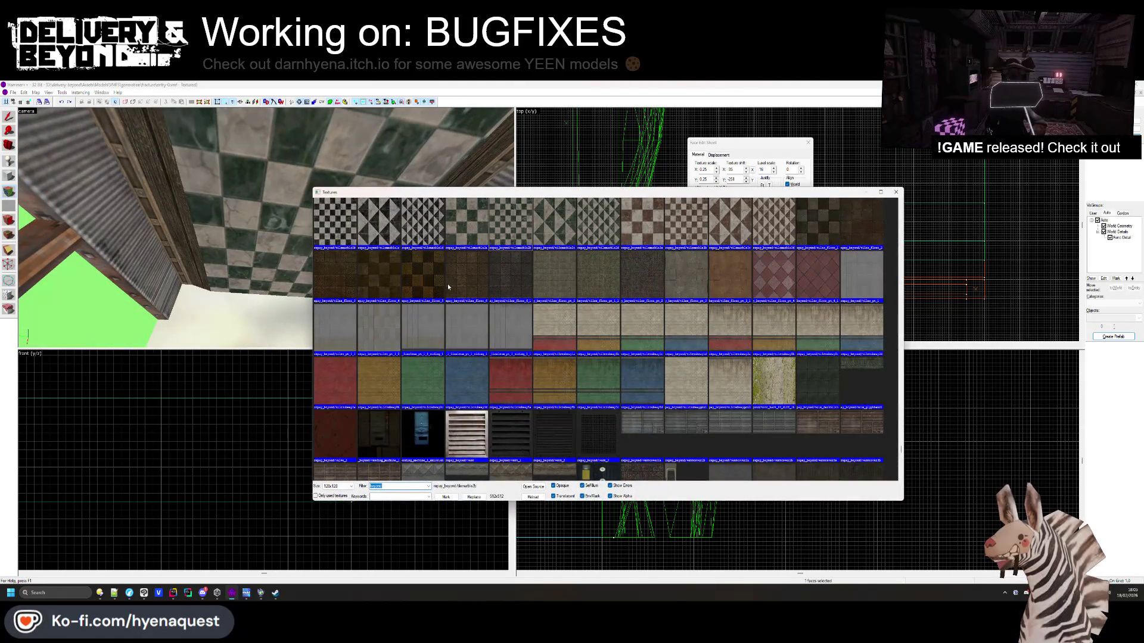
double_click(517, 285)
key(w)
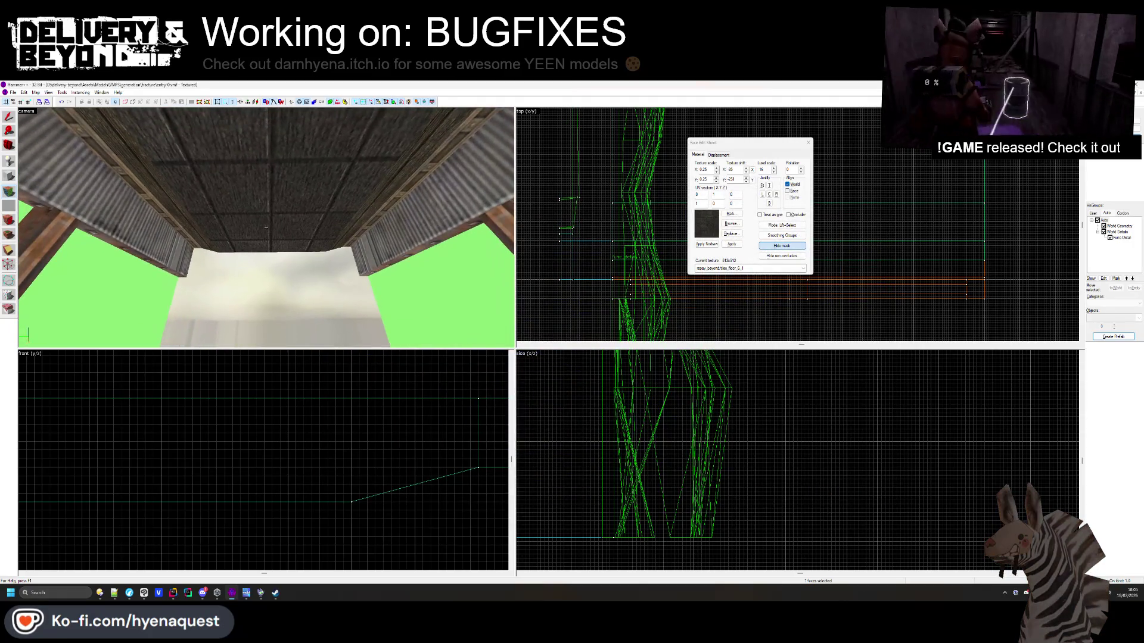
click(737, 223)
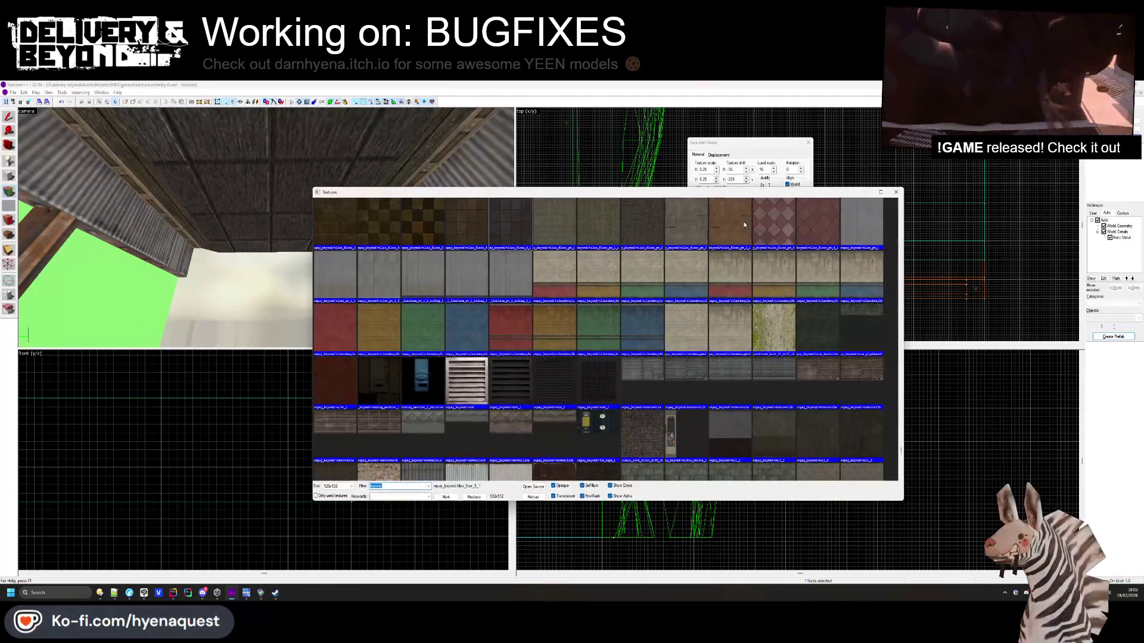
scroll(756, 254, down, 3)
scroll(756, 254, down, 2)
scroll(756, 254, up, 1)
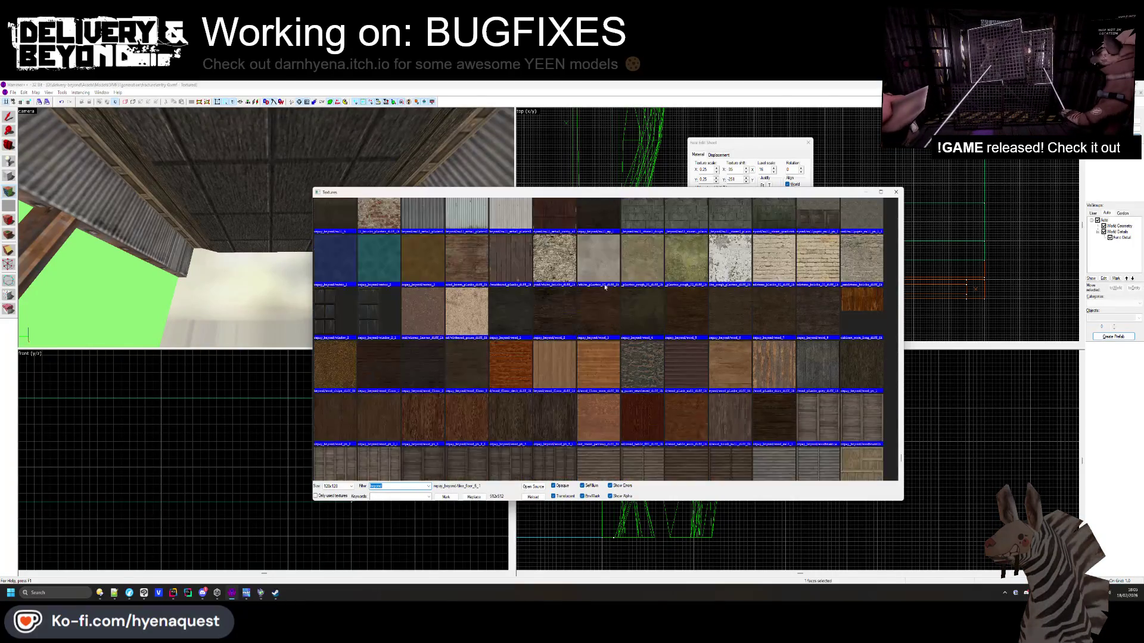
double_click(329, 221)
right_click(330, 221)
key(s)
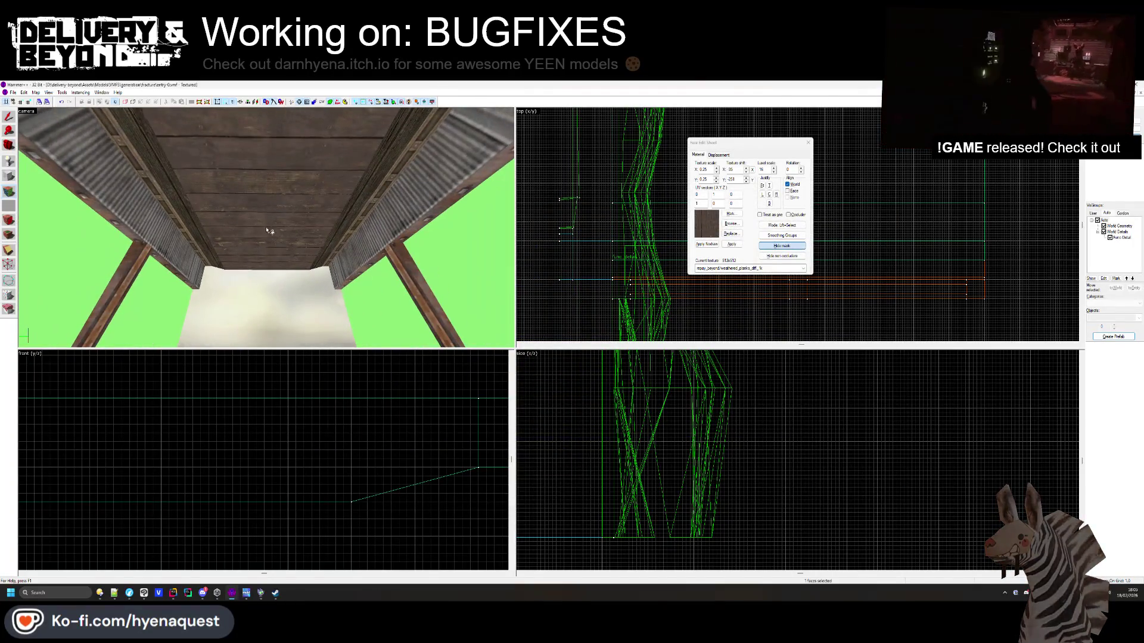
key(ctrl+z)
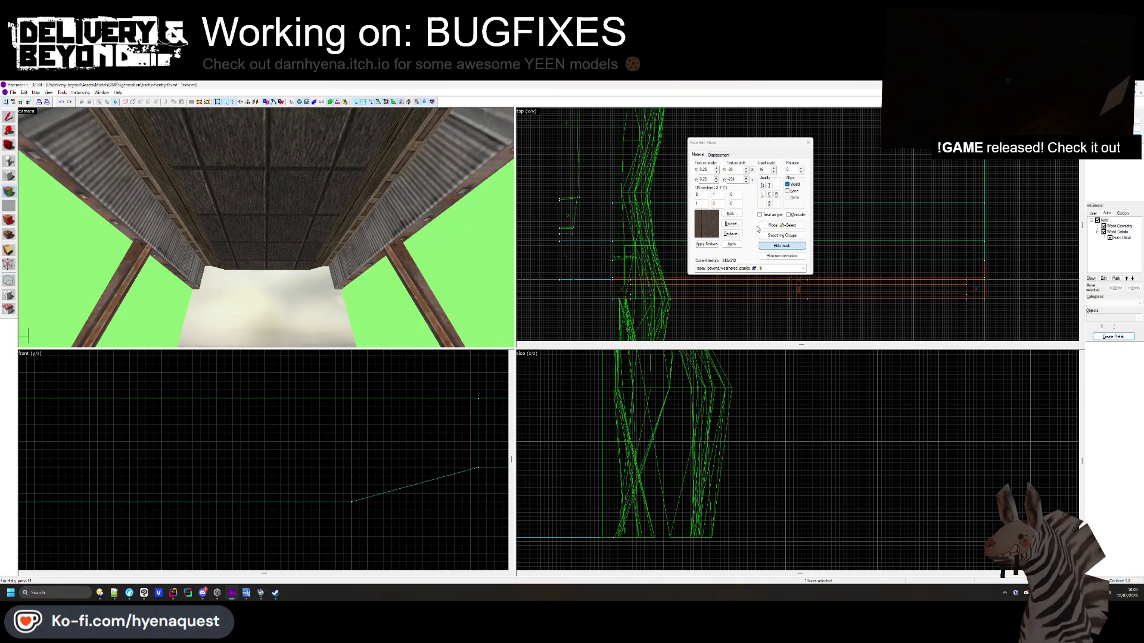
Apply the dark wall_6 texture to the ceiling face
click(730, 224)
scroll(750, 352, down, 5)
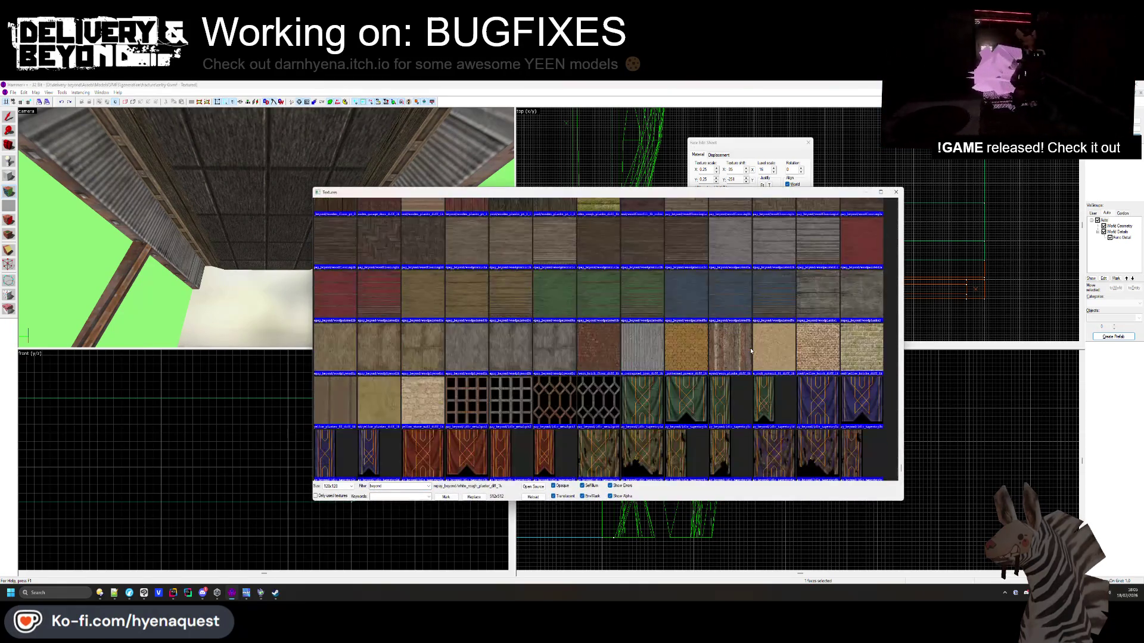
scroll(753, 348, down, 3)
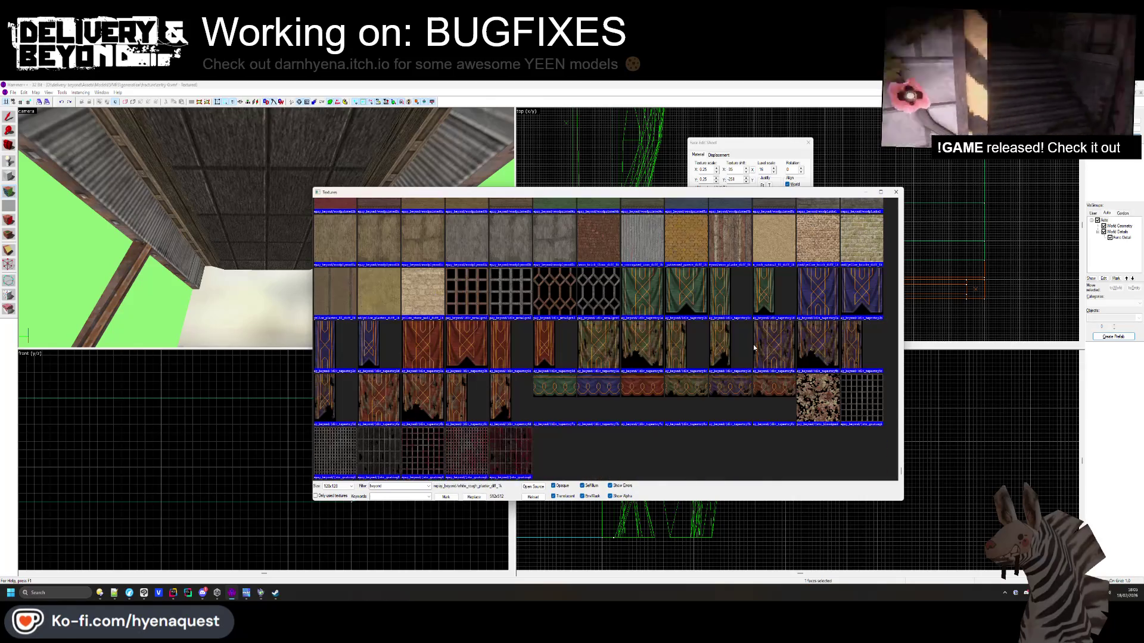
scroll(753, 344, up, 5)
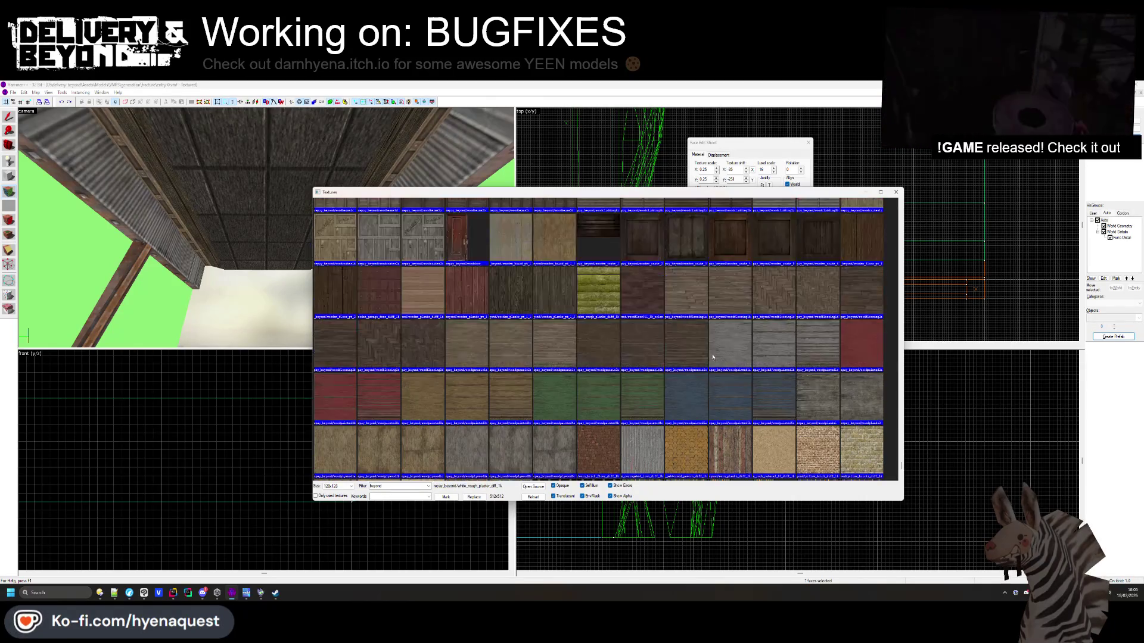
scroll(738, 333, down, 5)
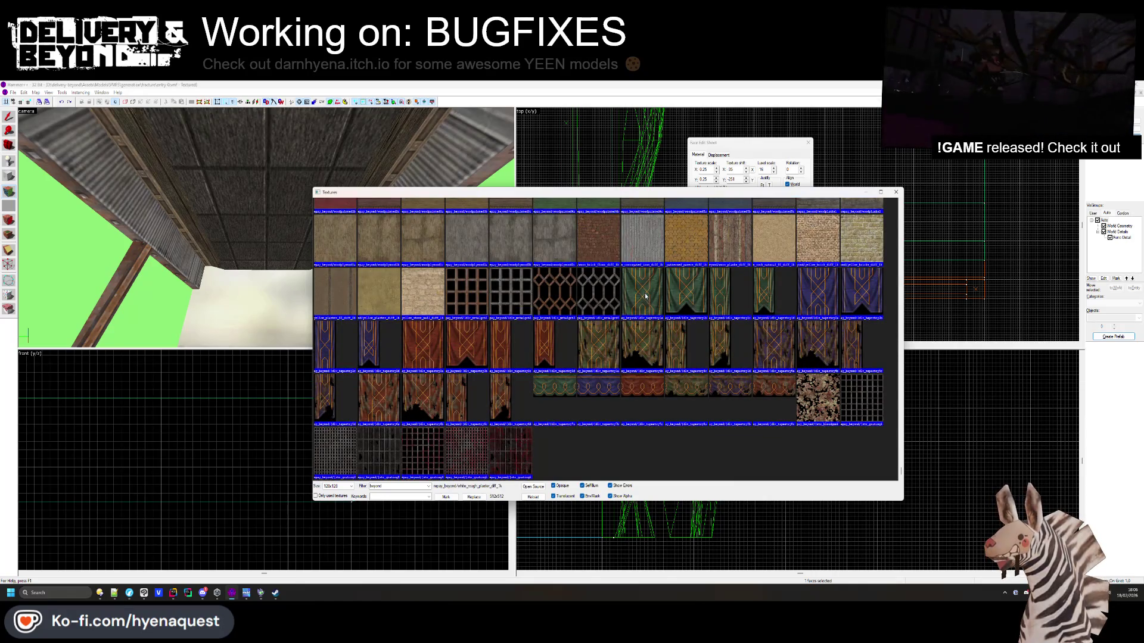
scroll(646, 296, up, 10)
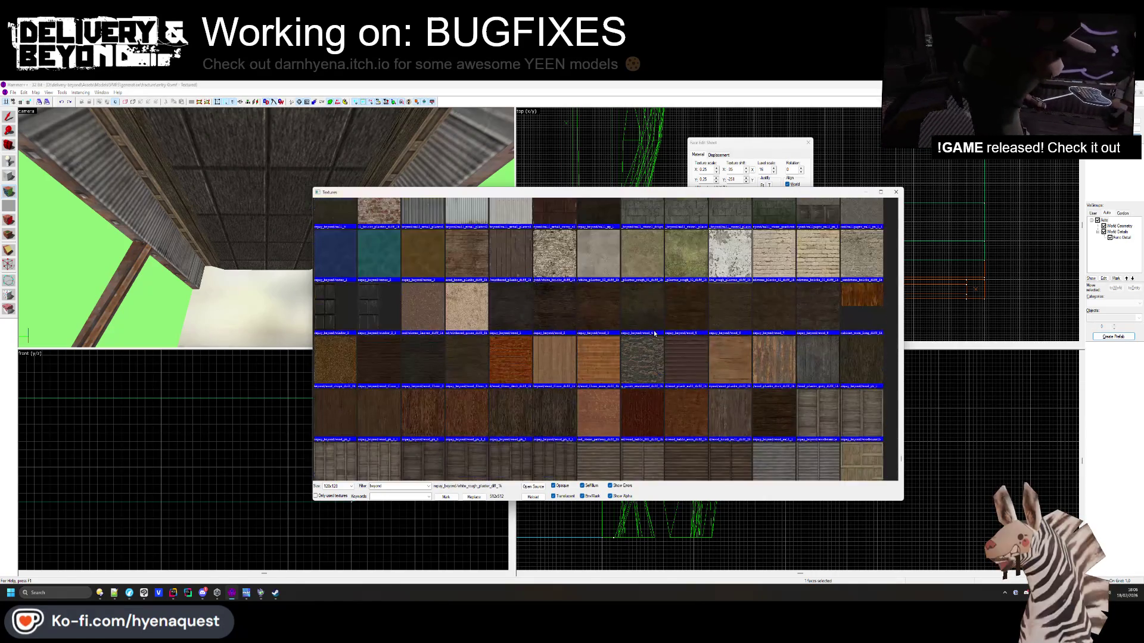
scroll(567, 305, up, 3)
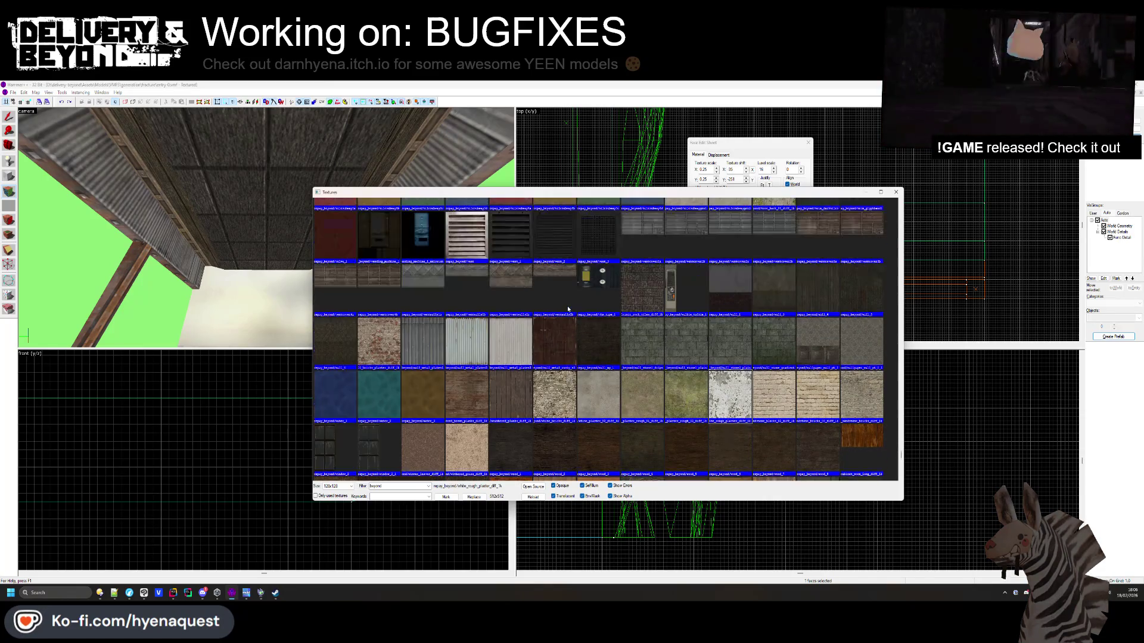
scroll(567, 309, up, 2)
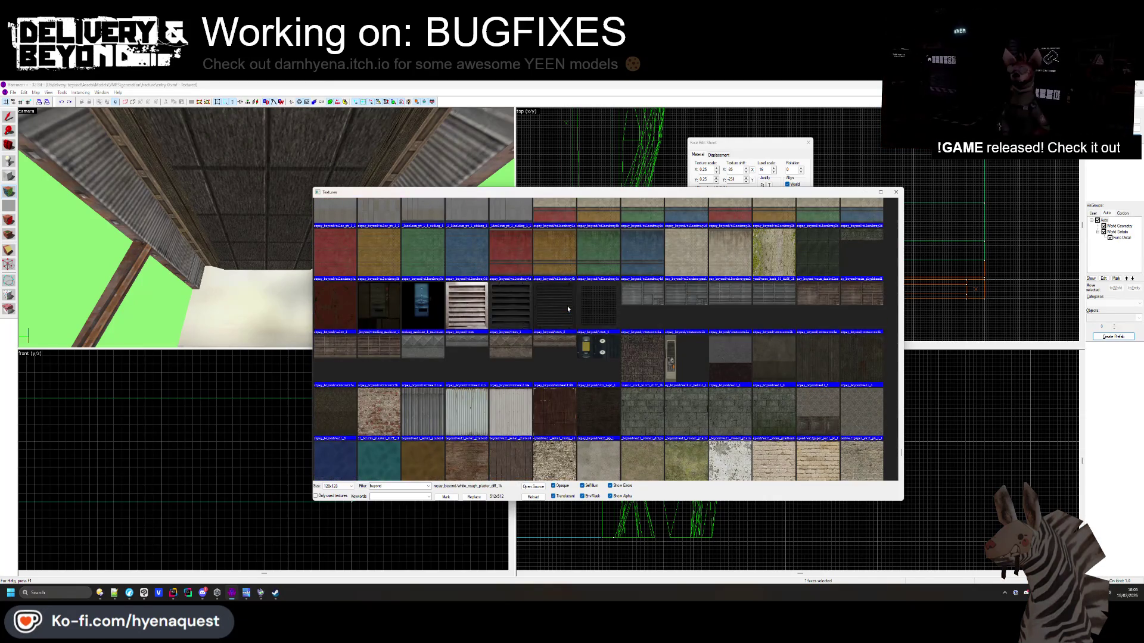
double_click(334, 406)
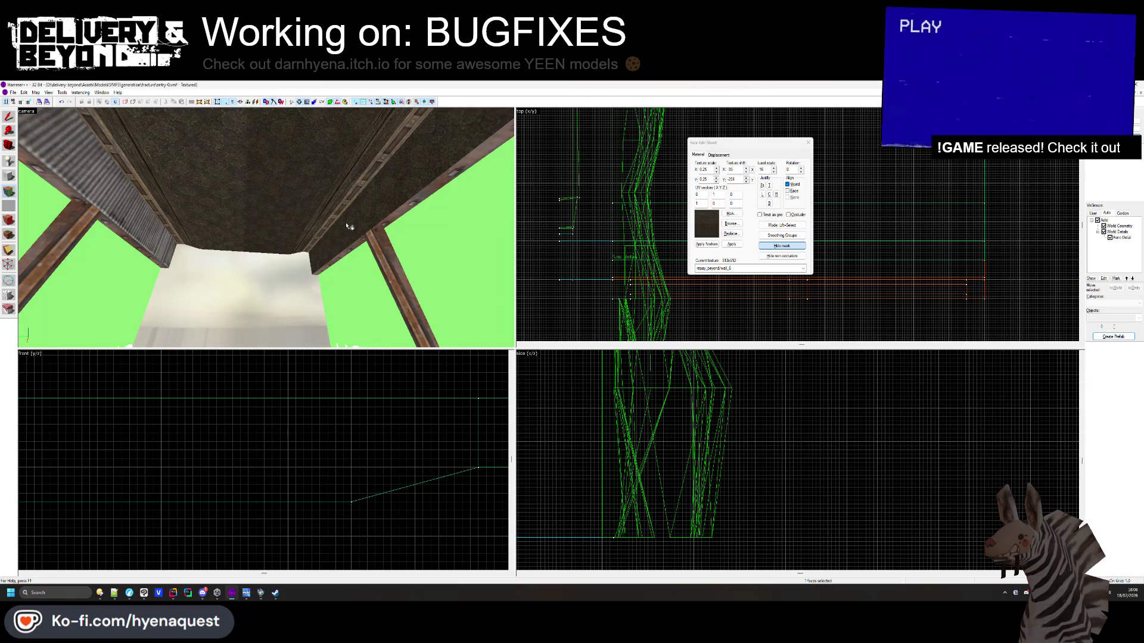
Select the dark ceiling face and try wood_planks_diff_1k, then woodcladding2a on it
click(353, 220)
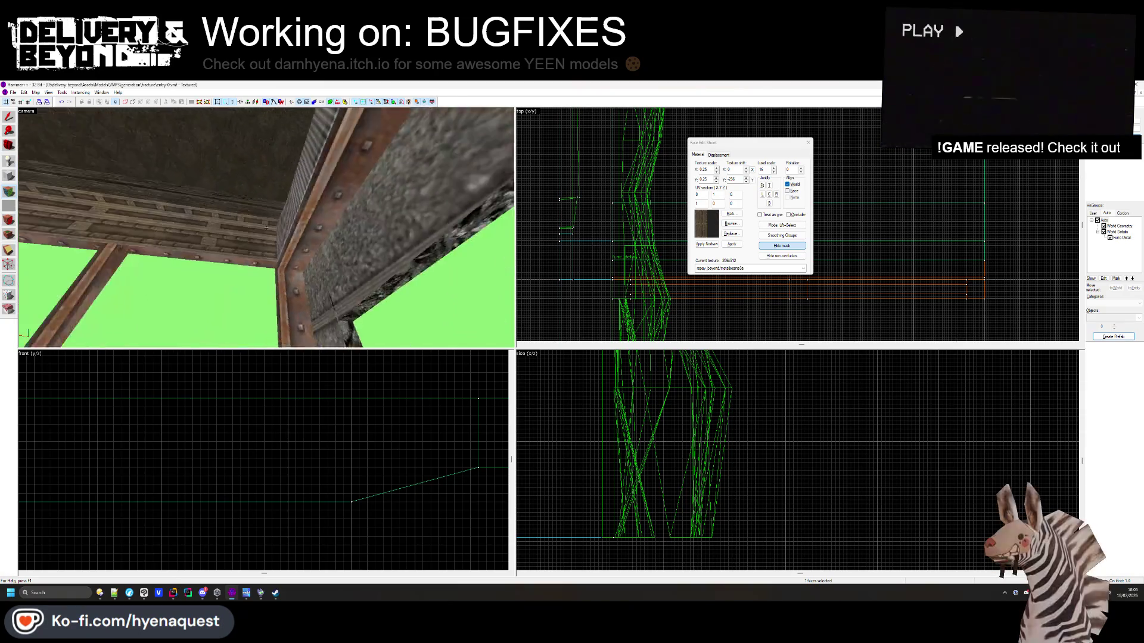
click(307, 240)
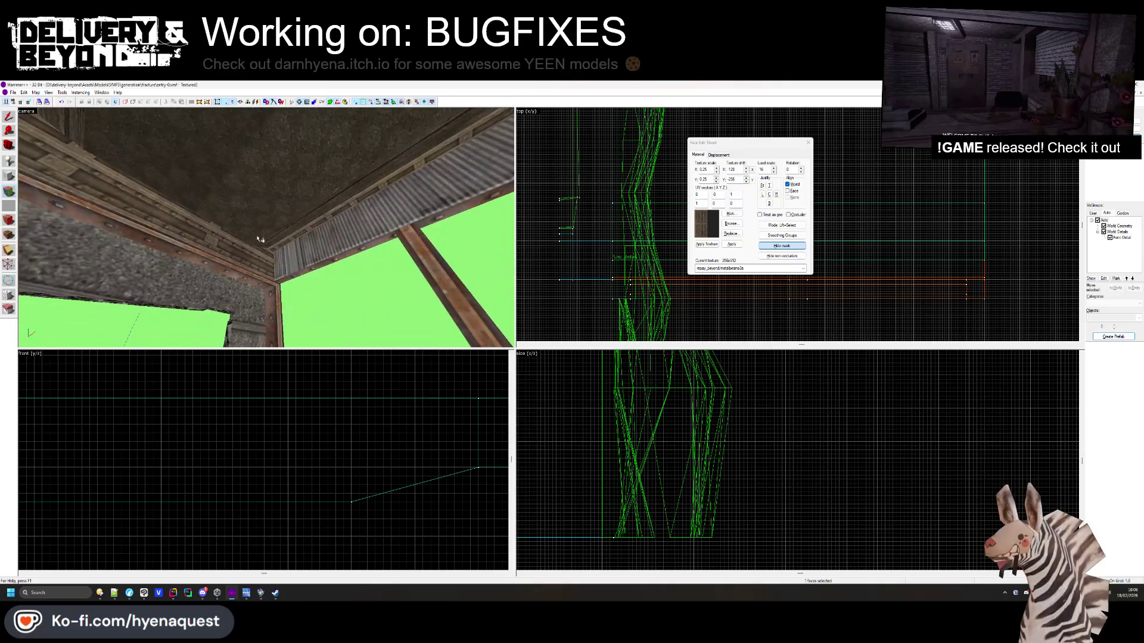
click(266, 227)
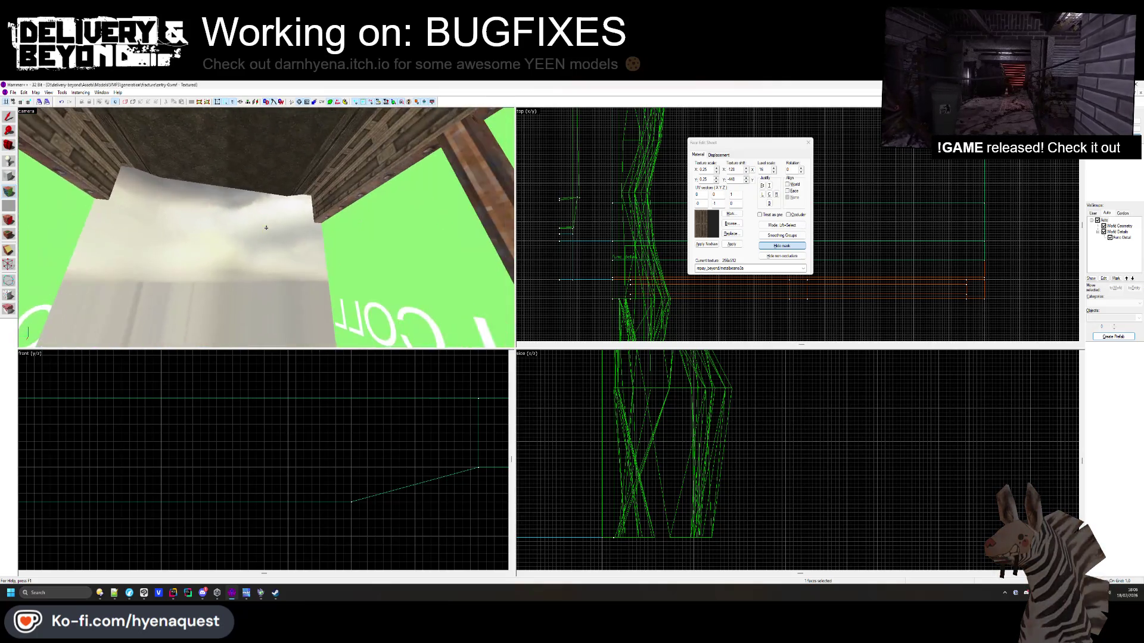
click(265, 227)
click(732, 223)
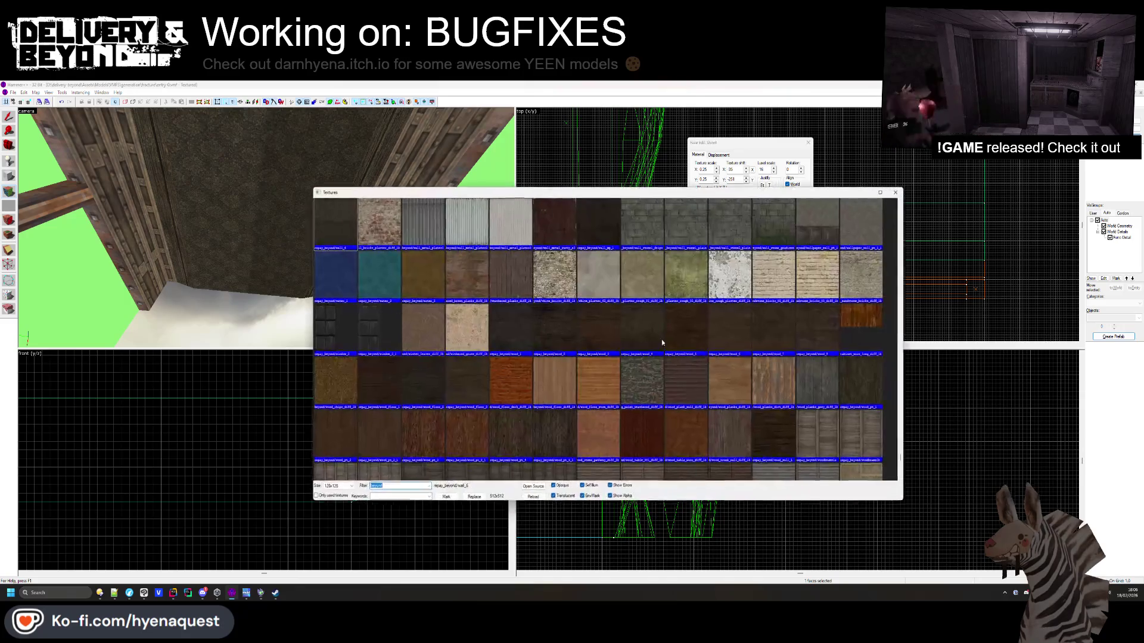
double_click(723, 317)
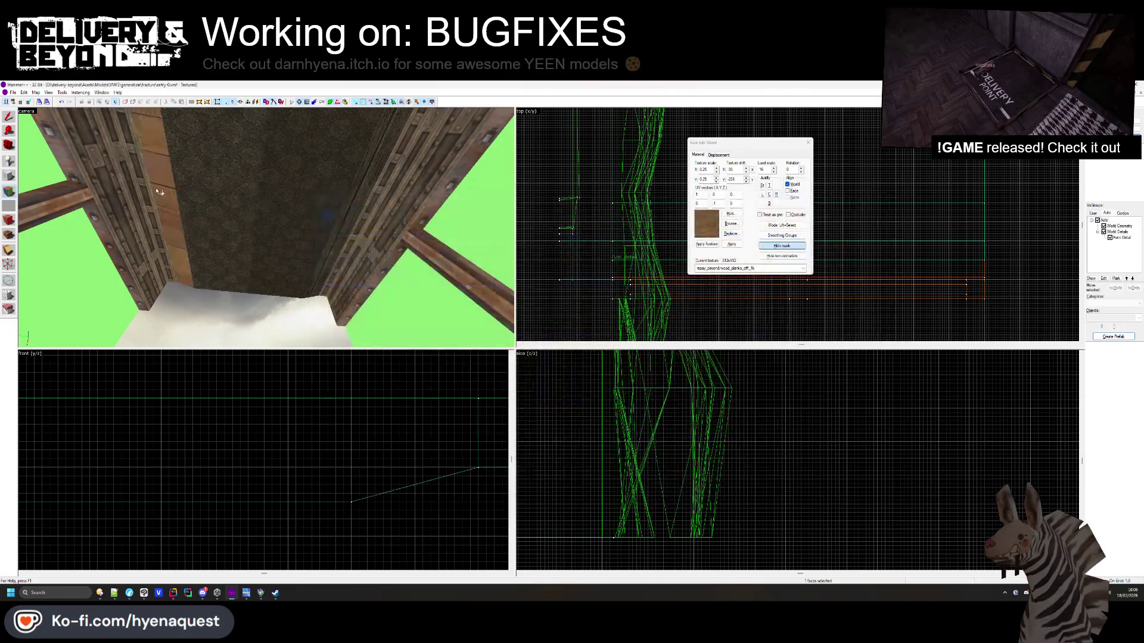
click(731, 223)
double_click(707, 321)
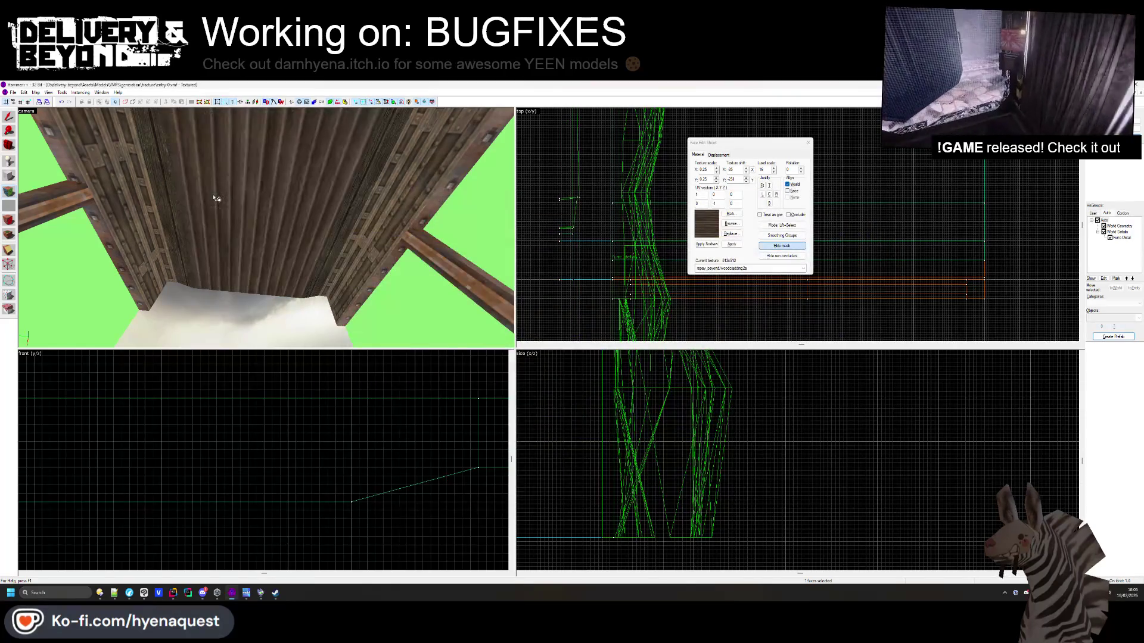
Move the camera toward the doorway and apply the wooden_planks_pt_1_2 texture
key(z)
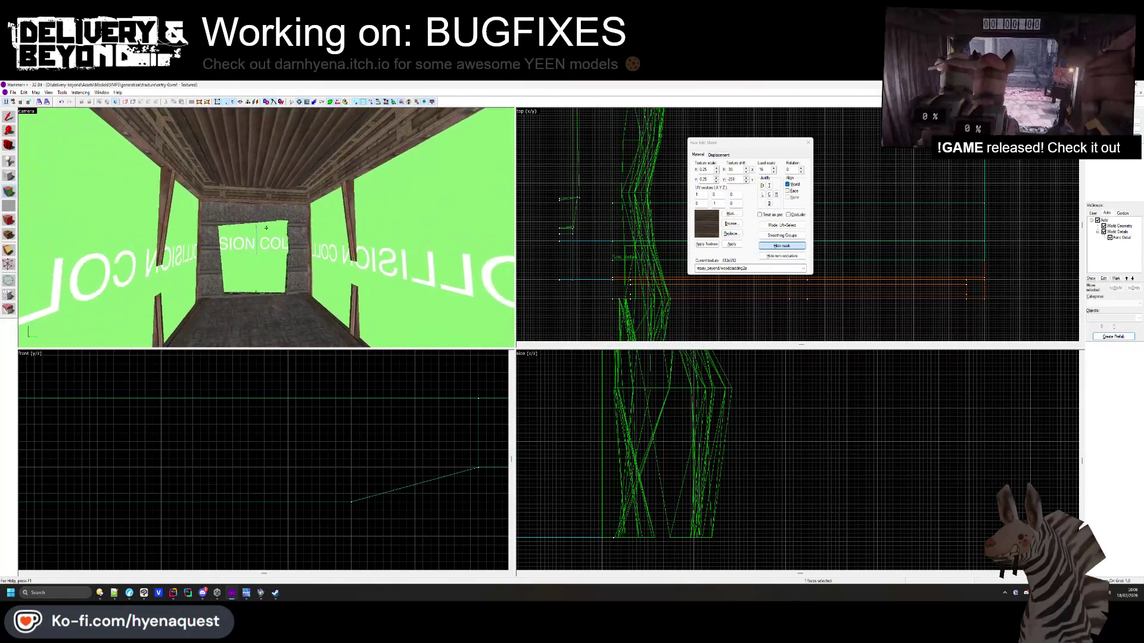
key(w)
key(z)
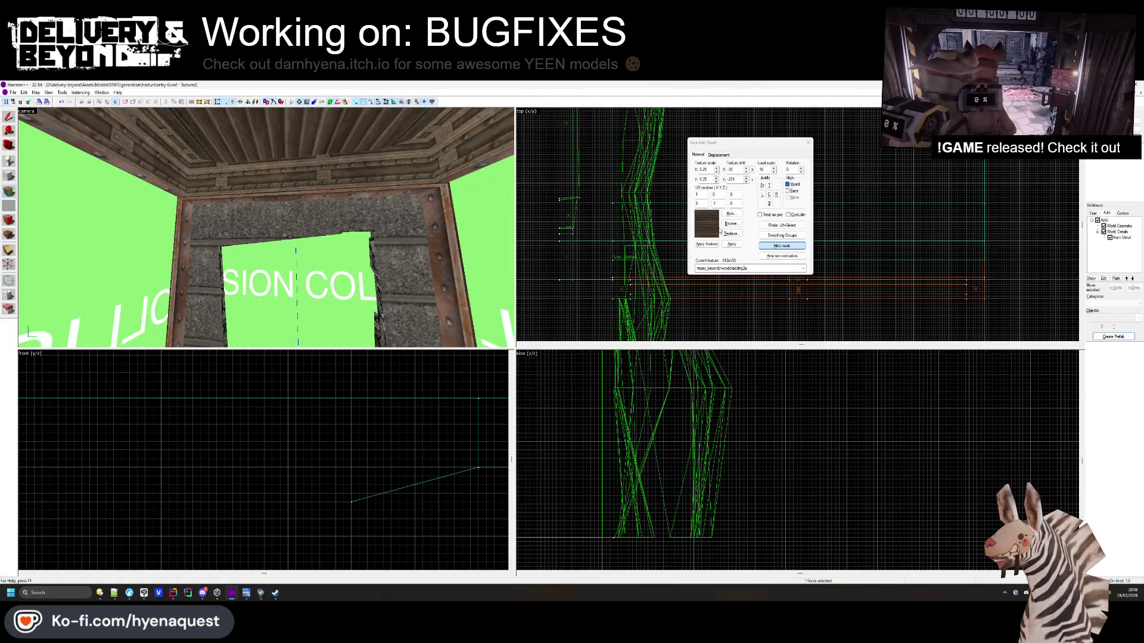
click(730, 224)
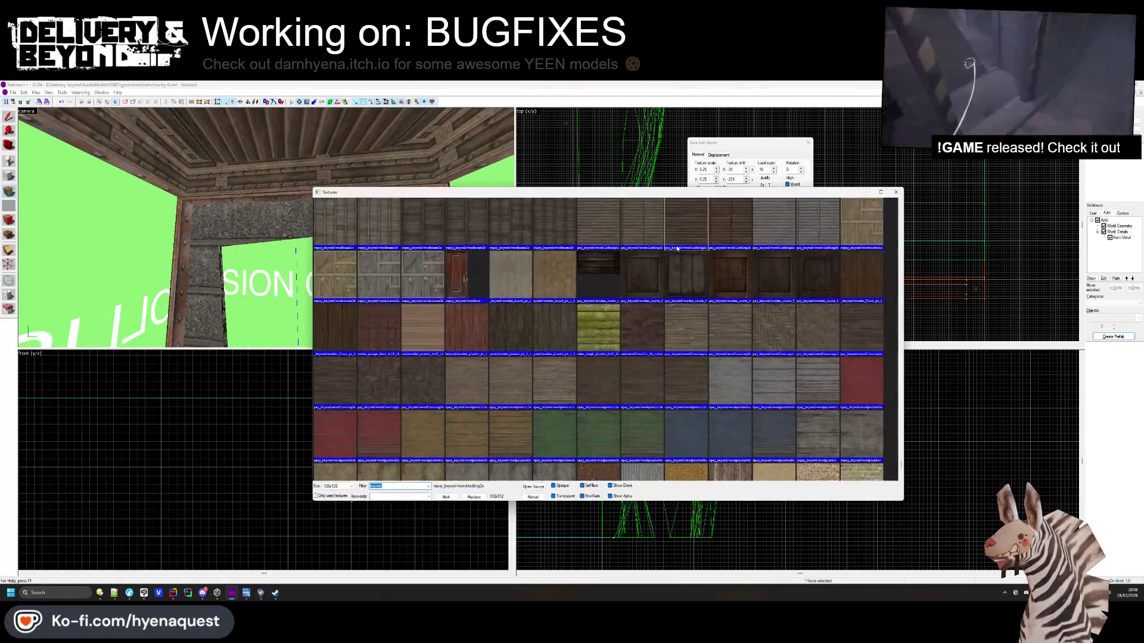
double_click(565, 330)
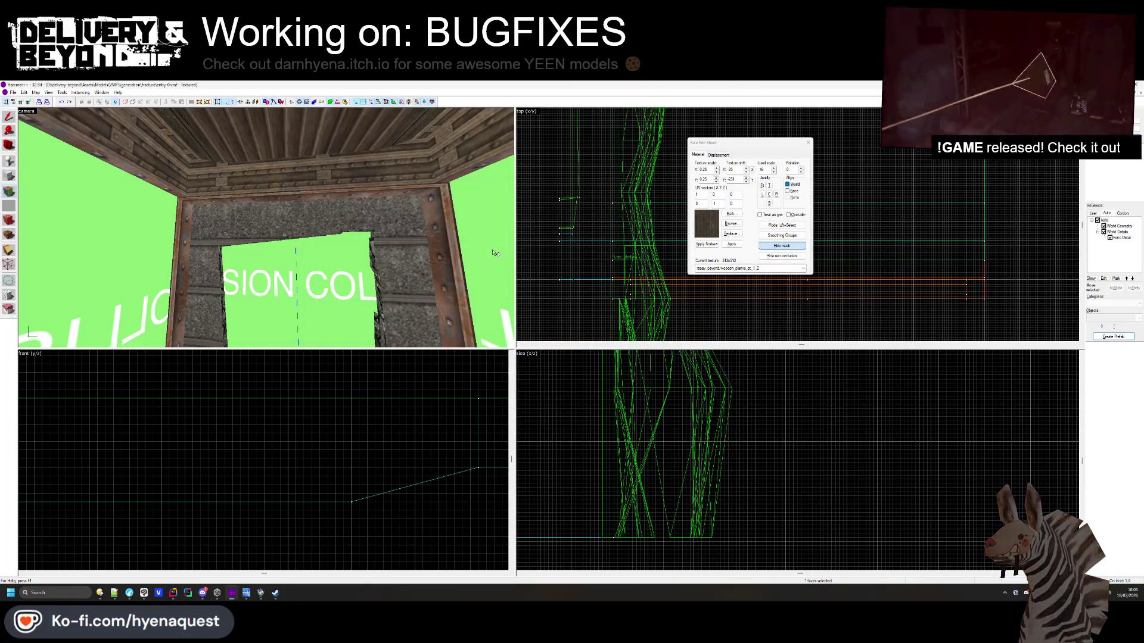
key(z)
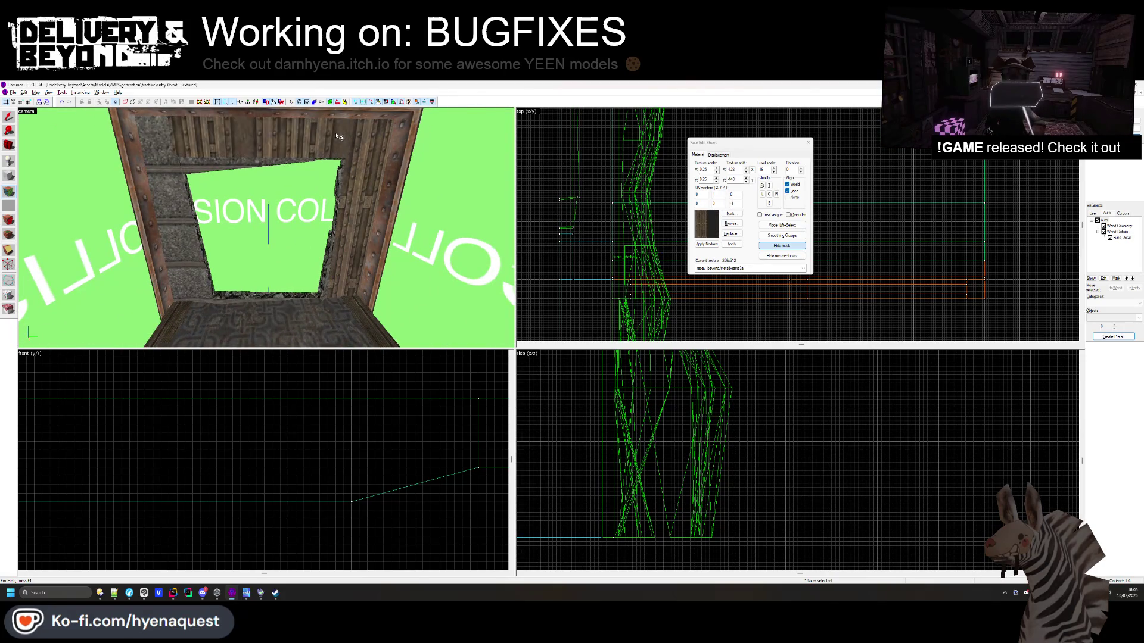
Apply corrugated painted metal to the upper doorway face
click(734, 224)
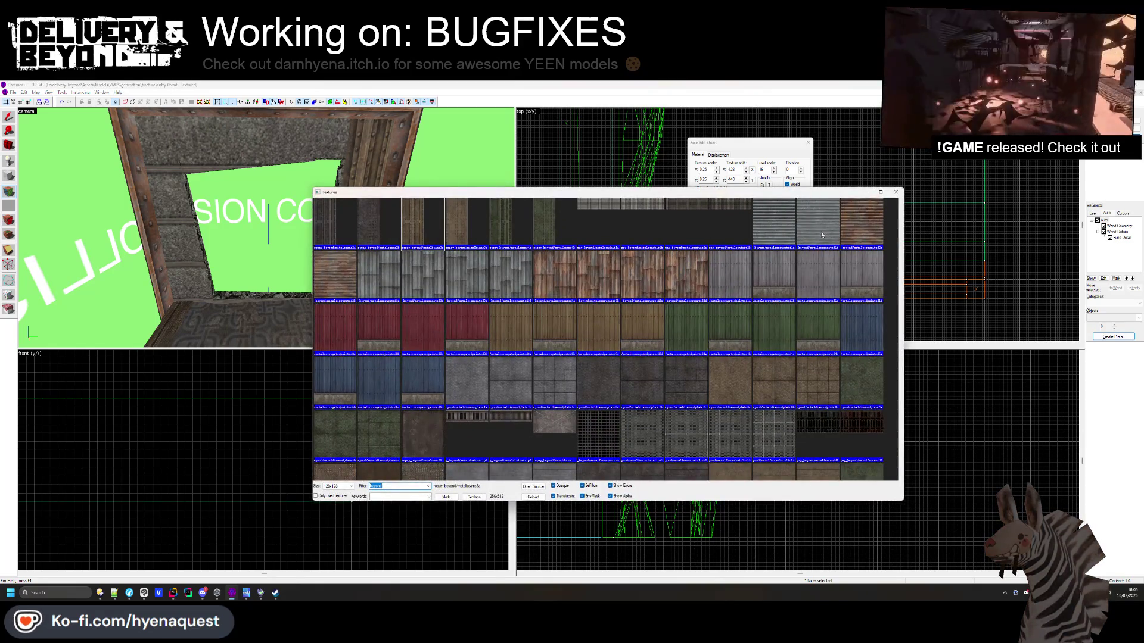
double_click(735, 267)
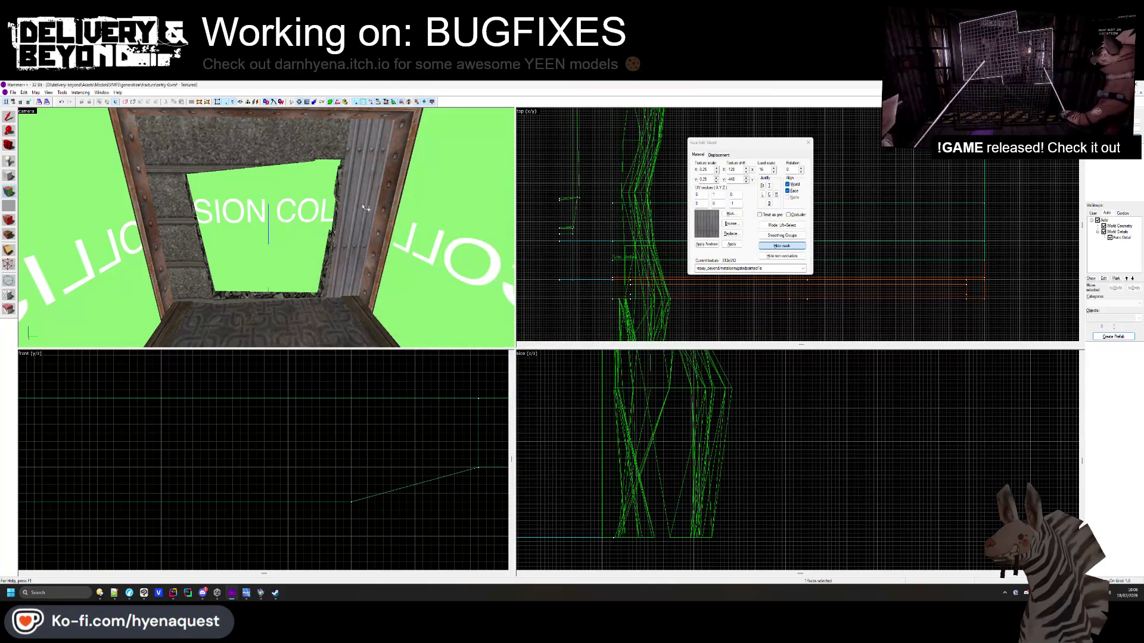
right_click(339, 141)
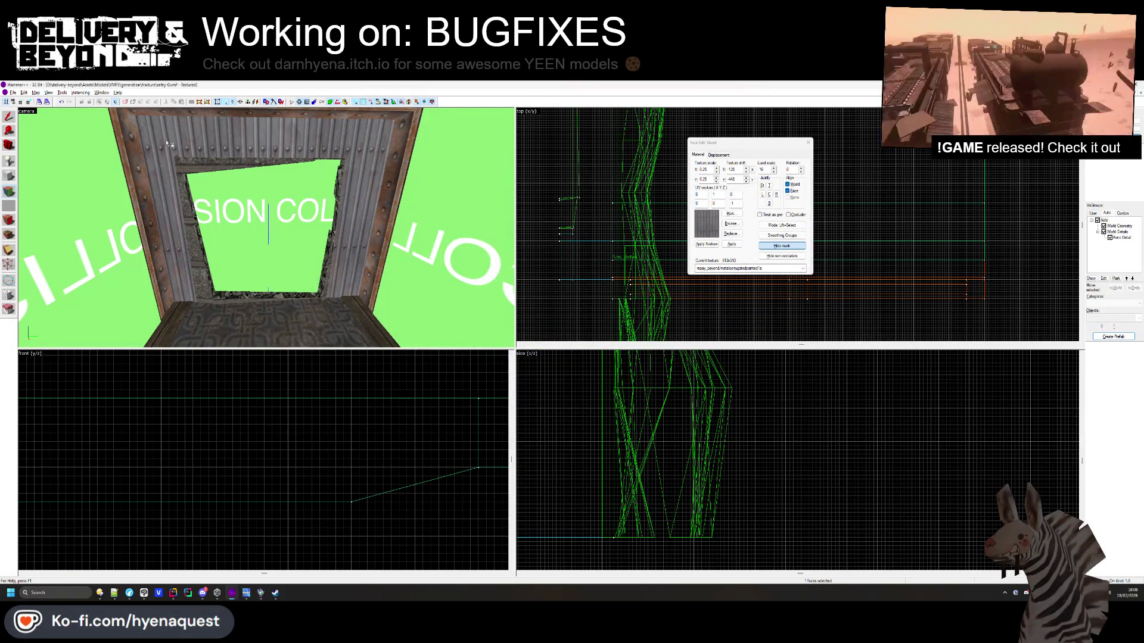
Sample rock_pt_4 from the rock wall and reapply it to the upper doorway face
key(z)
key(w)
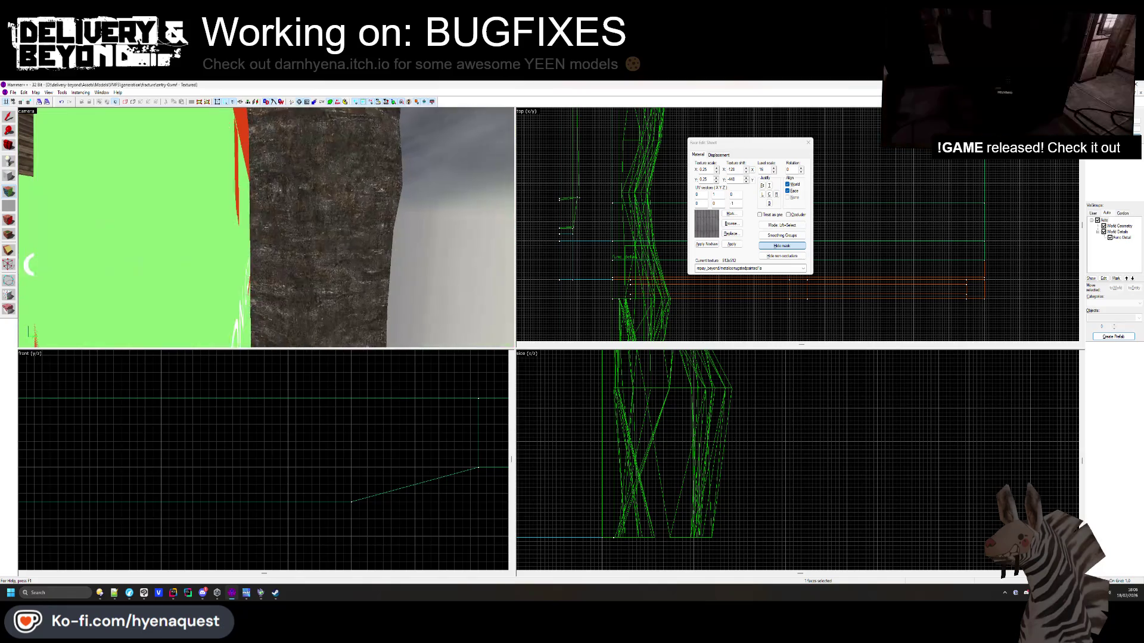
key(z)
click(267, 227)
key(z)
right_click(258, 186)
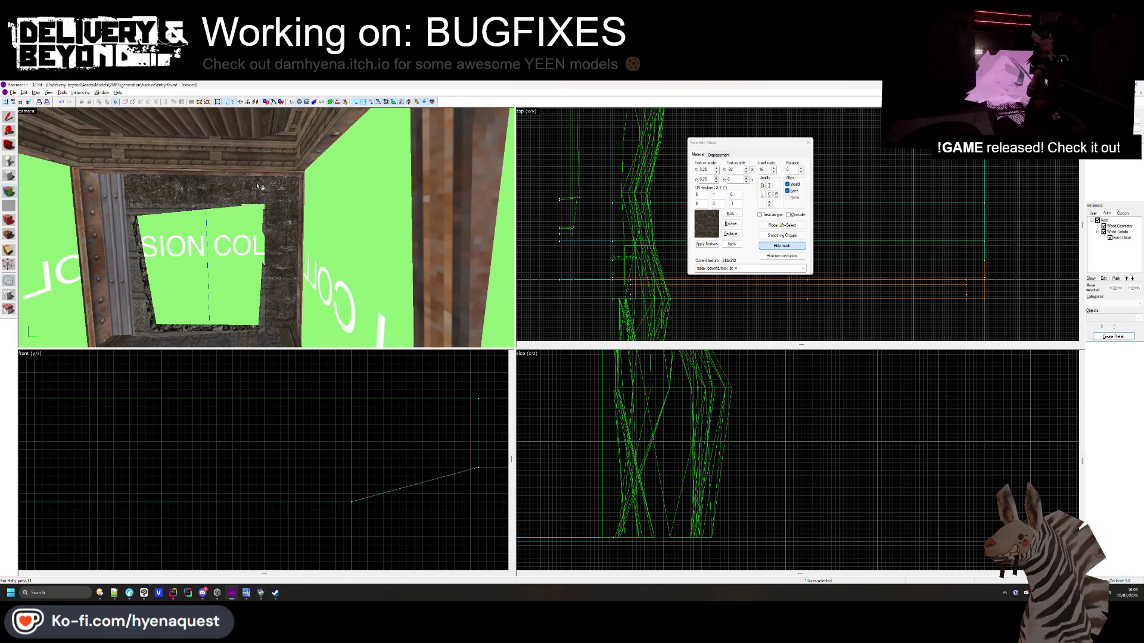
Fly the camera through the doorway into the framed shaft to inspect the ribbed ceiling
key(z)
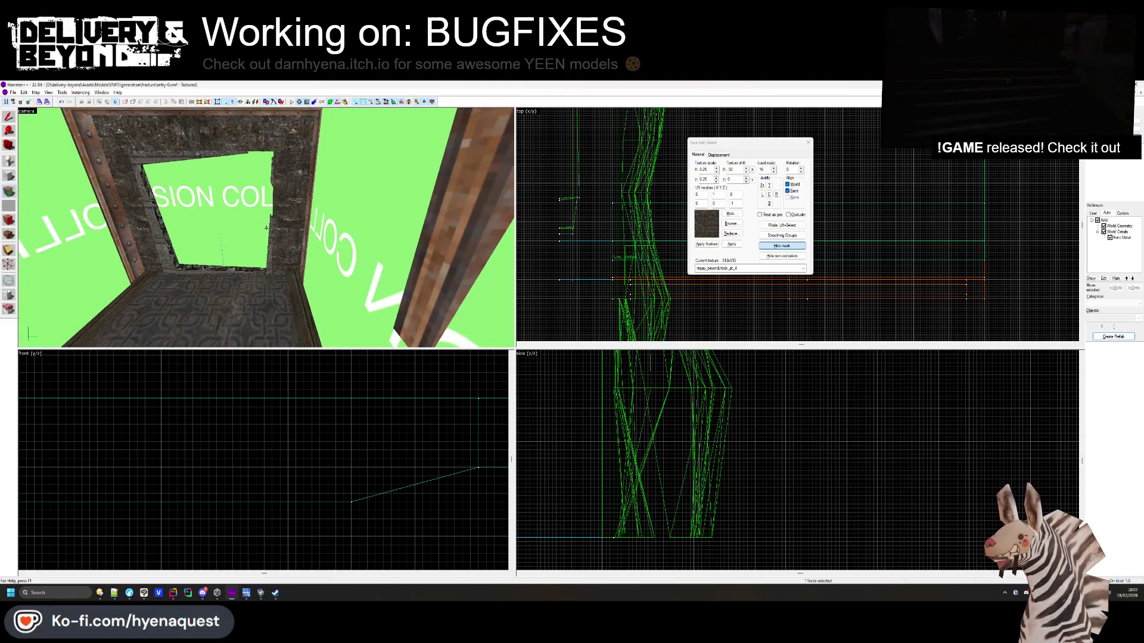
key(w)
key(z)
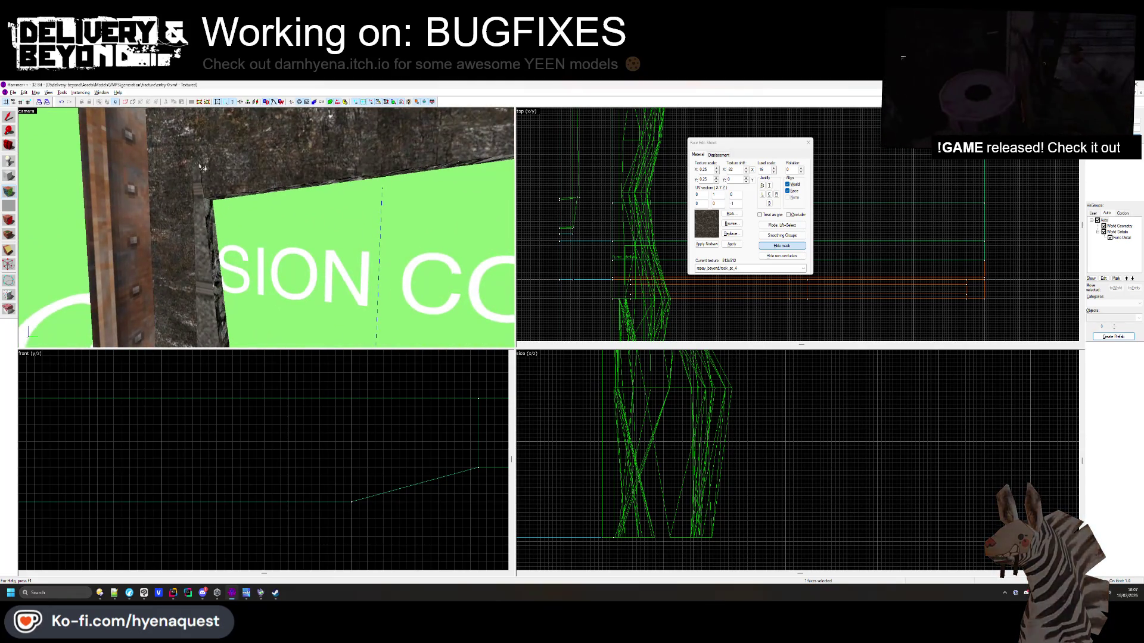
key(z)
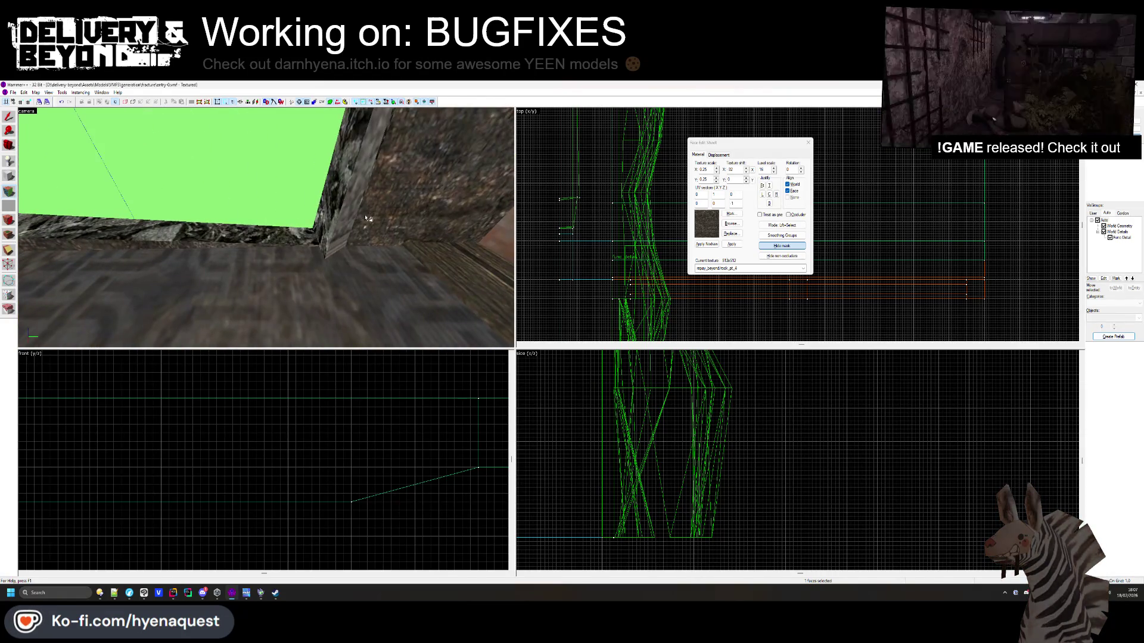
key(z)
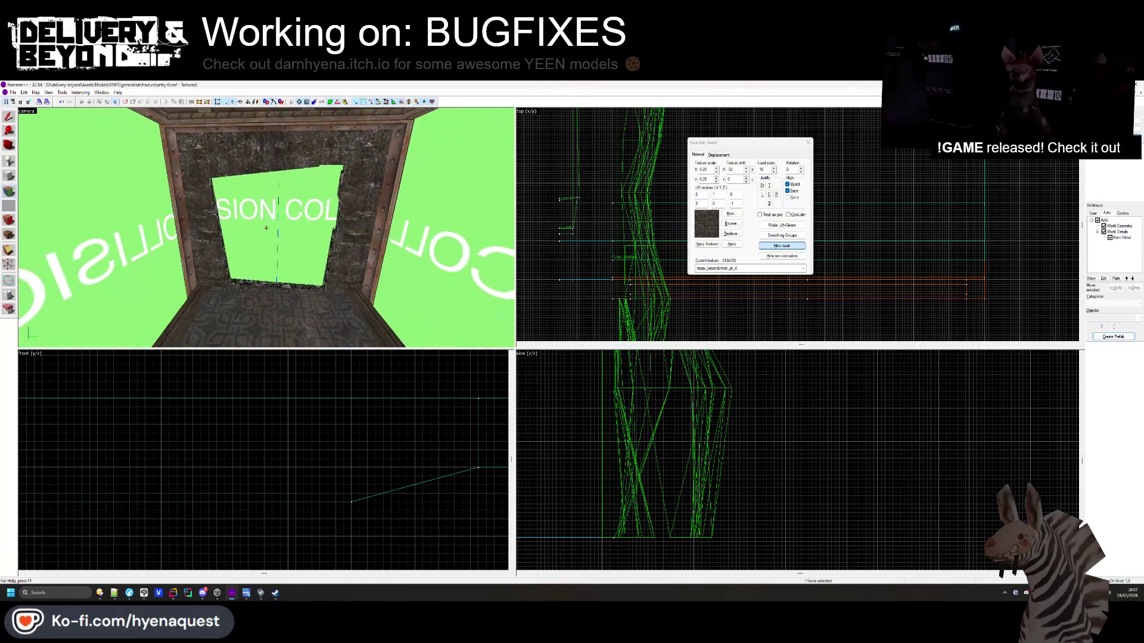
key(z)
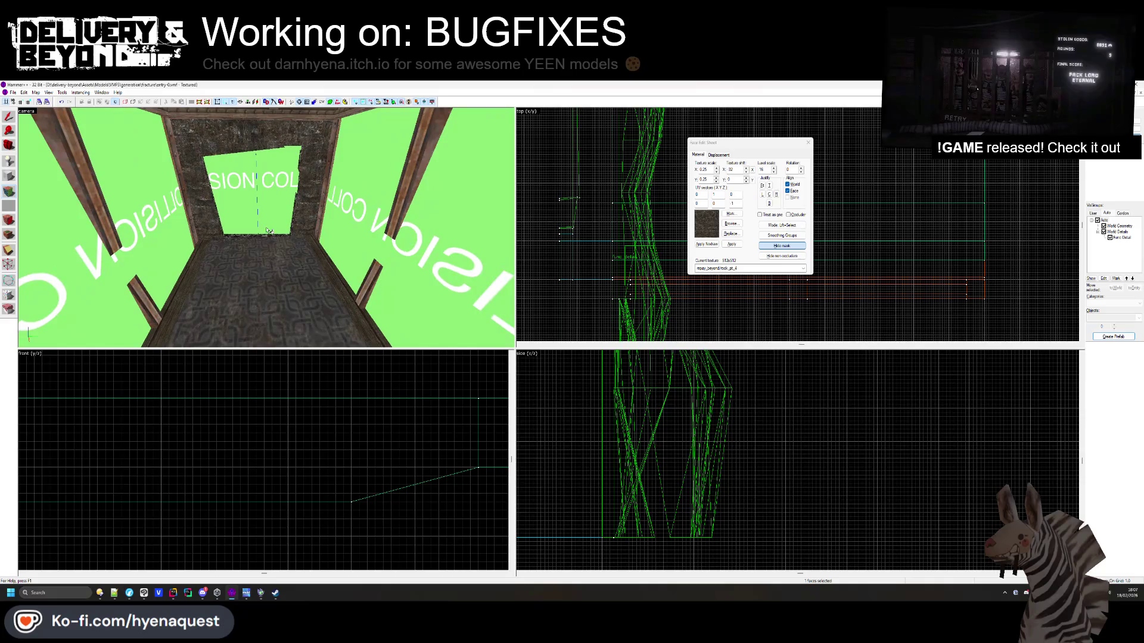
key(z)
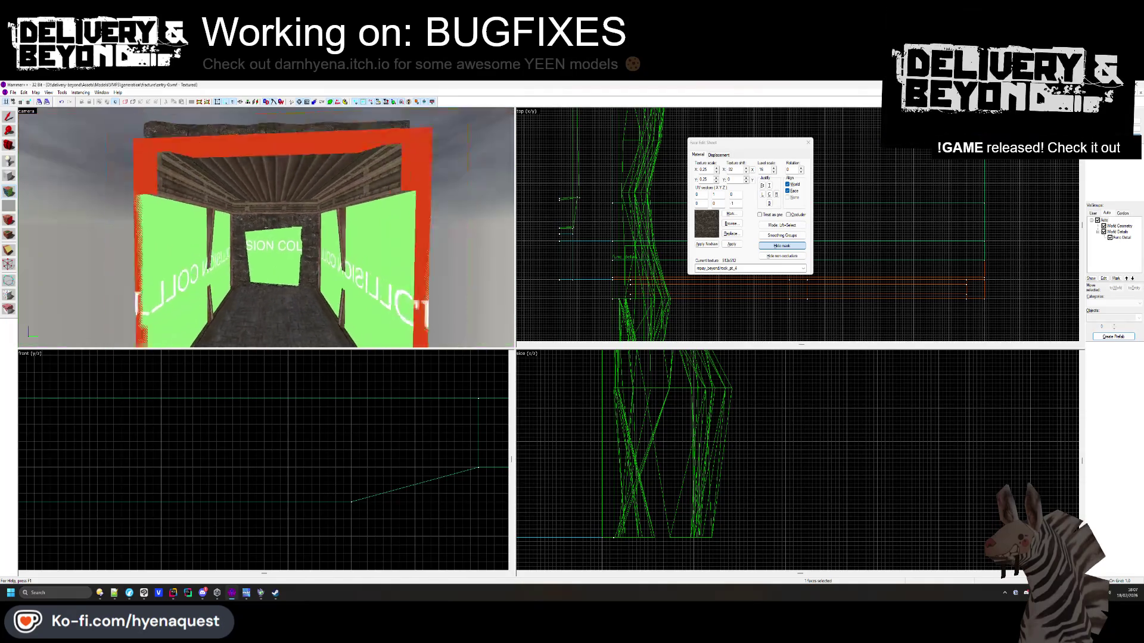
key(z)
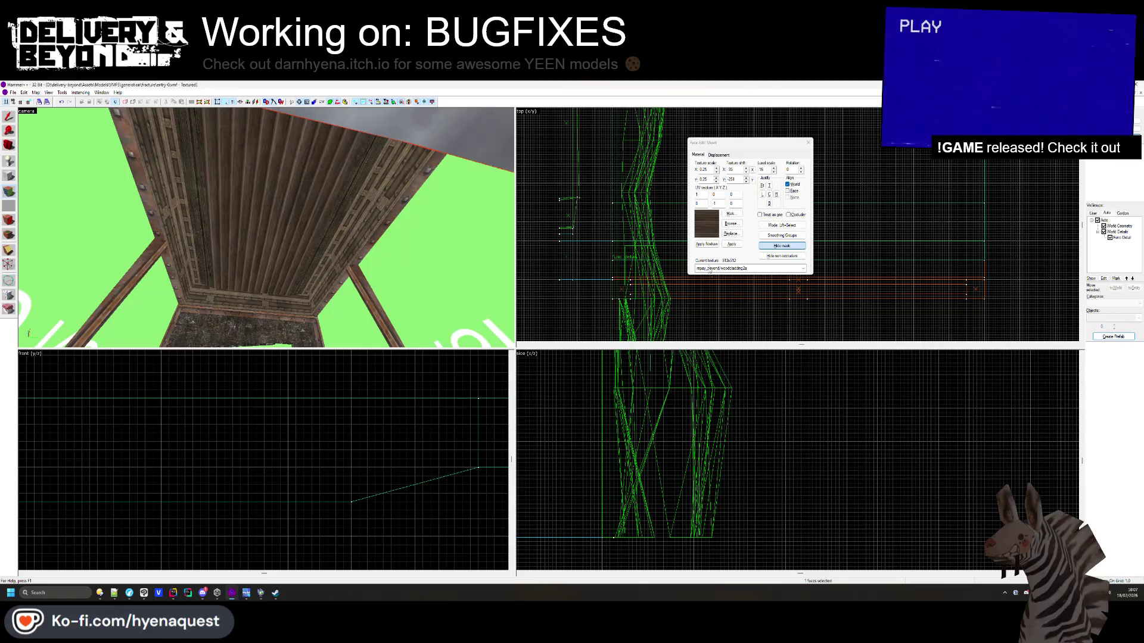
click(731, 223)
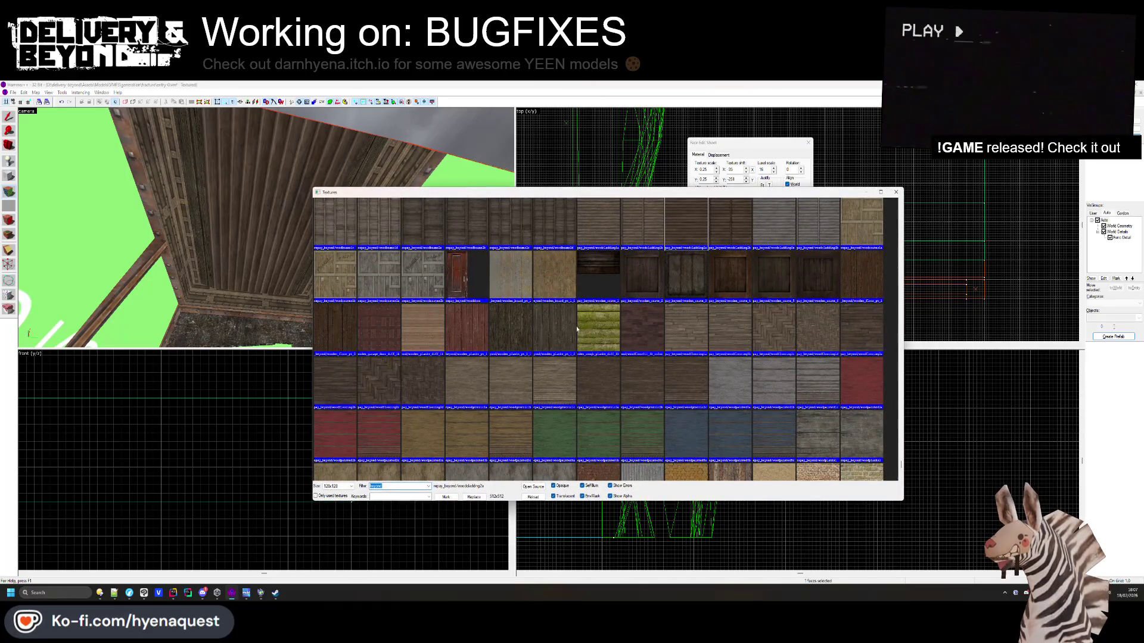
Apply a stone wall texture to the ceiling with a 90° rotation
scroll(576, 329, down, 15)
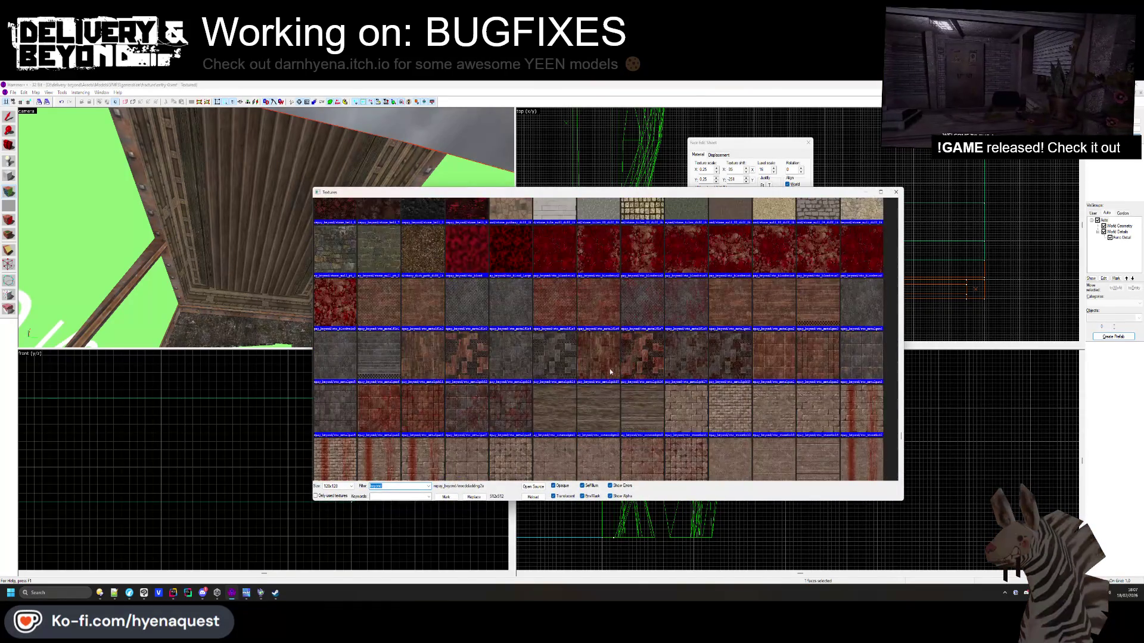
scroll(610, 372, down, 3)
double_click(610, 372)
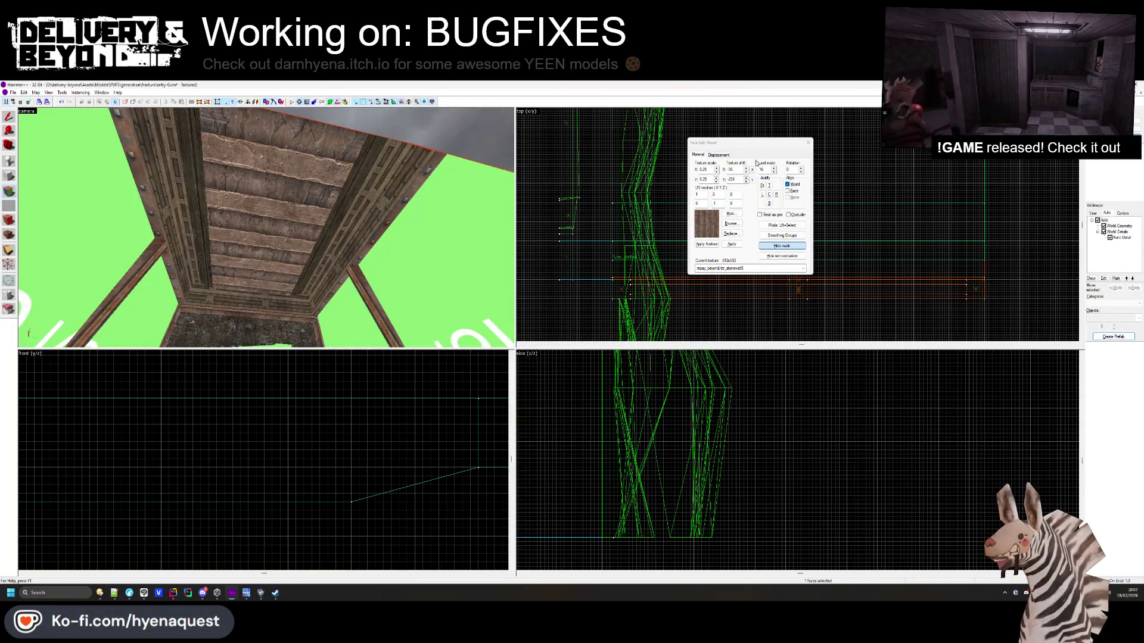
text(90)
key(Return)
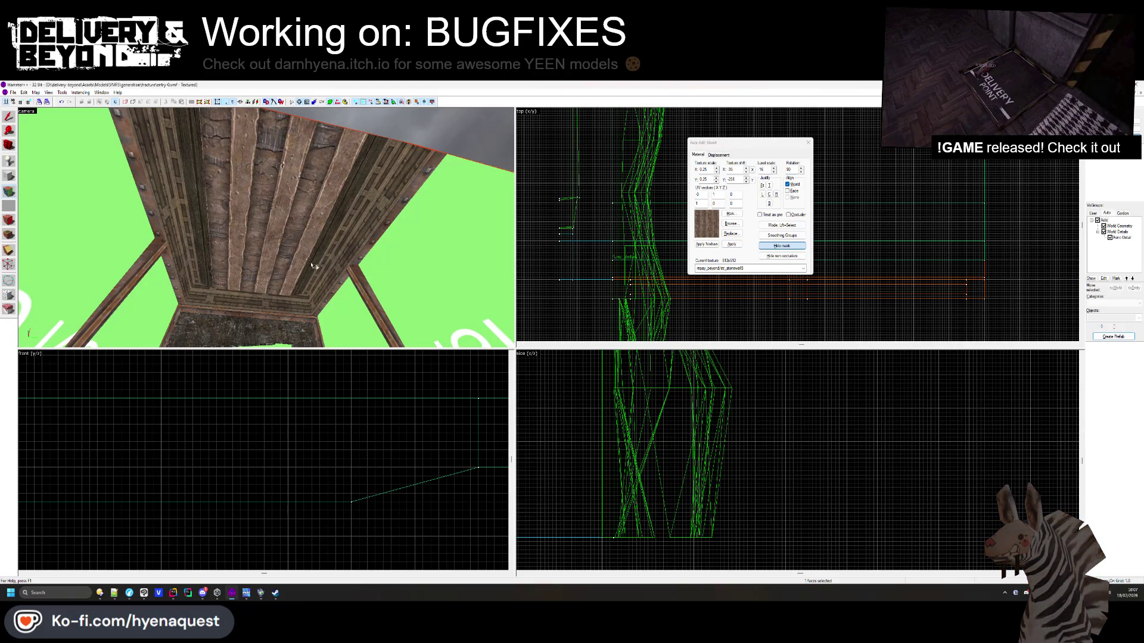
Switch the ceiling to stonewall4 and centre it on the face
key(alt+b)
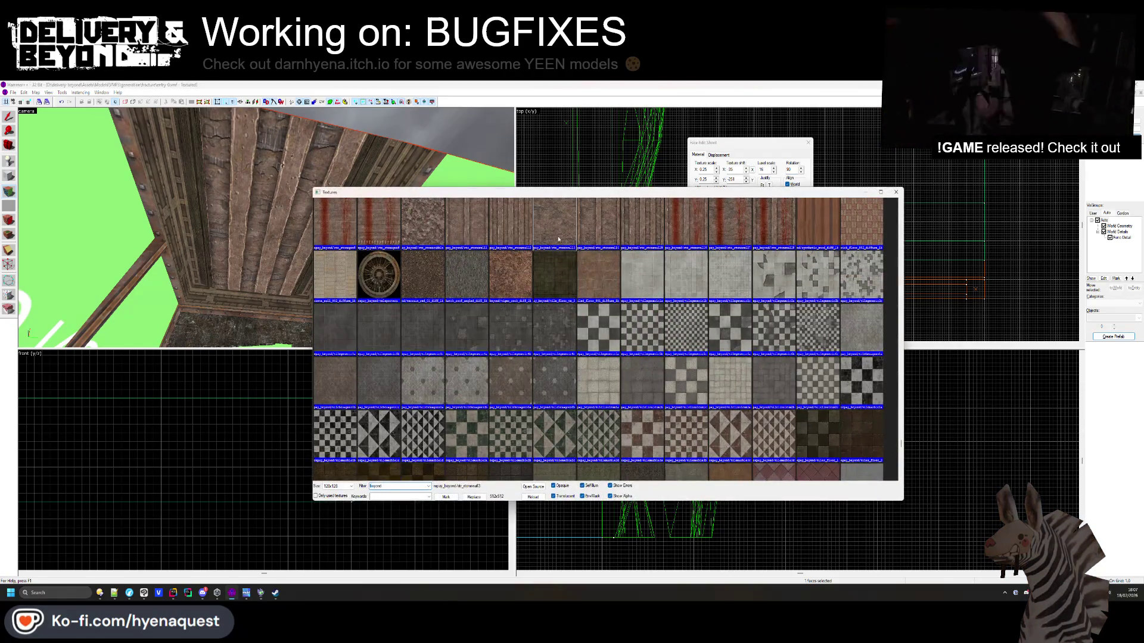
double_click(558, 239)
click(730, 224)
double_click(575, 226)
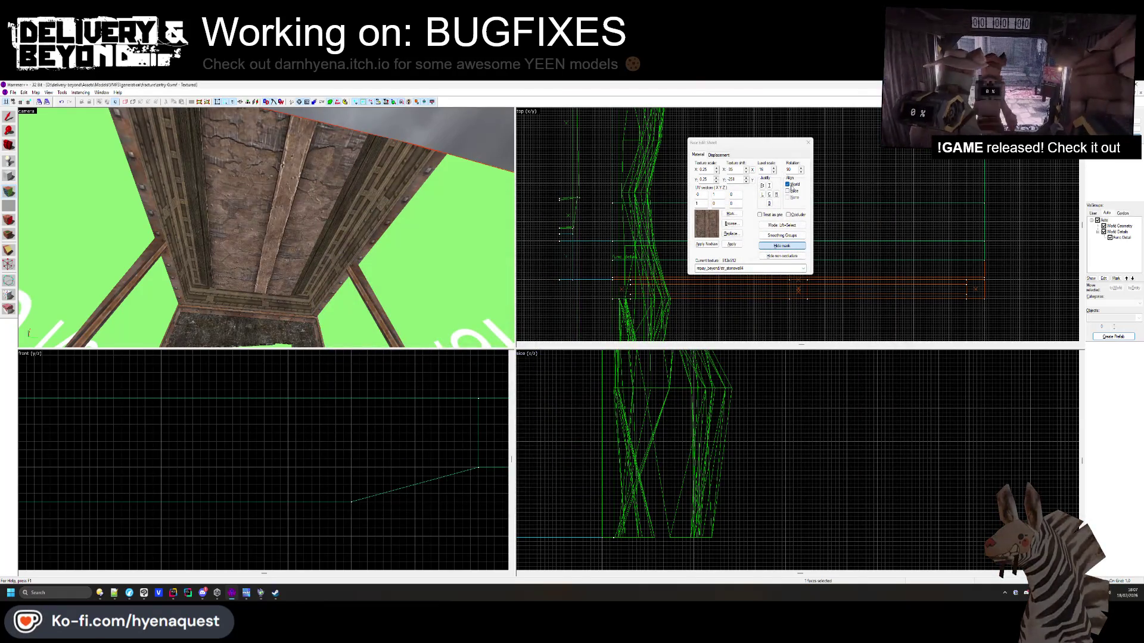
click(769, 195)
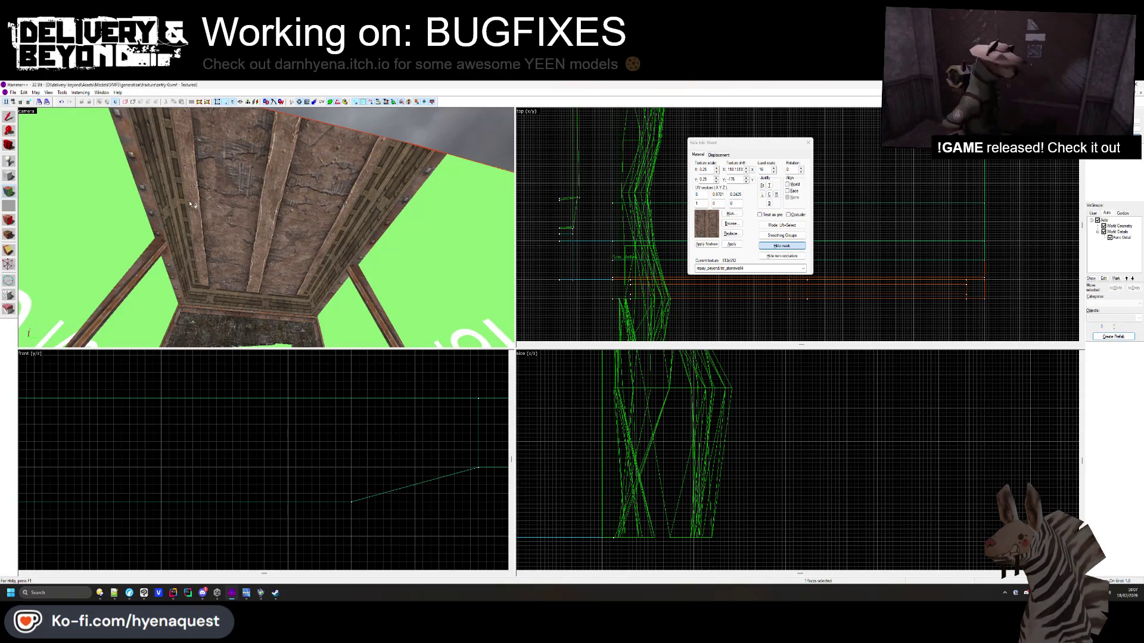
key(z)
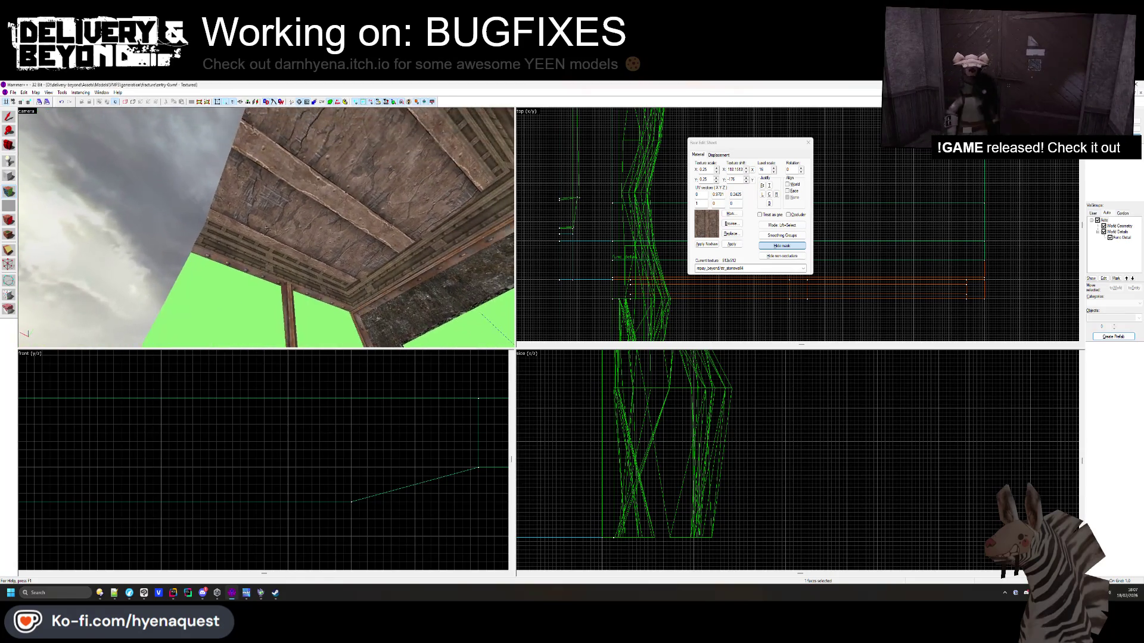
key(z)
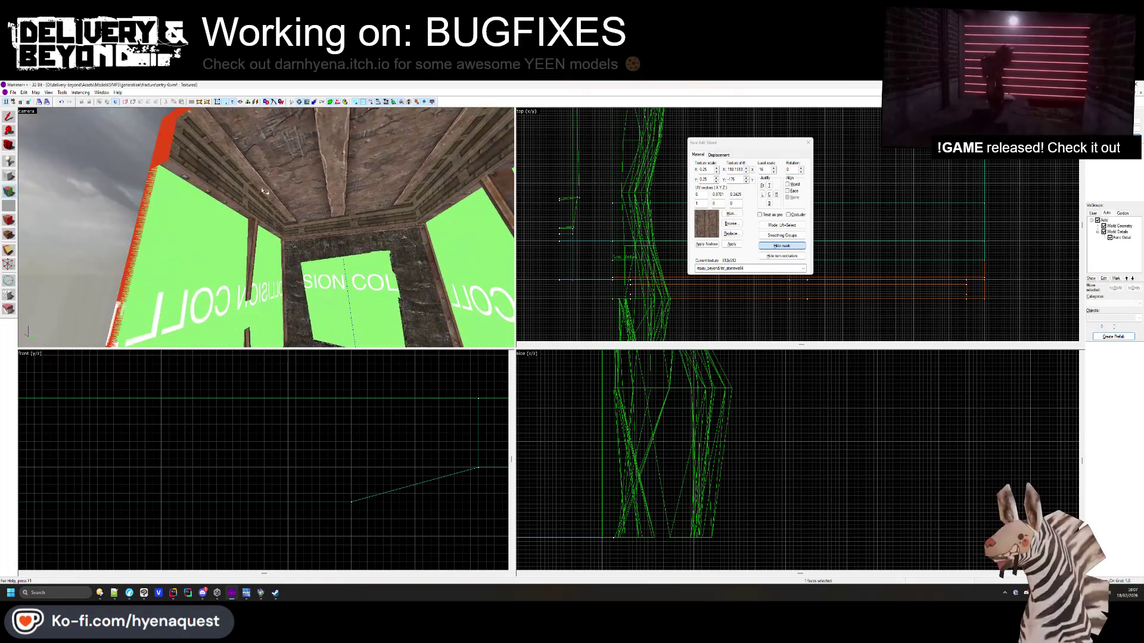
Apply the metal truss texture to the selected ceiling face
click(731, 224)
scroll(705, 257, down, 5)
scroll(709, 262, down, 5)
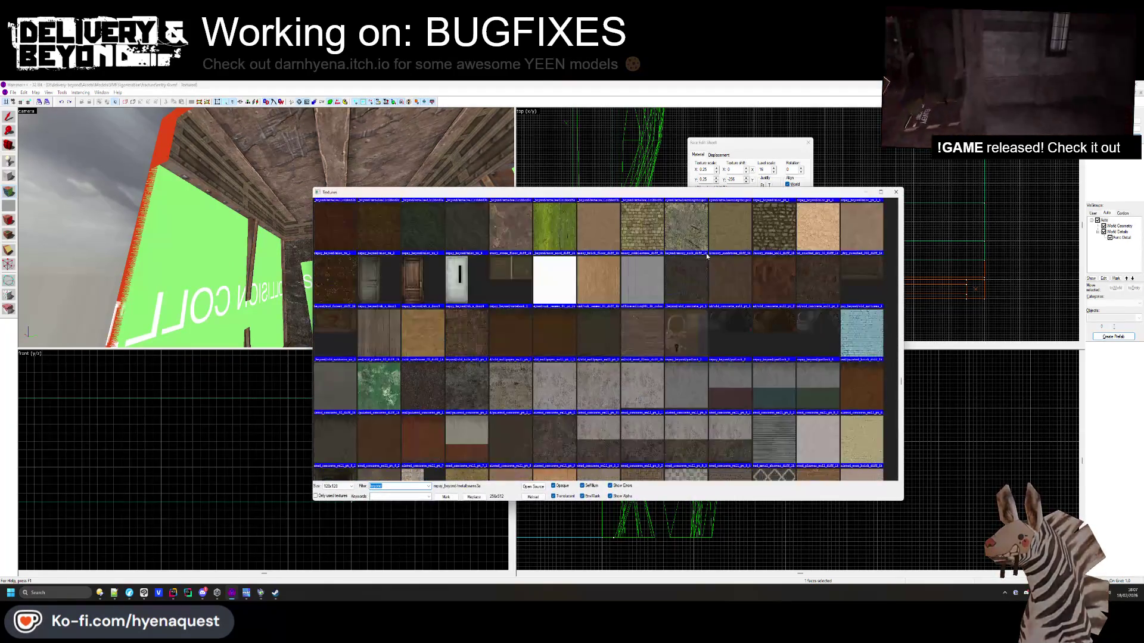
scroll(718, 274, up, 5)
double_click(774, 344)
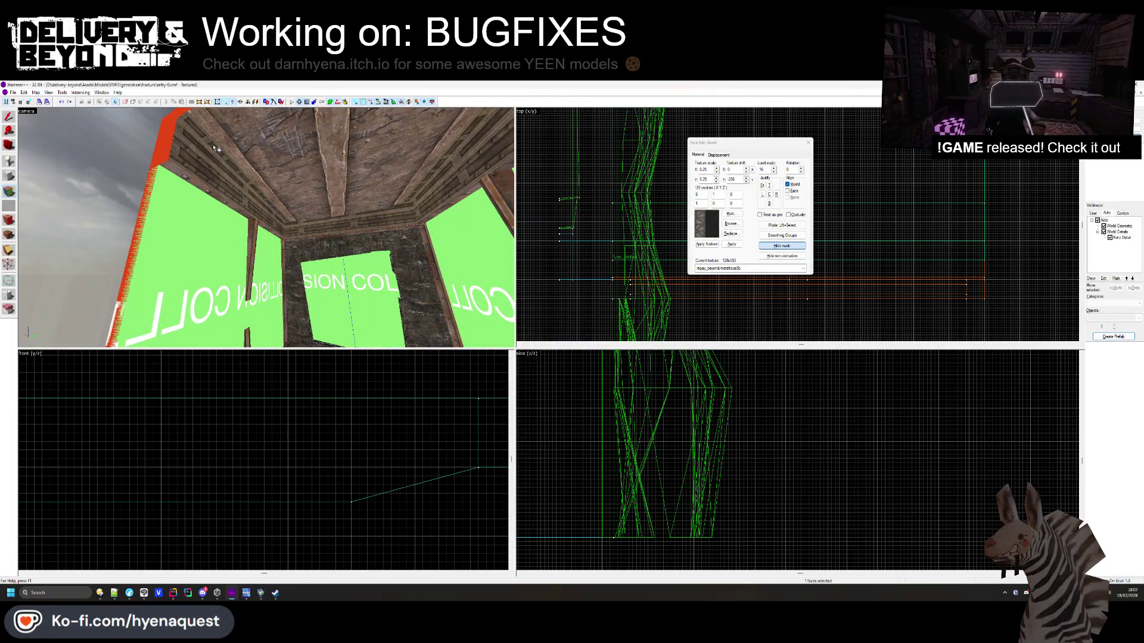
Apply an interior light texture rotated 90°, then swap in a larger interior light
click(731, 223)
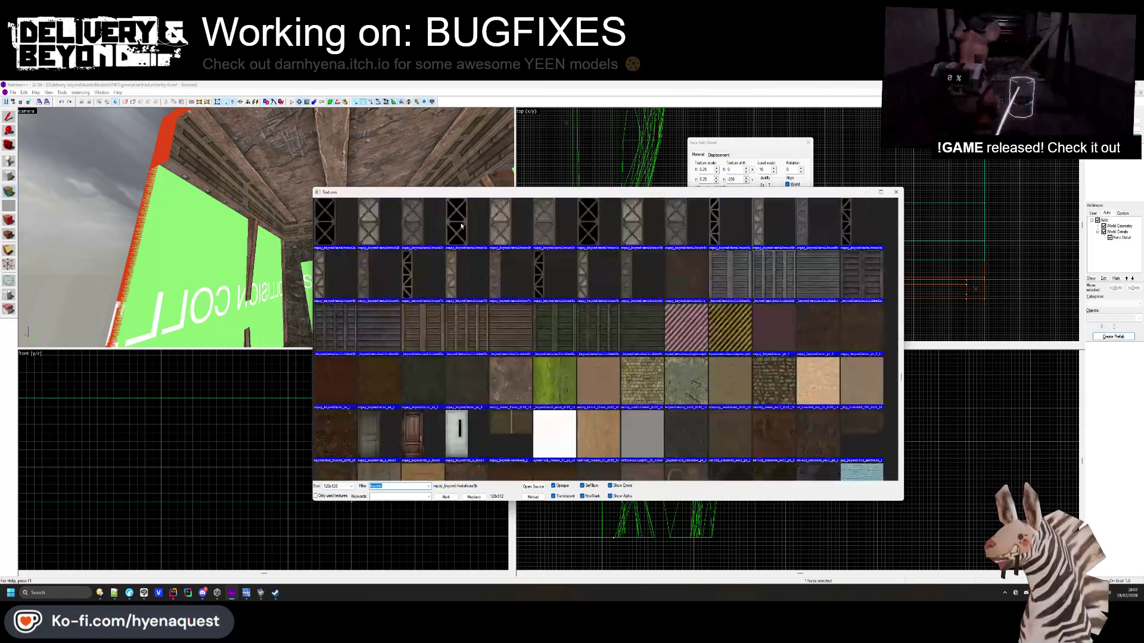
scroll(505, 295, up, 10)
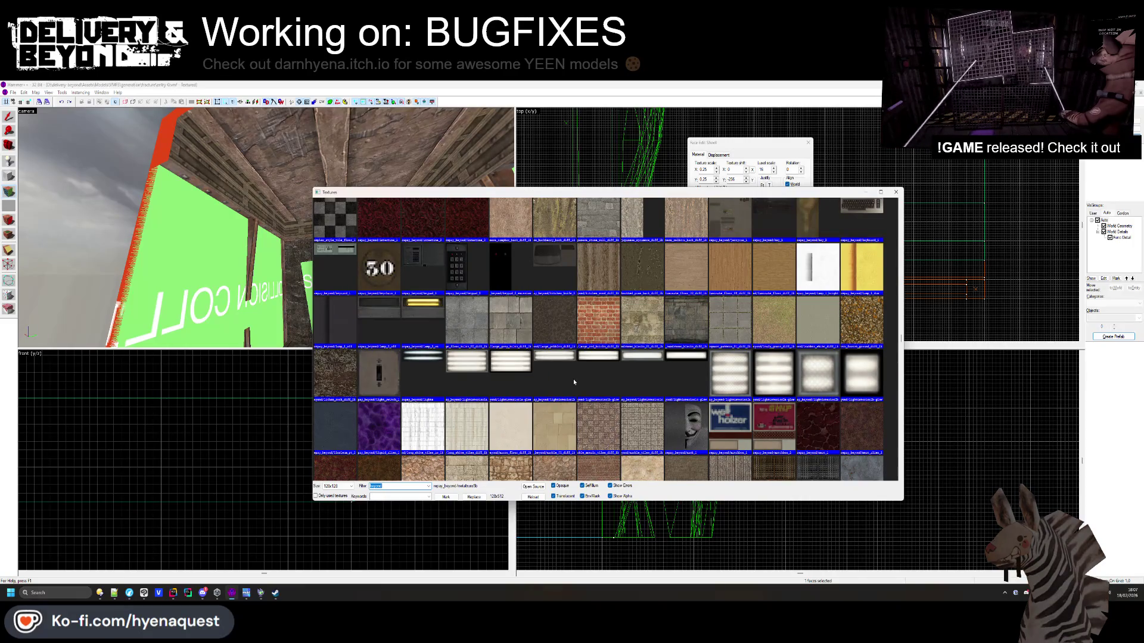
double_click(636, 371)
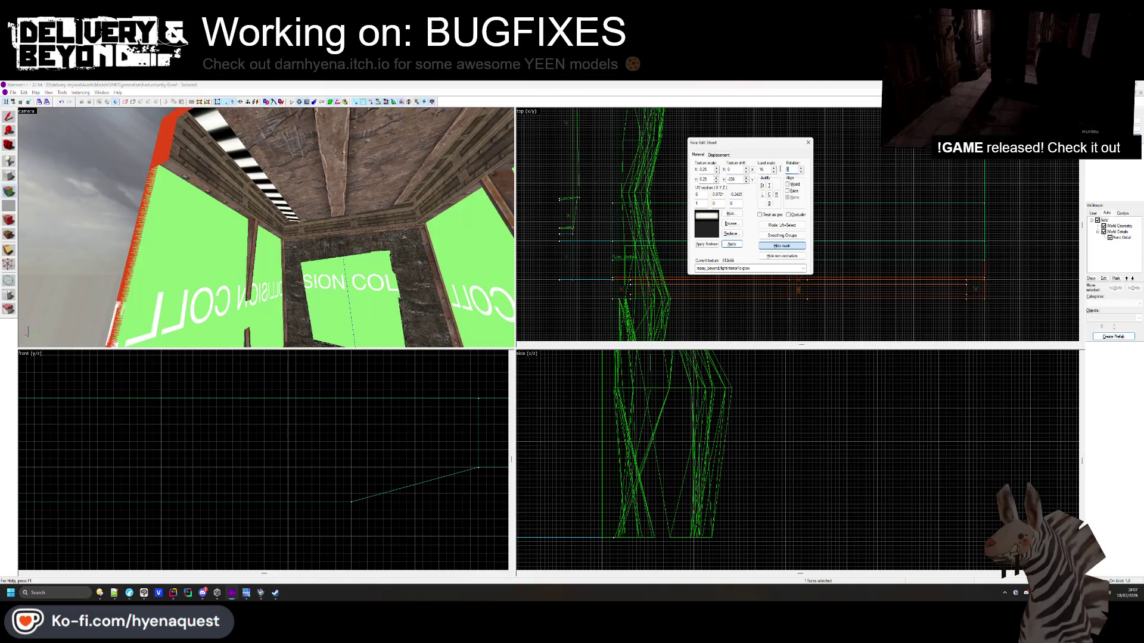
text(90)
key(Return)
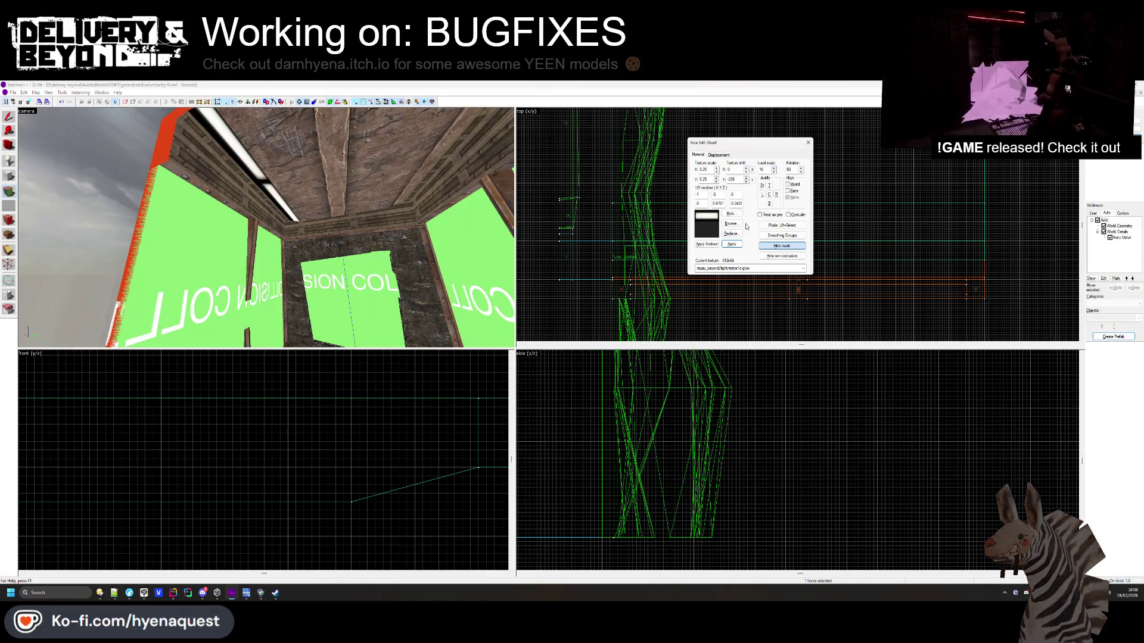
click(732, 224)
double_click(553, 218)
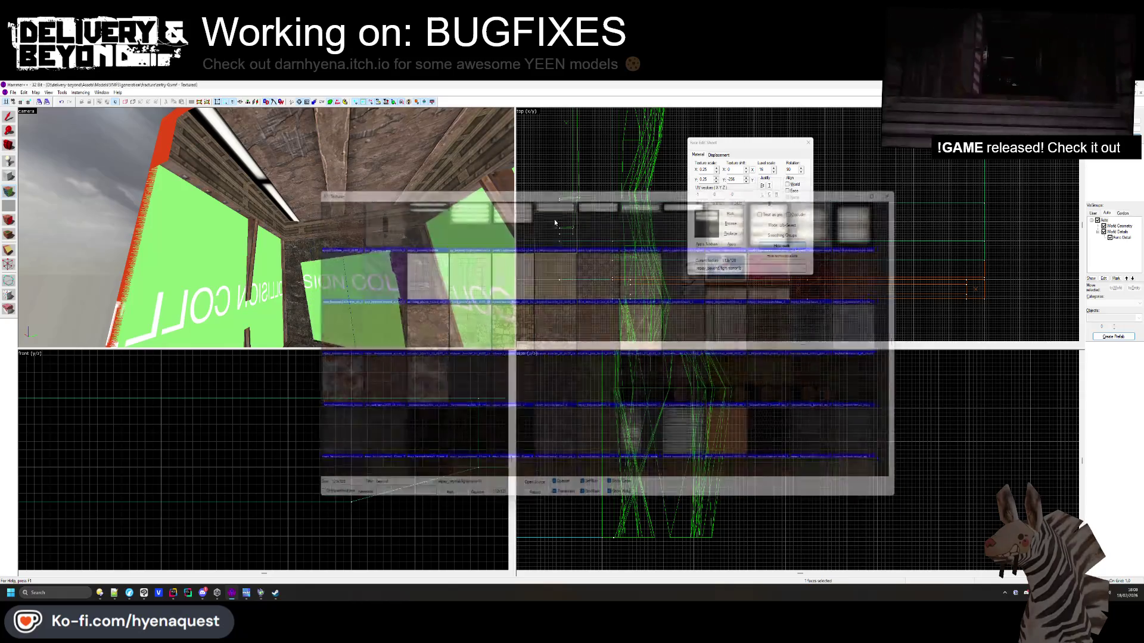
Scale the light texture to 0.15, shift it into line, and select a ceiling beam face
key(z)
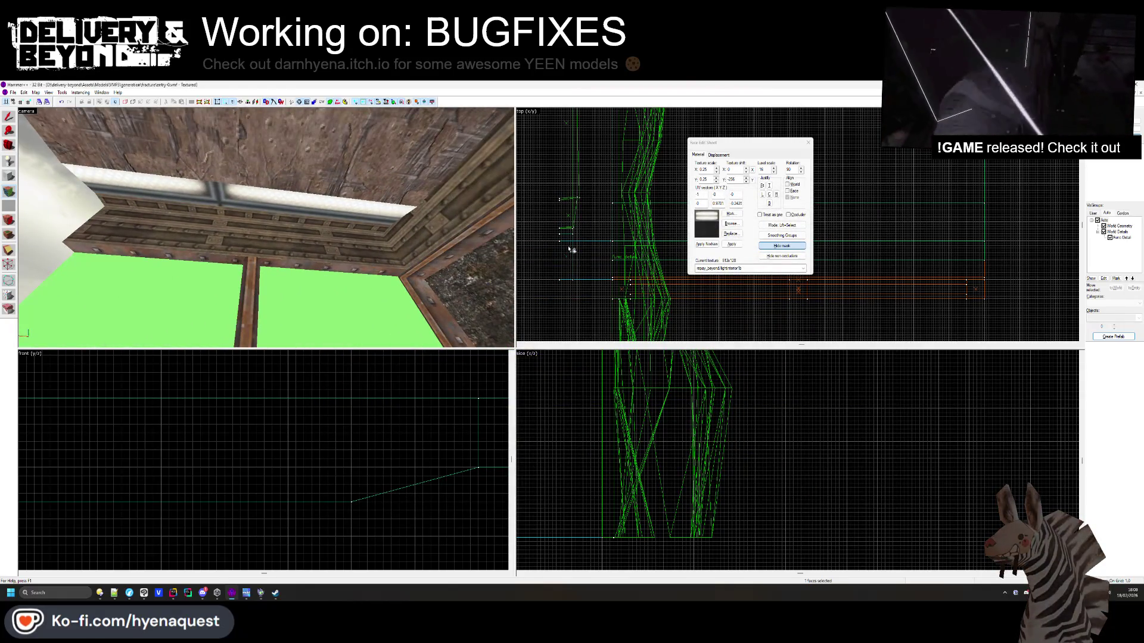
click(717, 172)
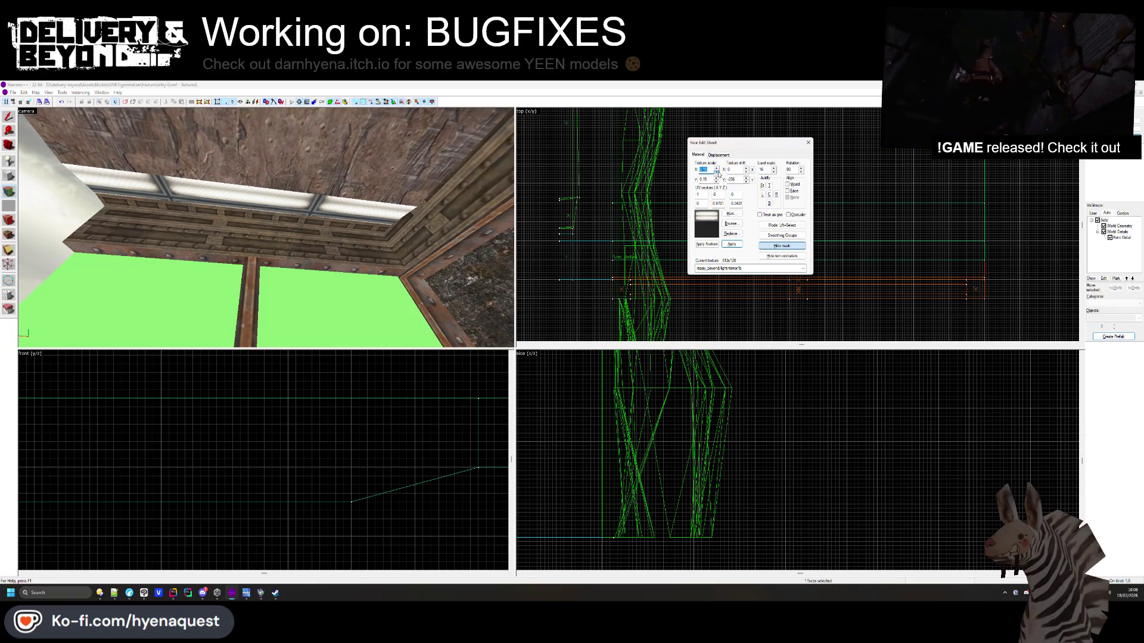
click(434, 173)
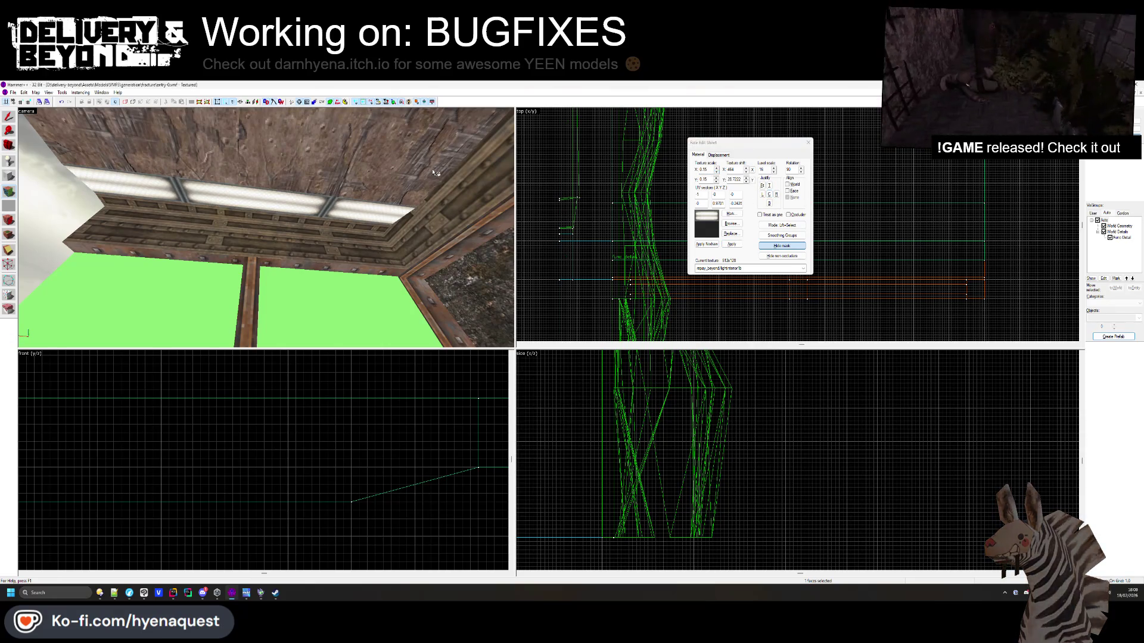
key(z)
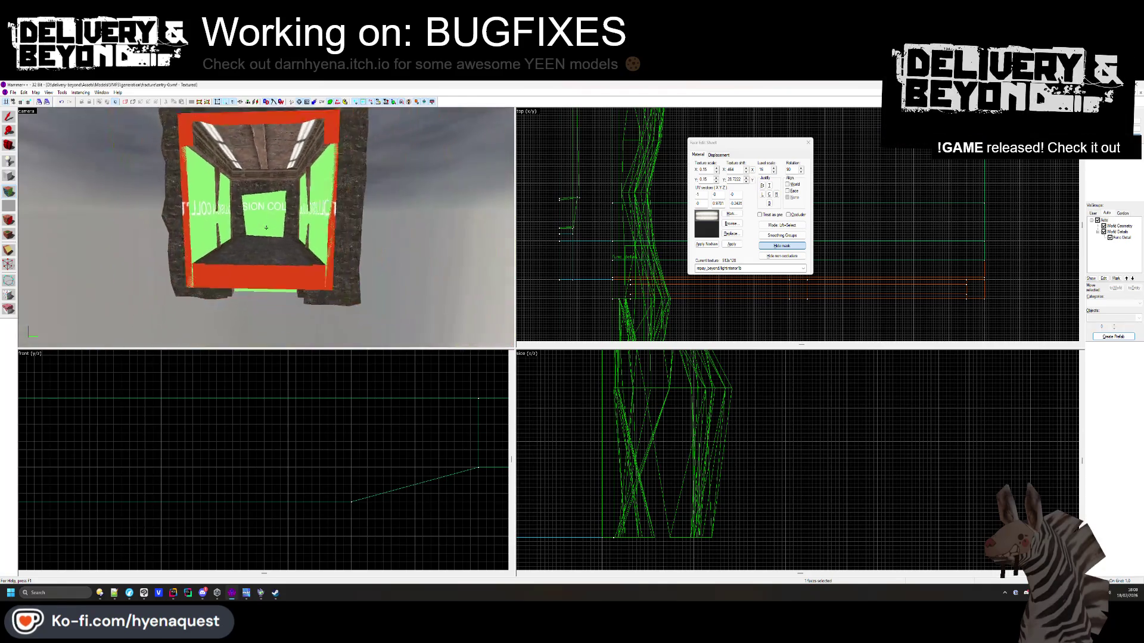
scroll(266, 227, up, 5)
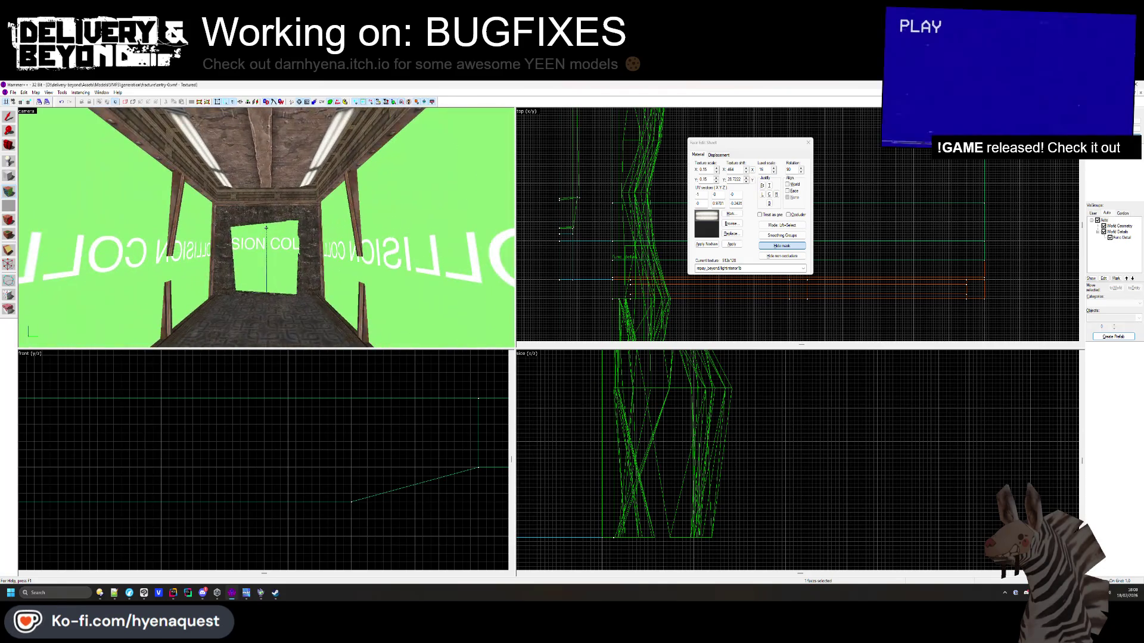
click(320, 172)
scroll(266, 227, down, 5)
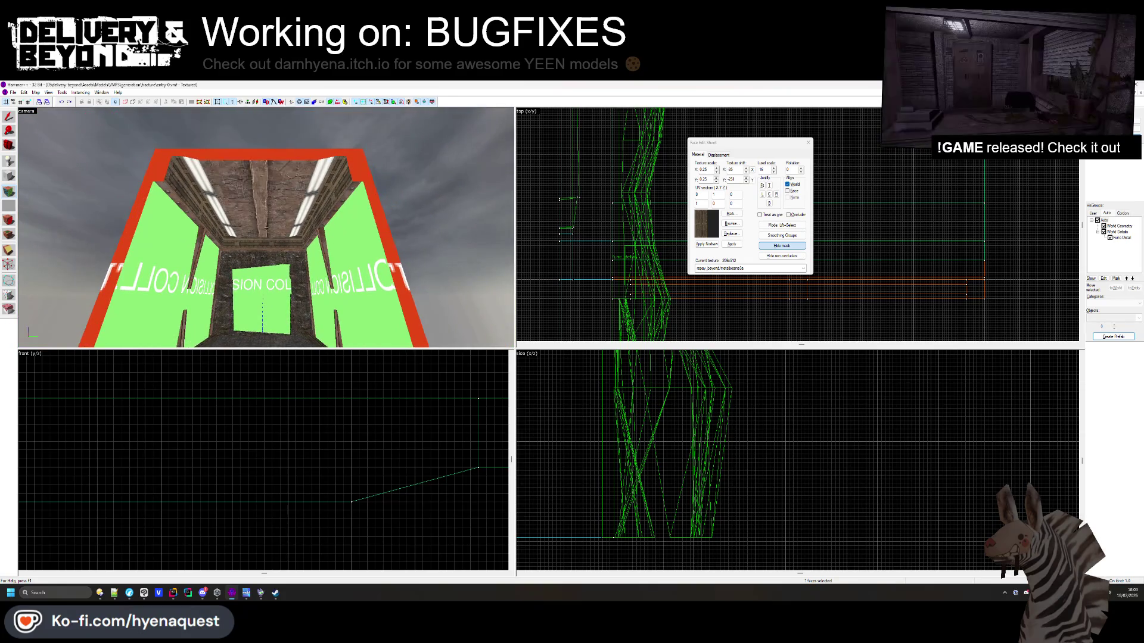
scroll(266, 227, up, 5)
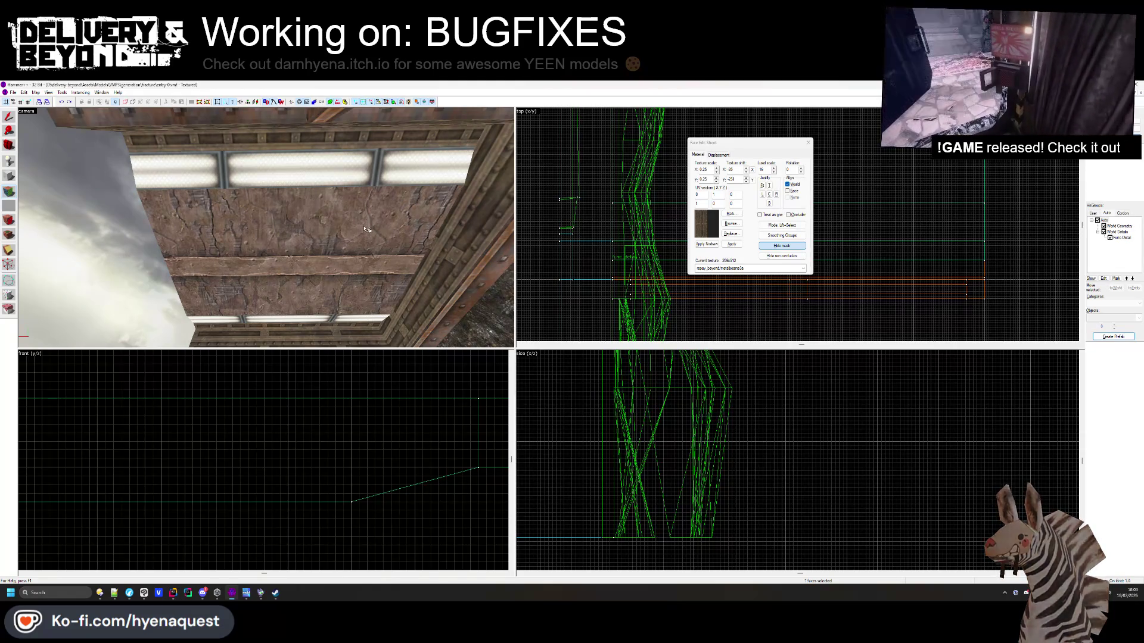
Clip the ceiling light-strip solid along a line in the Top view, keeping both pieces
key(shift+s)
click(330, 280)
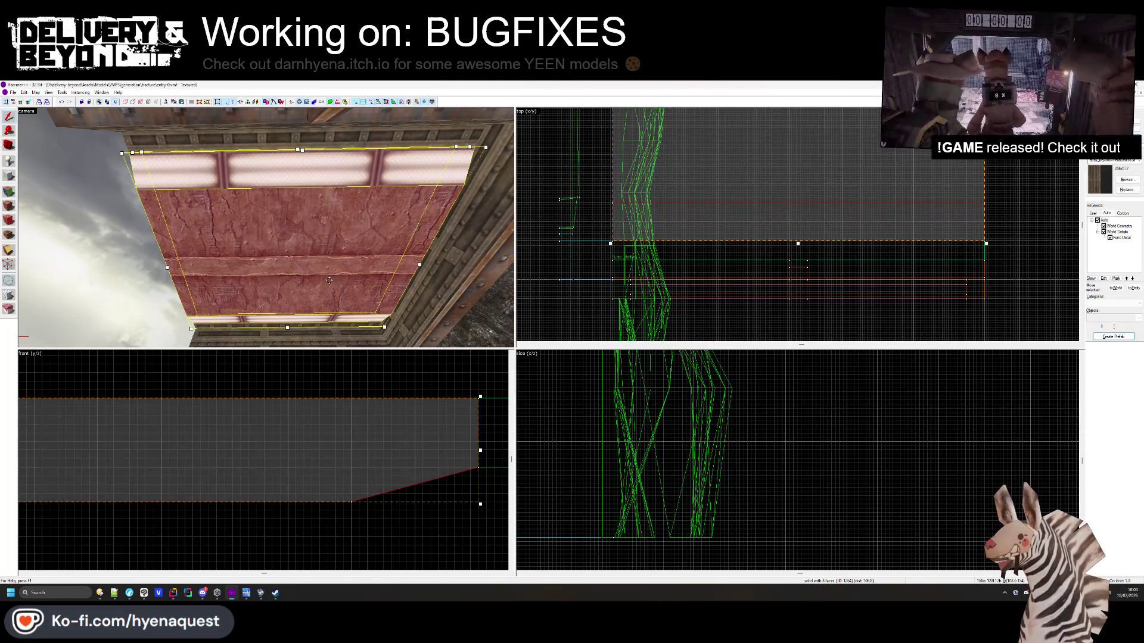
key(shift+x)
scroll(885, 244, up, 2)
drag(860, 128, 883, 228)
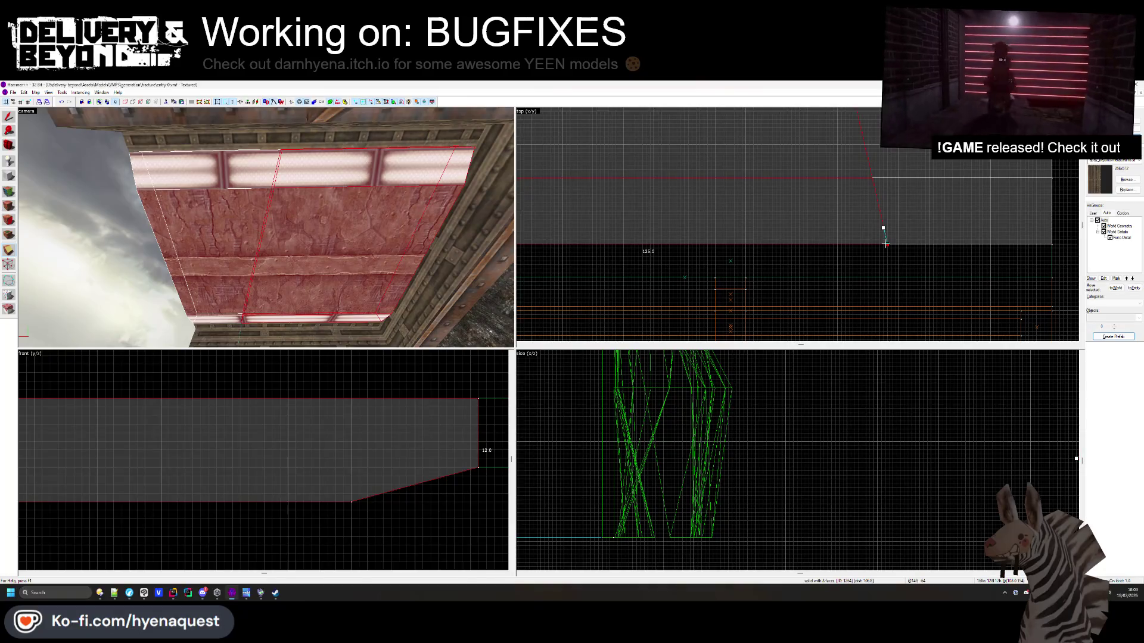
scroll(372, 212, up, 5)
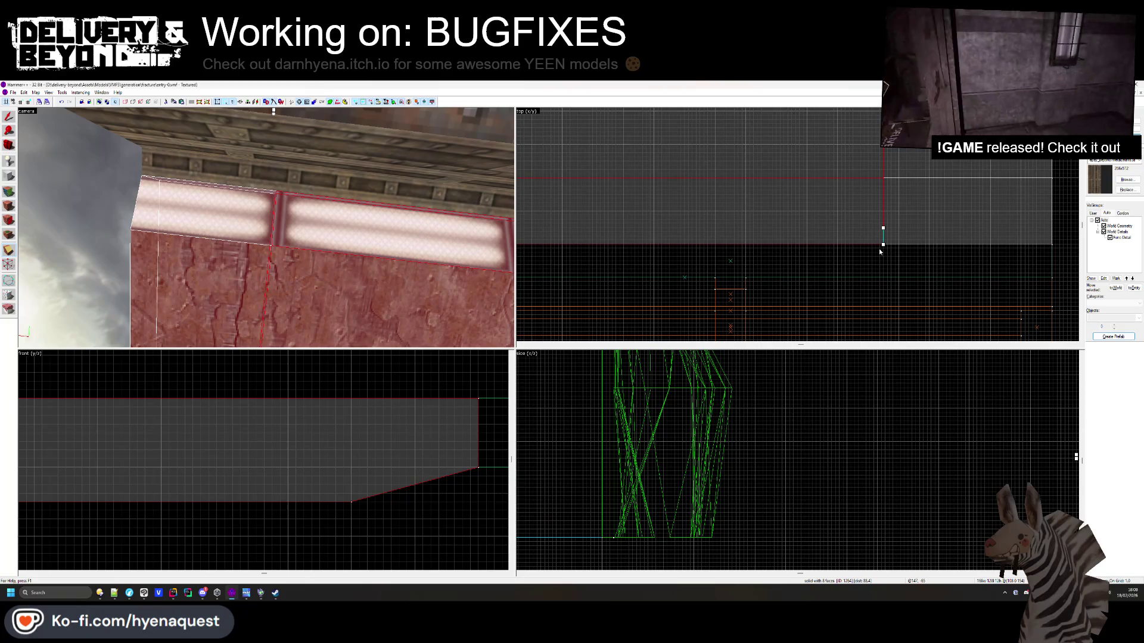
key(shift+x)
key(Return)
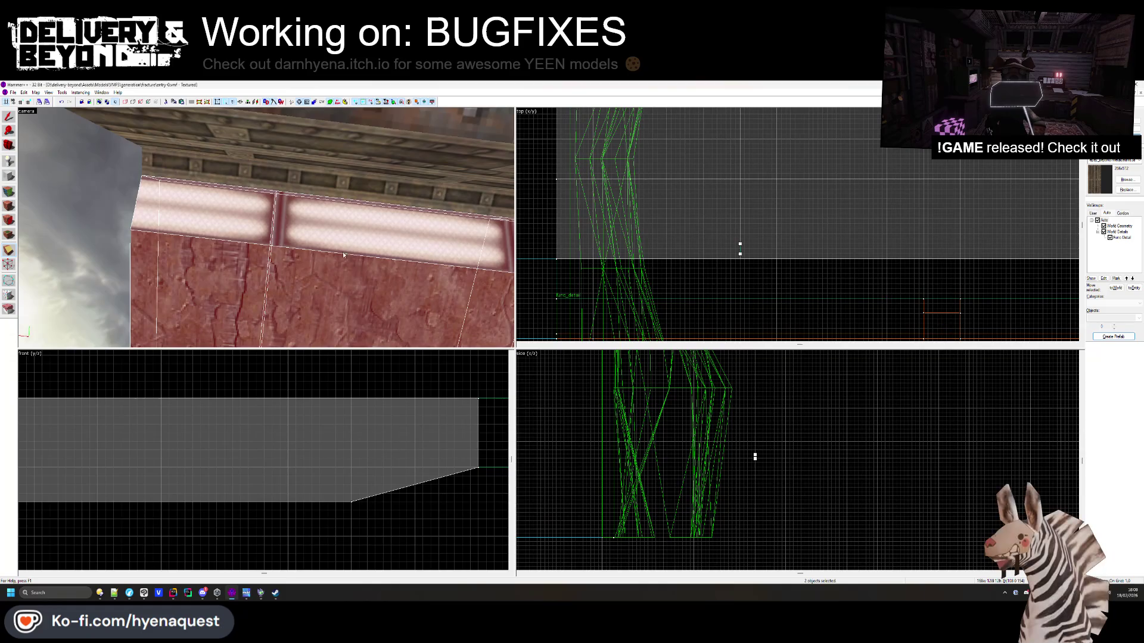
Select a face of the split ceiling piece for texture editing
key(Right)
key(Right)
key(Right)
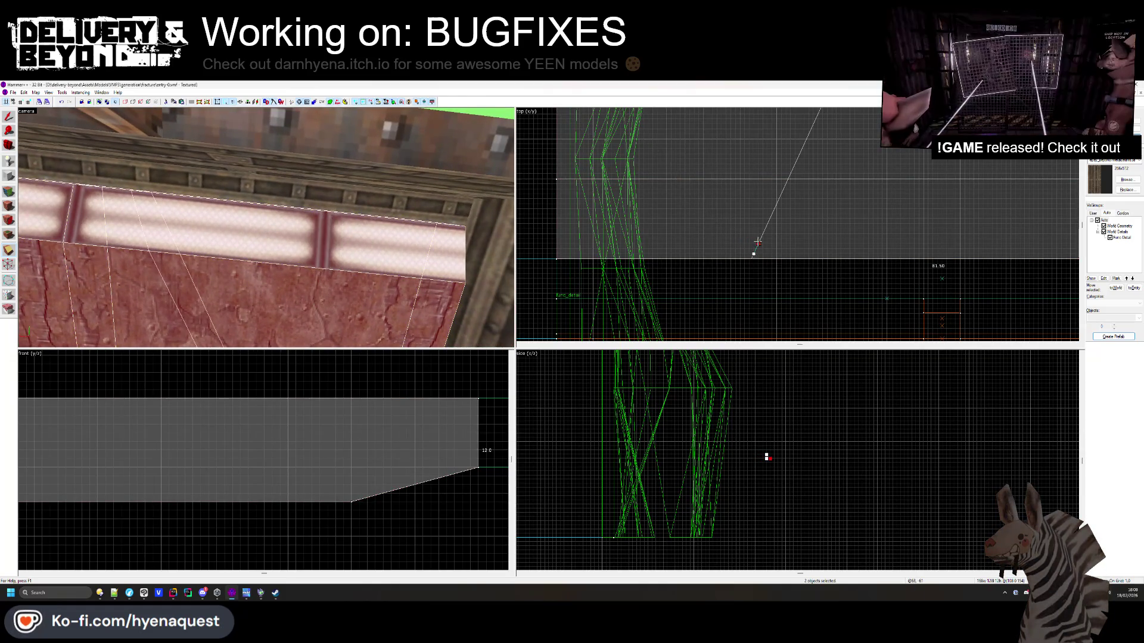
key(Right)
key(Right)
key(Right)
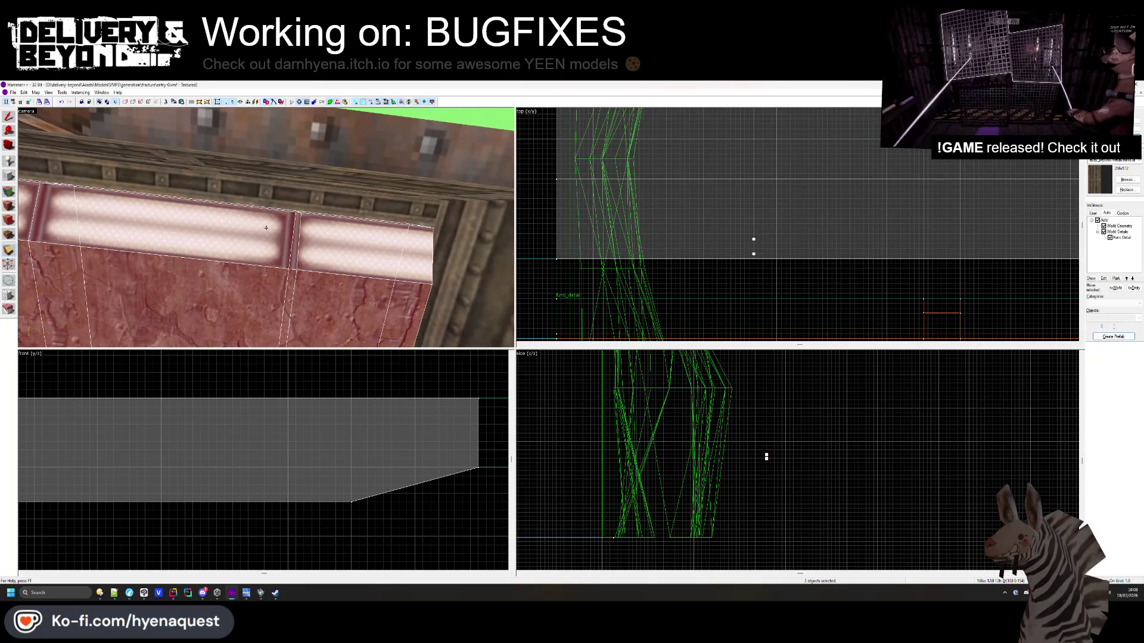
drag(752, 238, 757, 253)
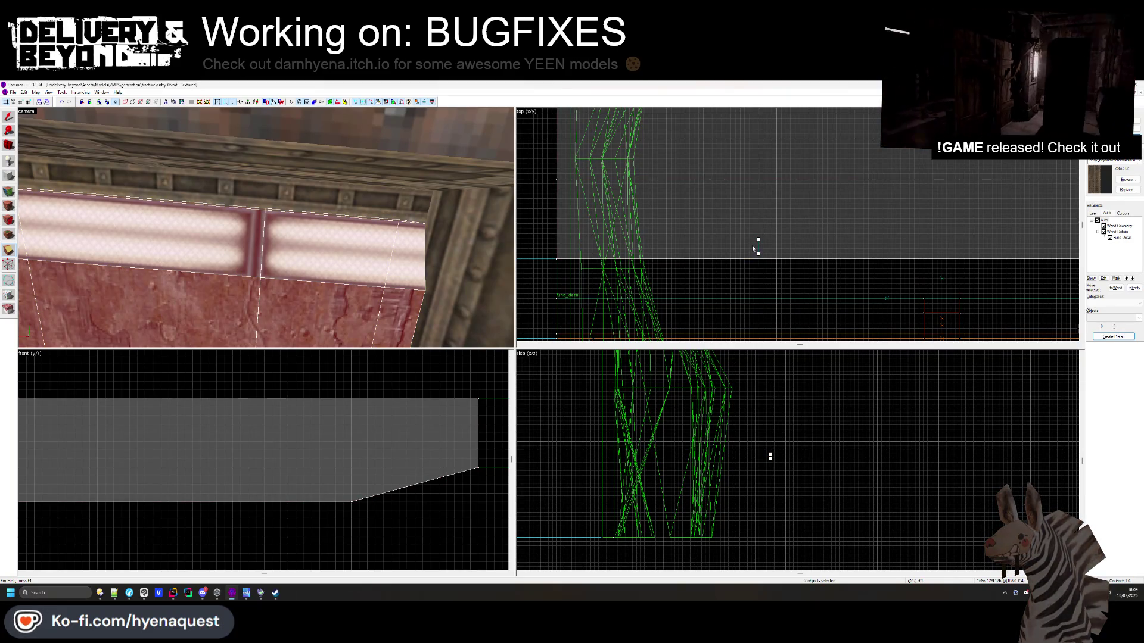
key(shift+s)
click(8, 191)
click(275, 246)
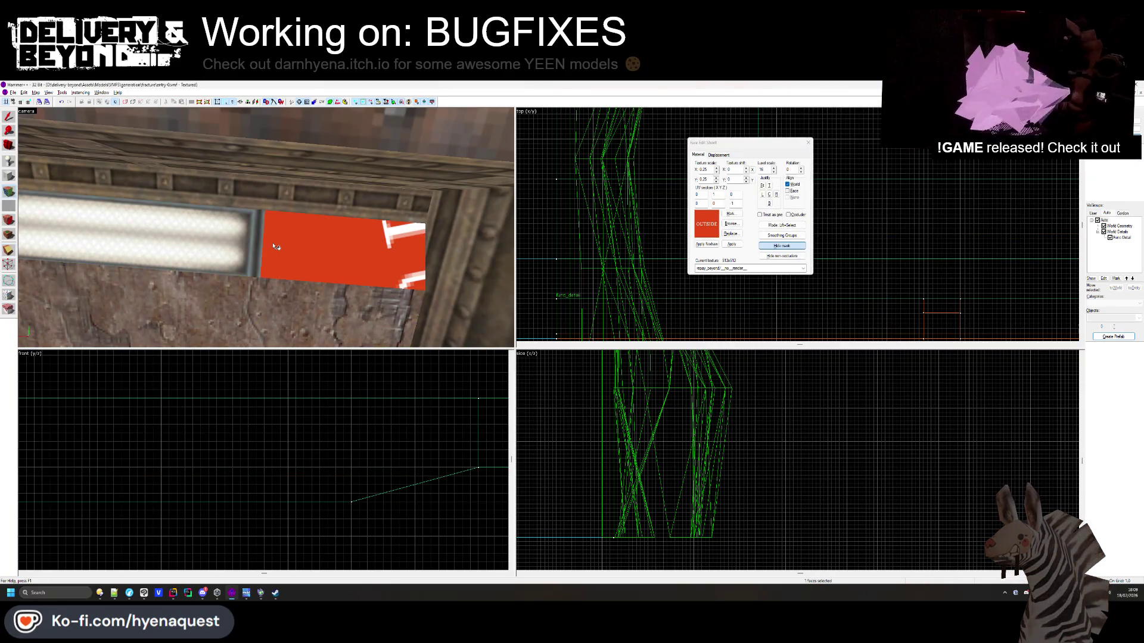
Pick up the lightinterior texture from the ceiling light face, then clear the face selection
click(275, 246)
drag(275, 246, 270, 232)
mouse_move(199, 198)
mouse_down()
mouse_move(278, 229)
mouse_move(262, 234)
mouse_move(280, 256)
mouse_up()
click(278, 229)
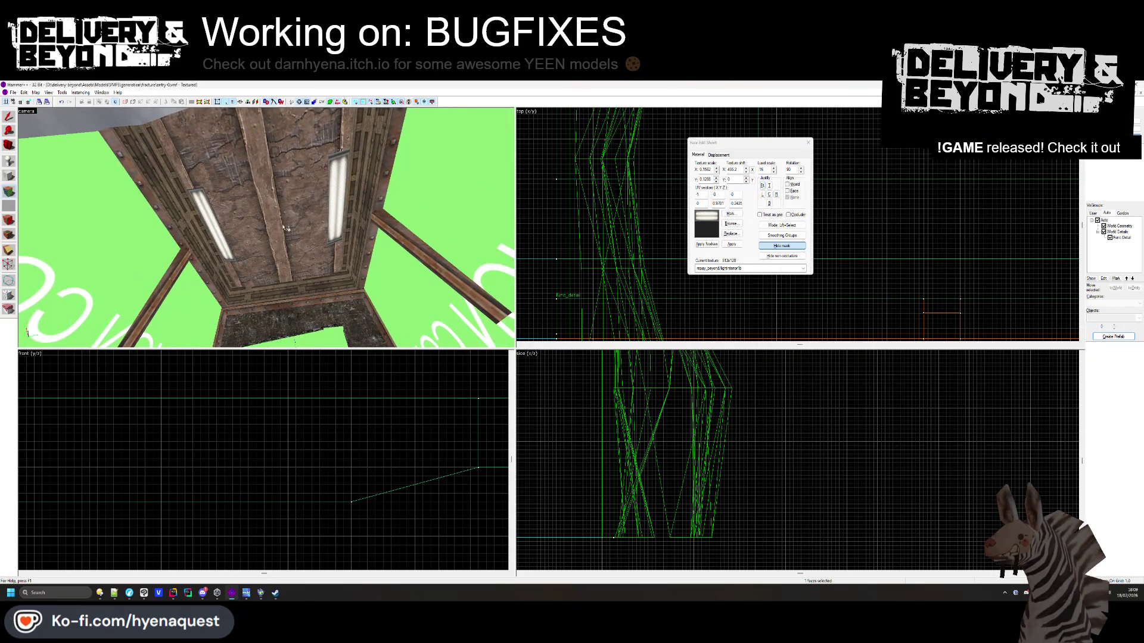
key(shift+s)
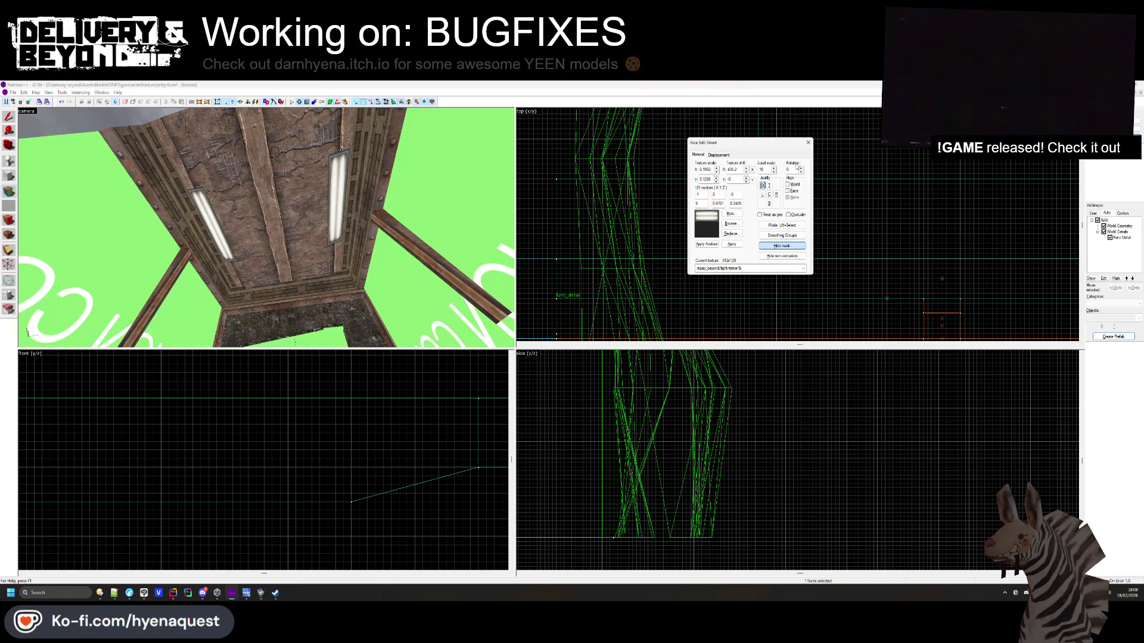
drag(266, 227, 266, 227)
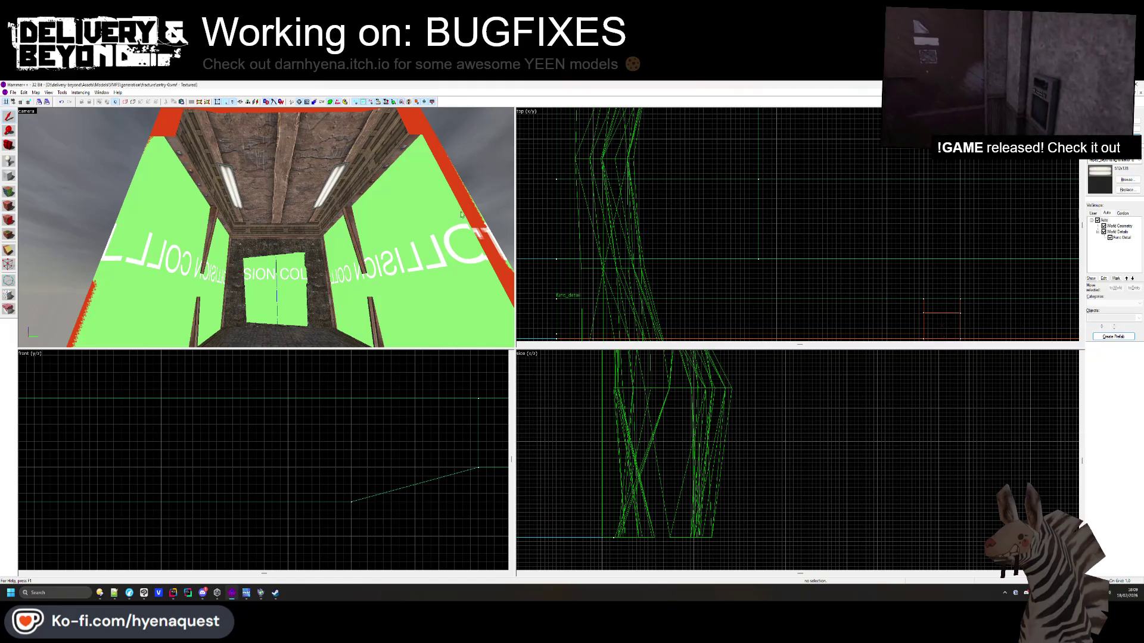
Apply the str_stonerubble texture to the doorway frame face
key(z)
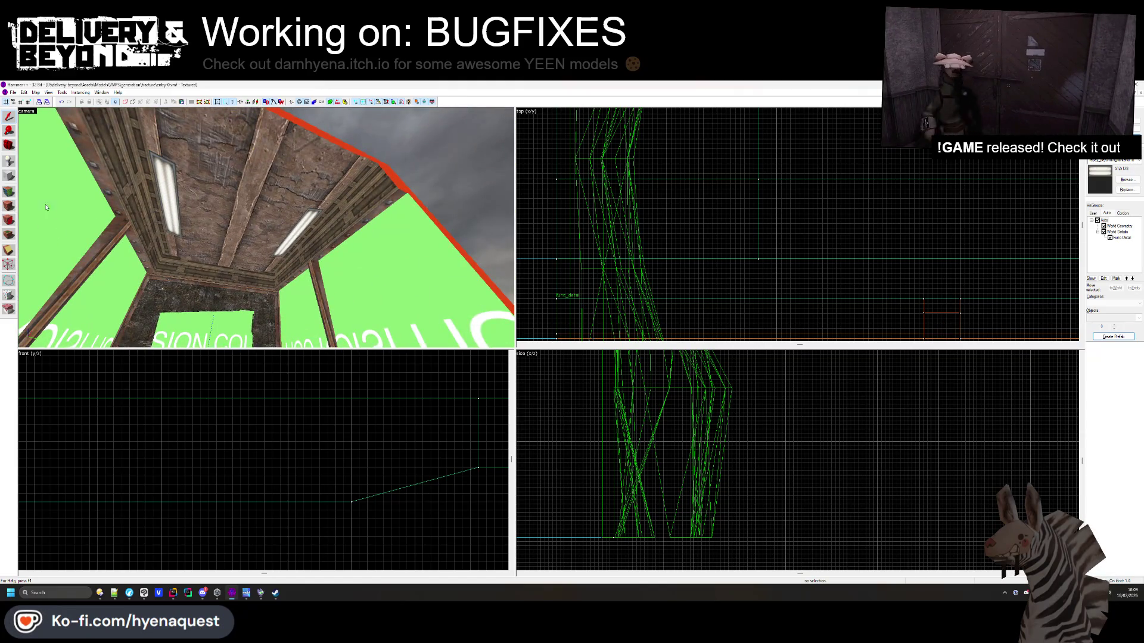
click(12, 193)
click(267, 197)
click(731, 224)
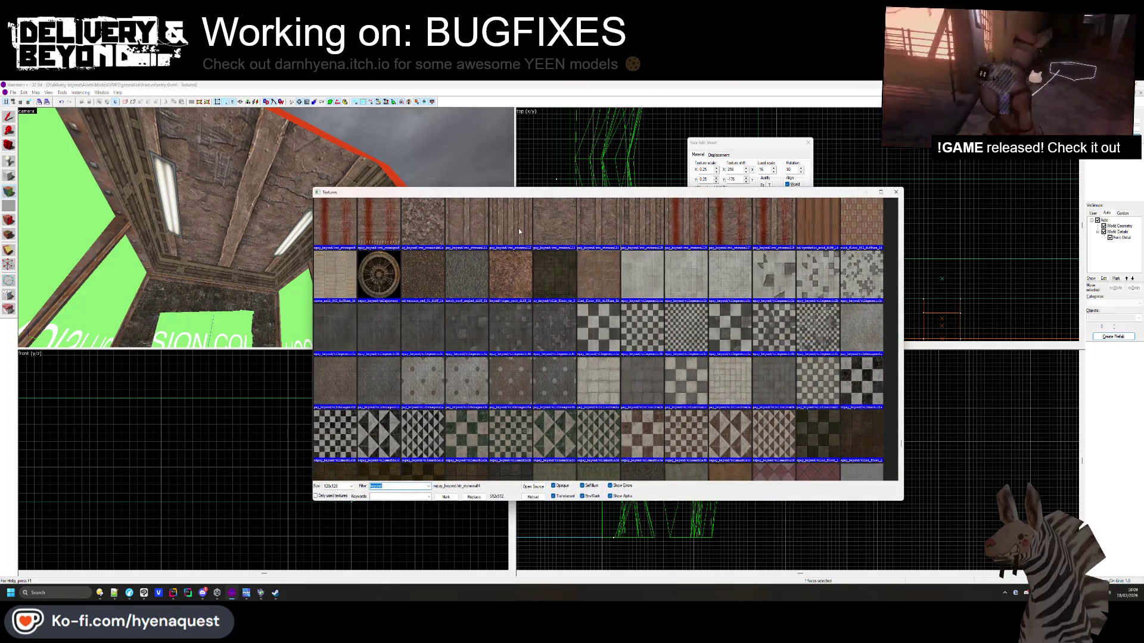
scroll(518, 228, up, 2)
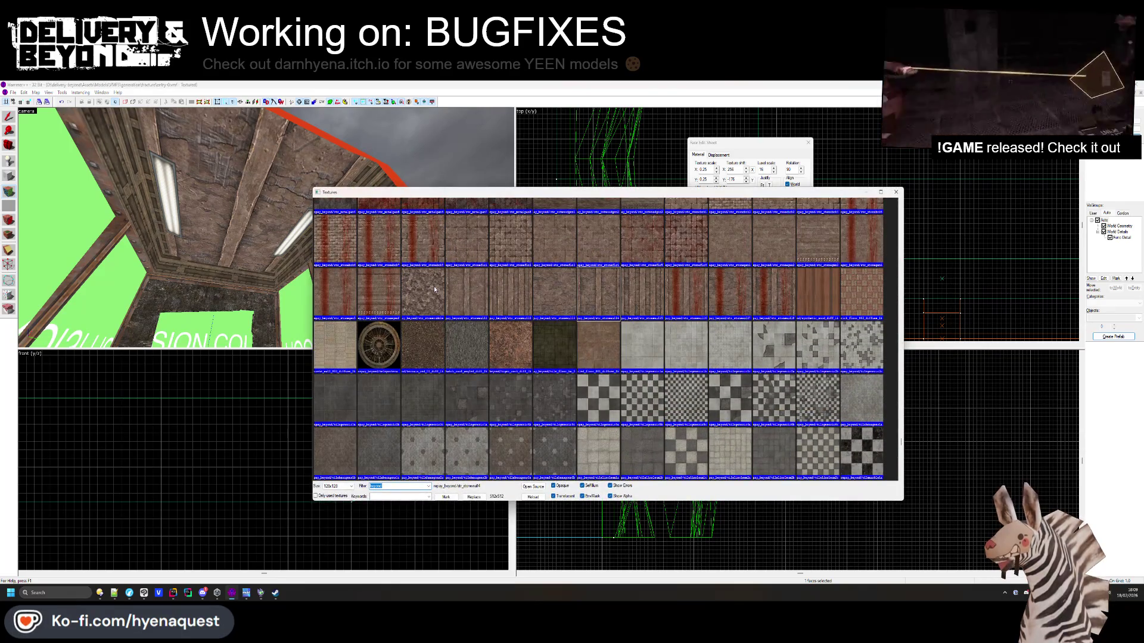
double_click(433, 286)
scroll(267, 230, up, 5)
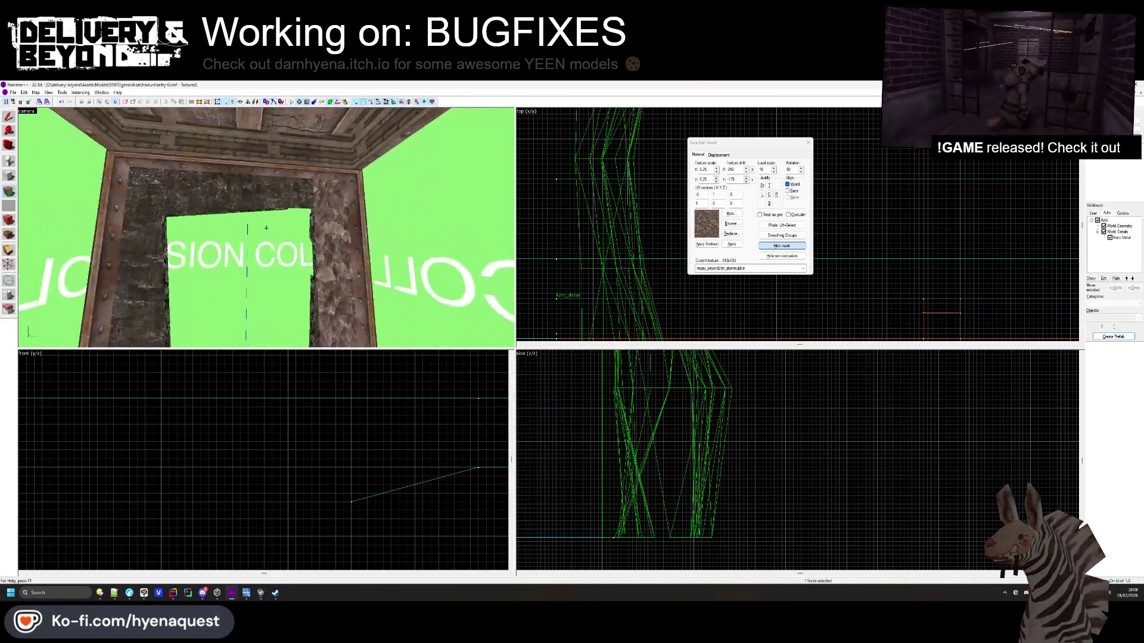
Apply the tile_floor_tx_3 texture to the floor
key(z)
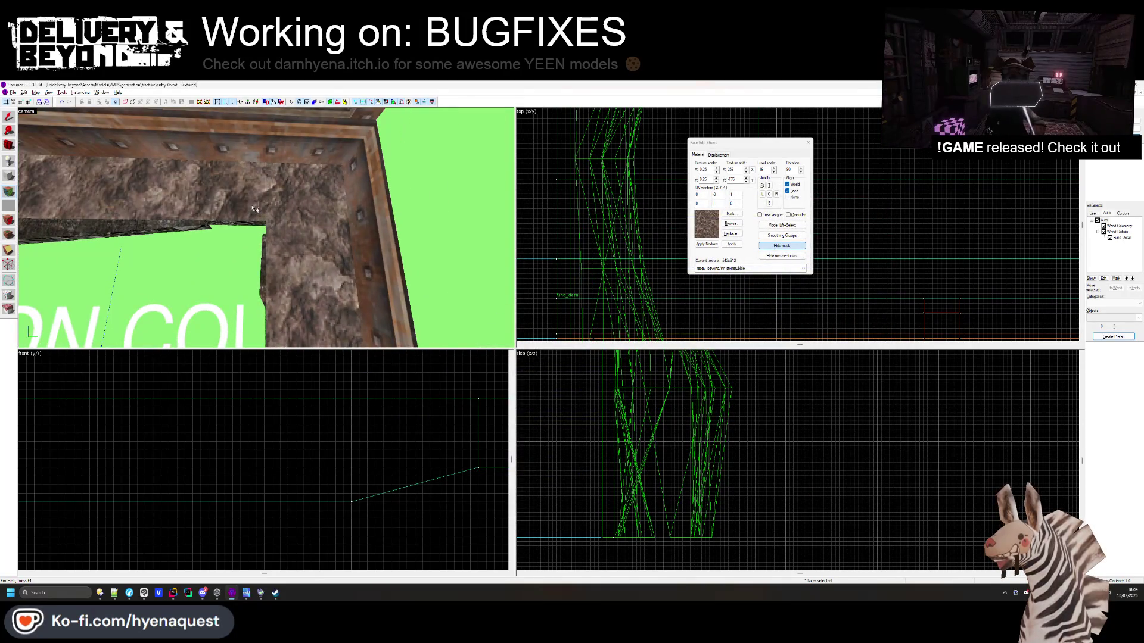
mouse_move(266, 227)
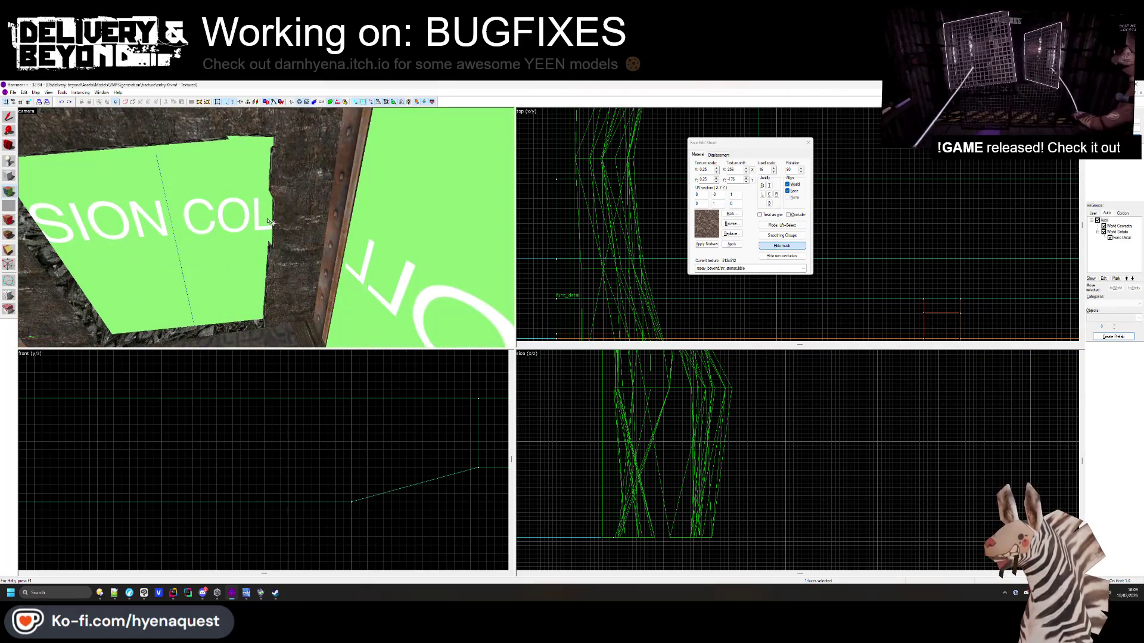
key(z)
click(731, 224)
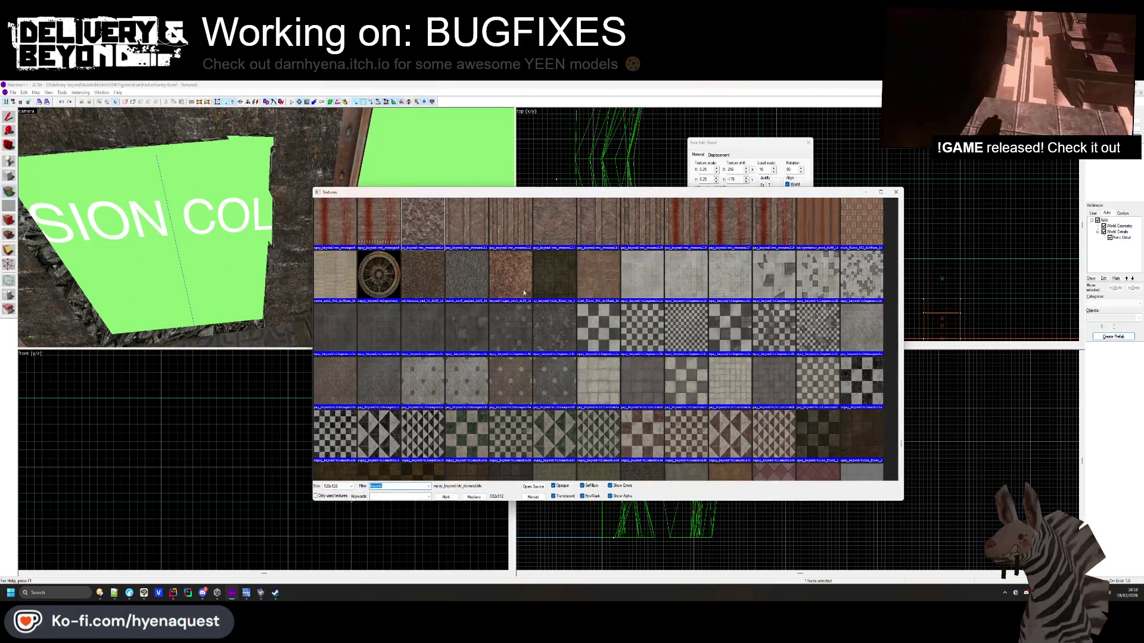
double_click(543, 285)
key(z)
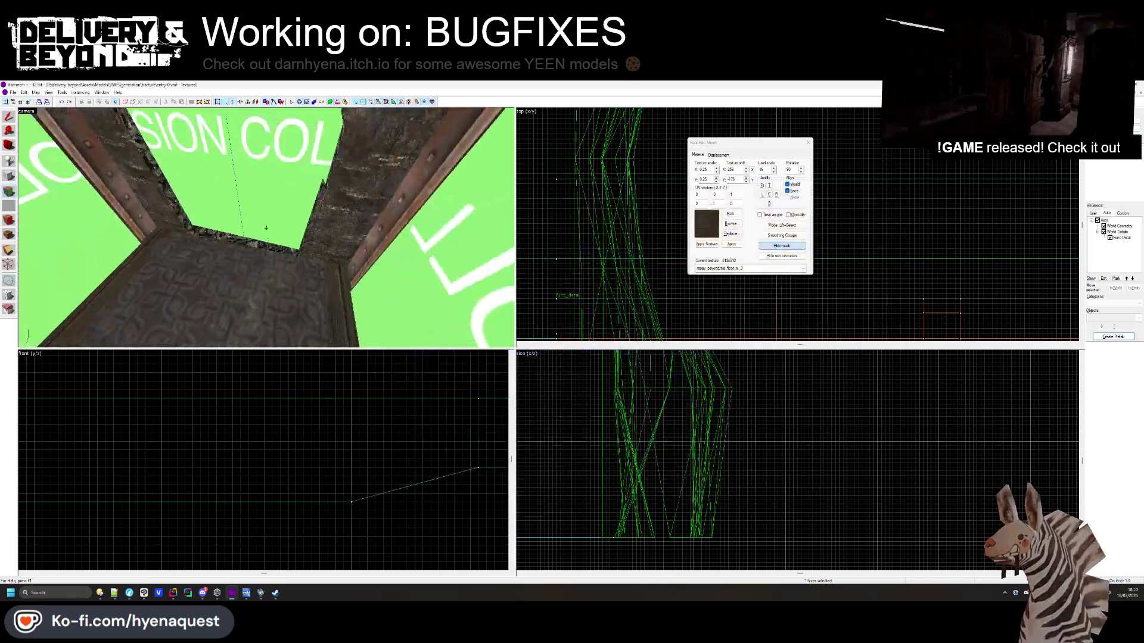
mouse_move(267, 227)
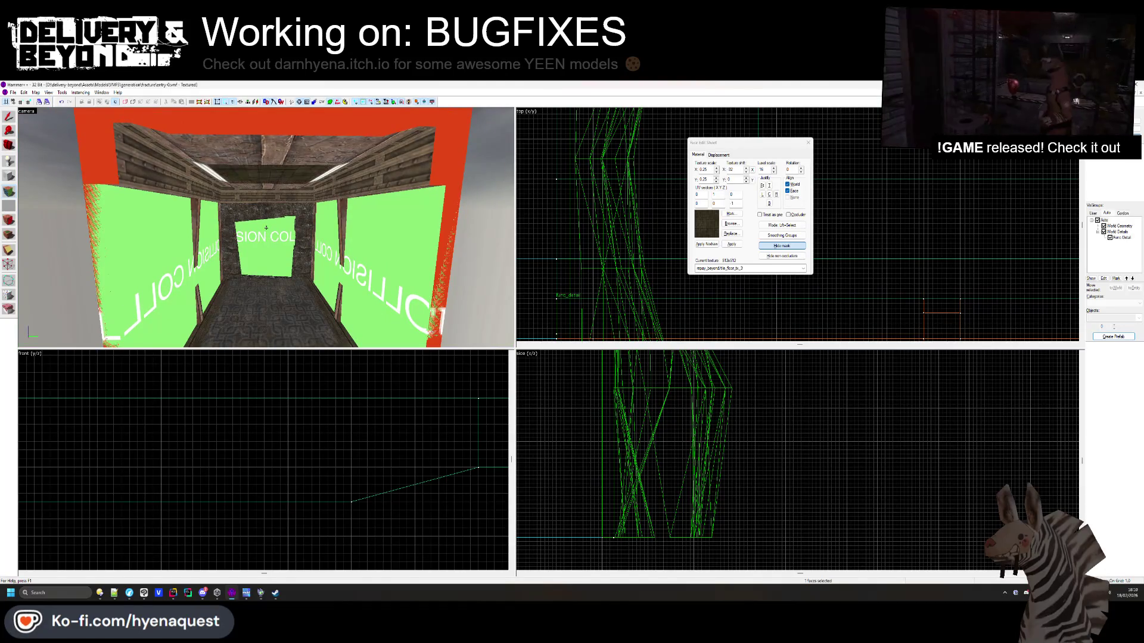
mouse_move(282, 209)
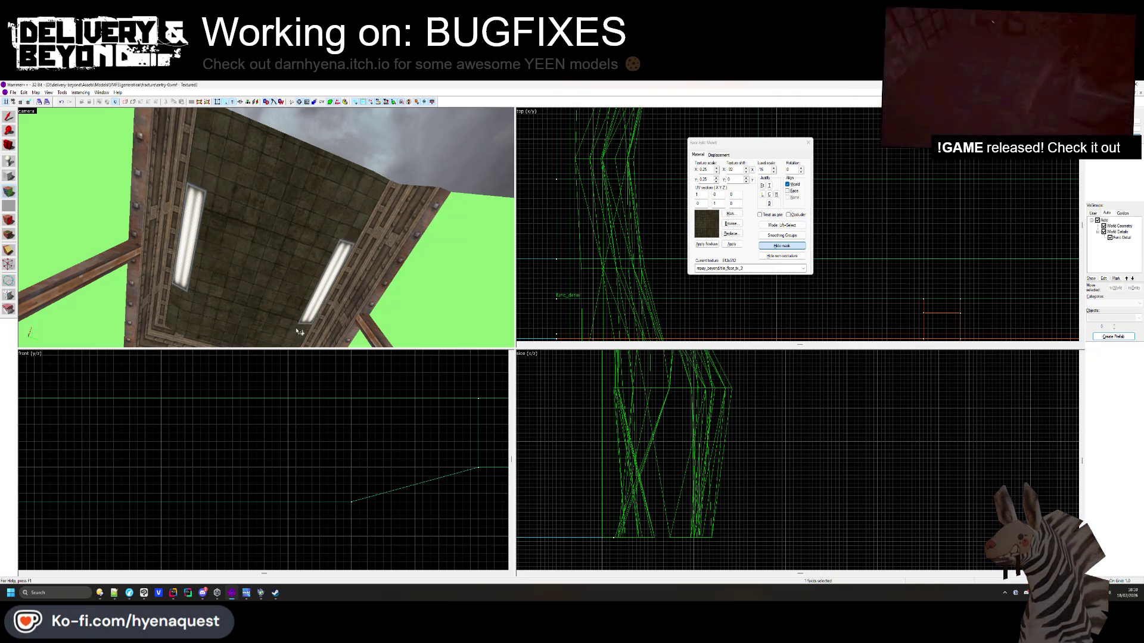
key(z)
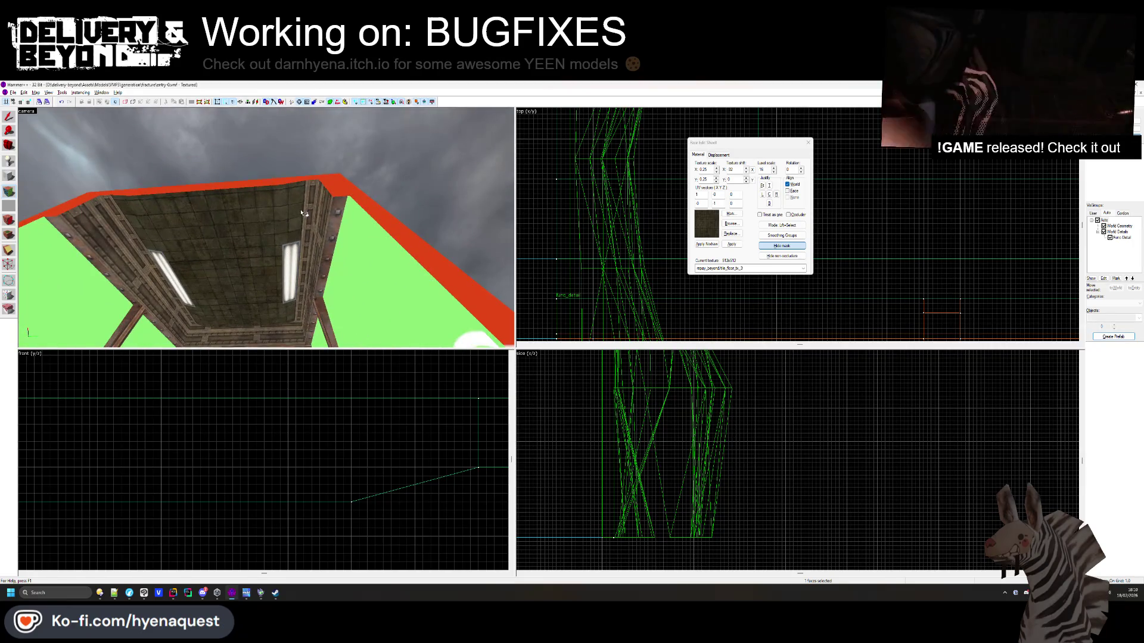
key(z)
key(s)
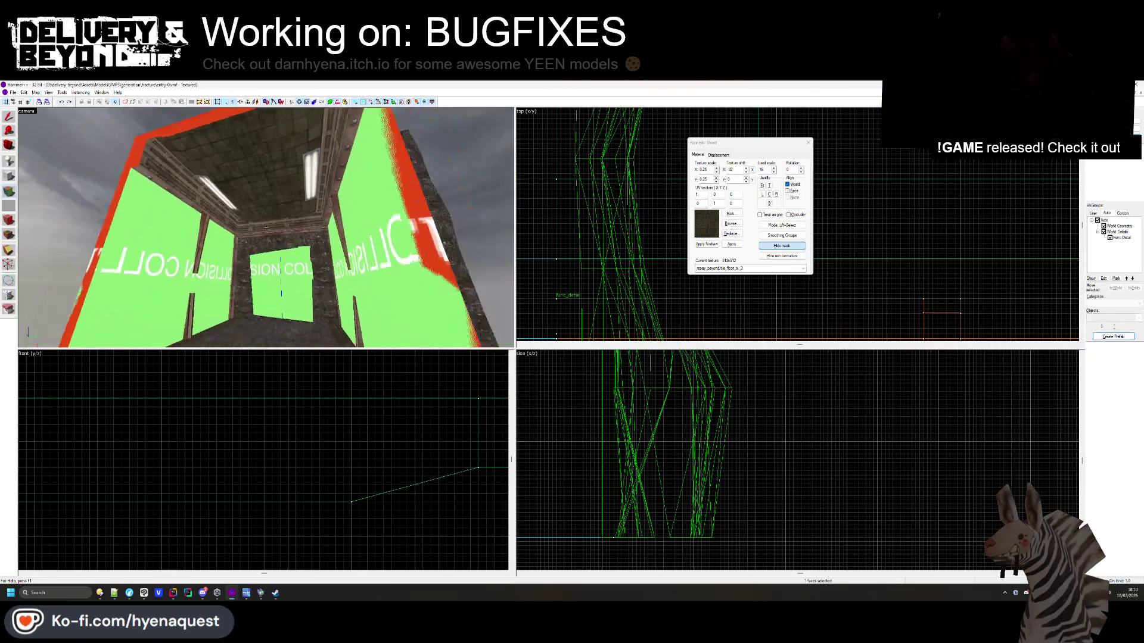
key(s)
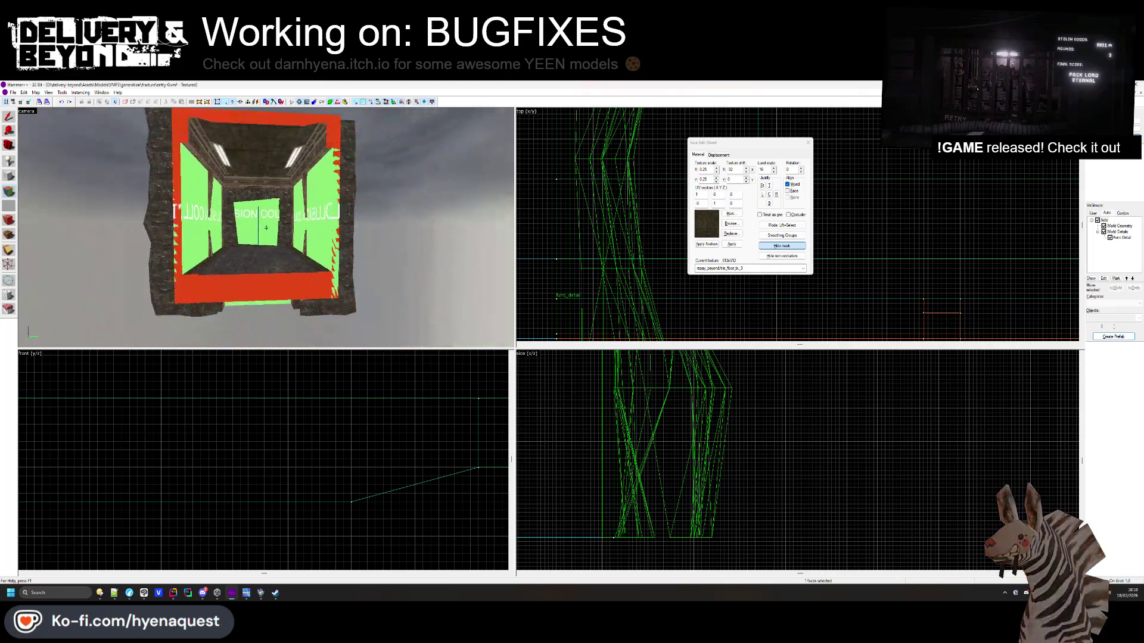
key(z)
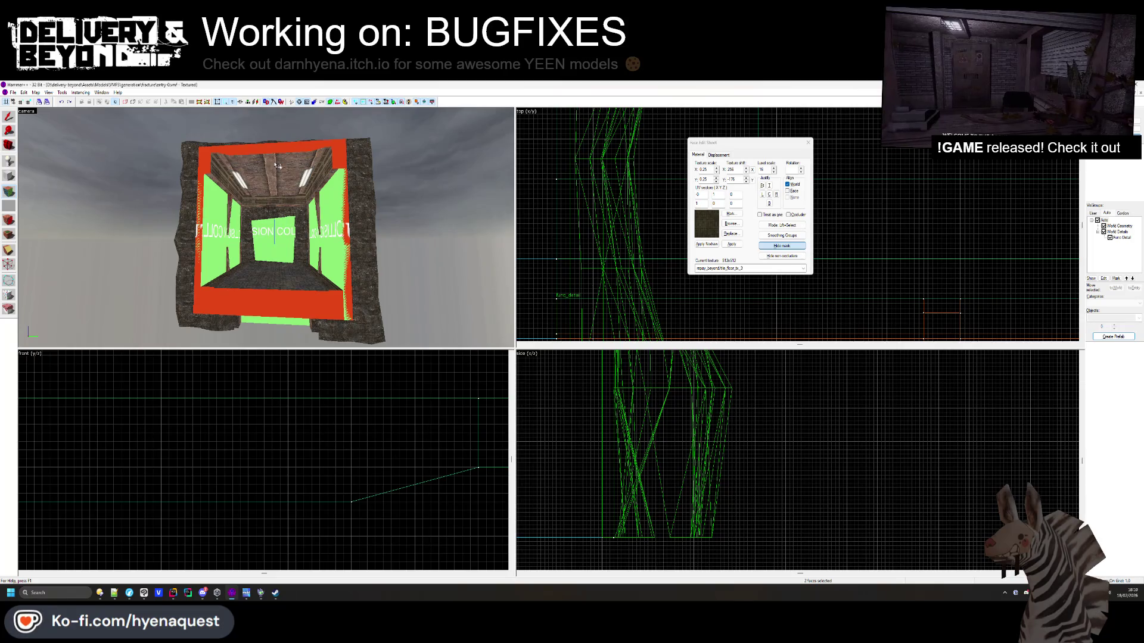
click(808, 142)
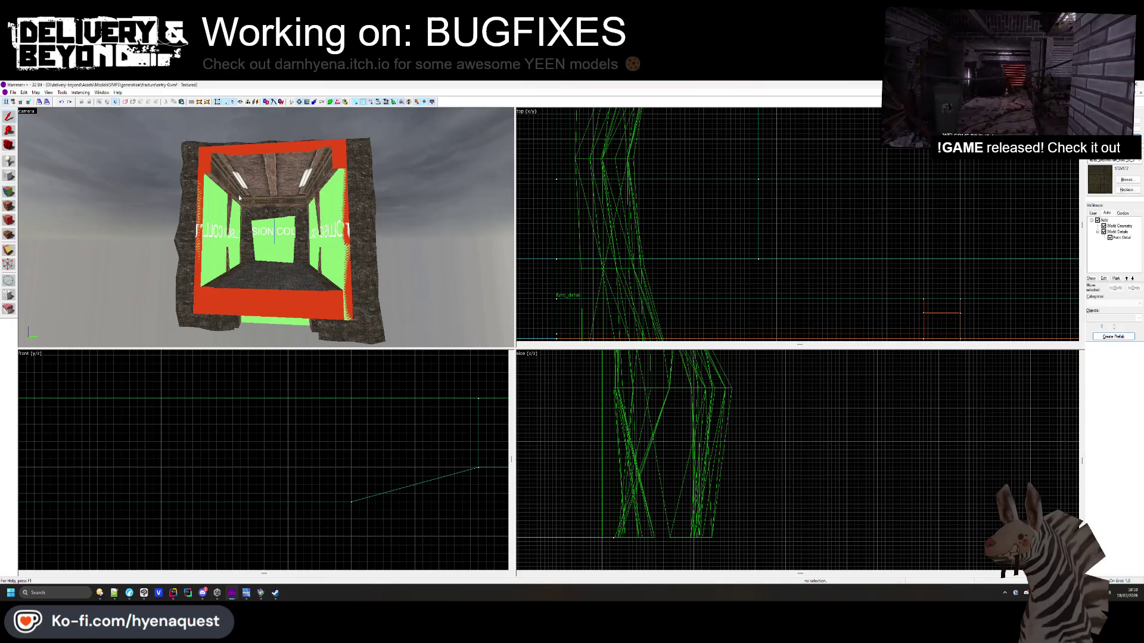
Orbit back to view the rock exterior and the red collision cube
key(z)
key(s)
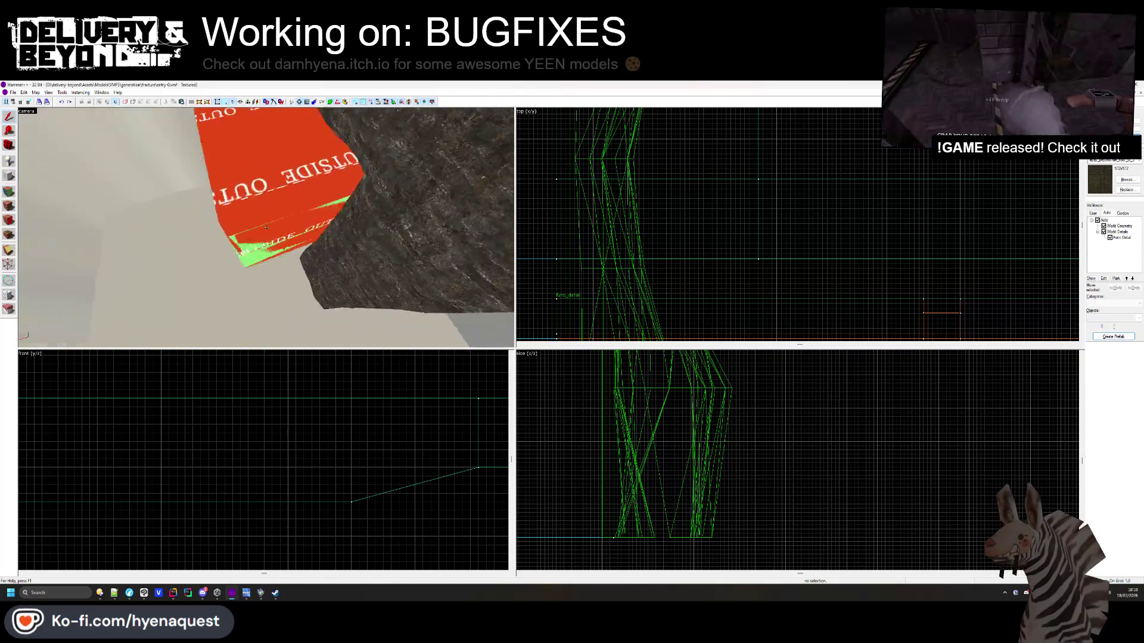
key(z)
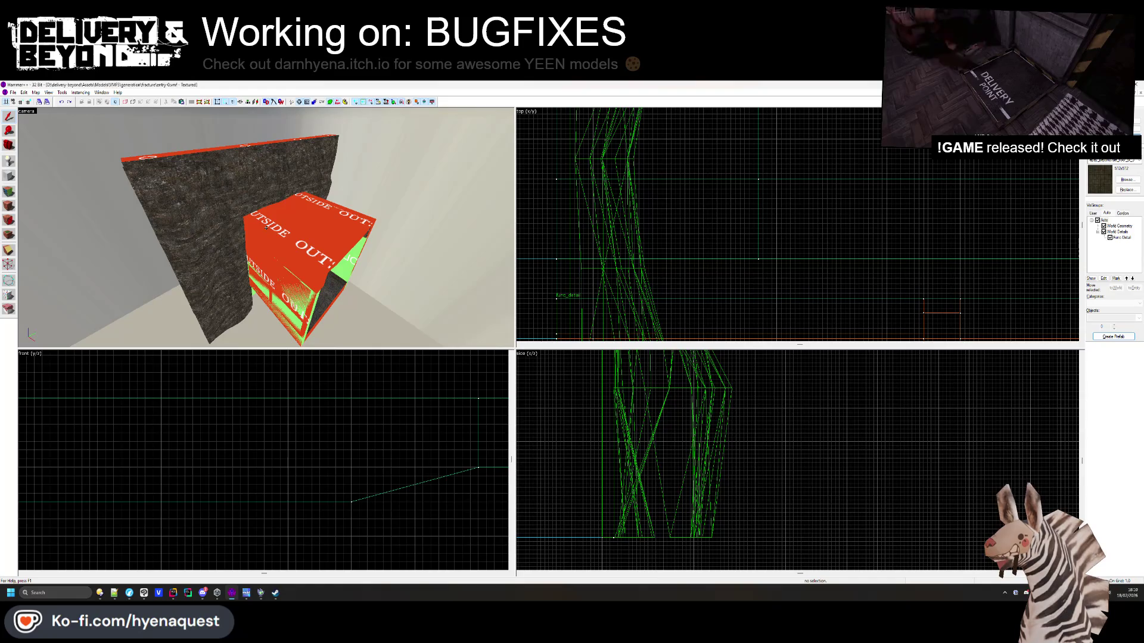
key(w)
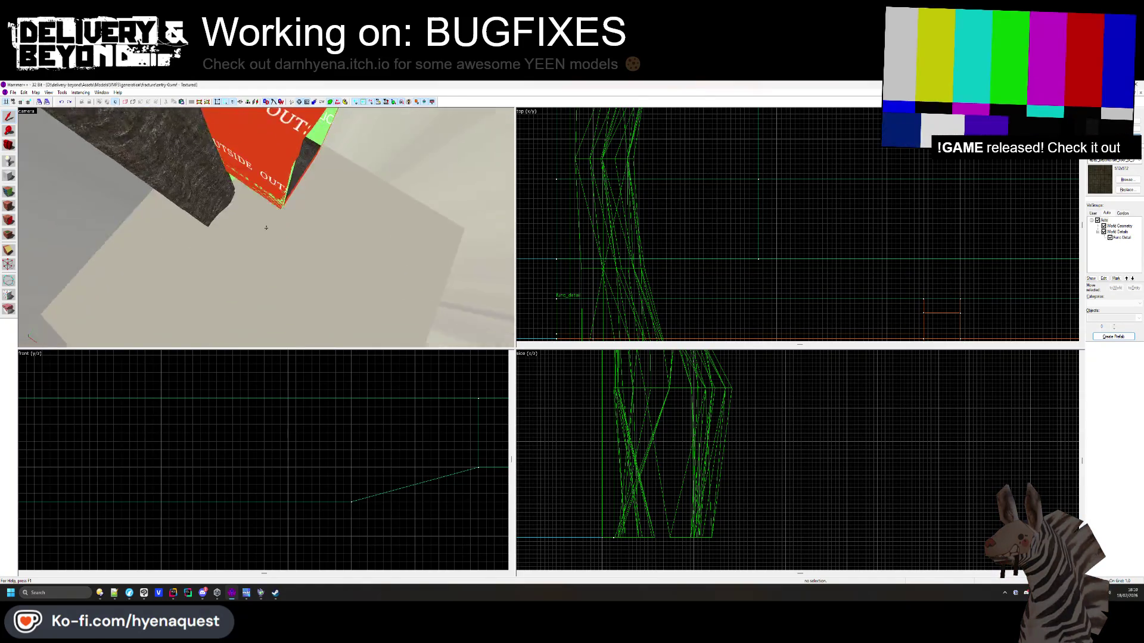
key(w)
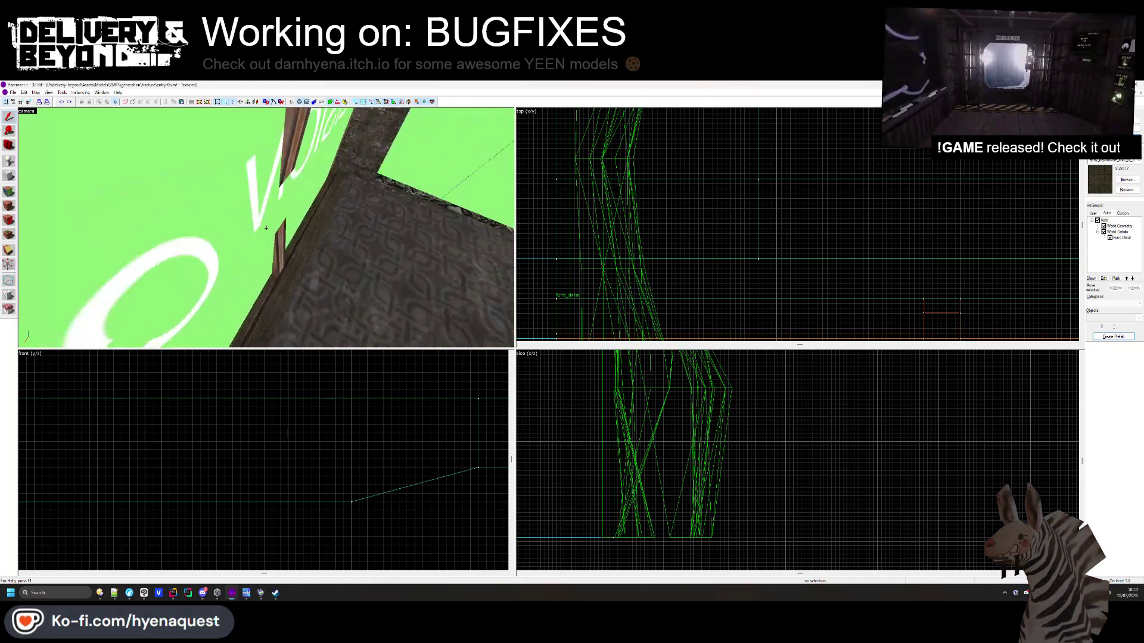
key(s)
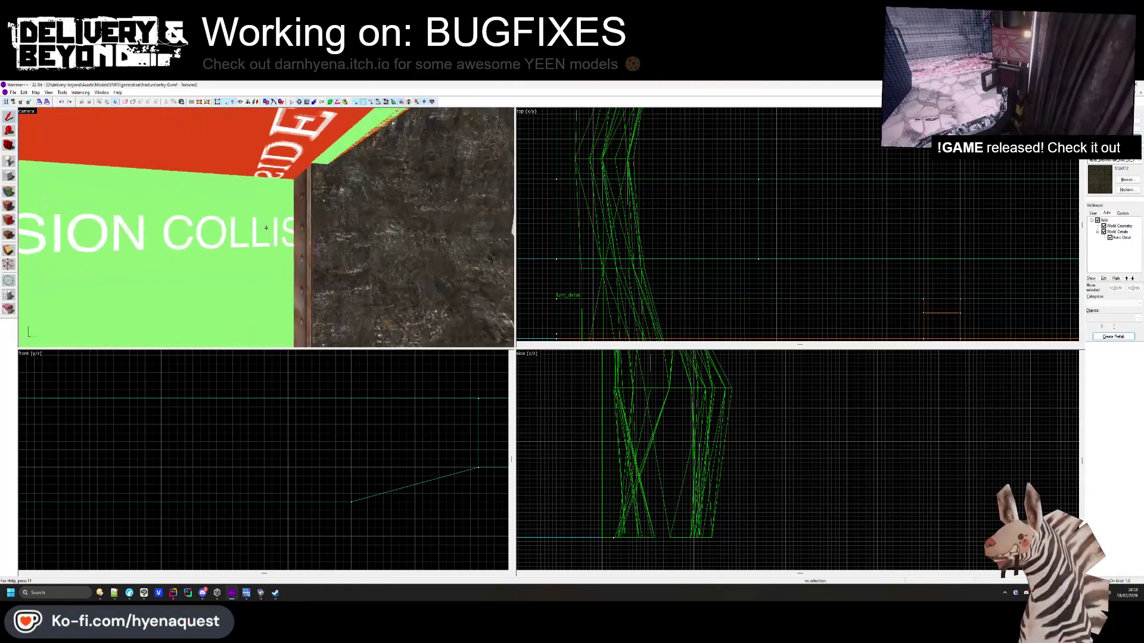
Fly through the cube into the corridor to inspect the green COLLISION faces and wooden beam
key(w)
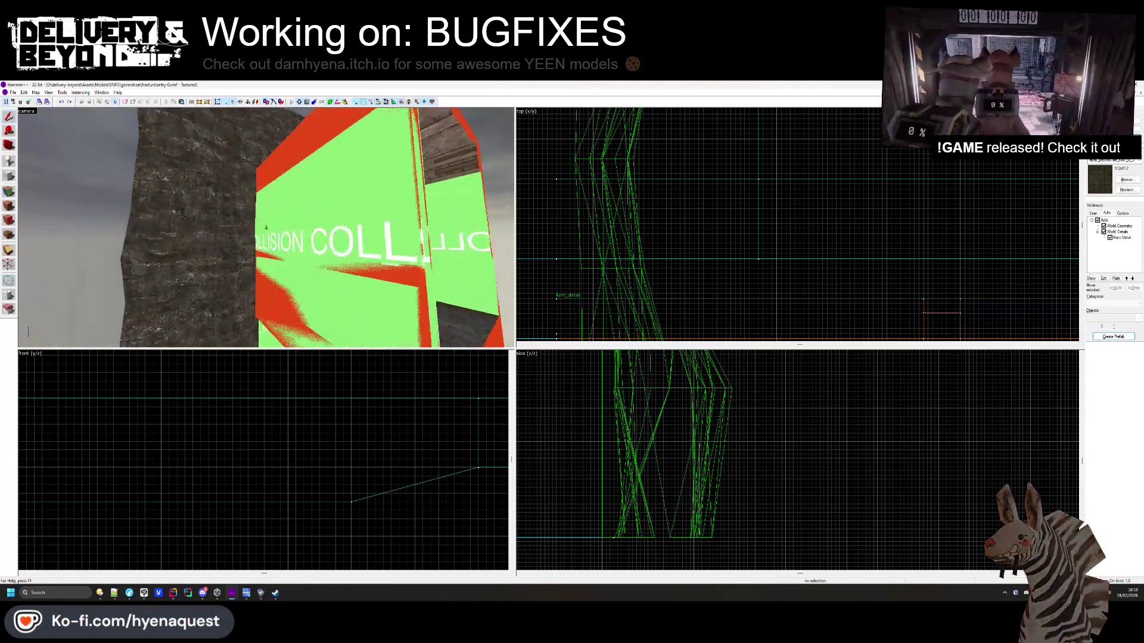
key(w)
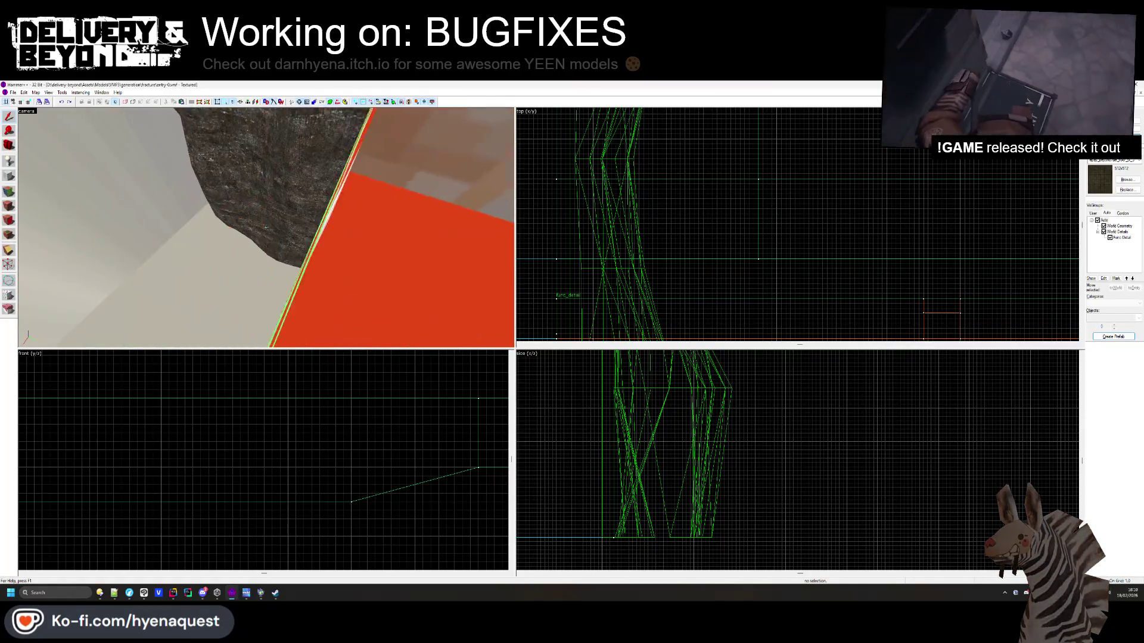
key(w)
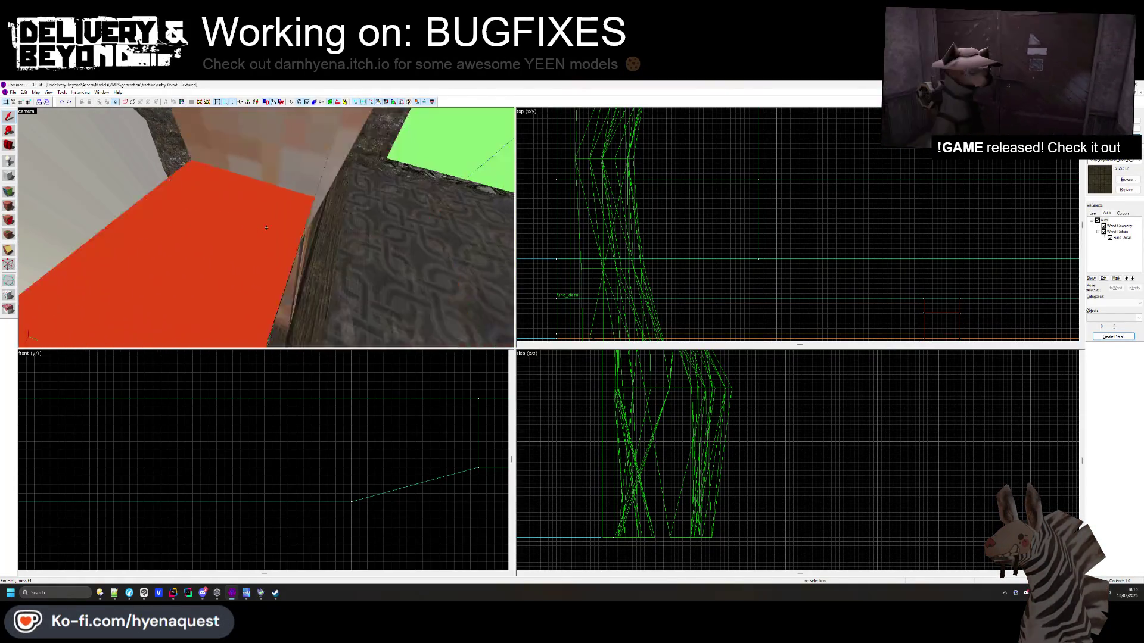
key(w)
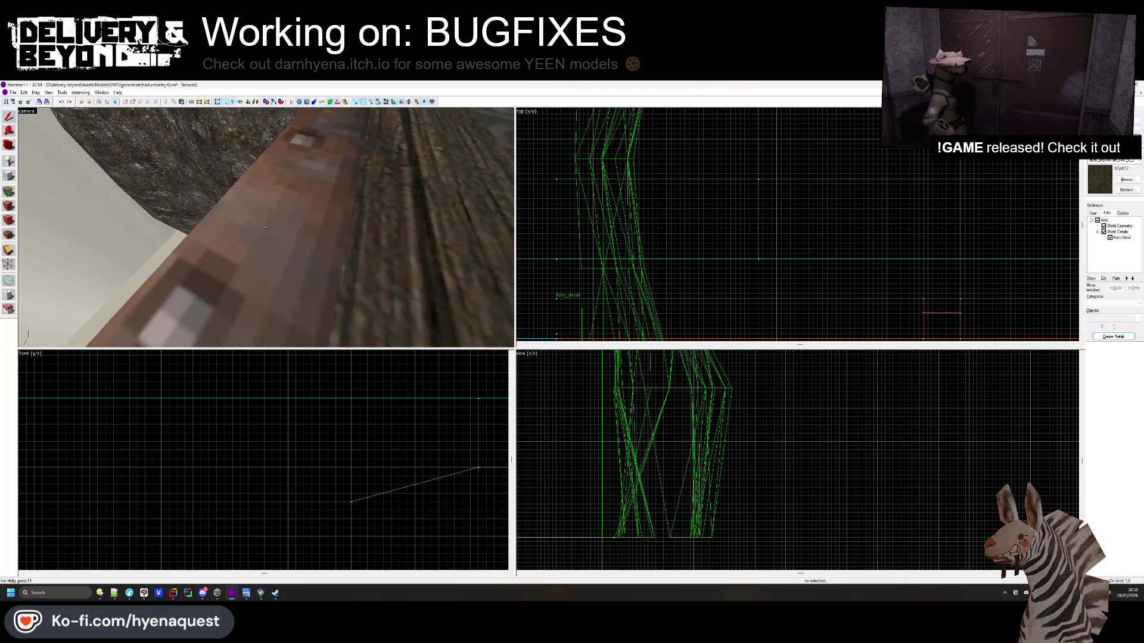
key(w)
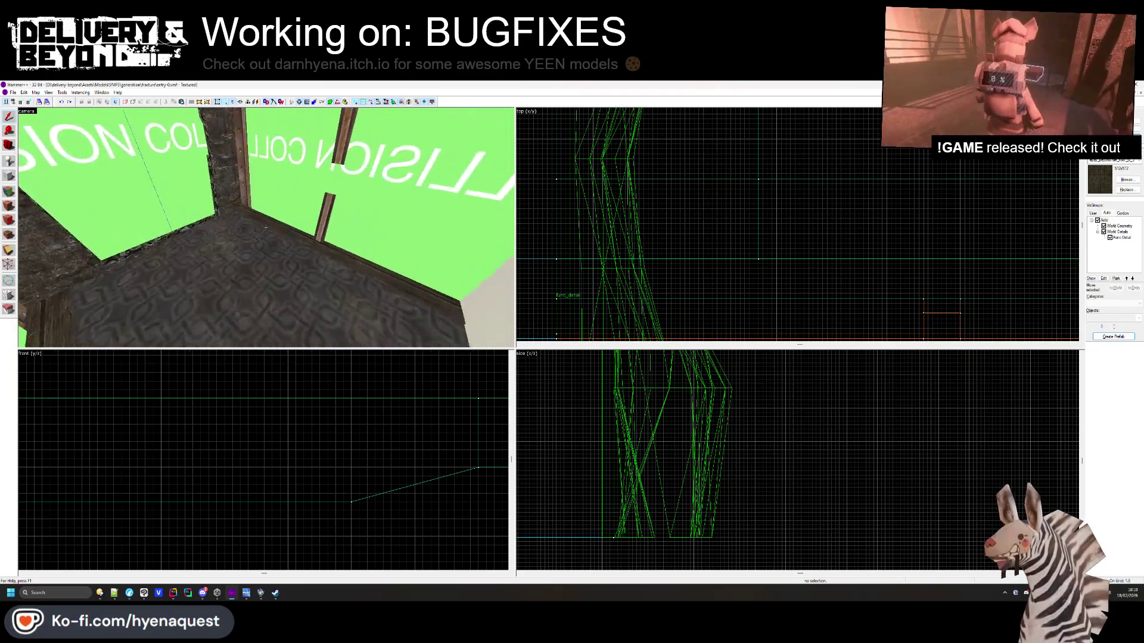
key(w)
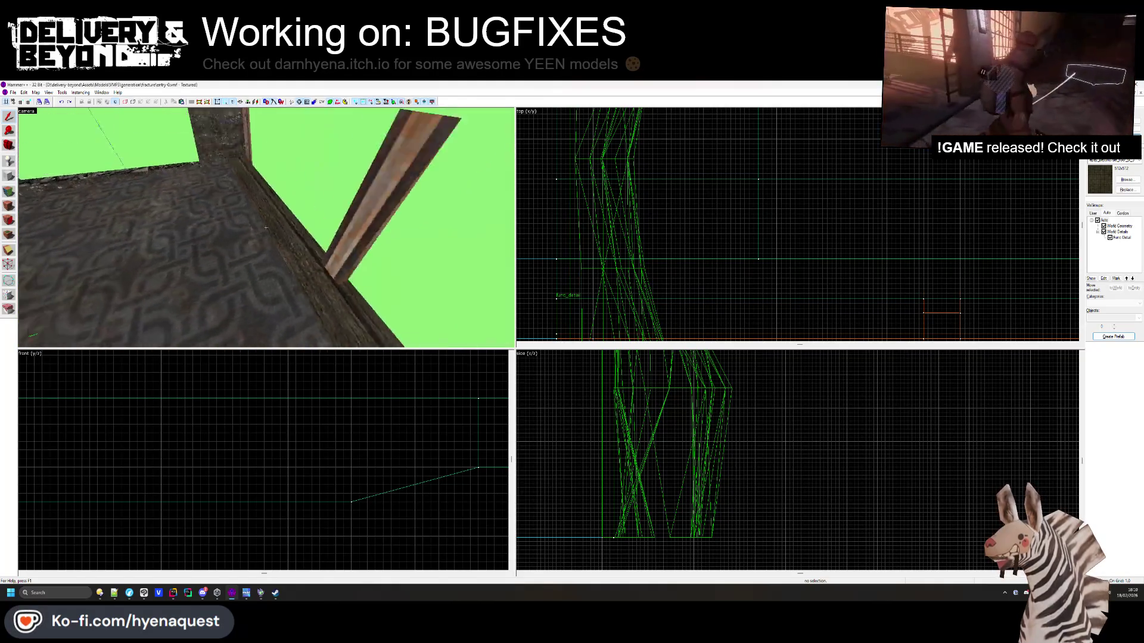
key(s)
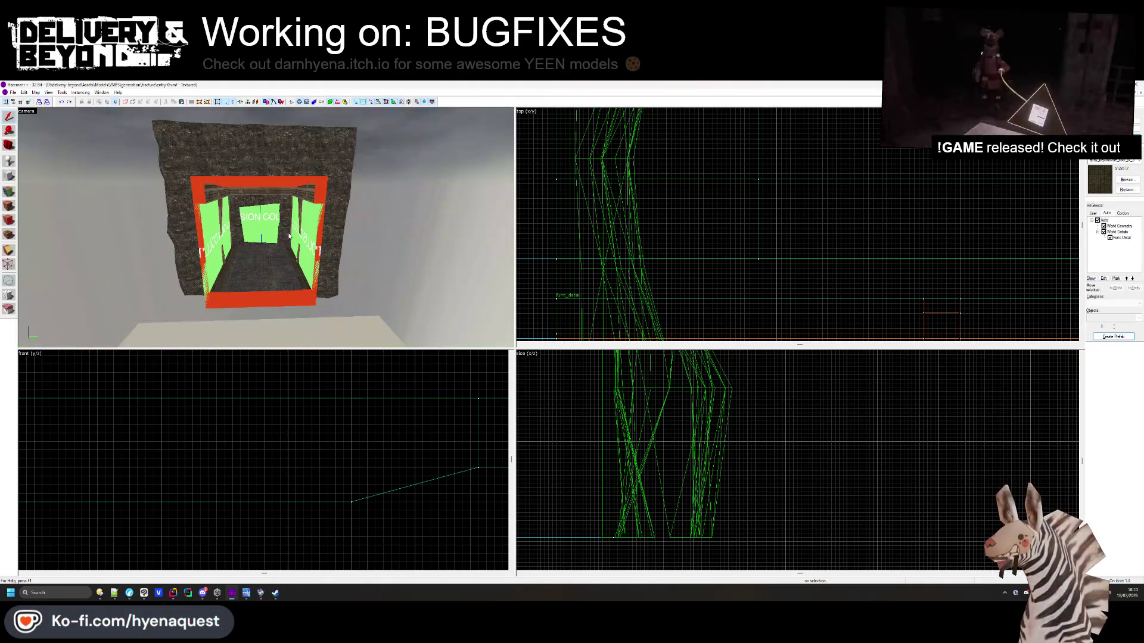
Approach the red OUTSIDE box, then pull back to frame the whole map
key(z)
key(w)
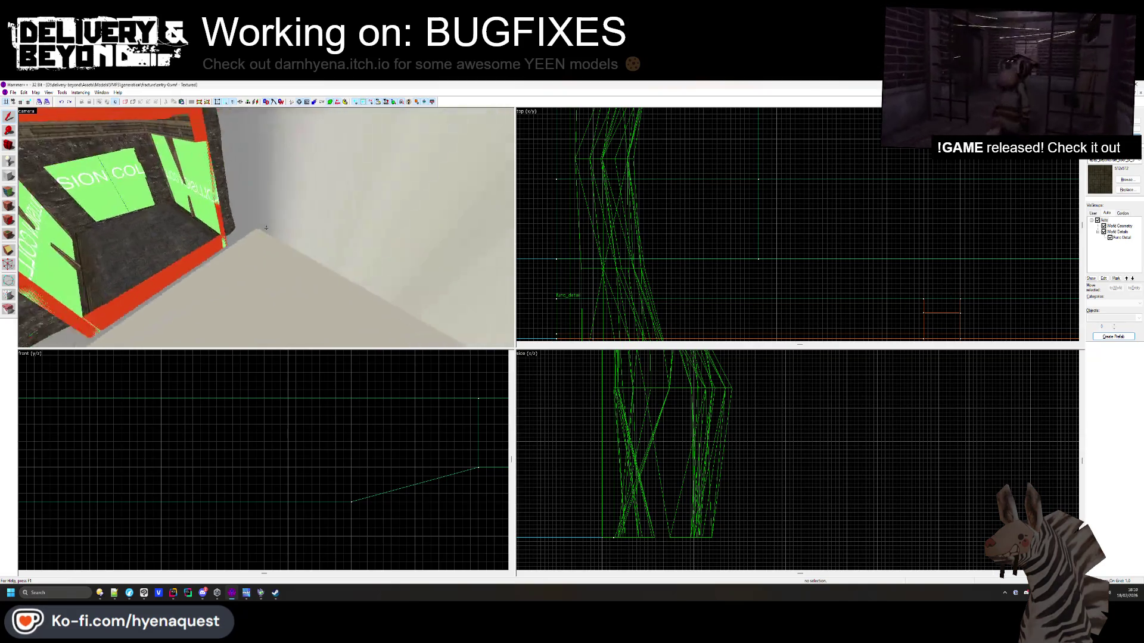
key(s)
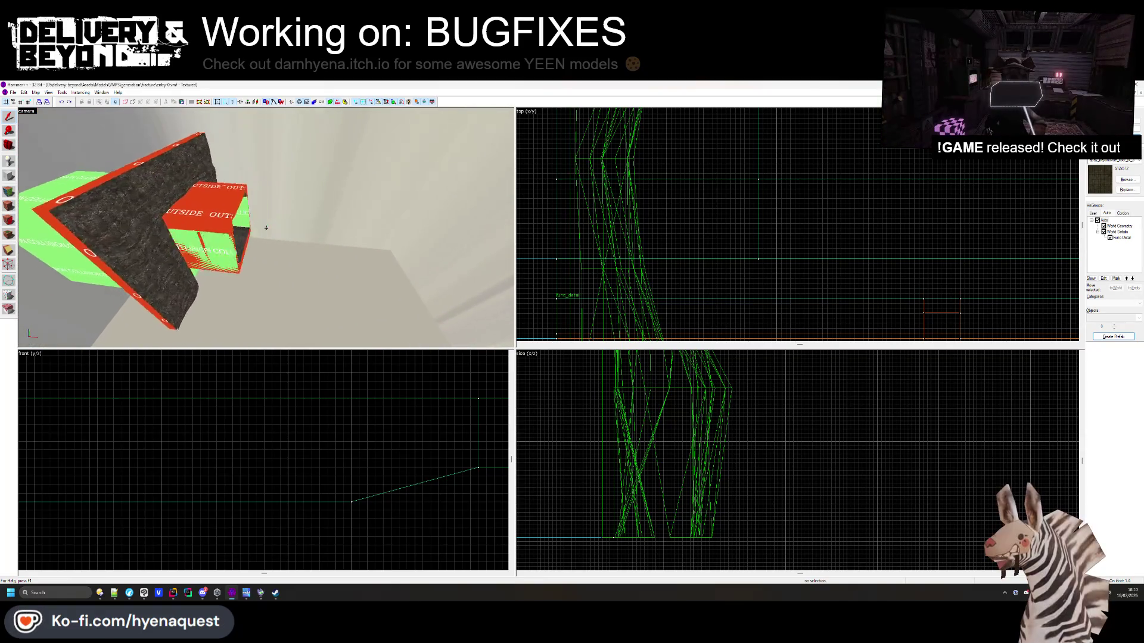
key(z)
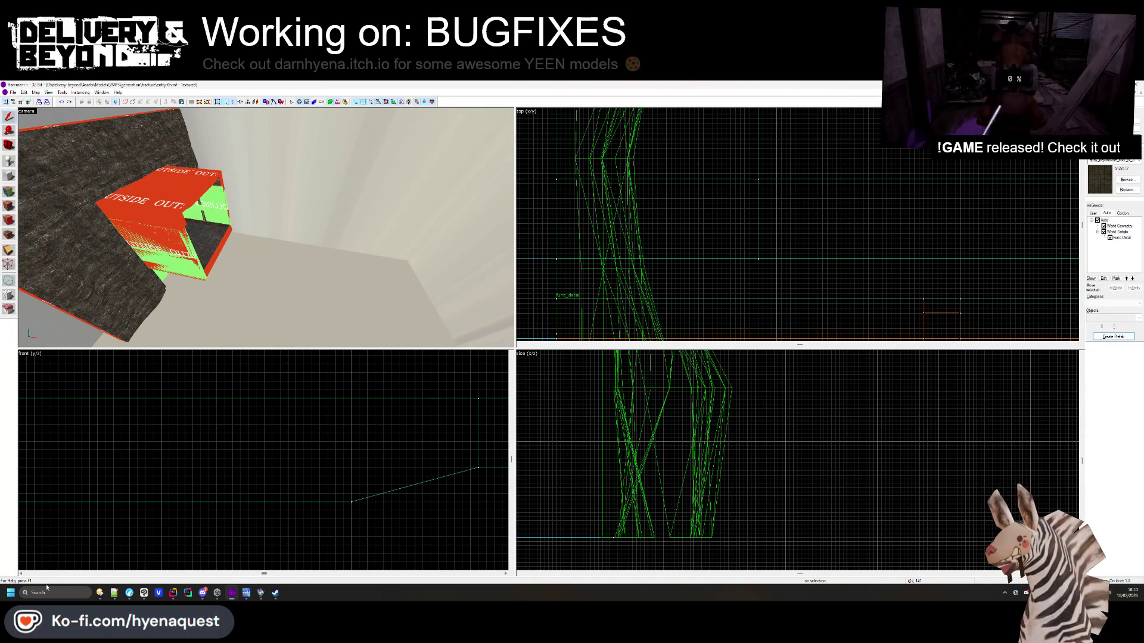
click(46, 588)
Launch Paint and enlarge the blank canvas to 714×622px
text(paint)
key(Return)
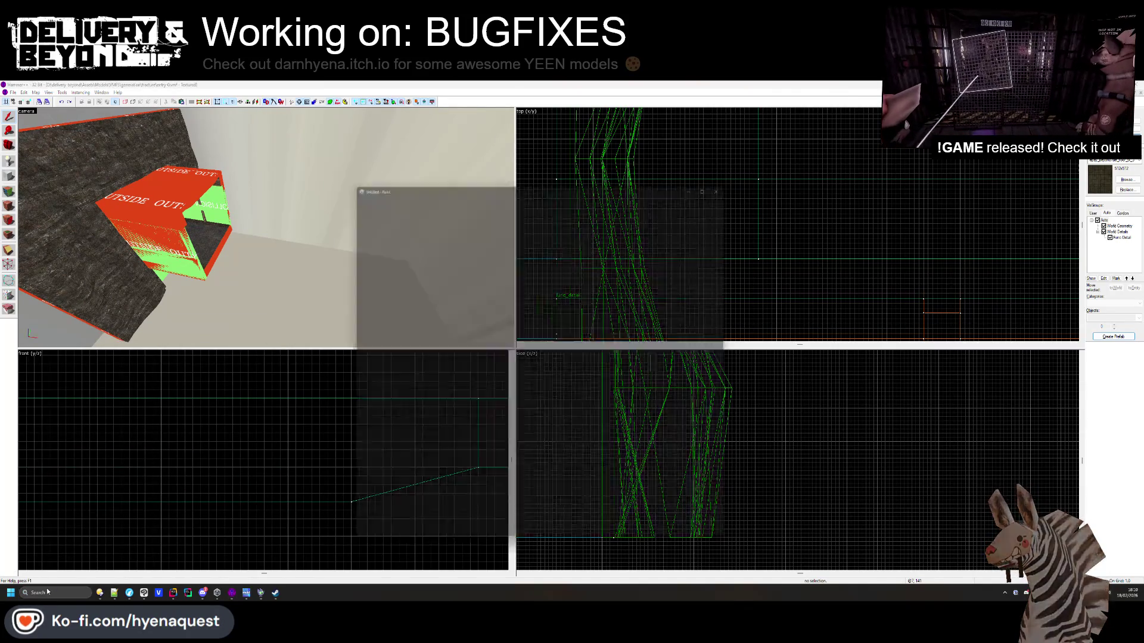
mouse_move(541, 406)
mouse_down()
mouse_move(586, 421)
mouse_move(711, 519)
mouse_up()
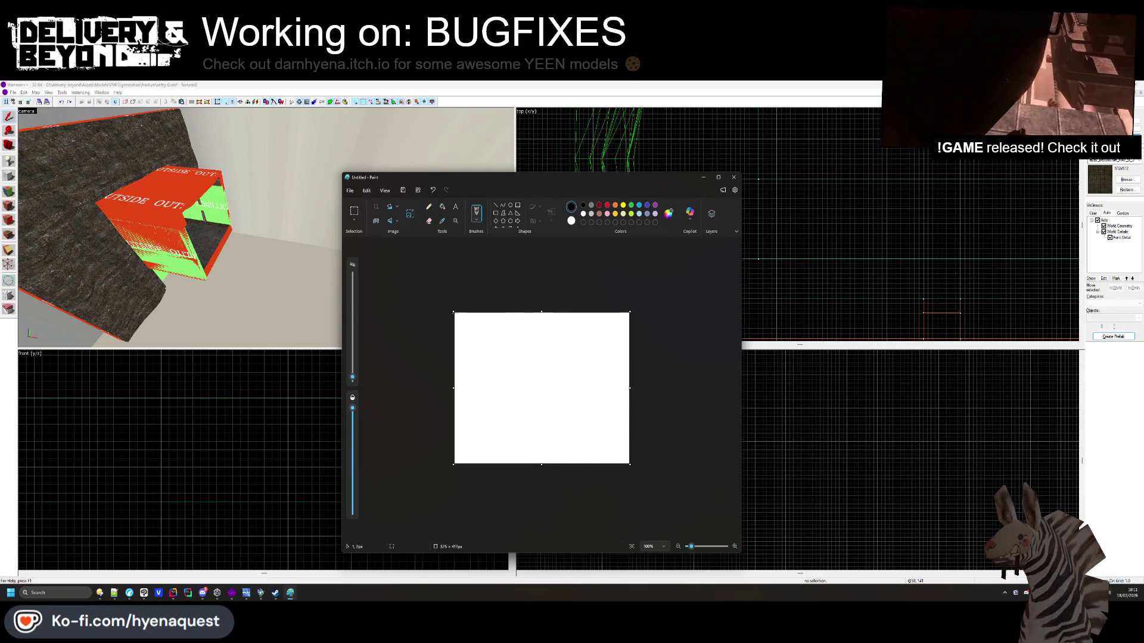
drag(453, 310, 396, 252)
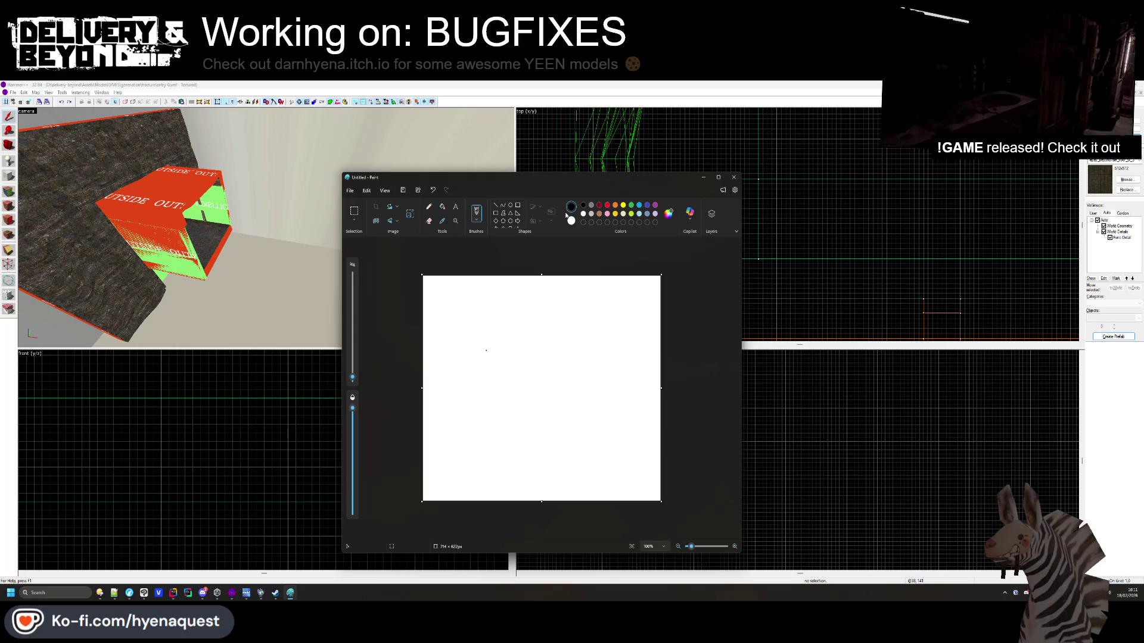
With a thicker brush, sketch a circle, a scribbled top wall band and a stepped right wall
key(ctrl+plus)
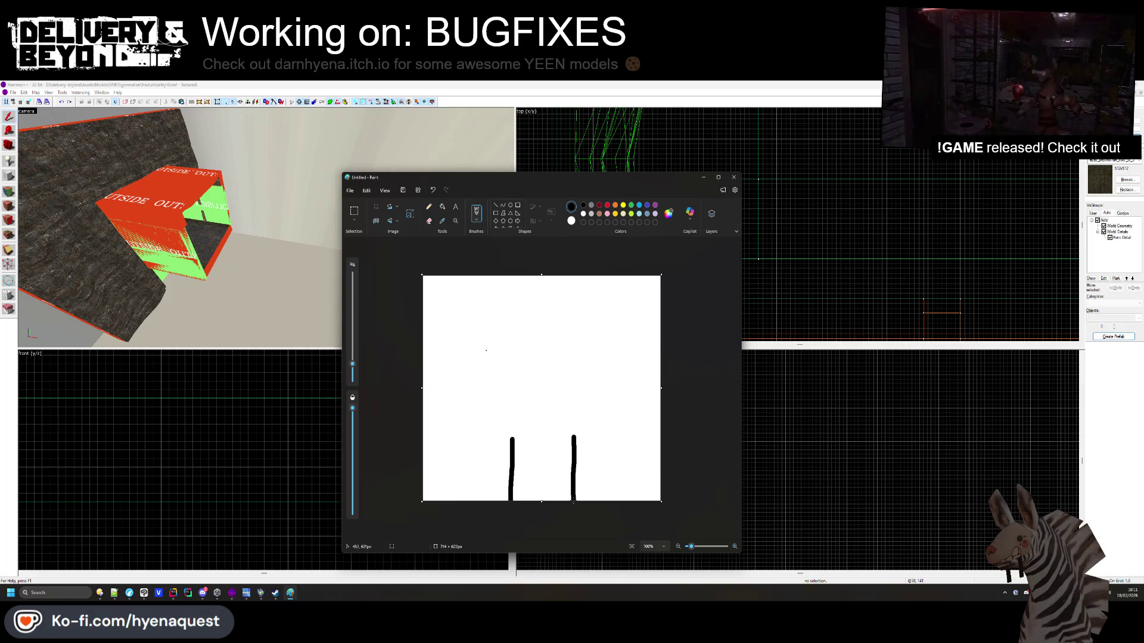
mouse_move(534, 332)
mouse_down()
mouse_move(520, 351)
mouse_move(536, 333)
mouse_move(557, 371)
mouse_up()
key(ctrl+z)
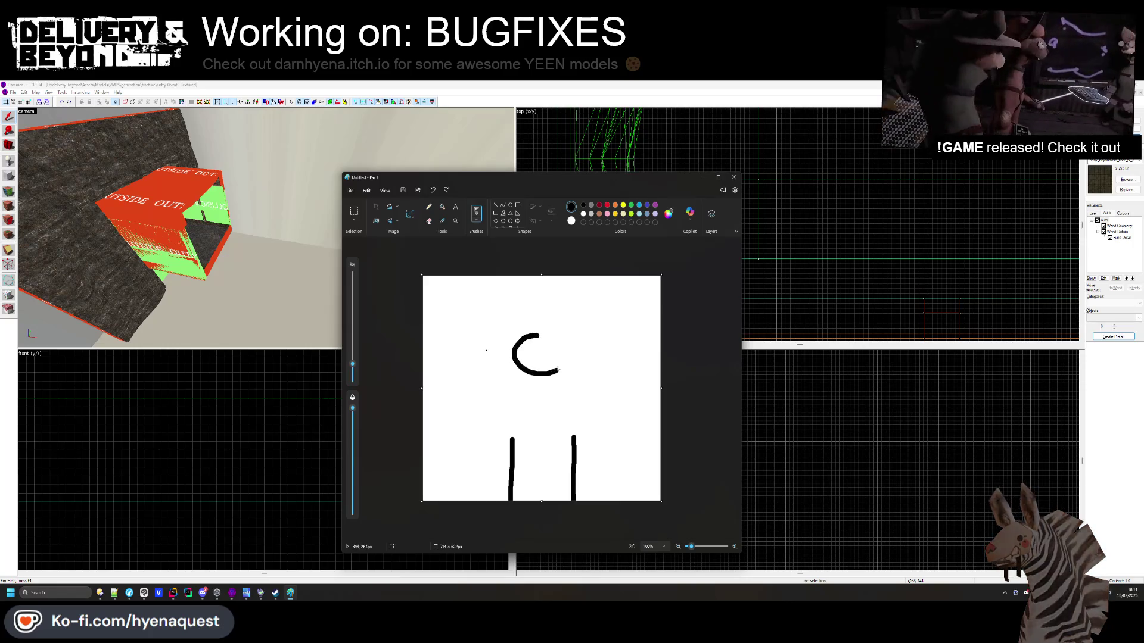
key(ctrl+z)
drag(480, 303, 598, 303)
key(ctrl+z)
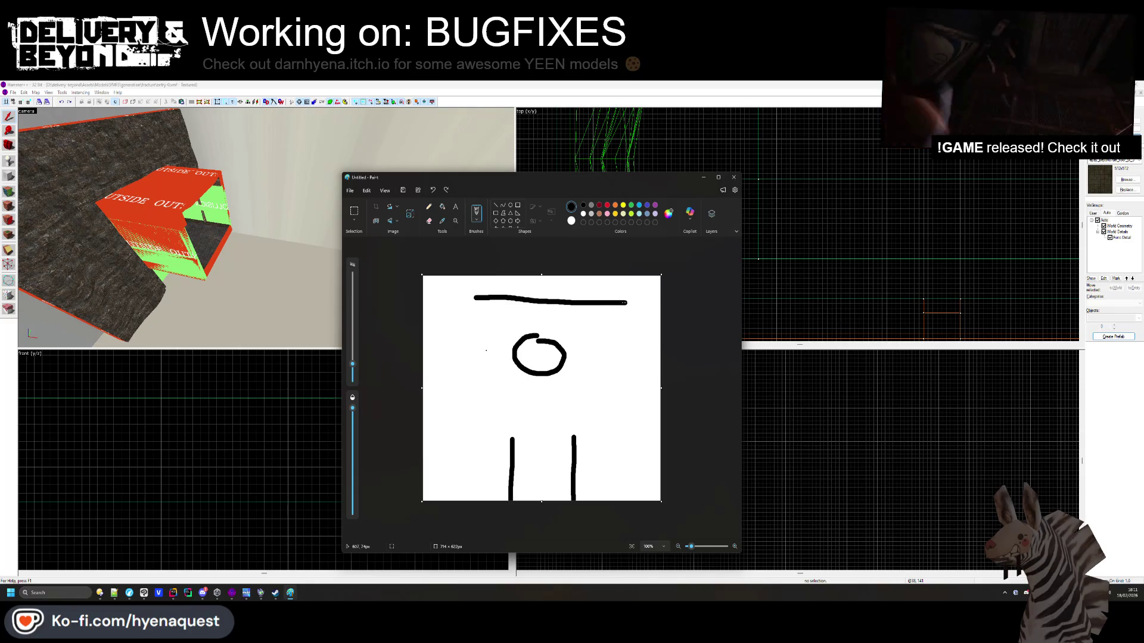
mouse_move(478, 291)
mouse_down()
mouse_move(536, 273)
mouse_move(620, 286)
mouse_up()
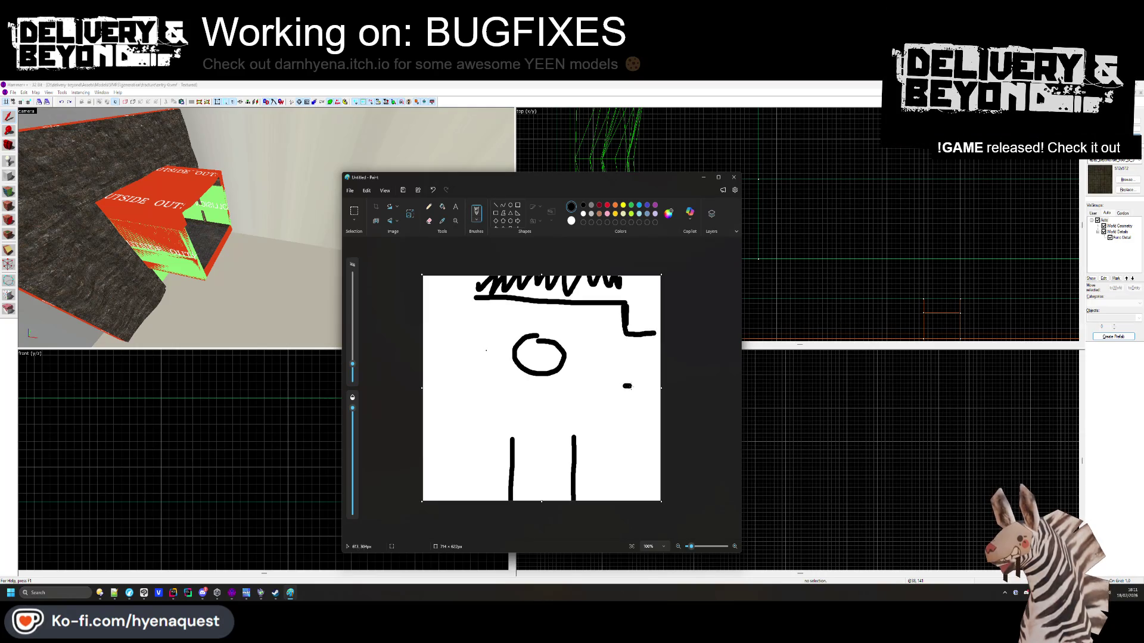
mouse_move(625, 387)
mouse_down()
mouse_move(621, 444)
mouse_move(573, 438)
mouse_up()
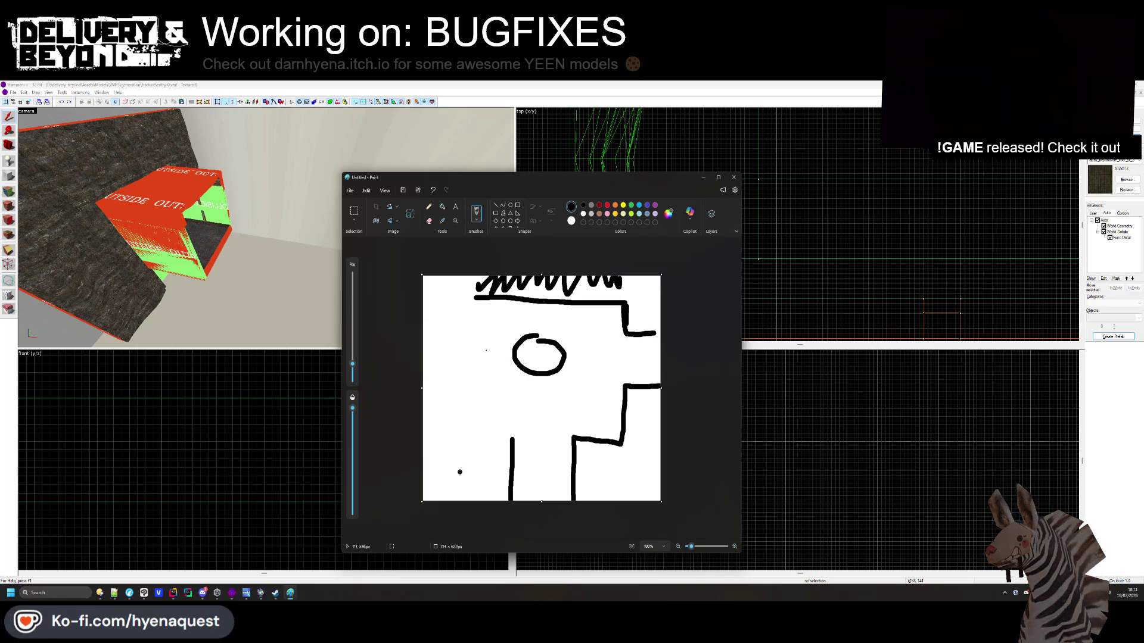
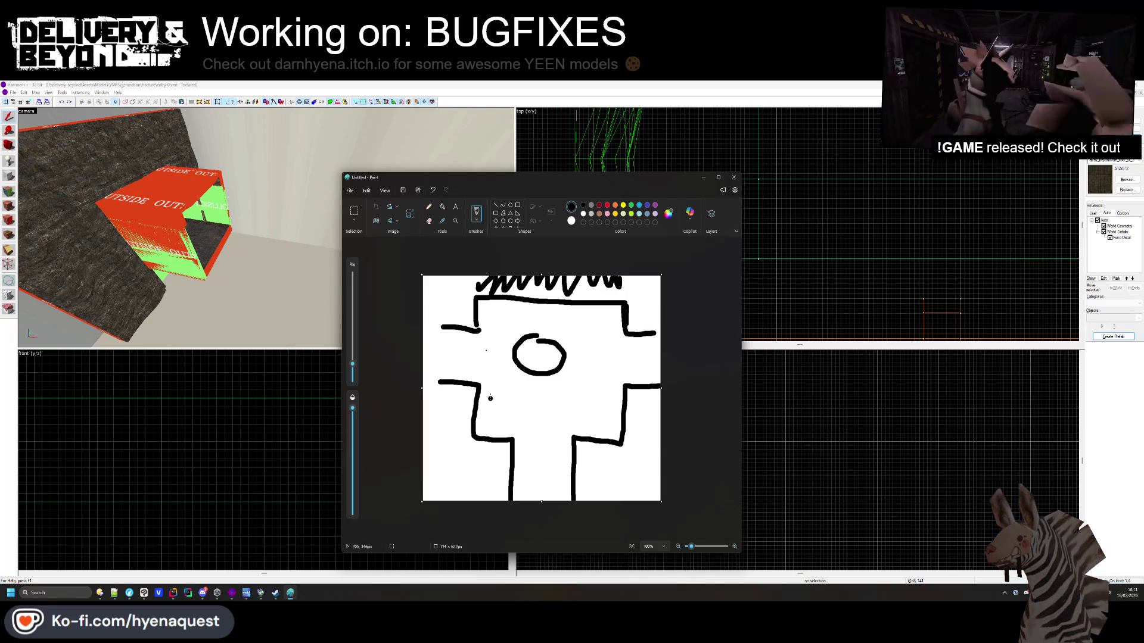
Add short dashes beside the face, a stroke over the right arm and an arrow at the bottom
drag(486, 350, 499, 351)
mouse_move(488, 337)
mouse_down()
mouse_move(502, 338)
mouse_move(499, 325)
mouse_up()
drag(489, 319, 495, 317)
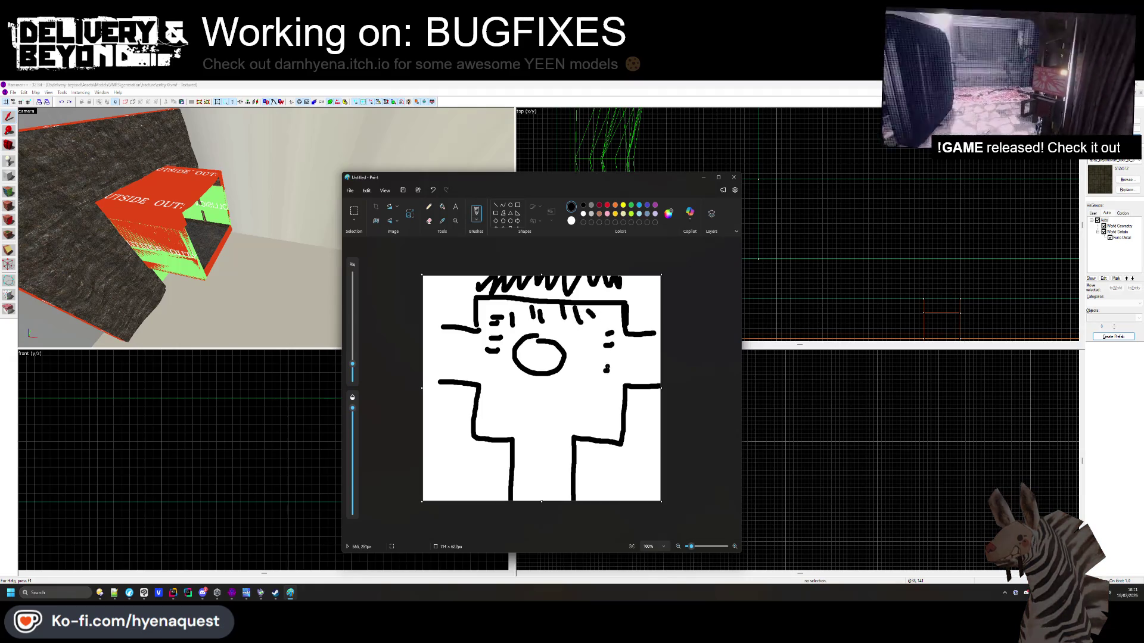
drag(624, 380, 655, 380)
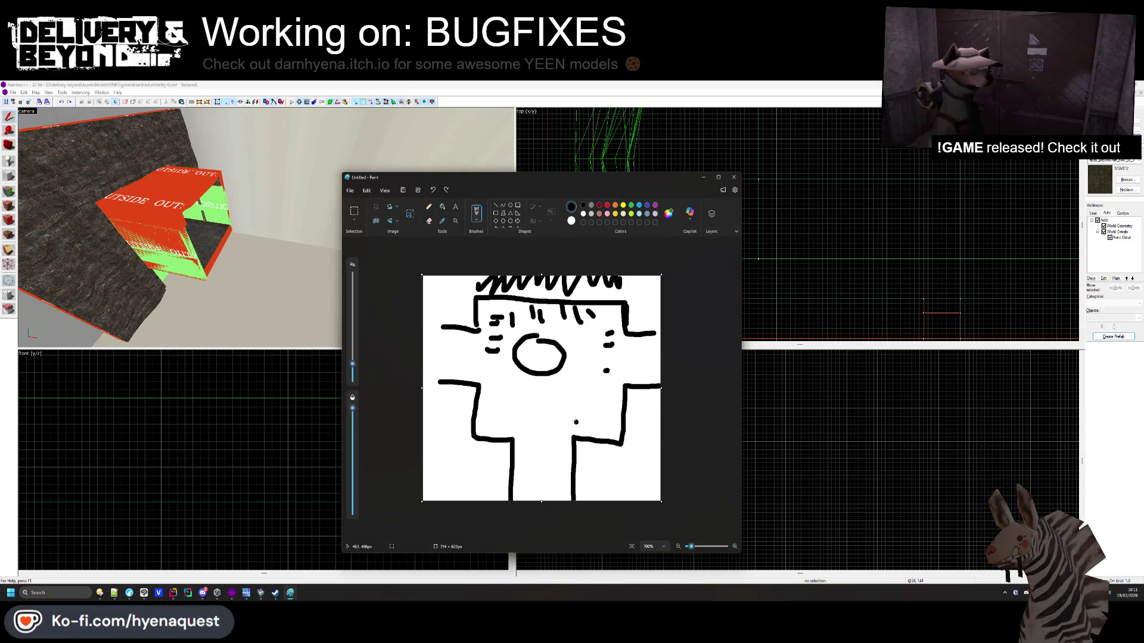
mouse_move(543, 499)
mouse_down()
mouse_move(543, 457)
mouse_move(593, 475)
mouse_up()
click(606, 459)
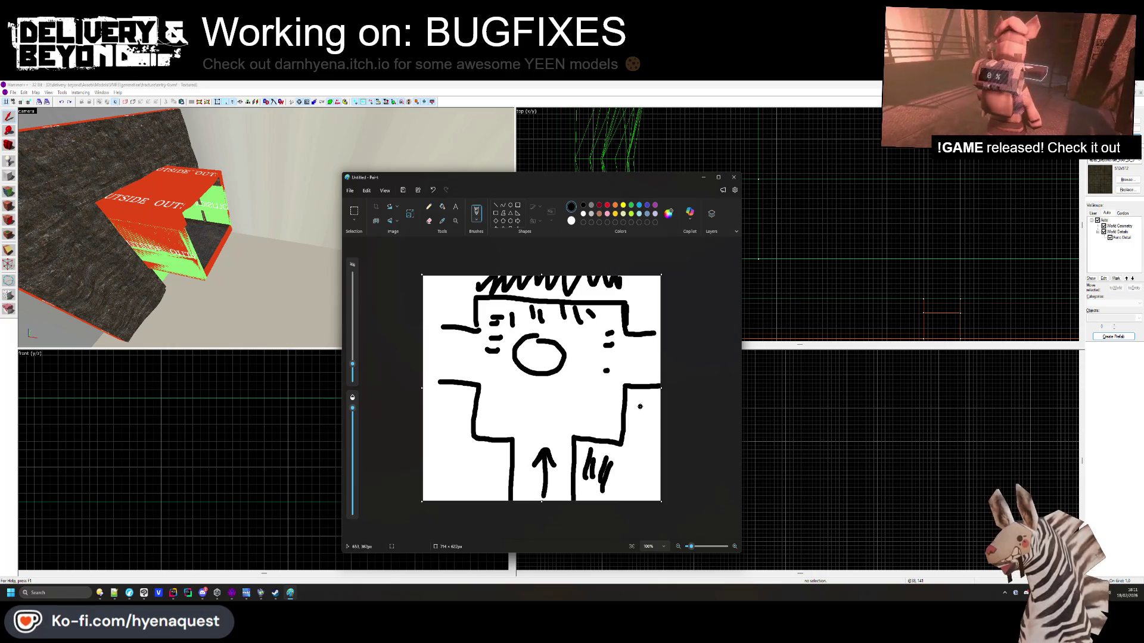
Scribble strokes along the doodle's lower edges and at its upper left and upper right
drag(647, 426, 636, 462)
drag(646, 464, 631, 498)
drag(471, 465, 459, 493)
drag(486, 462, 470, 489)
drag(473, 448, 455, 458)
drag(460, 433, 451, 441)
mouse_move(464, 306)
mouse_down()
mouse_move(432, 322)
mouse_move(426, 300)
mouse_up()
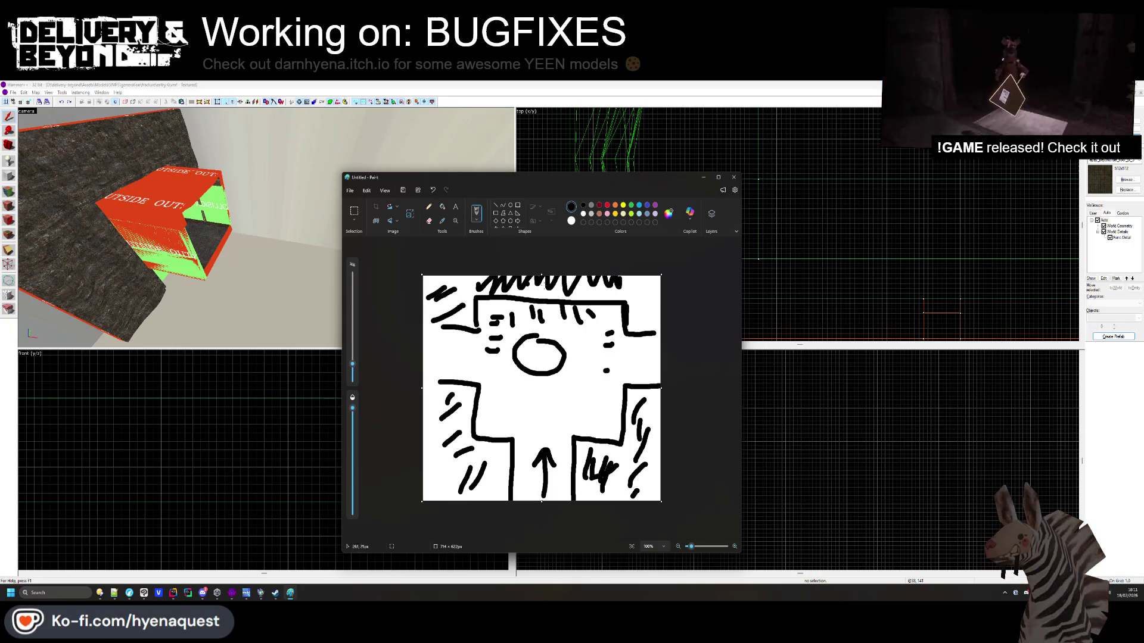
drag(632, 289, 644, 315)
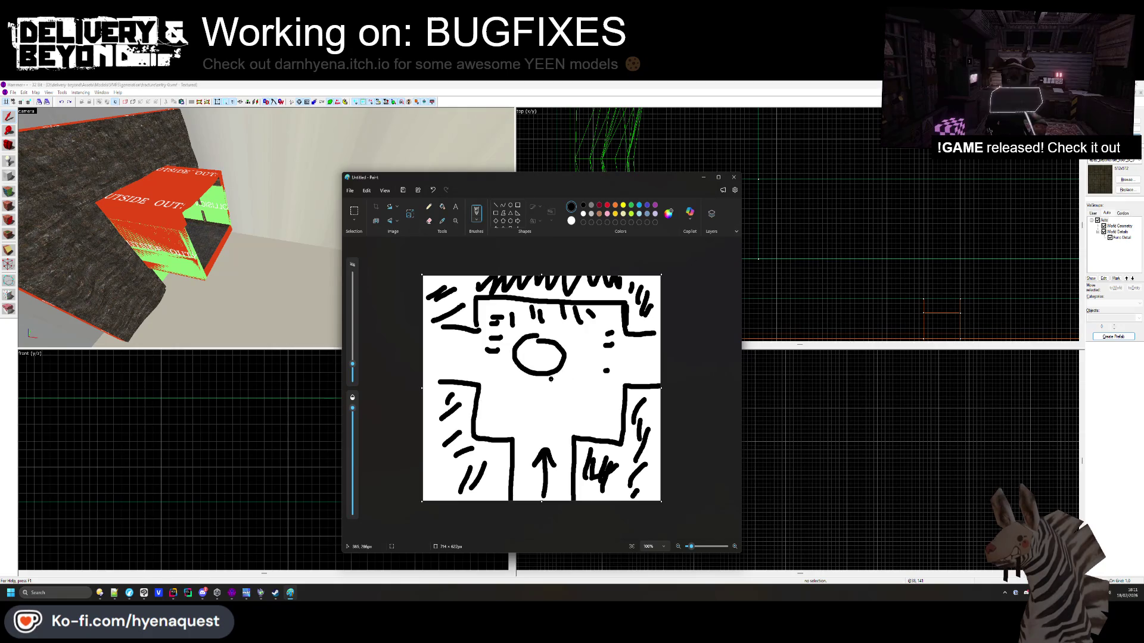
Replace the overlong line under the face with a shorter one, then minimize Paint
drag(514, 384, 605, 383)
key(ctrl+z)
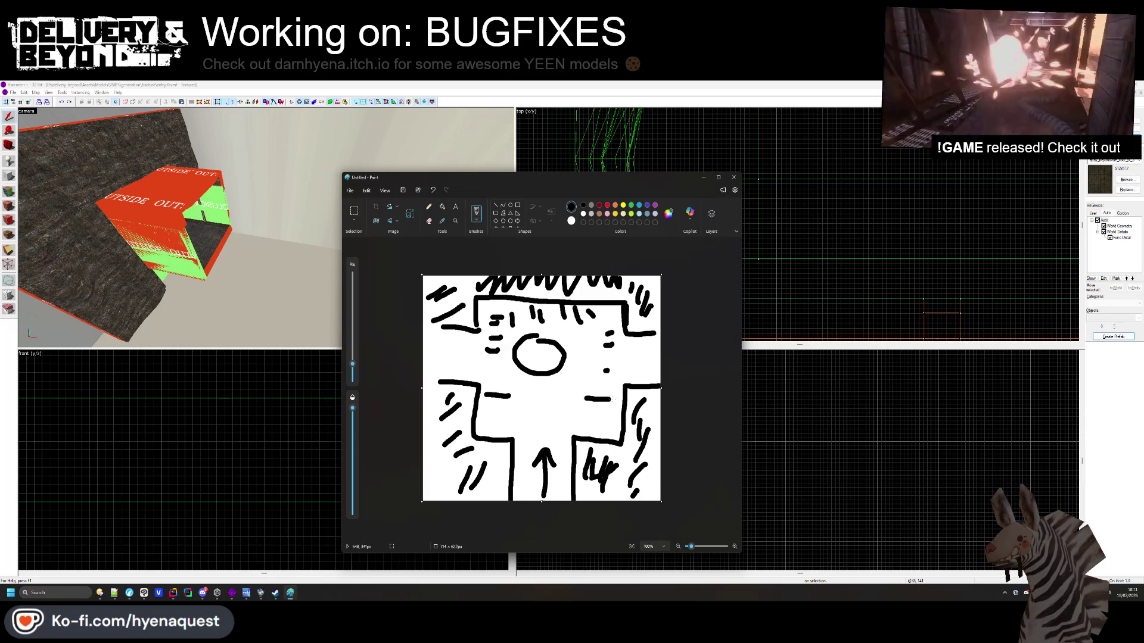
mouse_move(514, 390)
mouse_down()
mouse_move(560, 390)
mouse_move(547, 400)
mouse_up()
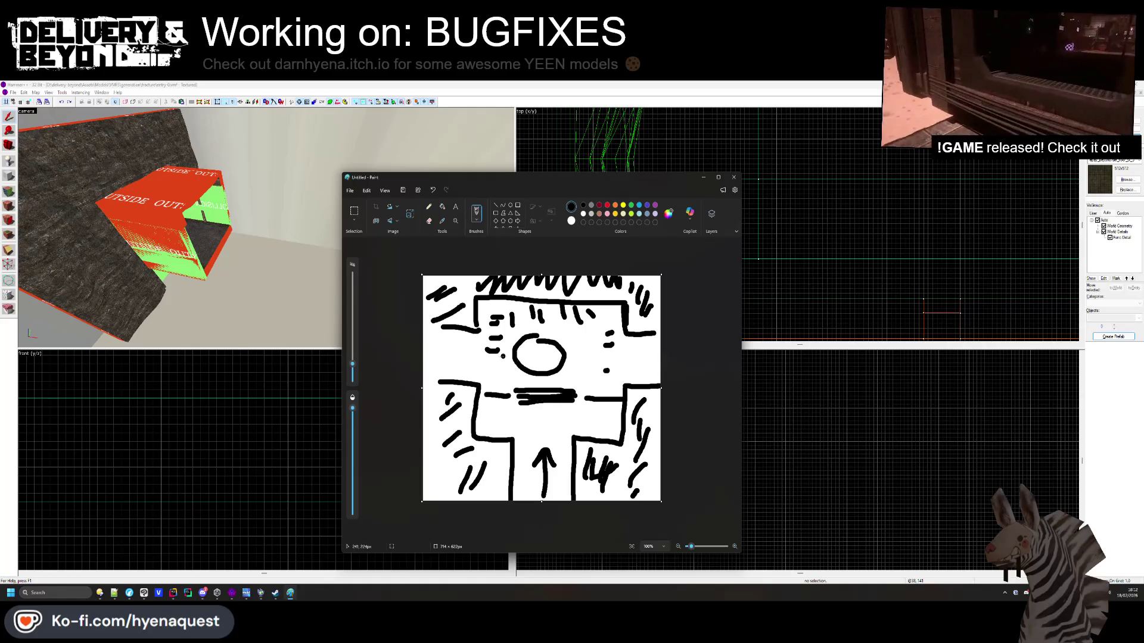
click(704, 176)
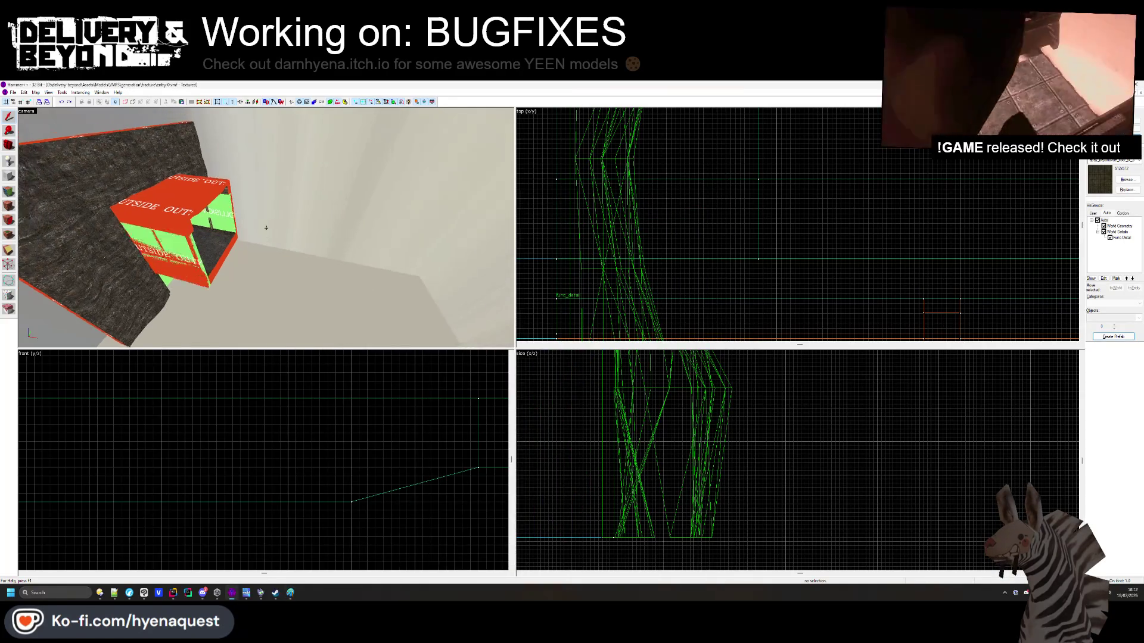
Fly the camera into the collision box and select the orange brush above its doorway
key(z)
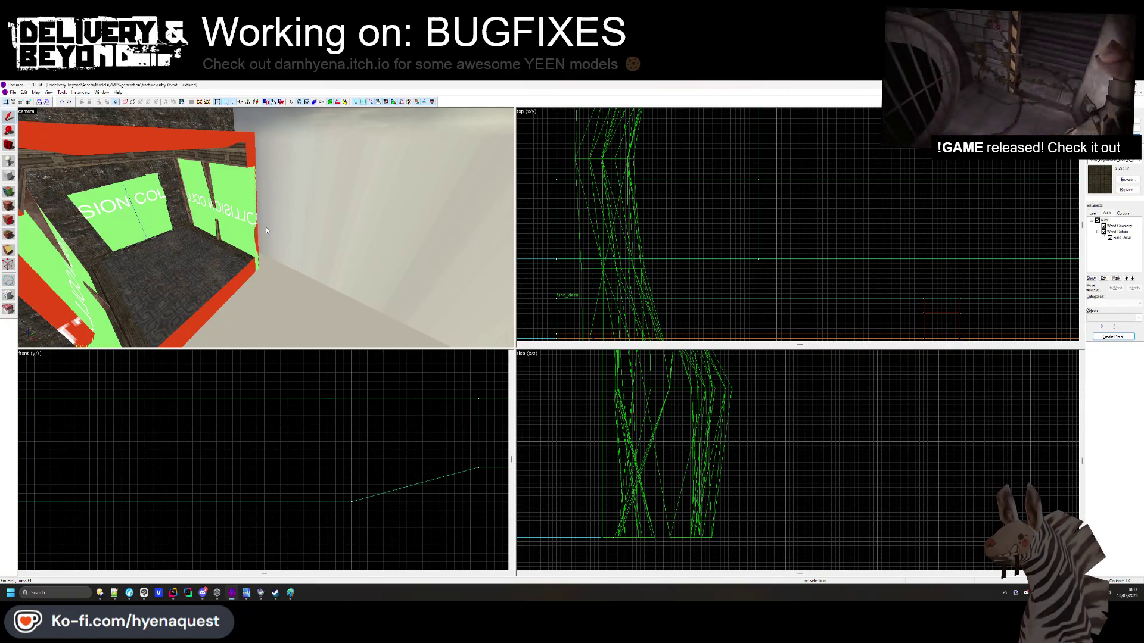
mouse_move(265, 227)
mouse_down()
mouse_move(240, 289)
mouse_move(381, 237)
mouse_up()
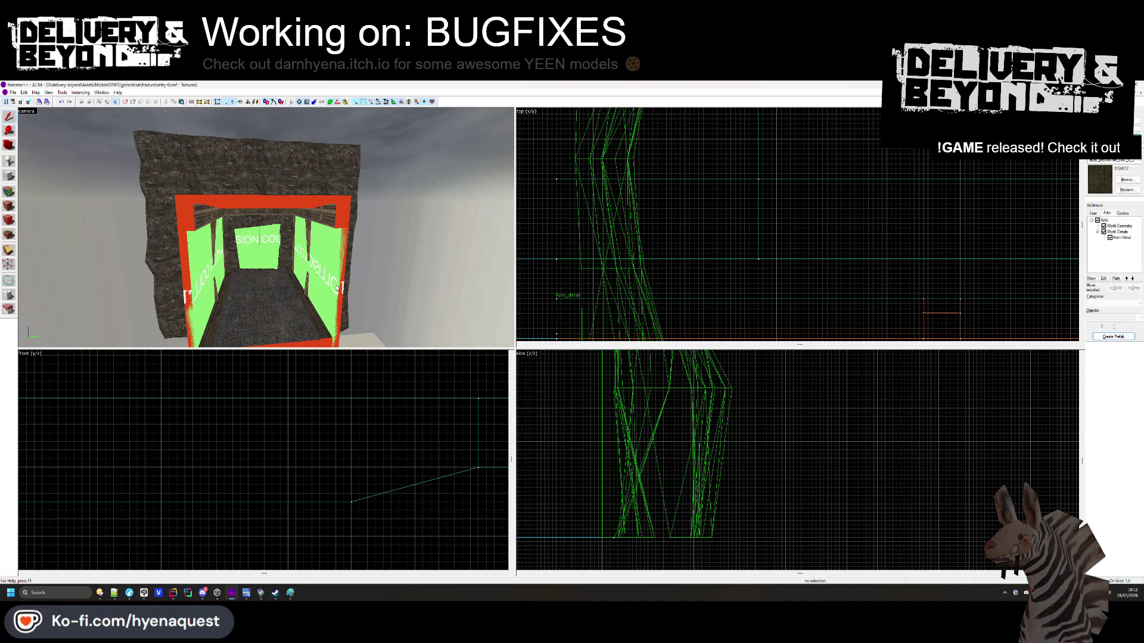
key(z)
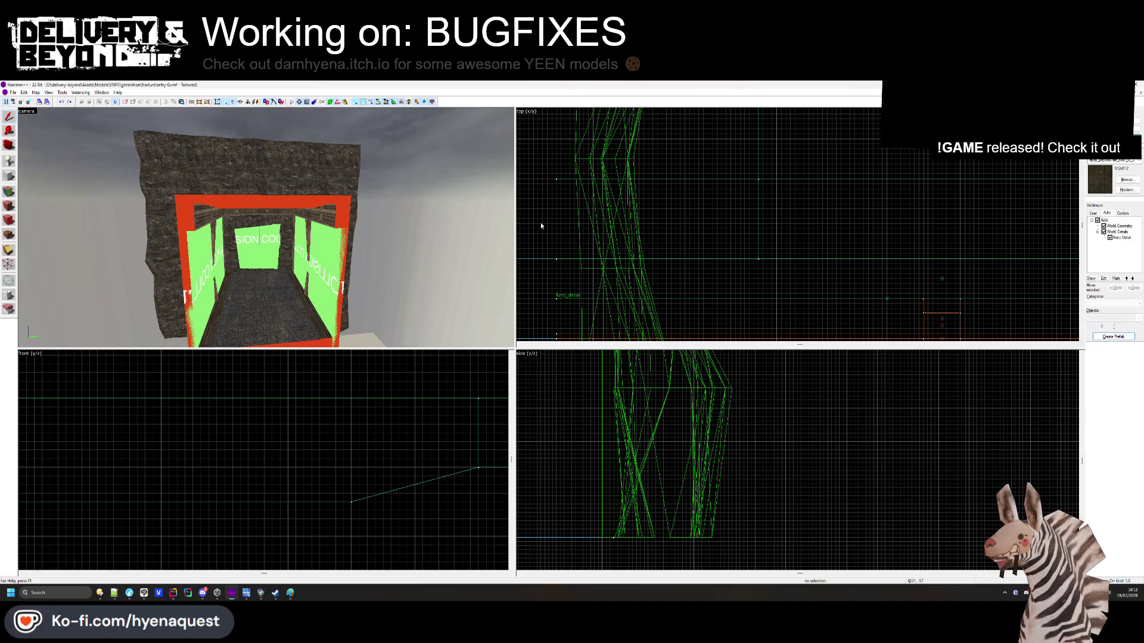
key(w)
key(w)
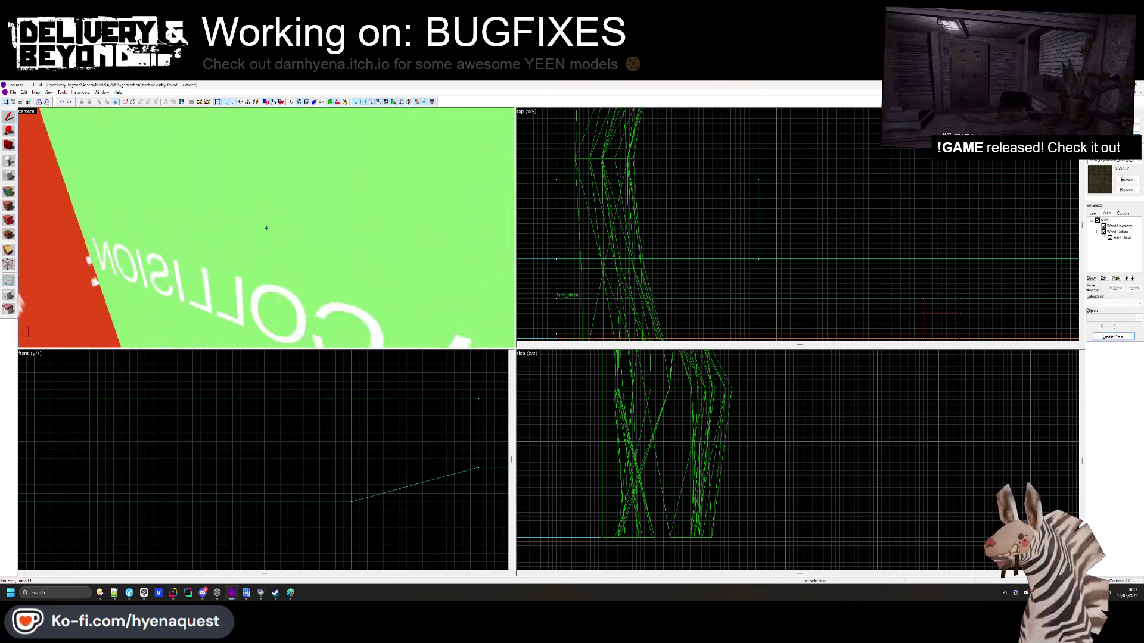
key(z)
click(271, 211)
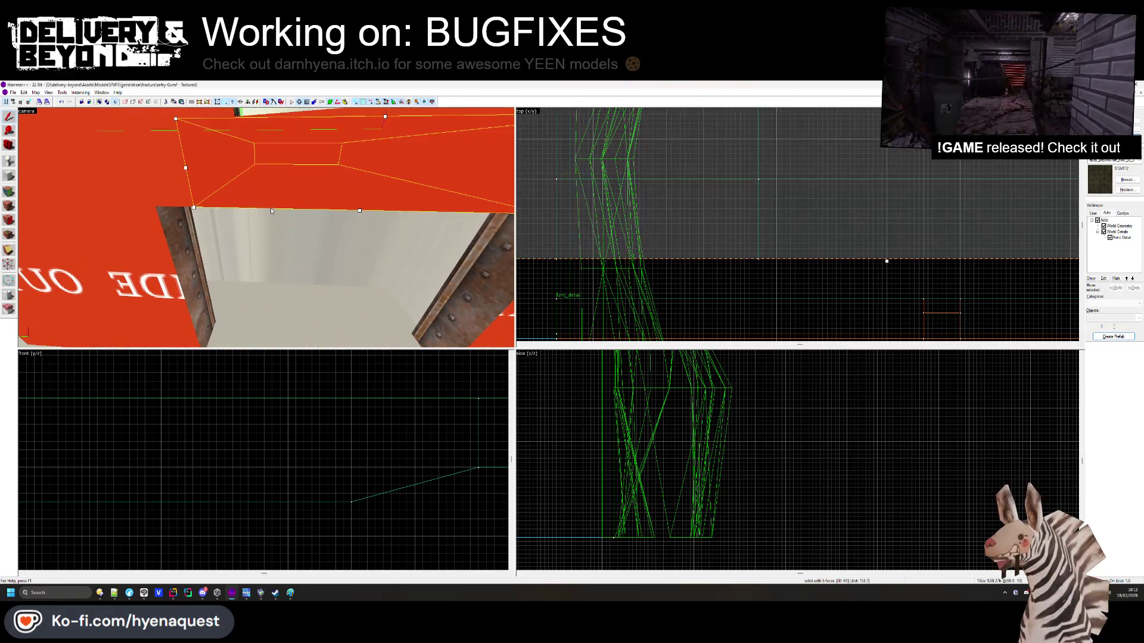
key(z)
key(w)
key(z)
key(Escape)
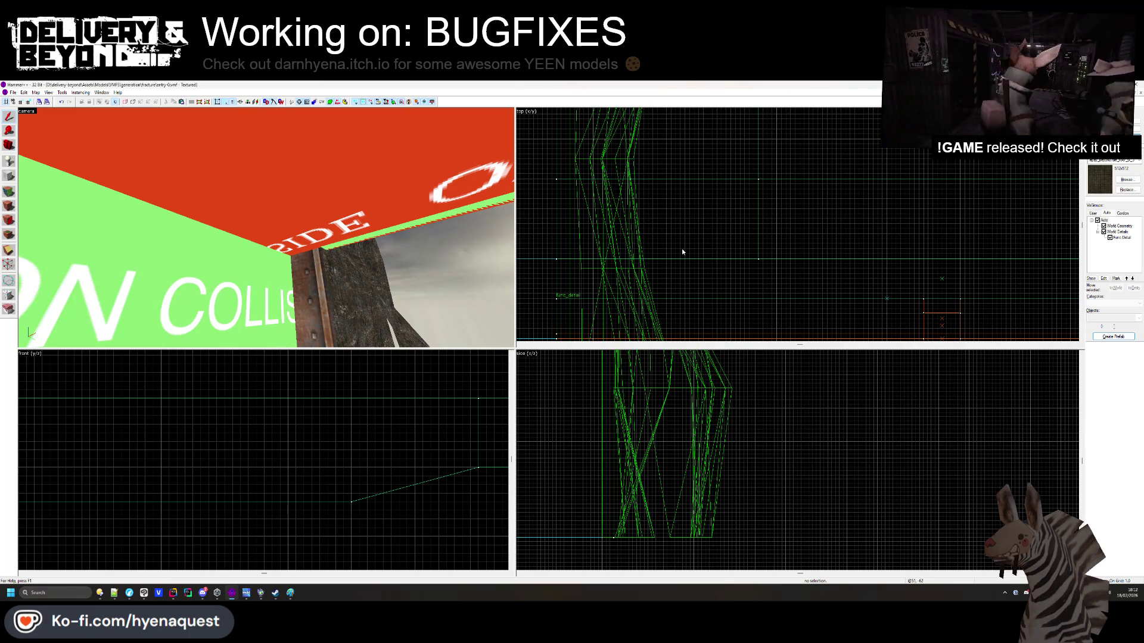
scroll(188, 229, down, 5)
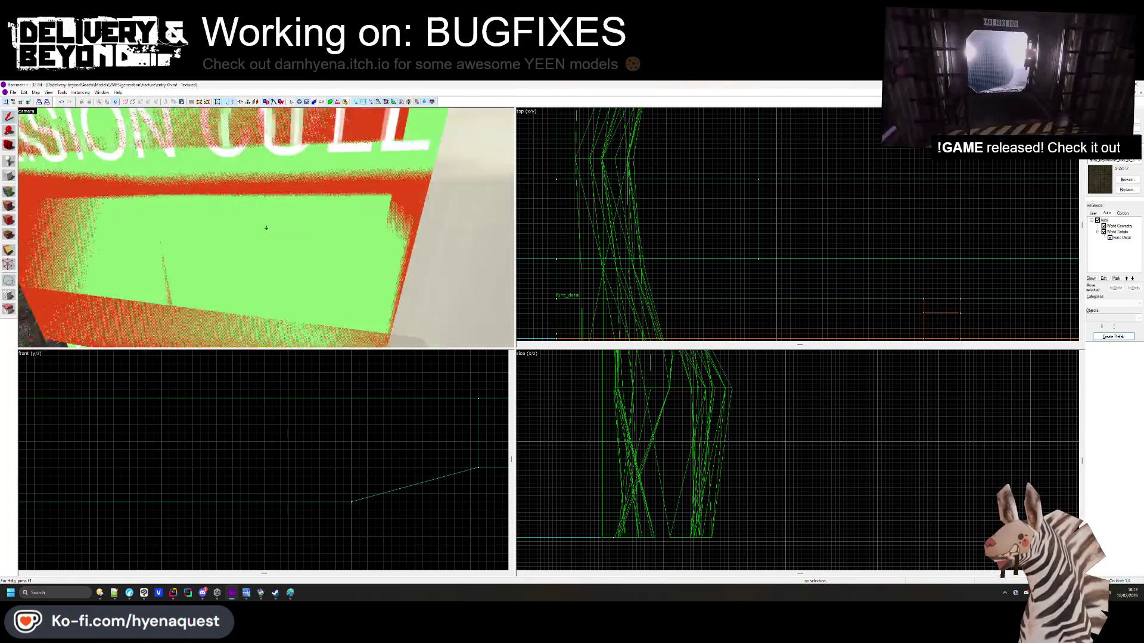
key(z)
key(w)
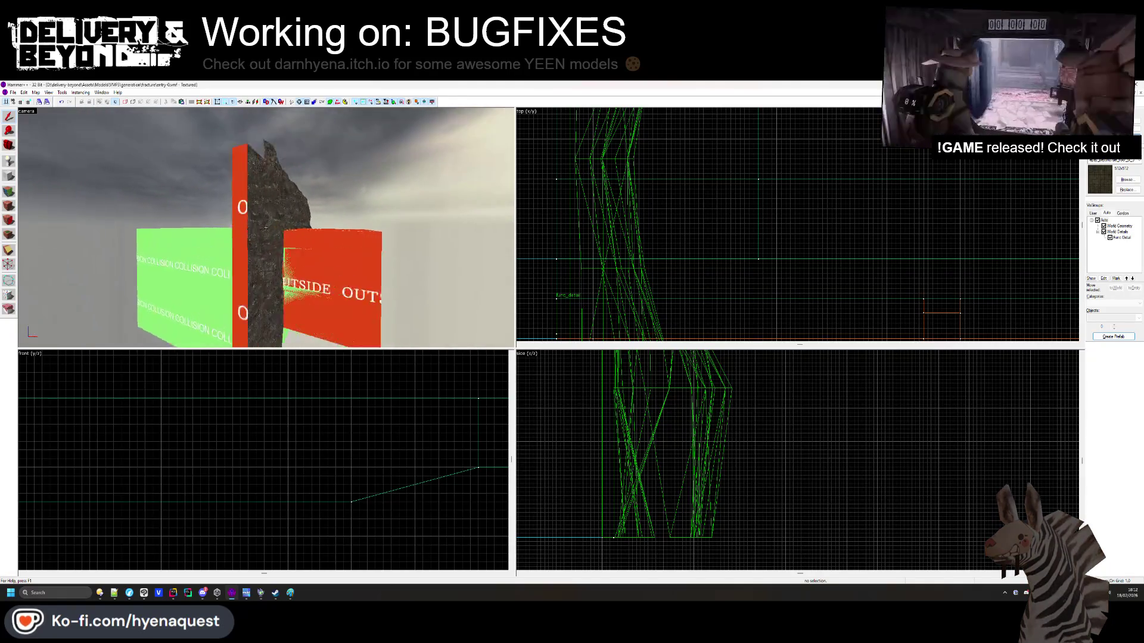
key(w)
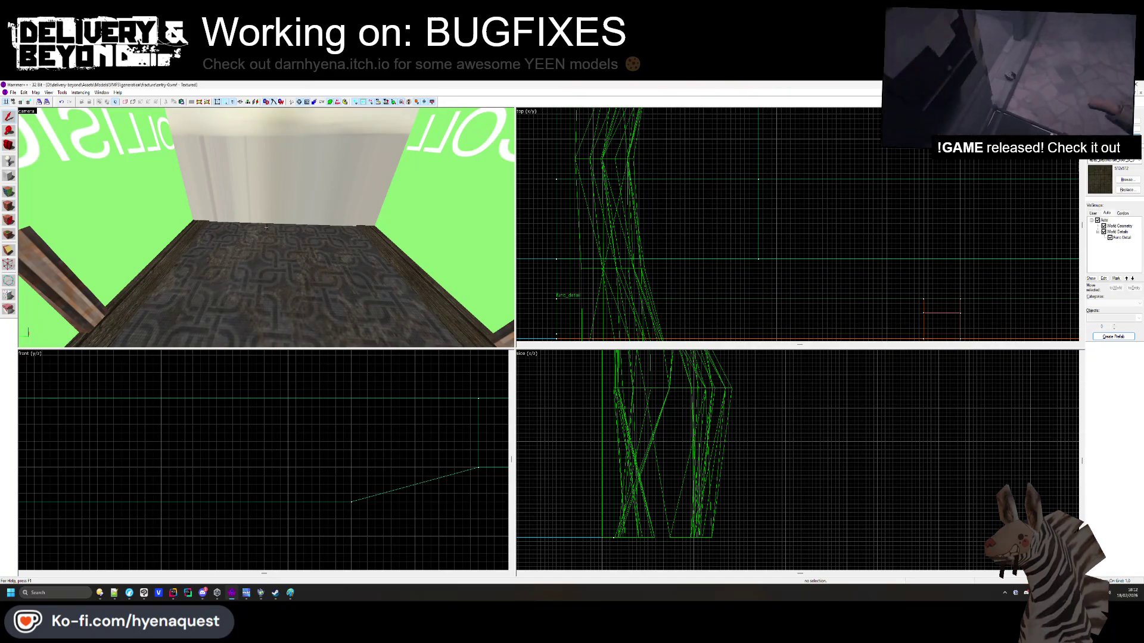
key(s)
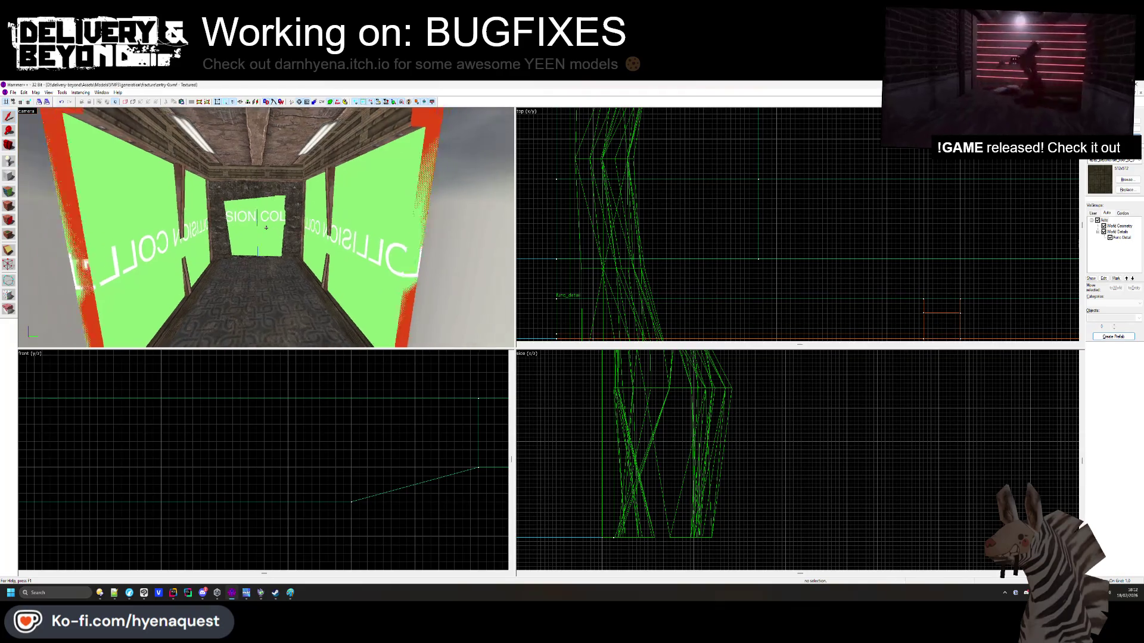
key(a)
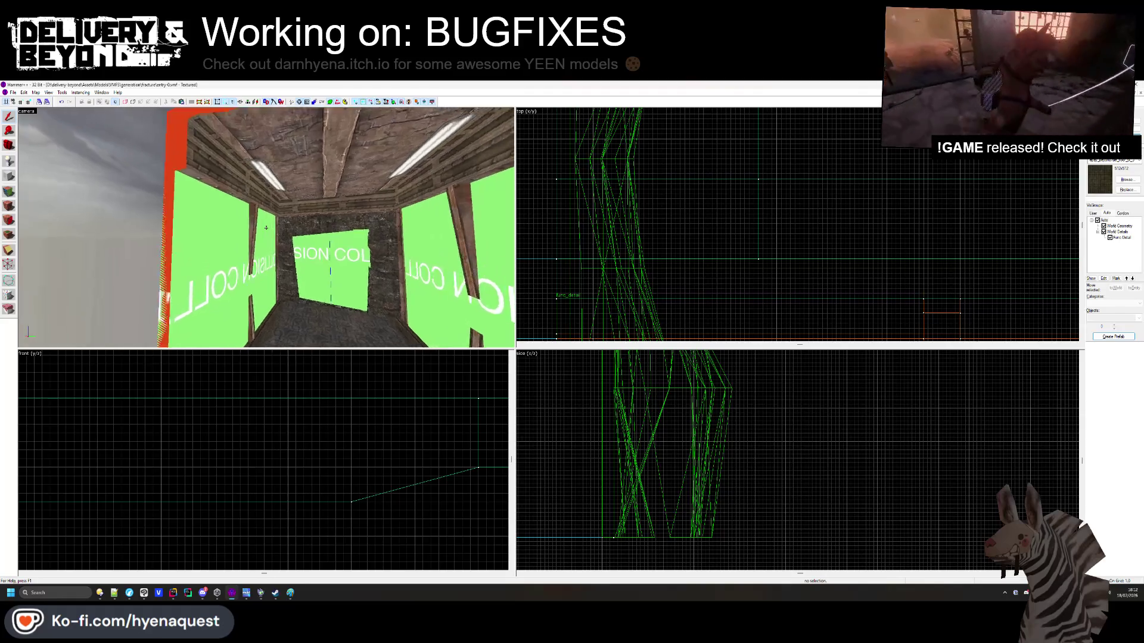
key(w)
key(s)
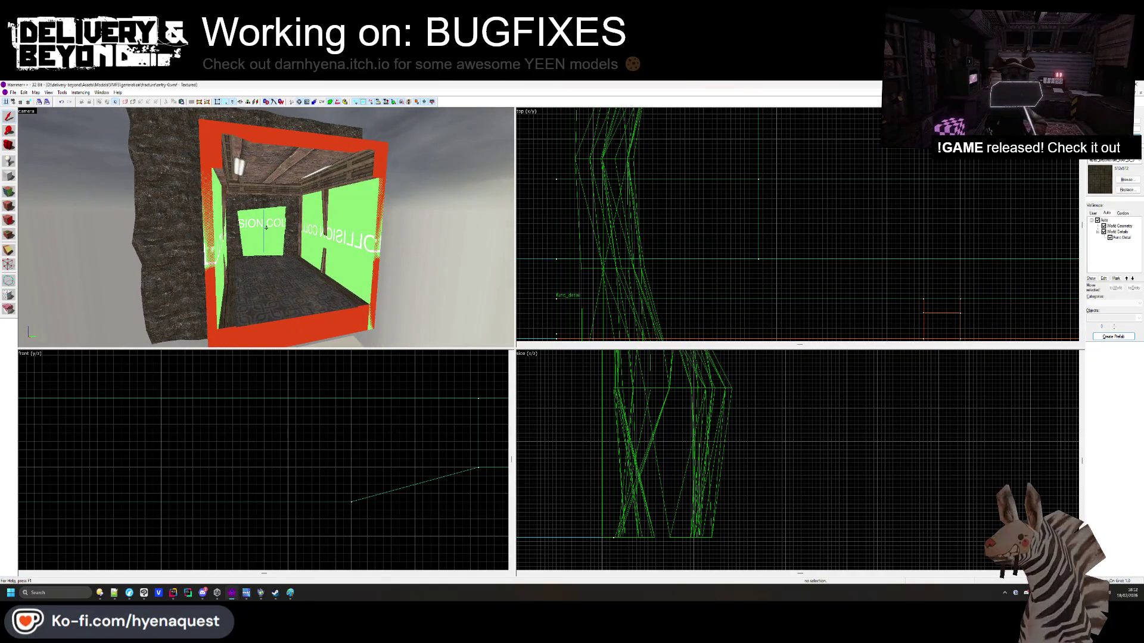
key(w)
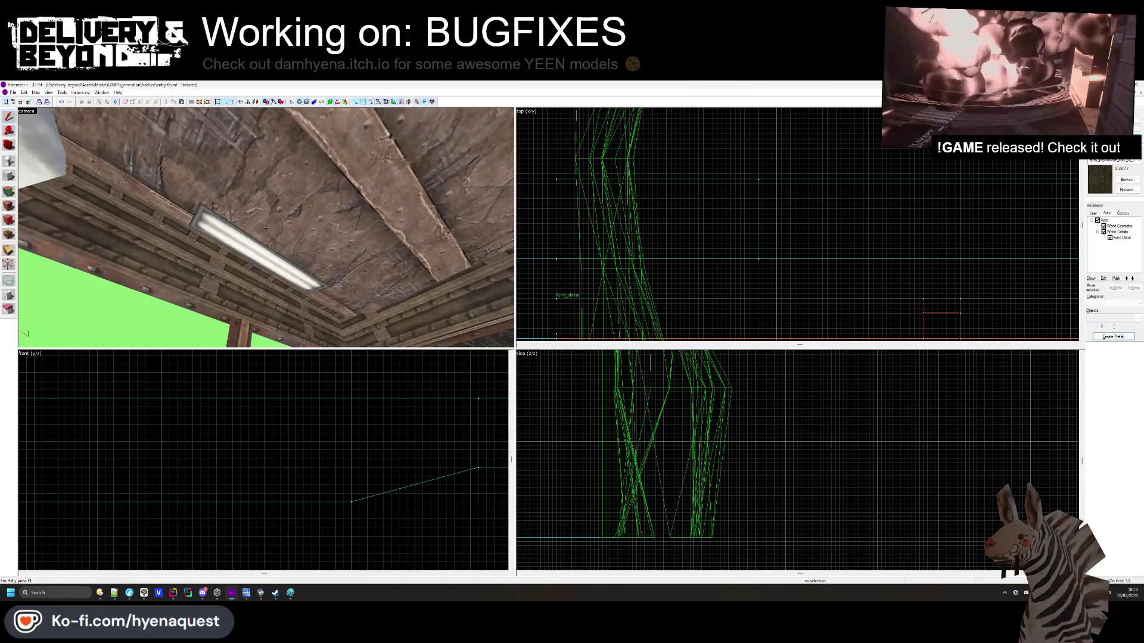
drag(266, 227, 265, 227)
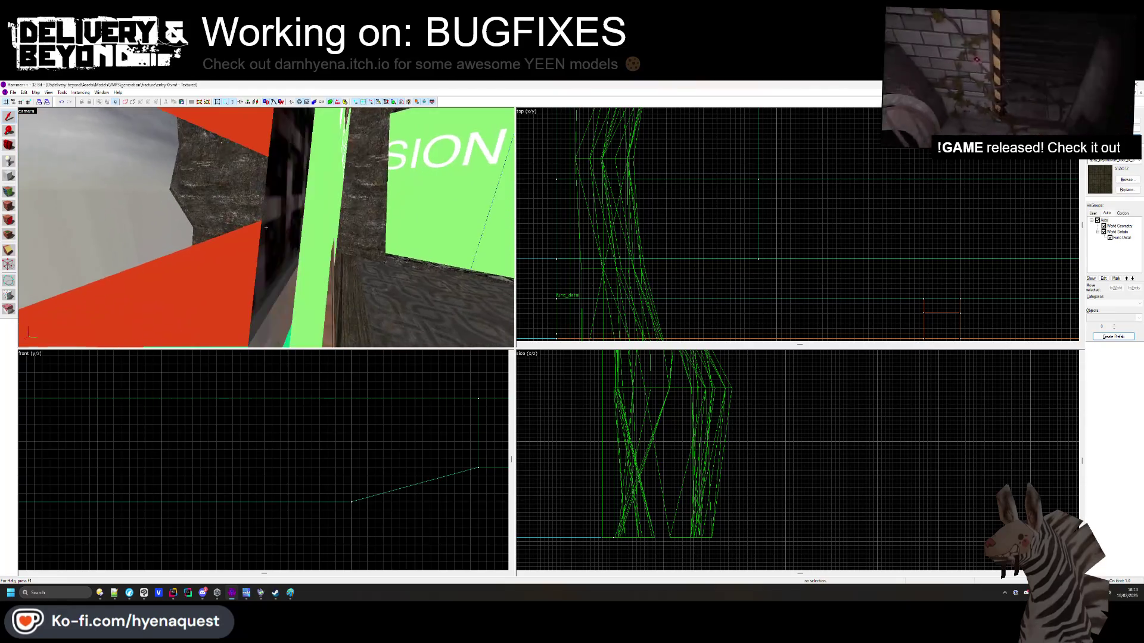
key(Down)
key(Right)
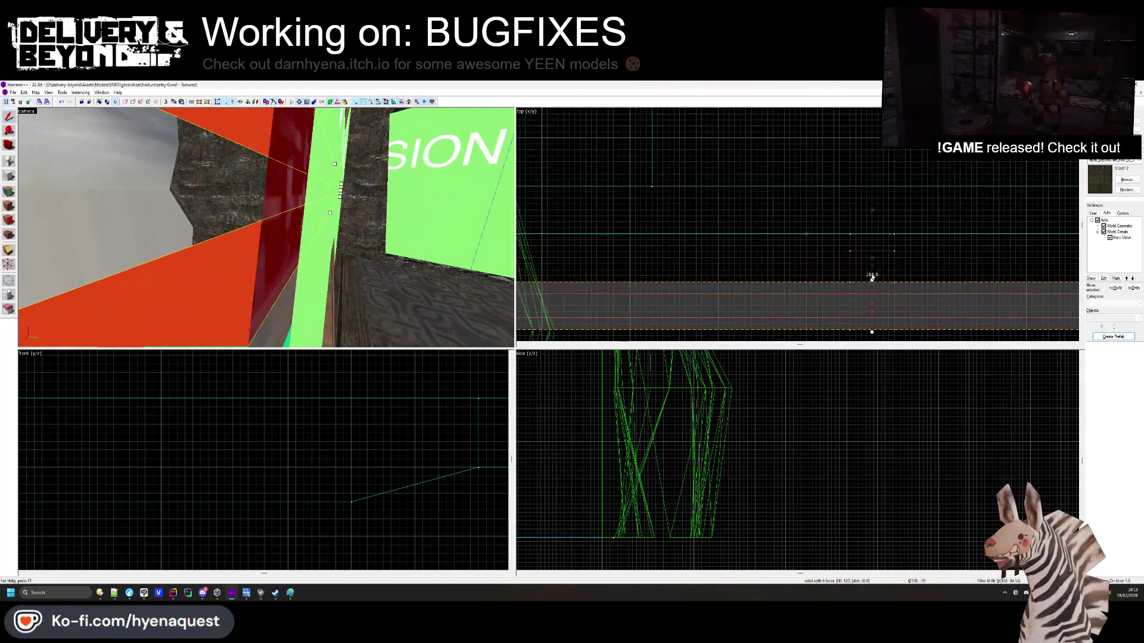
Stretch the chosen red edge brush further along the room in the top view
drag(858, 281, 871, 268)
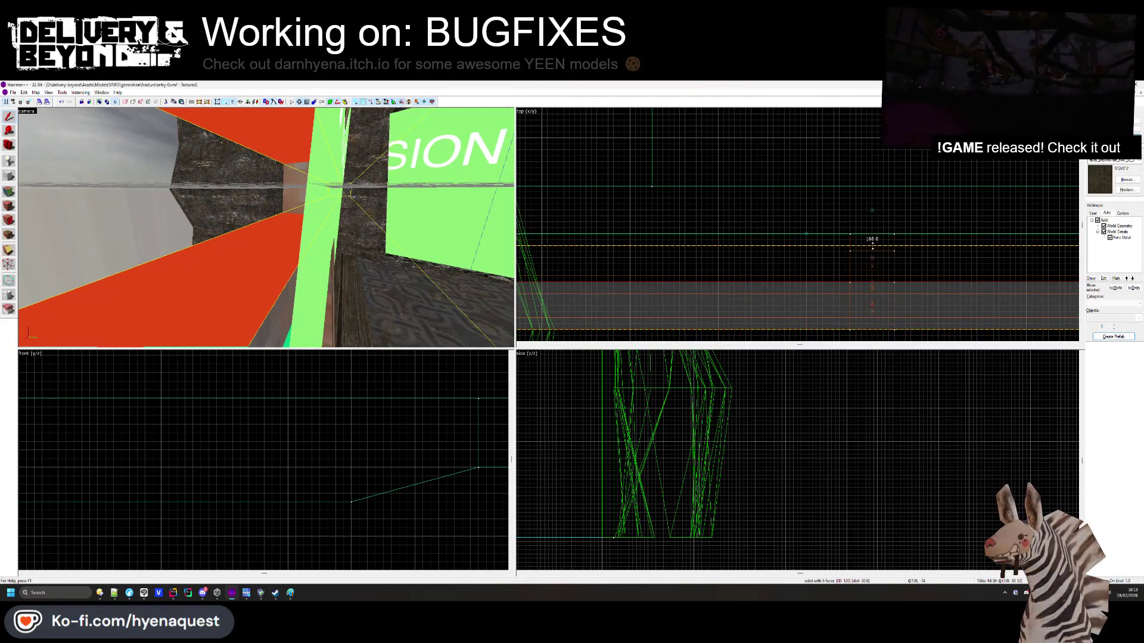
key(Escape)
drag(266, 231, 266, 231)
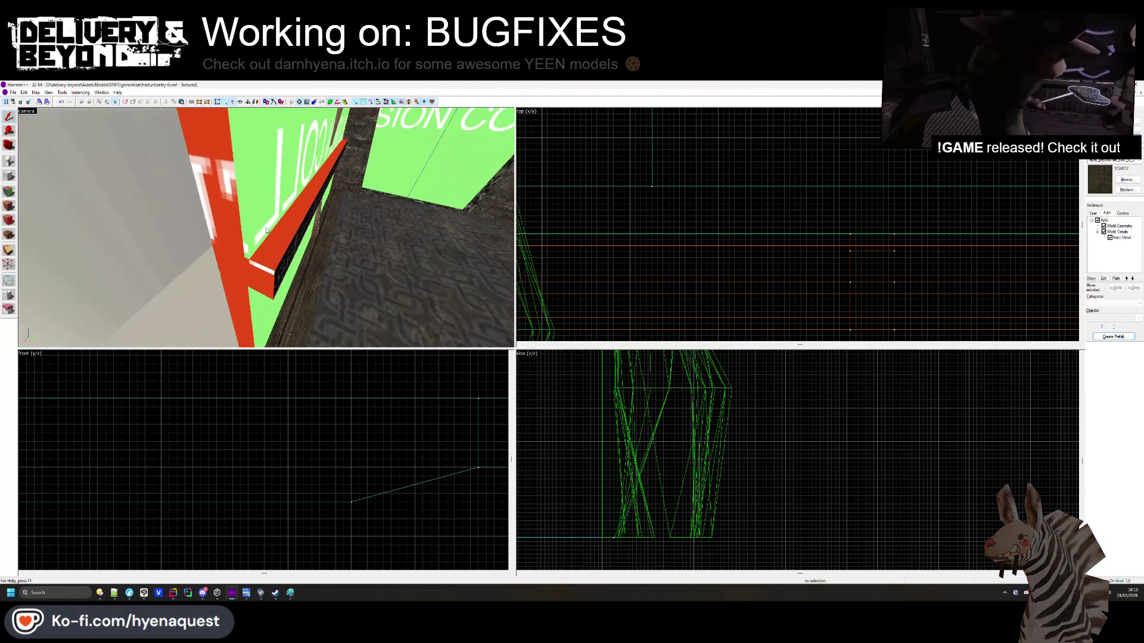
click(266, 231)
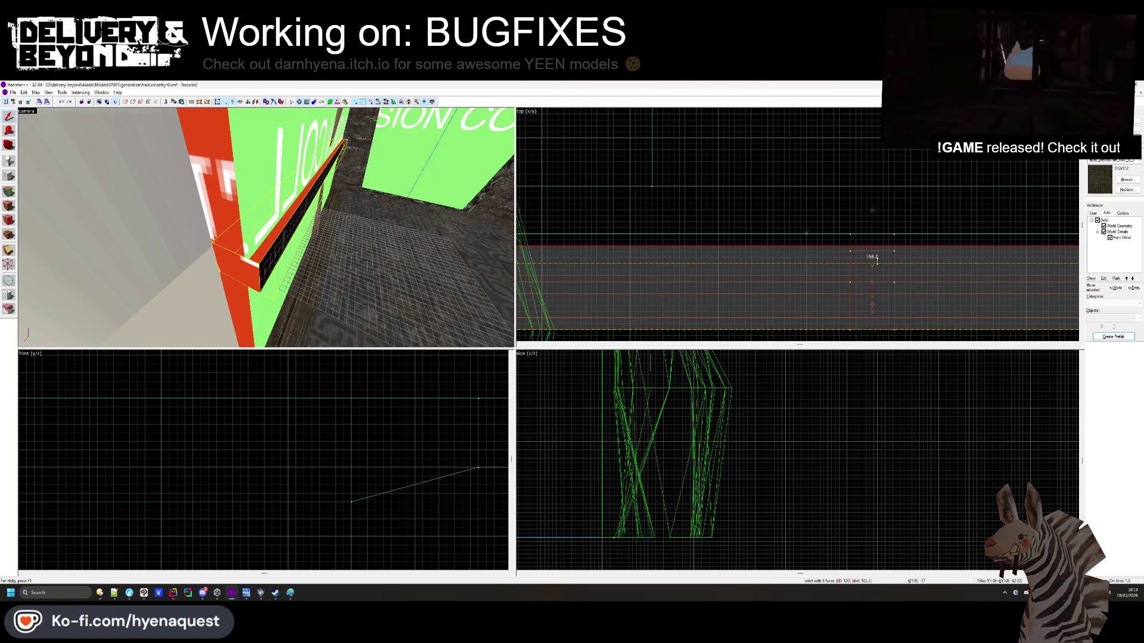
key(Escape)
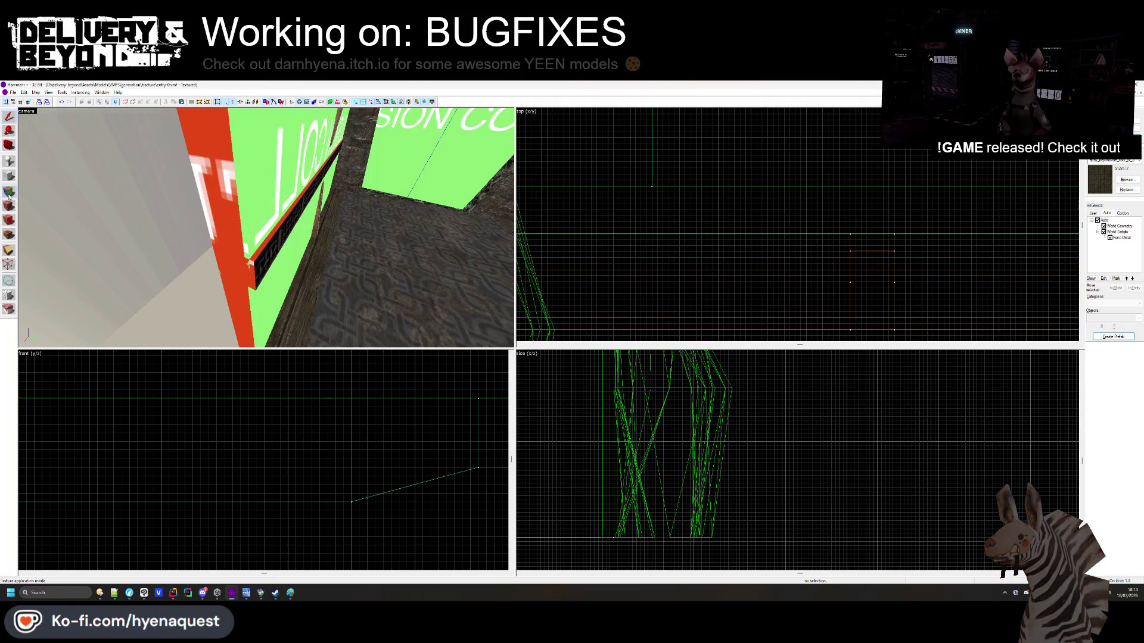
Hide the dark beam crossing the green wall, then close the face editor
click(9, 199)
key(z)
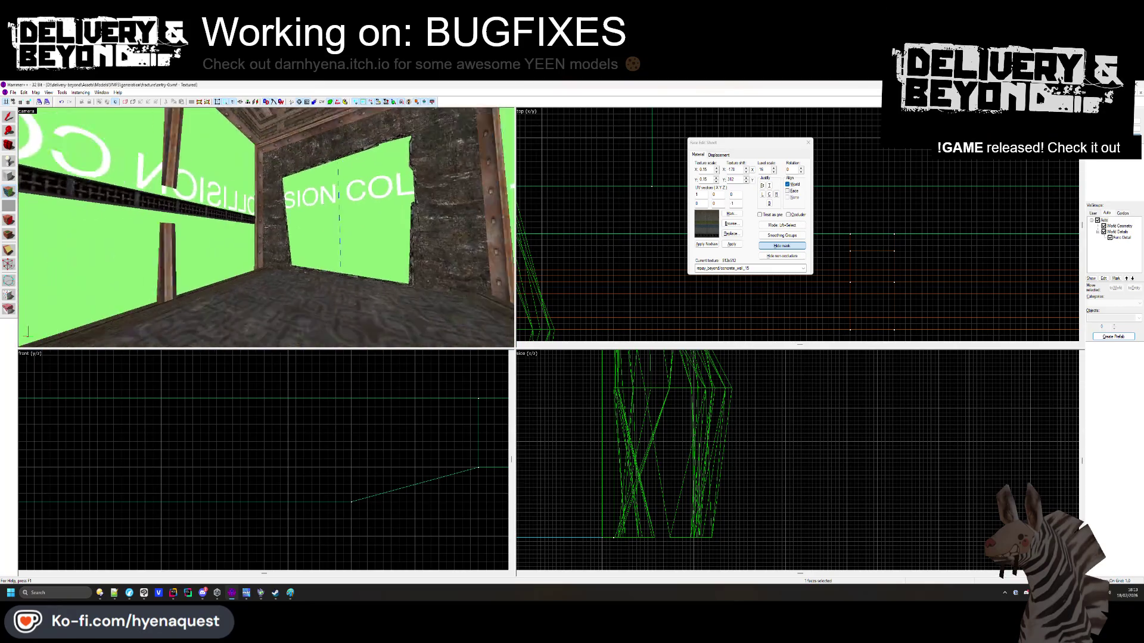
key(z)
key(h)
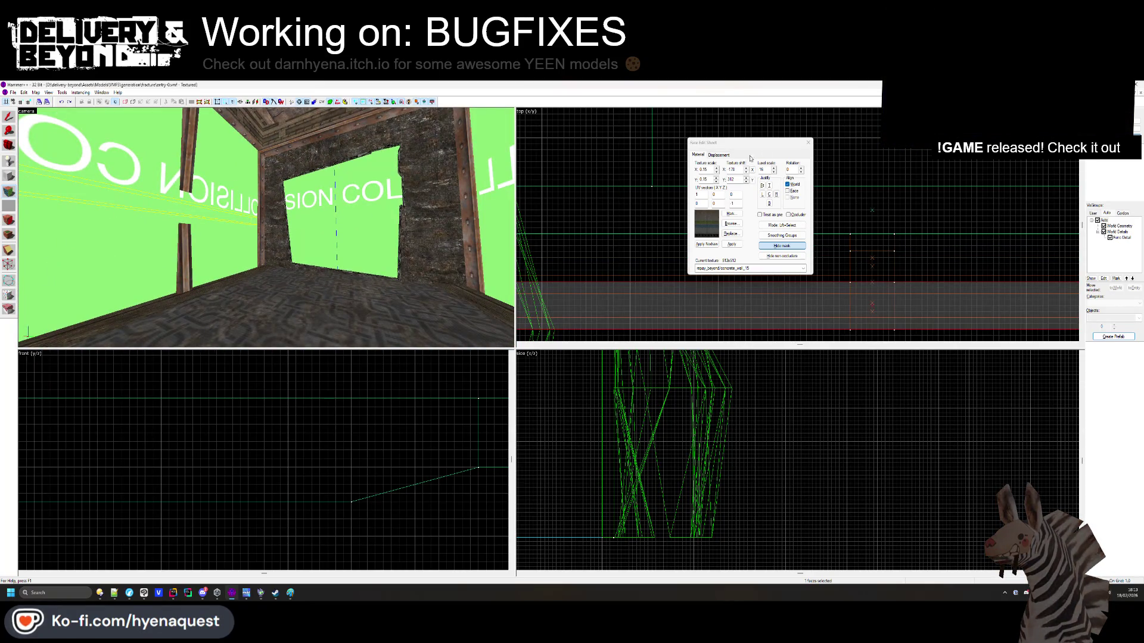
click(808, 142)
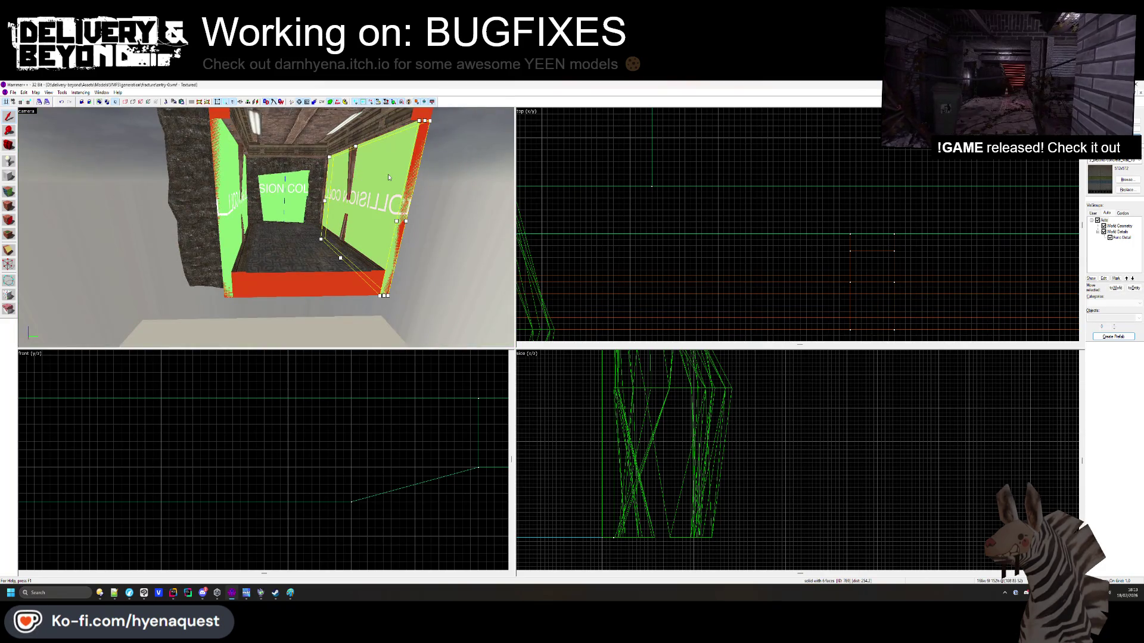
Assign both collision wall brushes to a new COLLISION visgroup, then hide that group
ctrl+click(338, 192)
key(alt+Return)
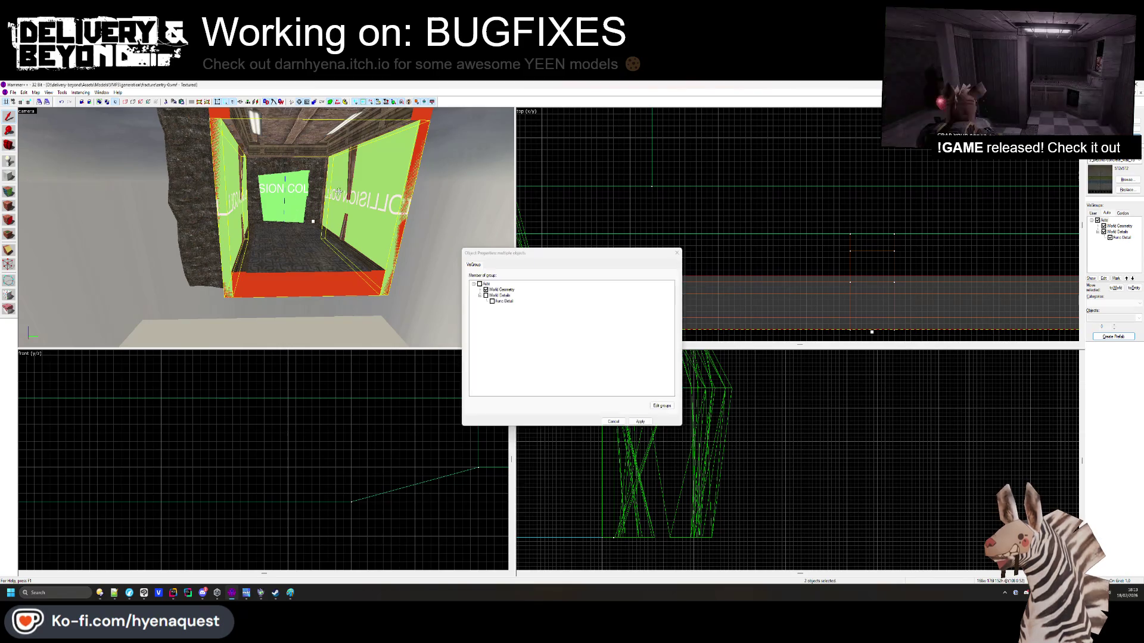
click(662, 406)
click(515, 397)
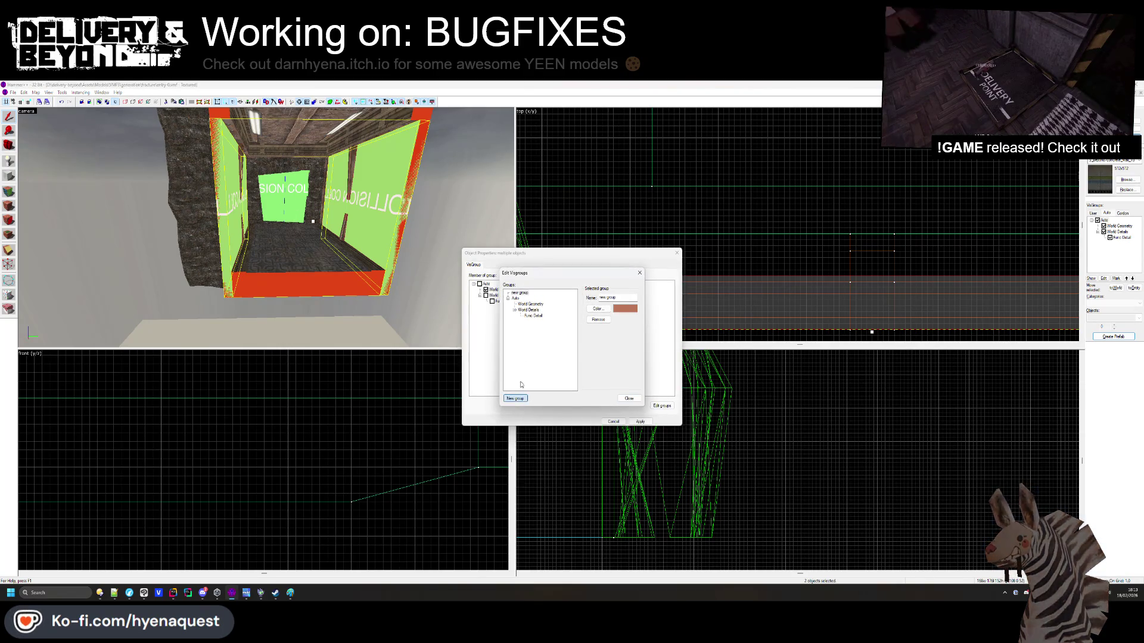
text(COLLISION)
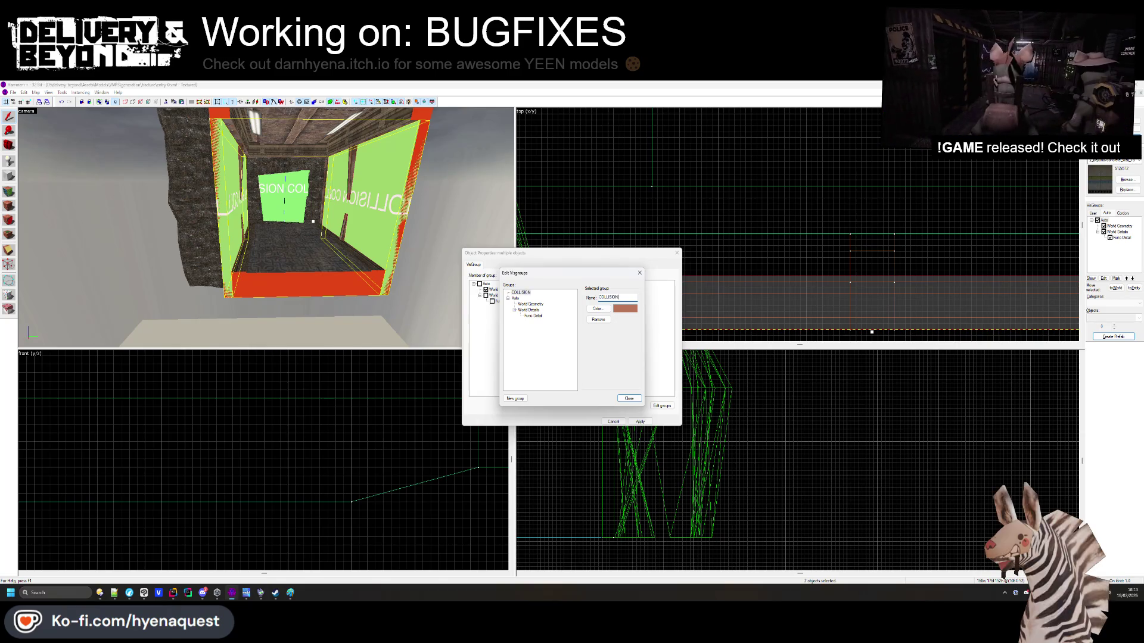
key(Return)
click(479, 307)
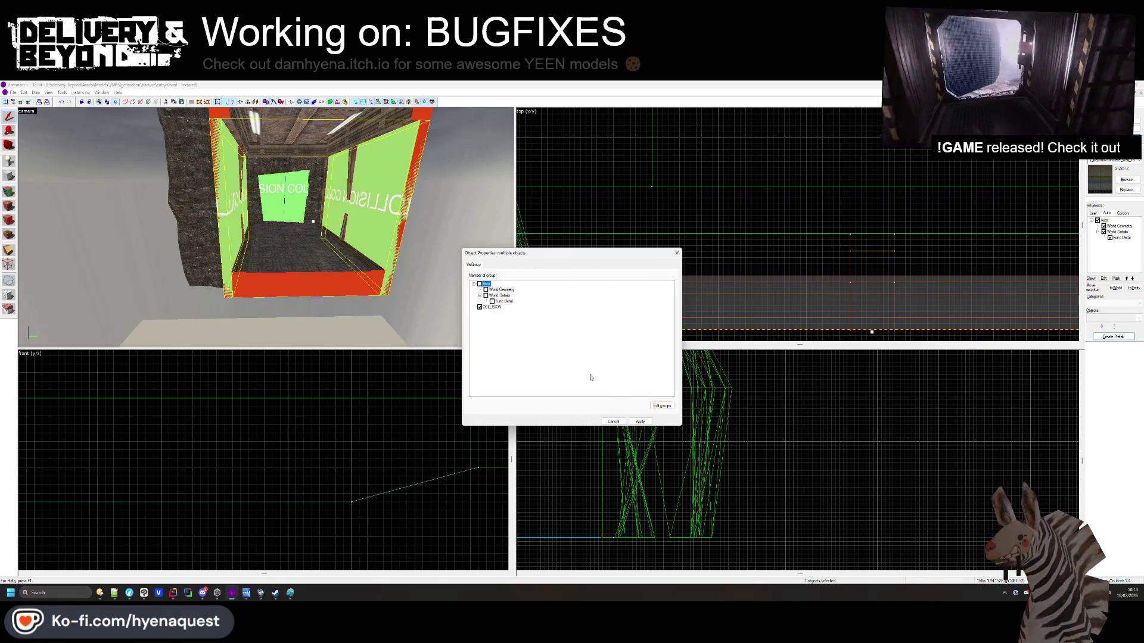
click(640, 421)
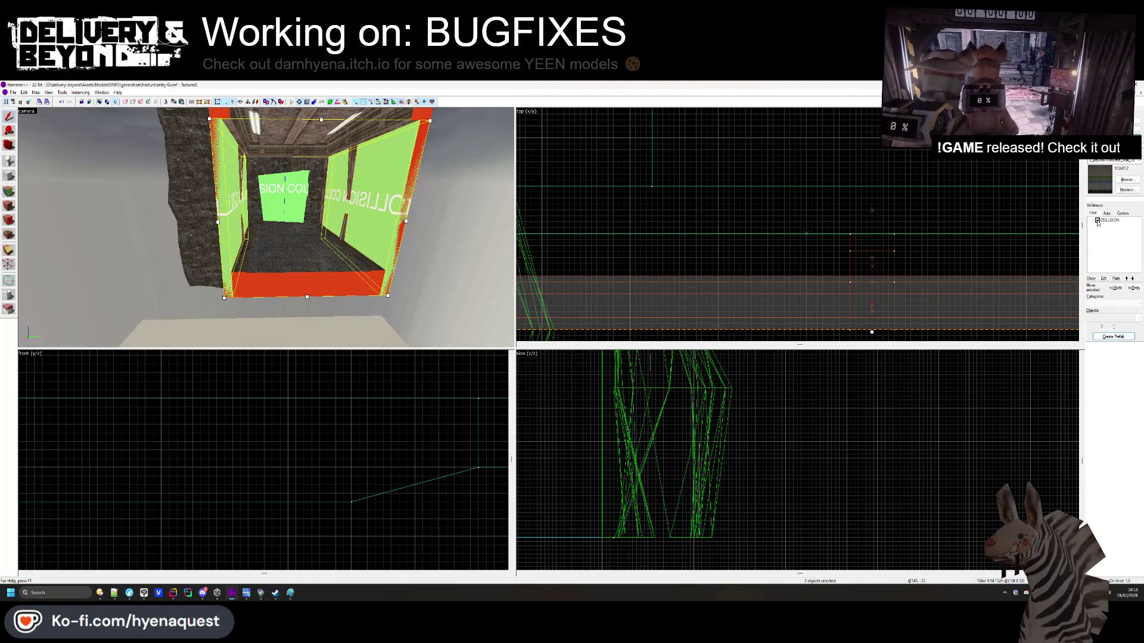
click(1097, 221)
Fly the camera into the room and select the beam face on the green window wall
key(z)
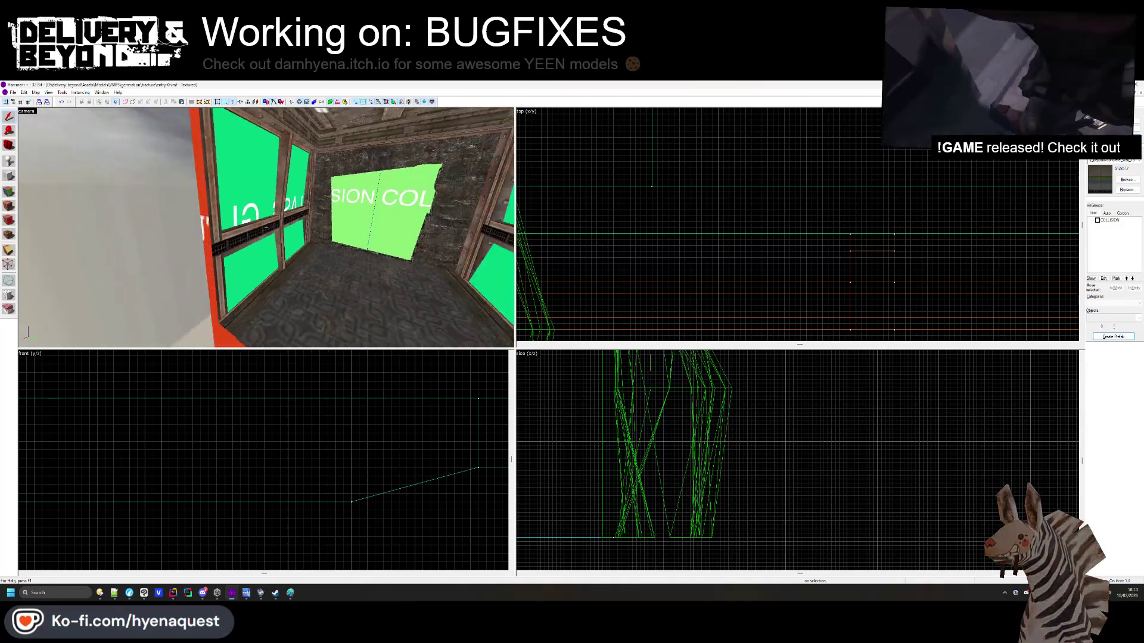
mouse_move(267, 226)
key(s)
key(w)
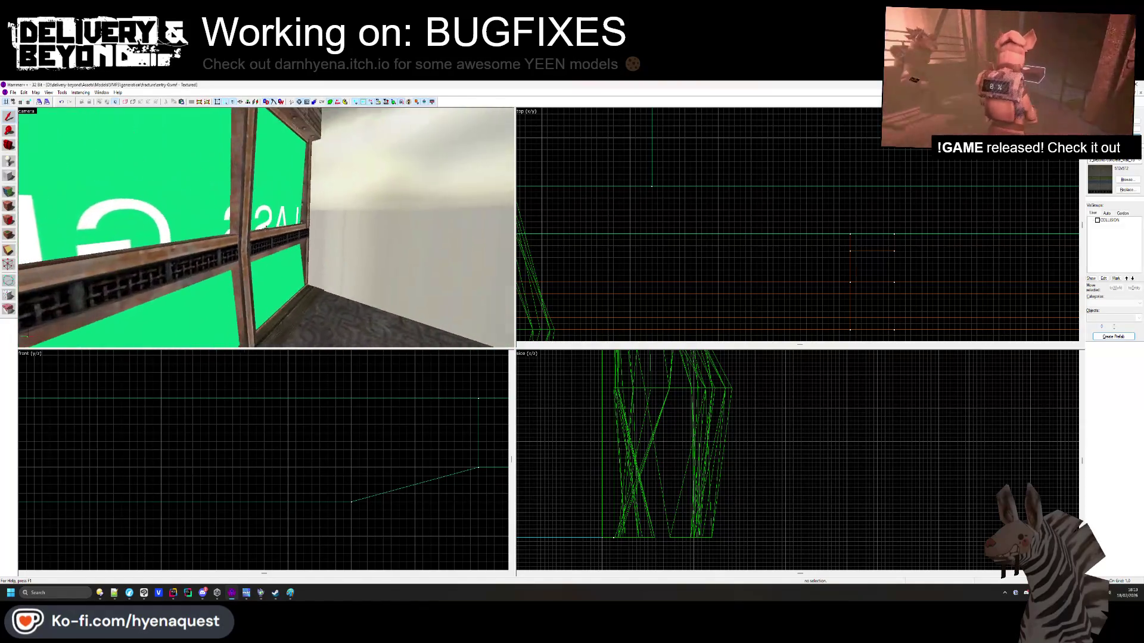
key(w)
click(10, 205)
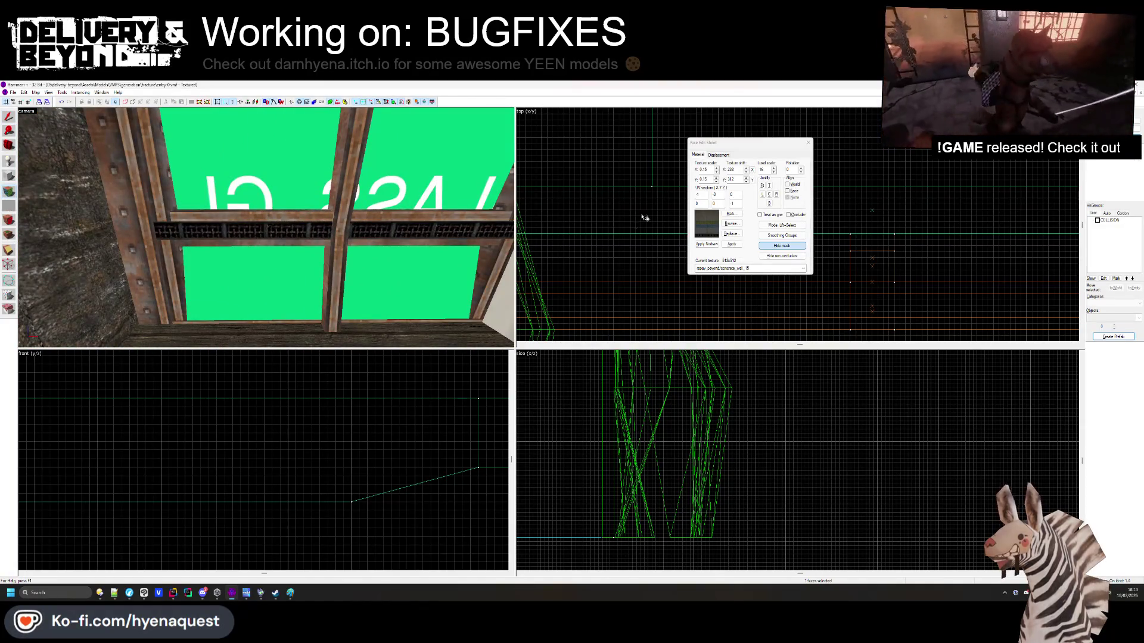
Apply the metal_plate_diff_1k texture to the beam face
click(737, 225)
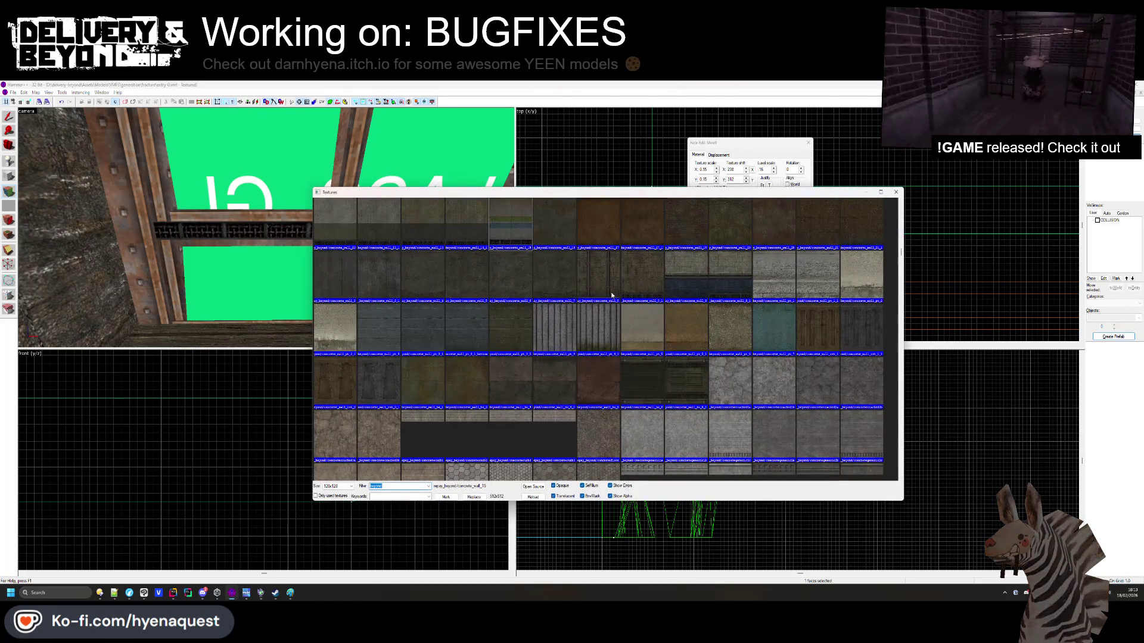
scroll(612, 295, down, 15)
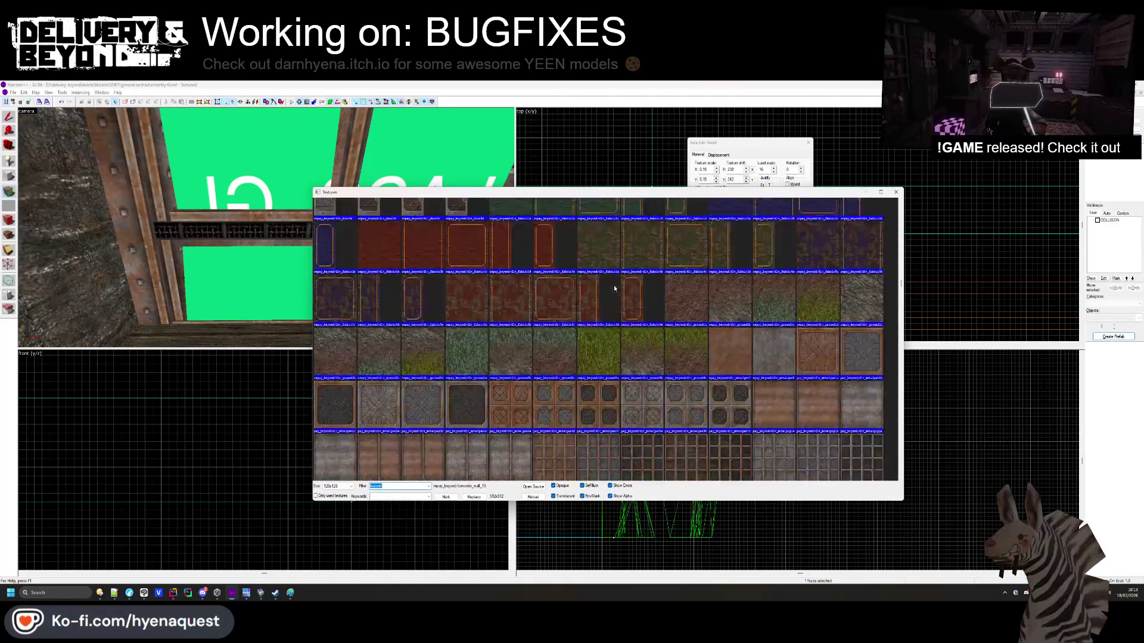
scroll(614, 289, down, 15)
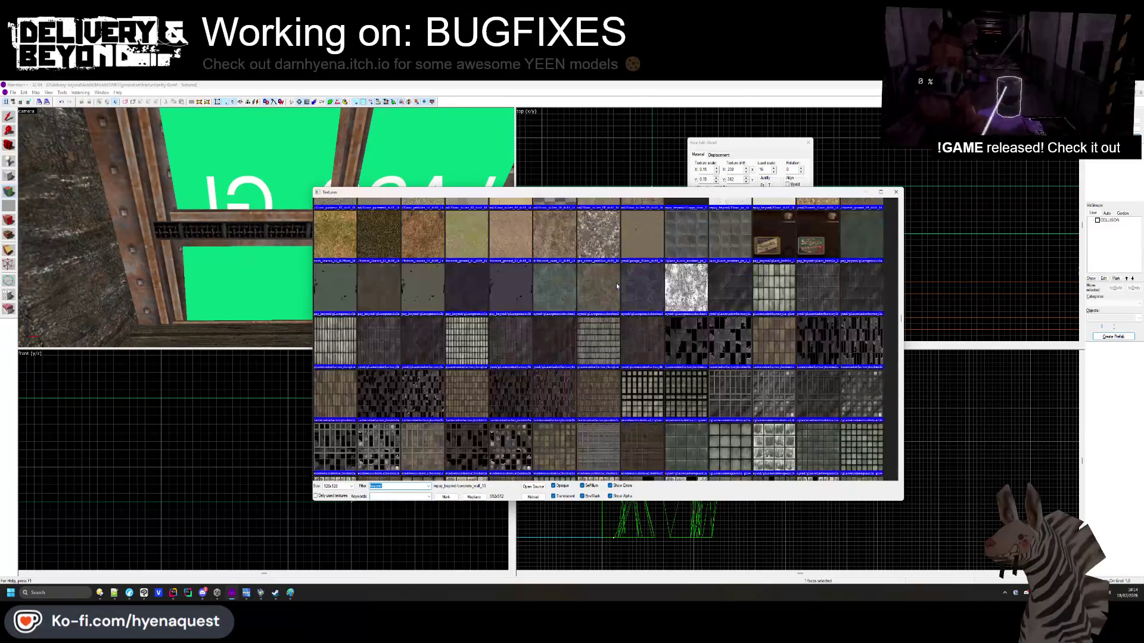
scroll(616, 284, down, 15)
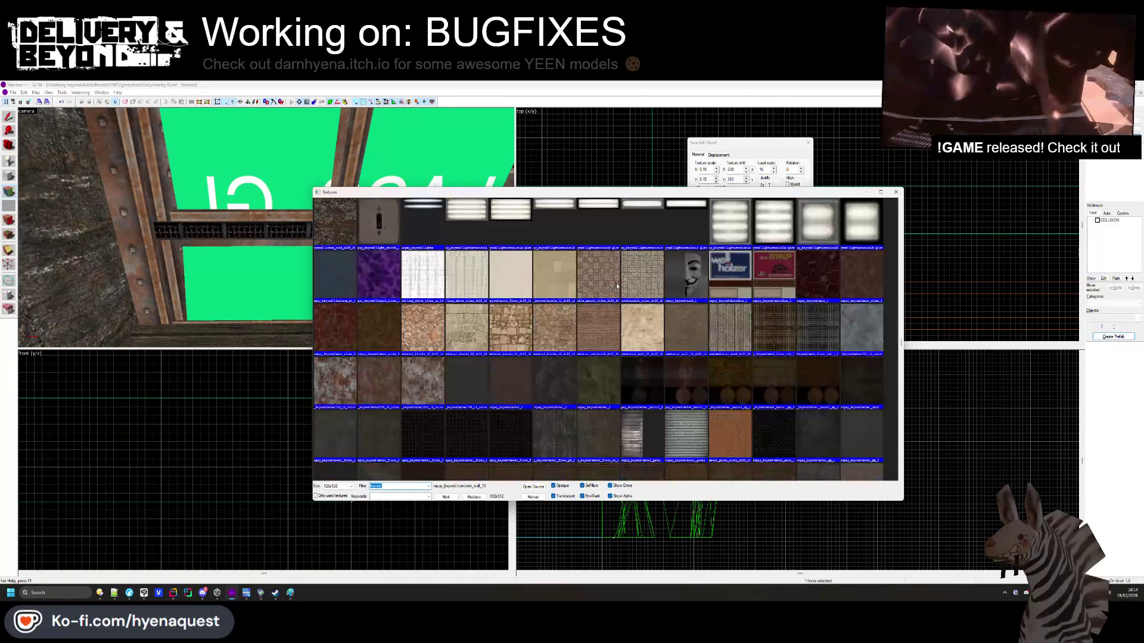
scroll(616, 283, down, 3)
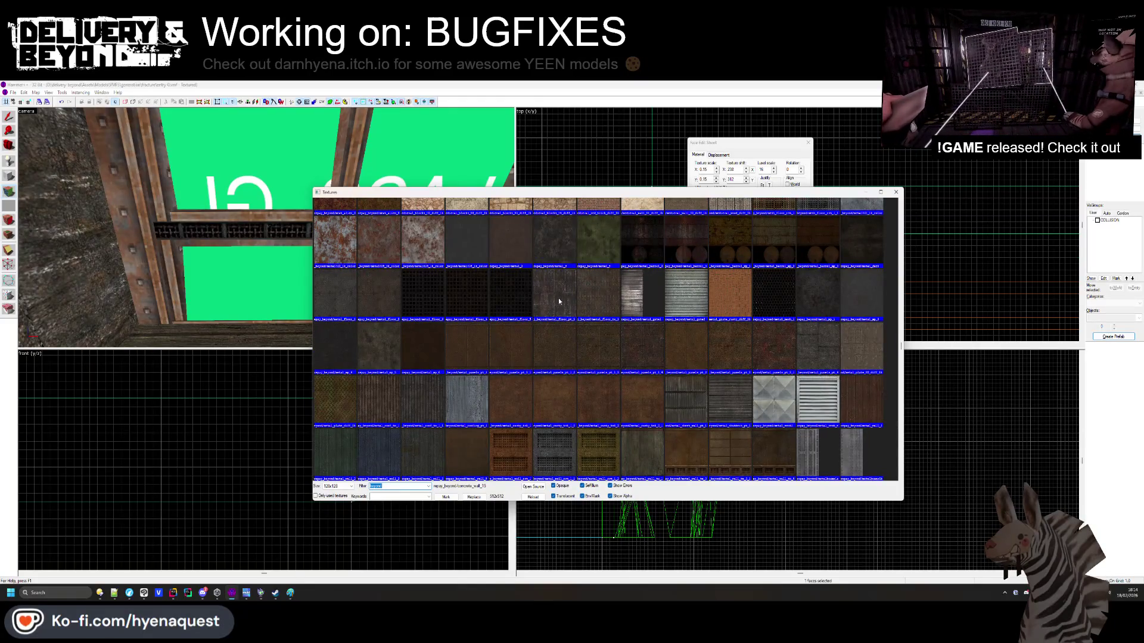
scroll(524, 364, down, 2)
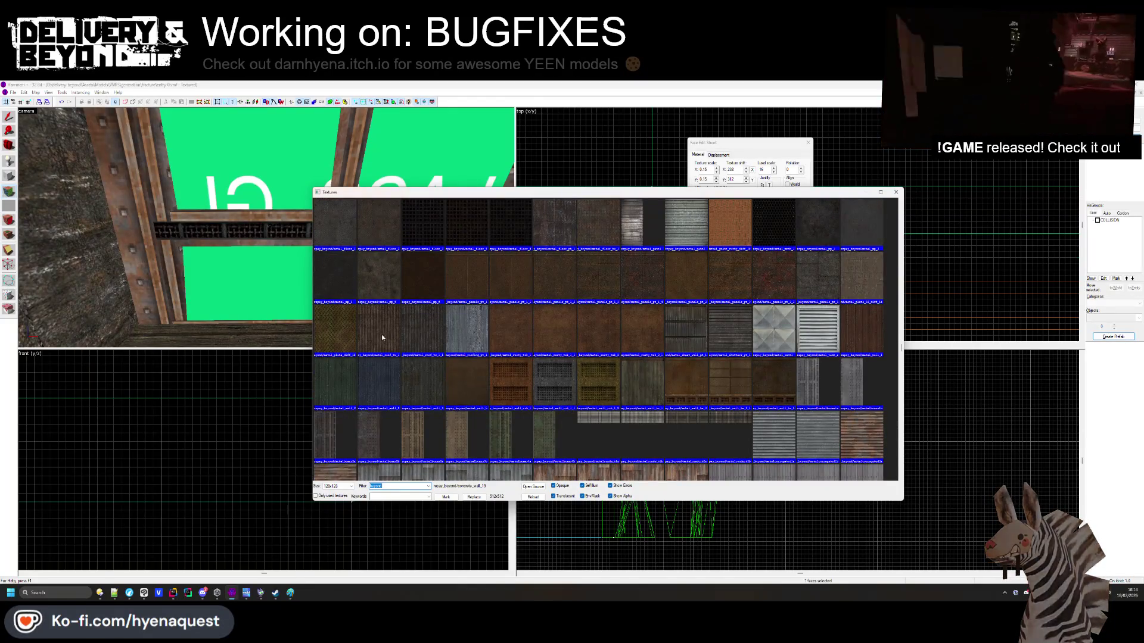
double_click(345, 343)
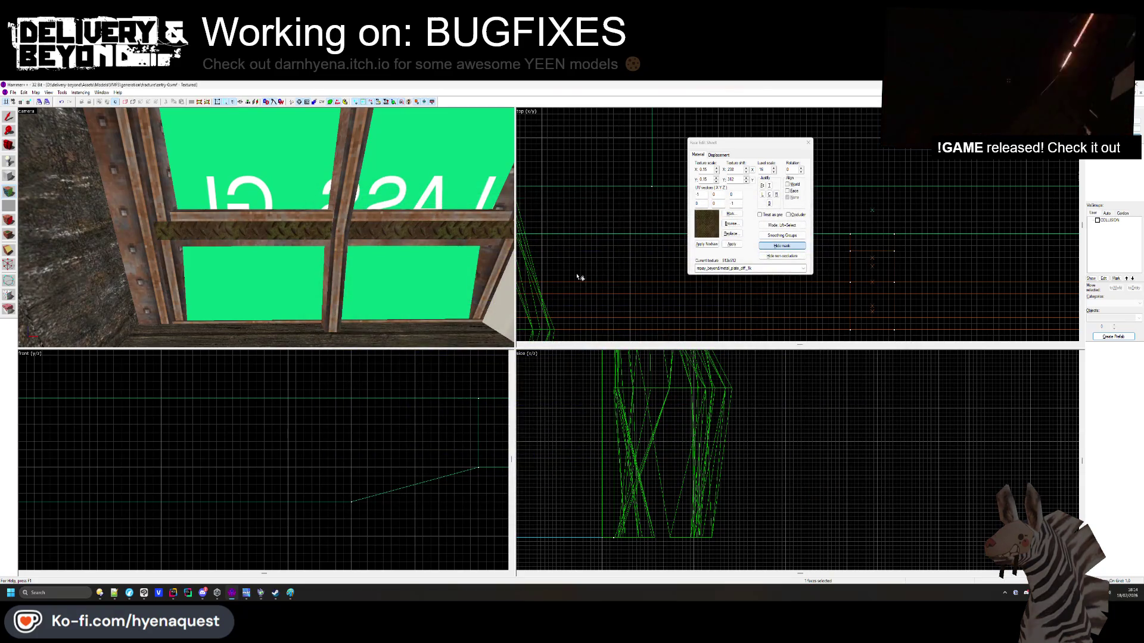
Try metaldrainstrip2 on the beam, then settle on metaldrainstrip1
click(728, 224)
scroll(706, 273, down, 3)
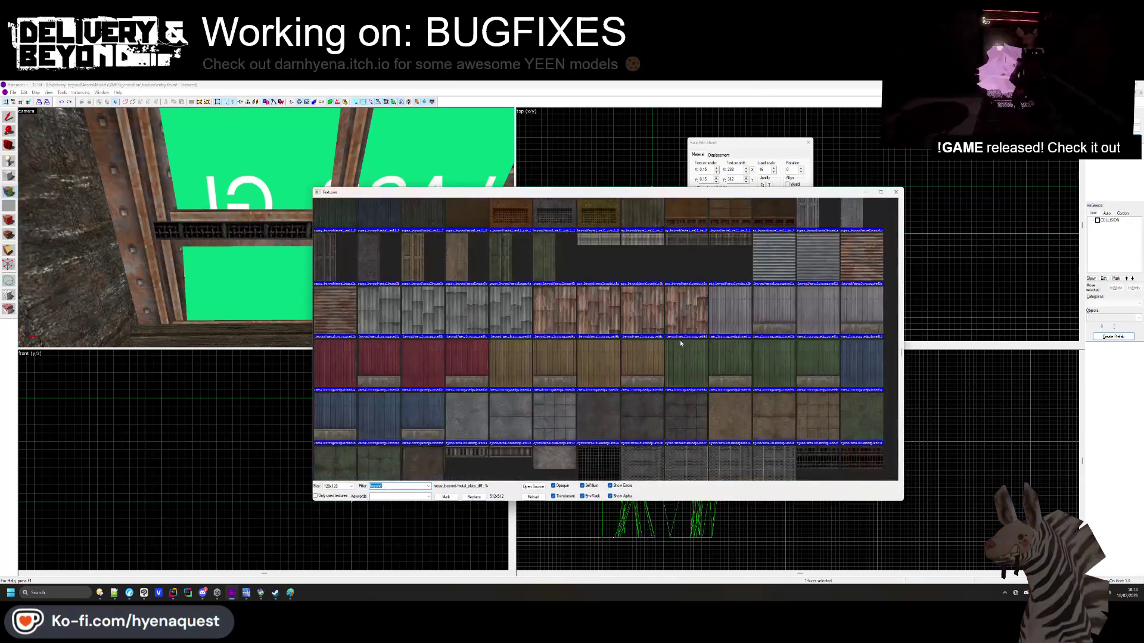
scroll(512, 346, down, 2)
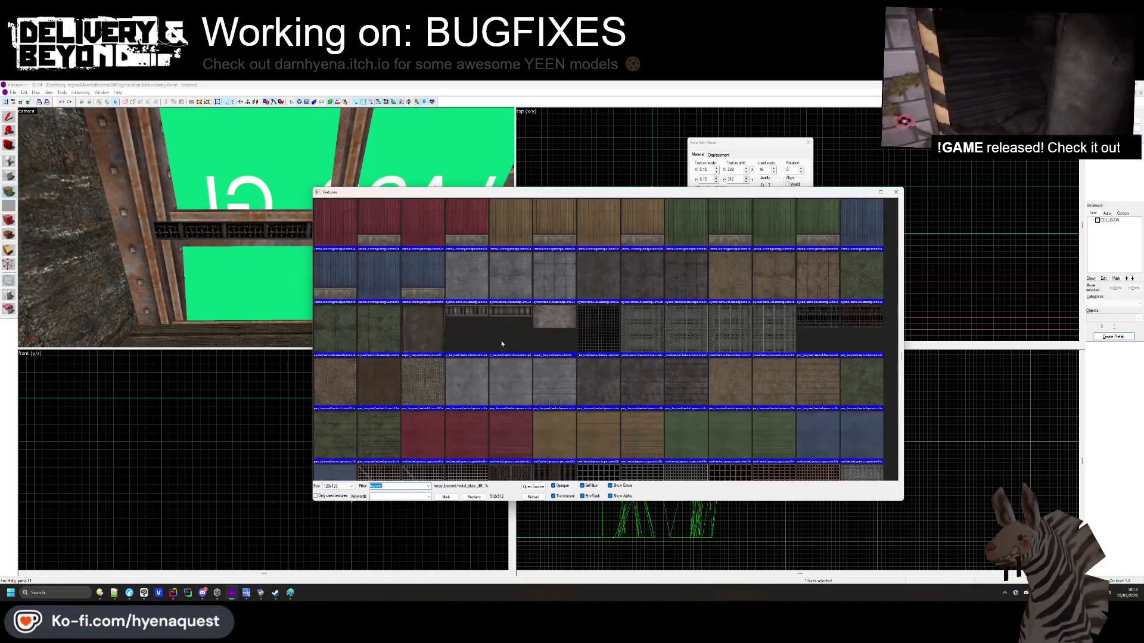
double_click(502, 326)
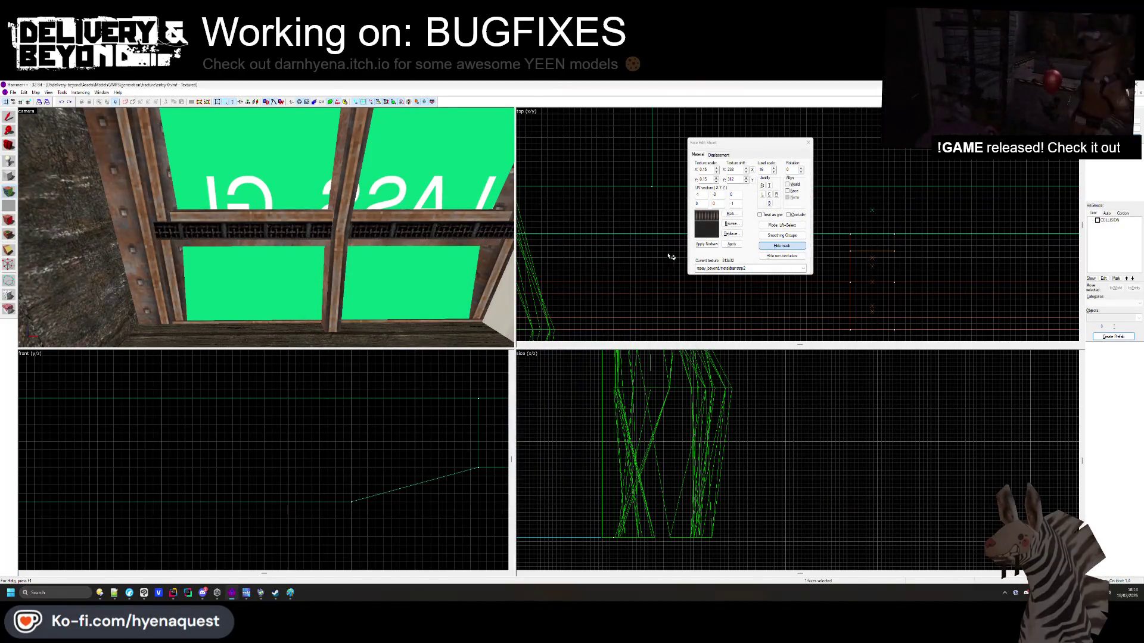
click(727, 223)
double_click(453, 230)
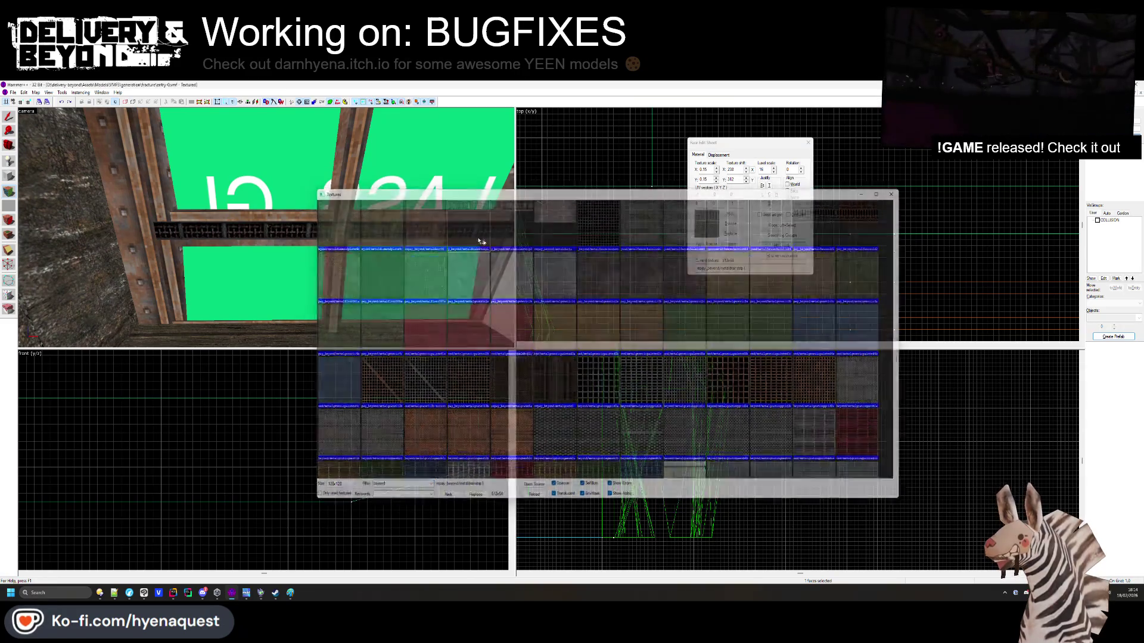
drag(312, 232, 266, 229)
Pick SKYBOX from the texture browser as the texture for new blocks
key(shift+s)
click(197, 222)
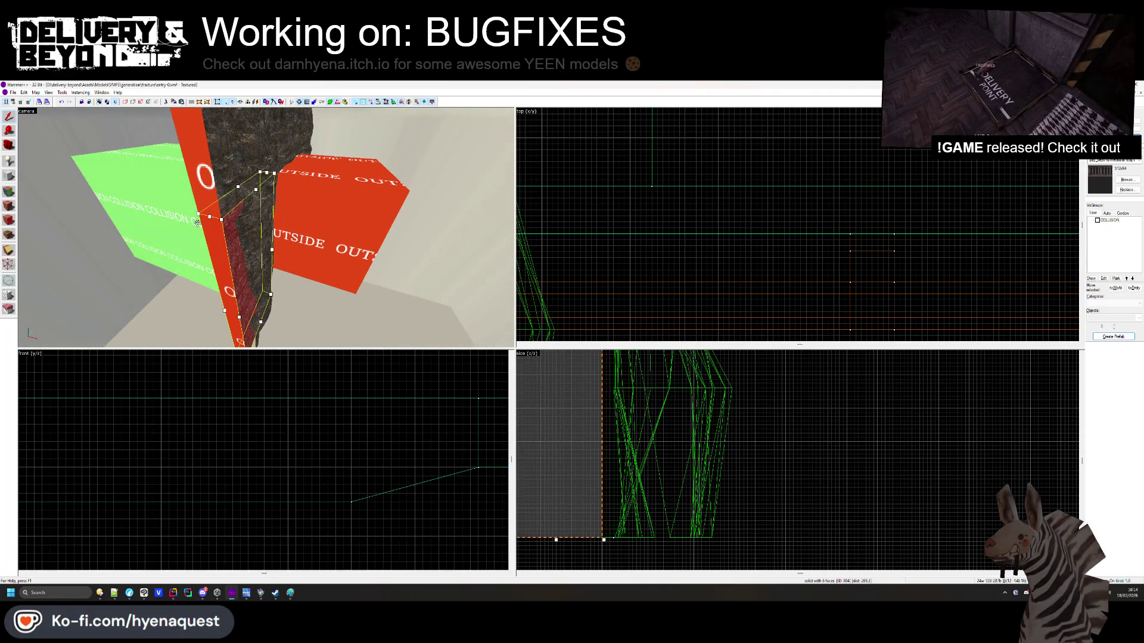
click(1126, 179)
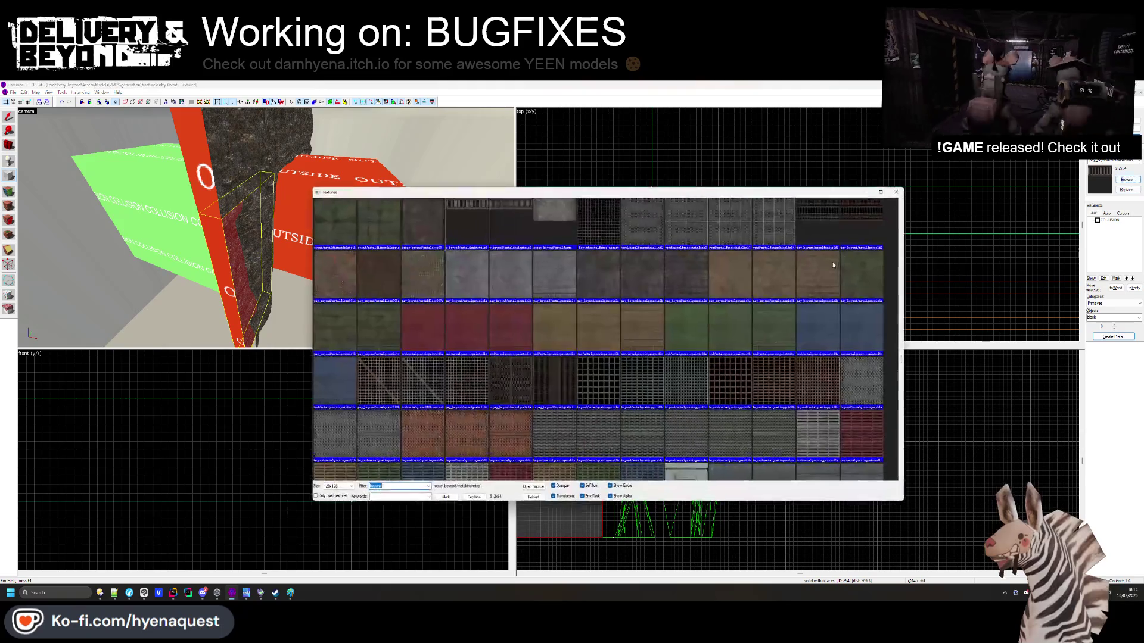
scroll(565, 283, up, 15)
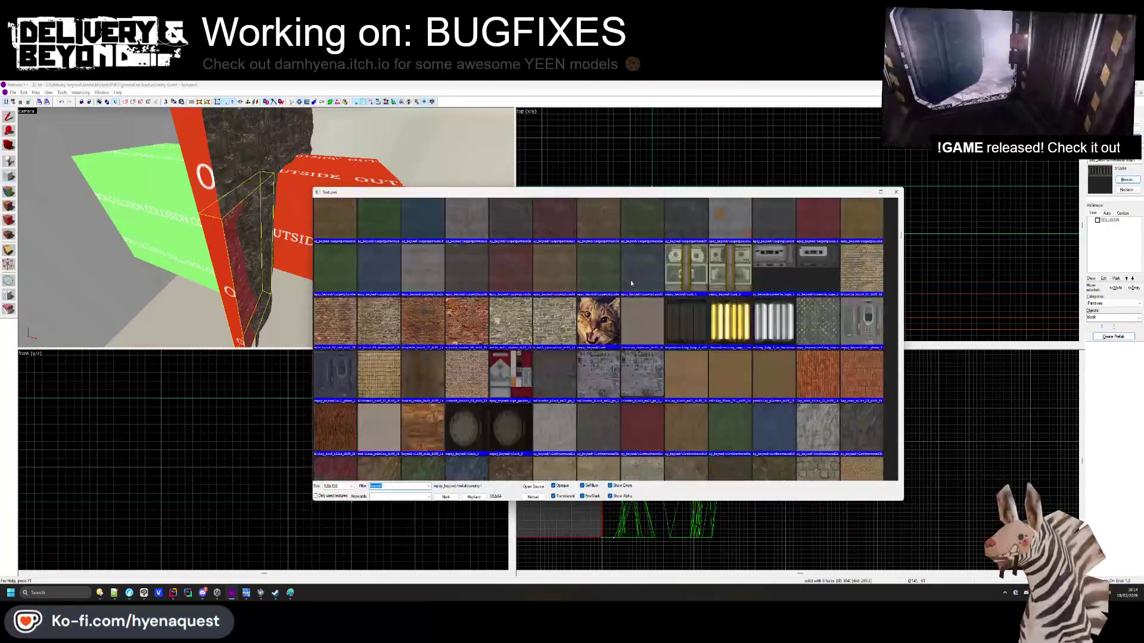
double_click(745, 225)
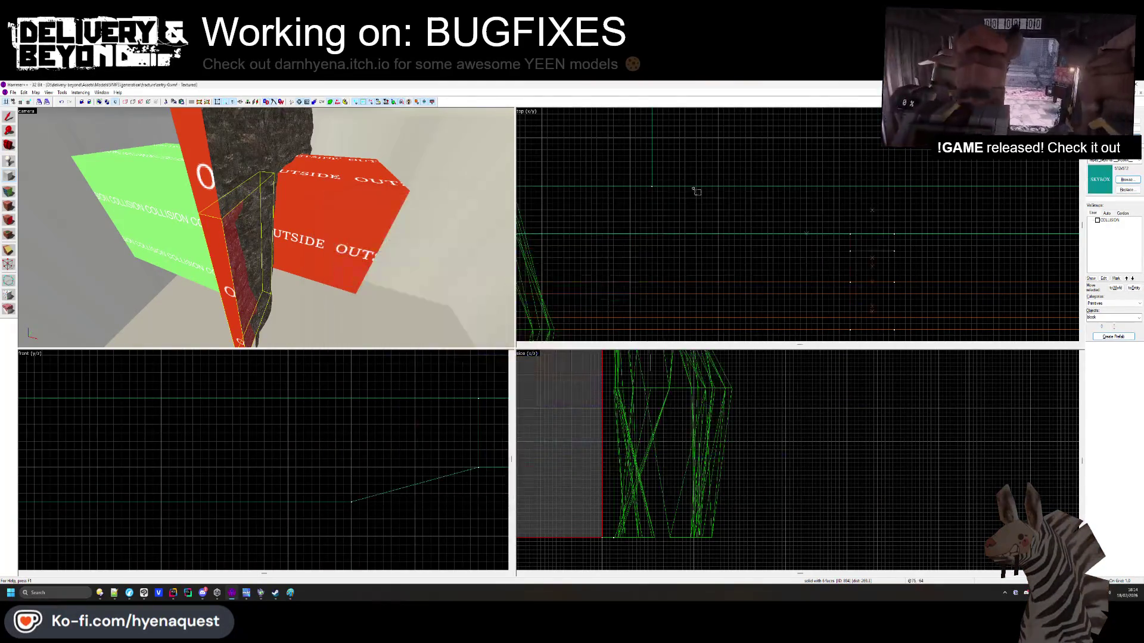
scroll(617, 290, up, 5)
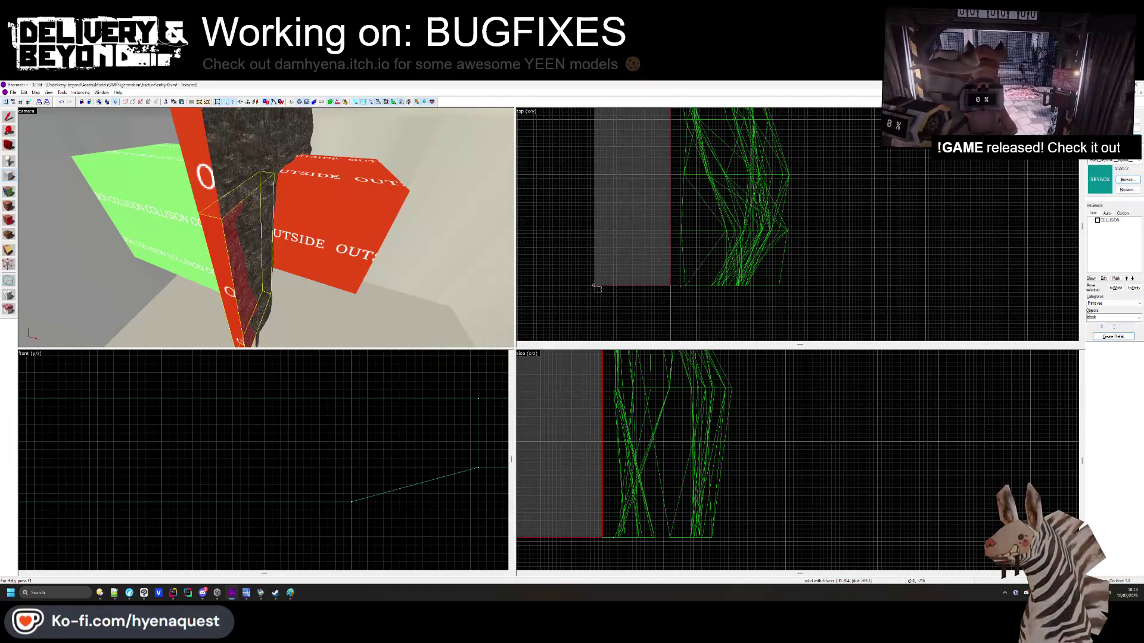
Draw and stretch a new block in the top view and create it as a SKYBOX solid
drag(596, 288, 768, 316)
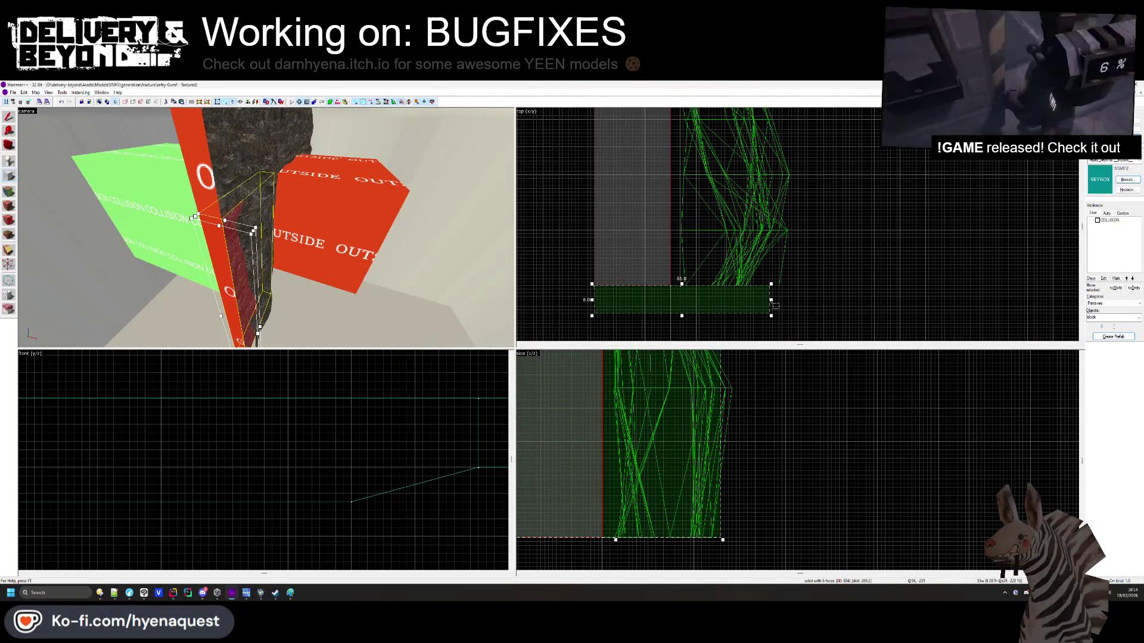
drag(772, 300, 836, 275)
key(Return)
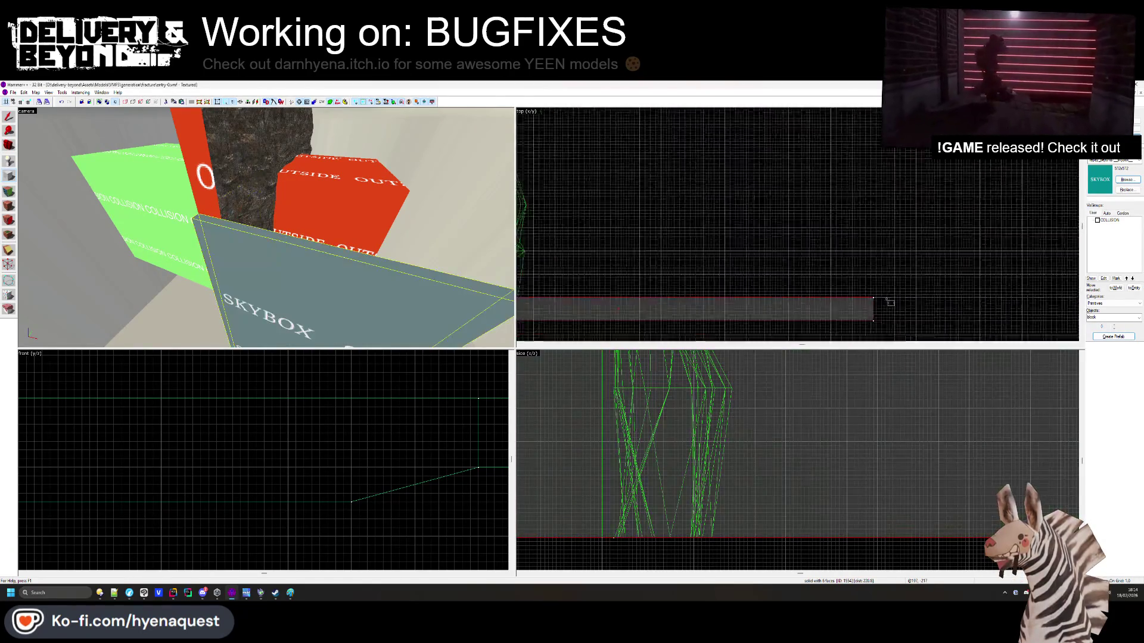
scroll(878, 306, down, 3)
scroll(246, 397, down, 5)
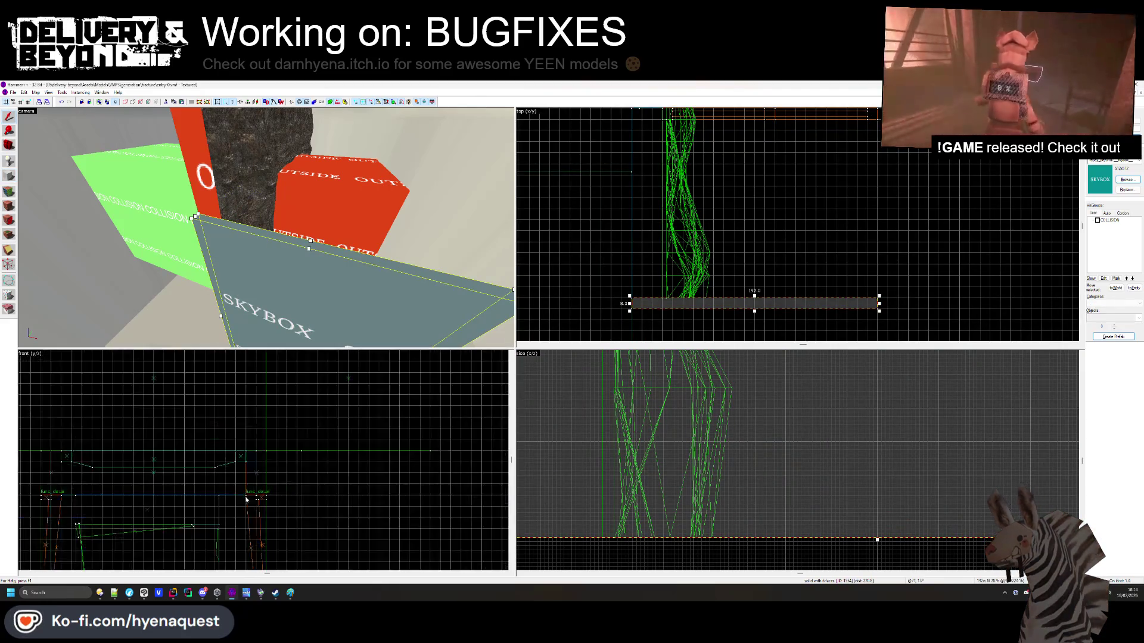
key(ctrl+shift+e)
scroll(111, 376, up, 5)
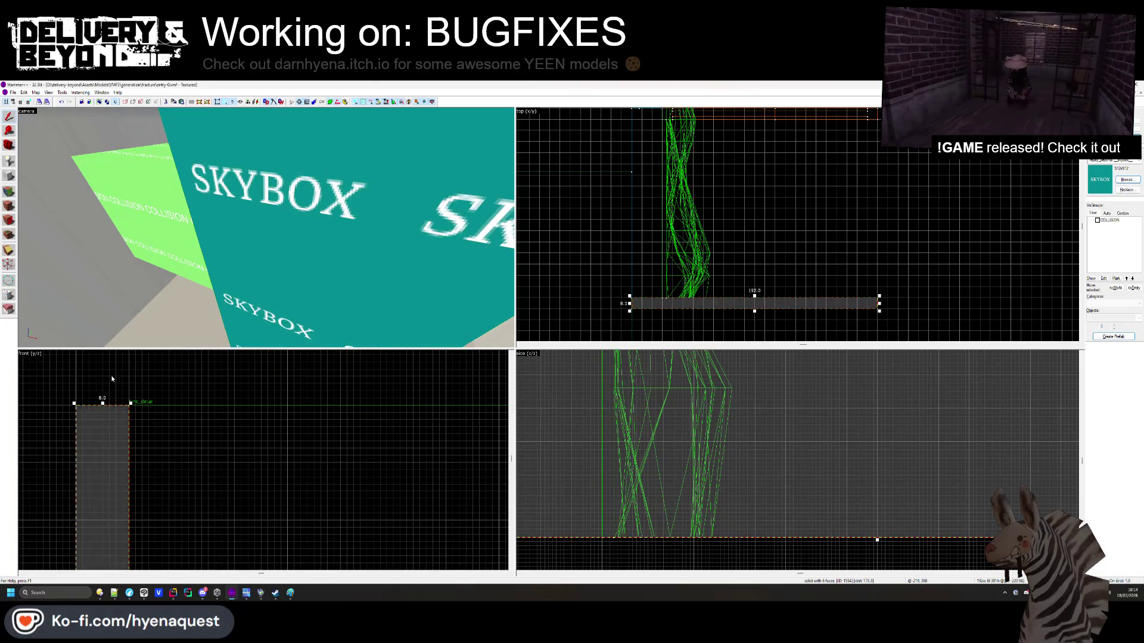
click(112, 371)
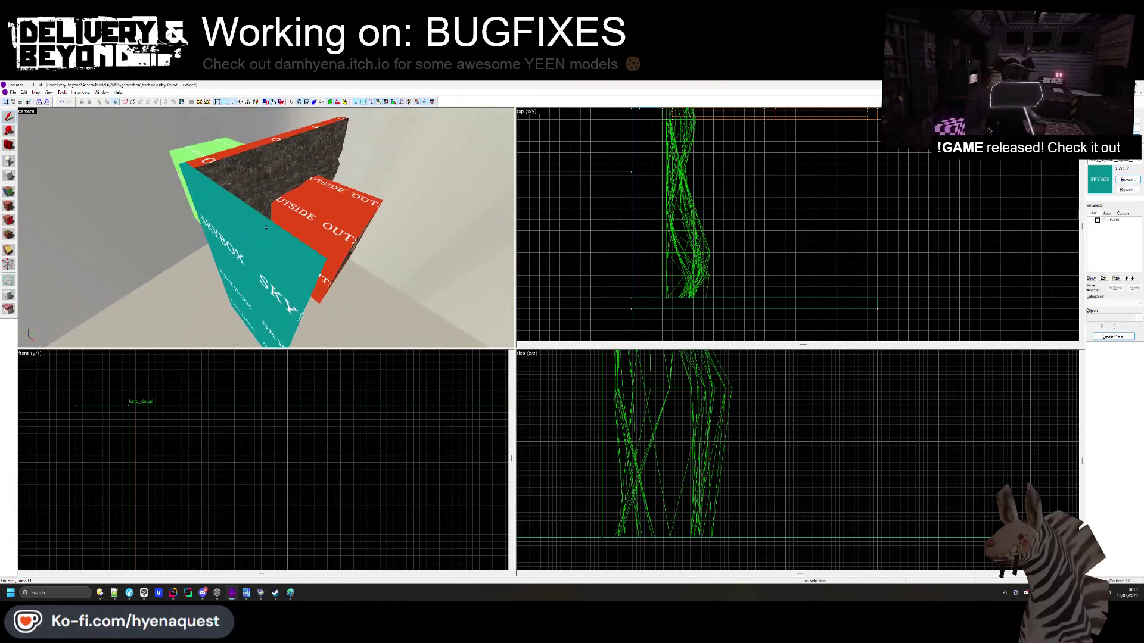
key(shift+a)
Move the red OUTSIDE block to a new position
click(203, 190)
drag(391, 216, 271, 230)
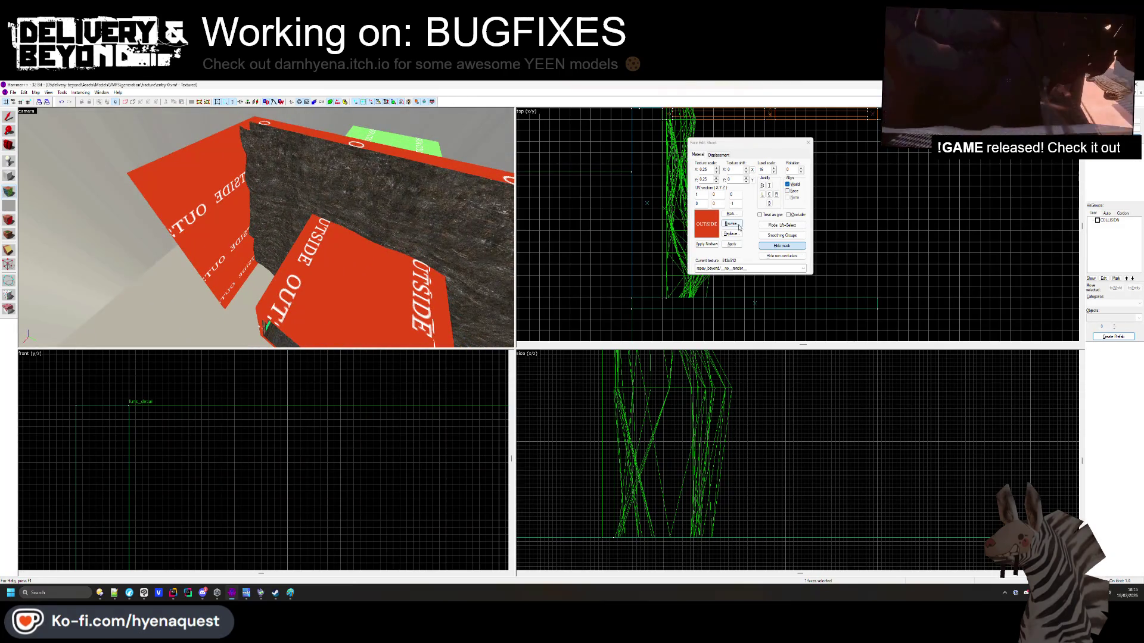
click(806, 145)
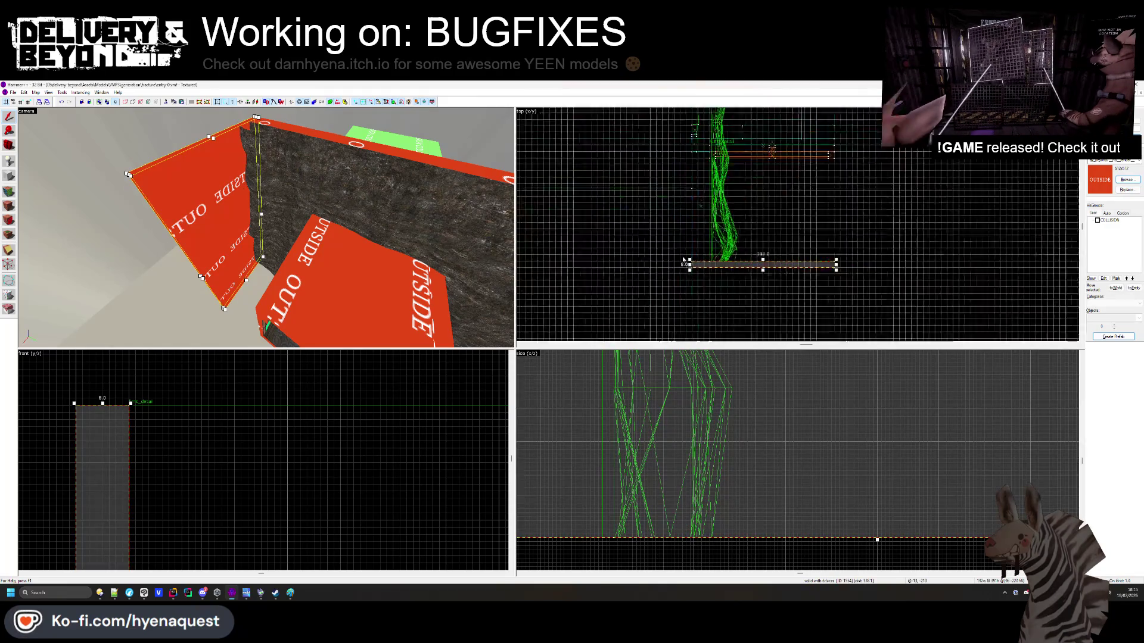
drag(719, 234, 691, 180)
key(Escape)
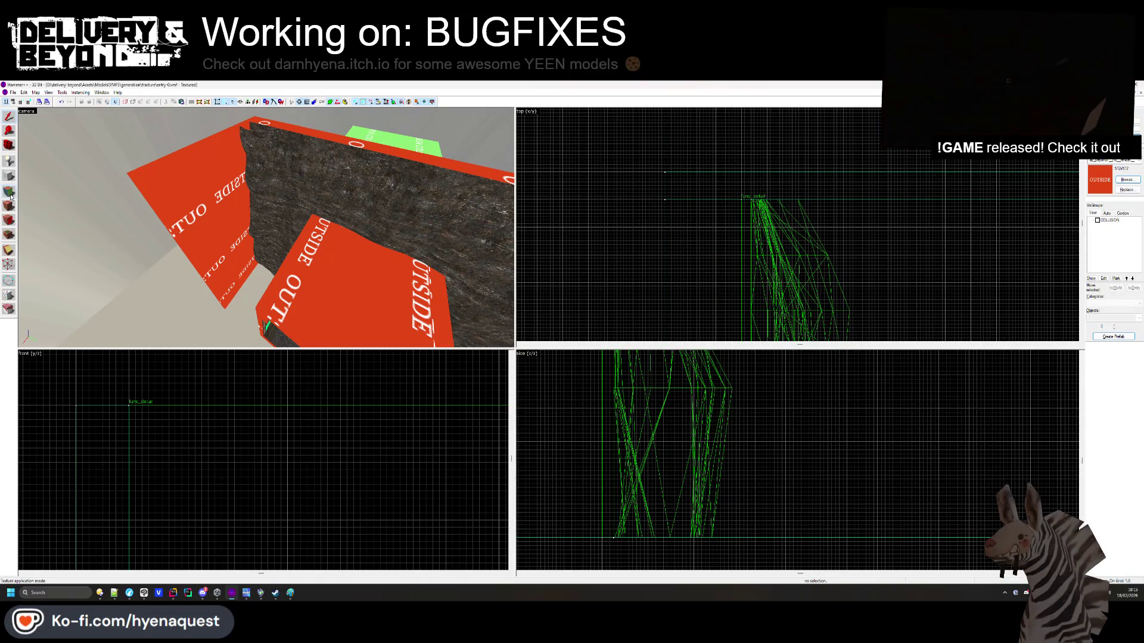
Apply the SKYBOX texture to one face of the red block
click(10, 197)
click(240, 218)
click(732, 223)
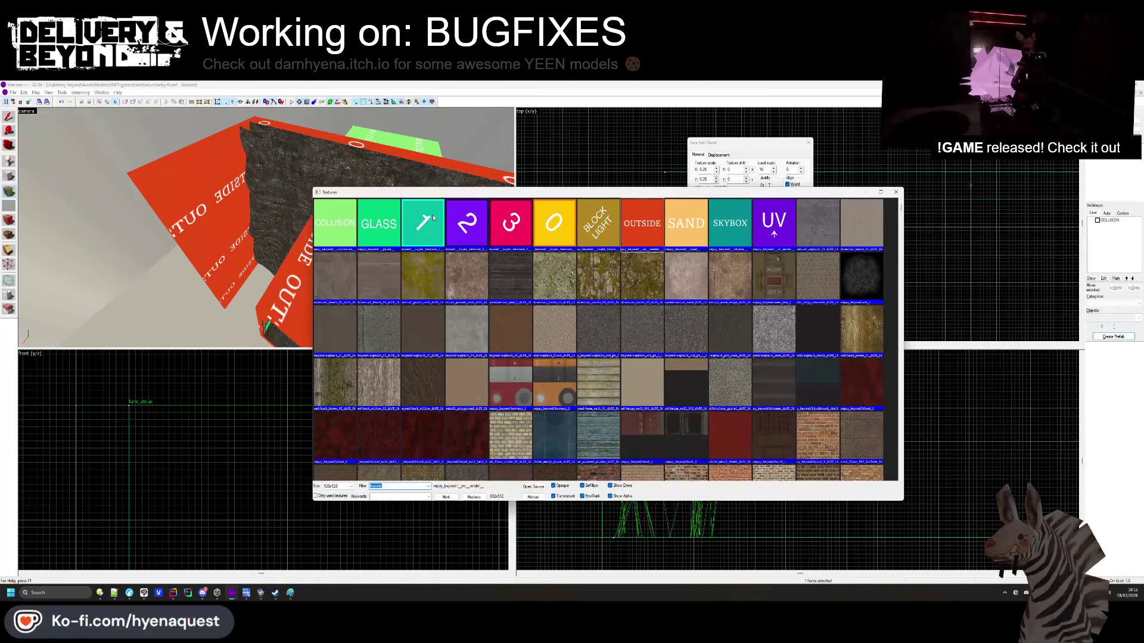
double_click(729, 224)
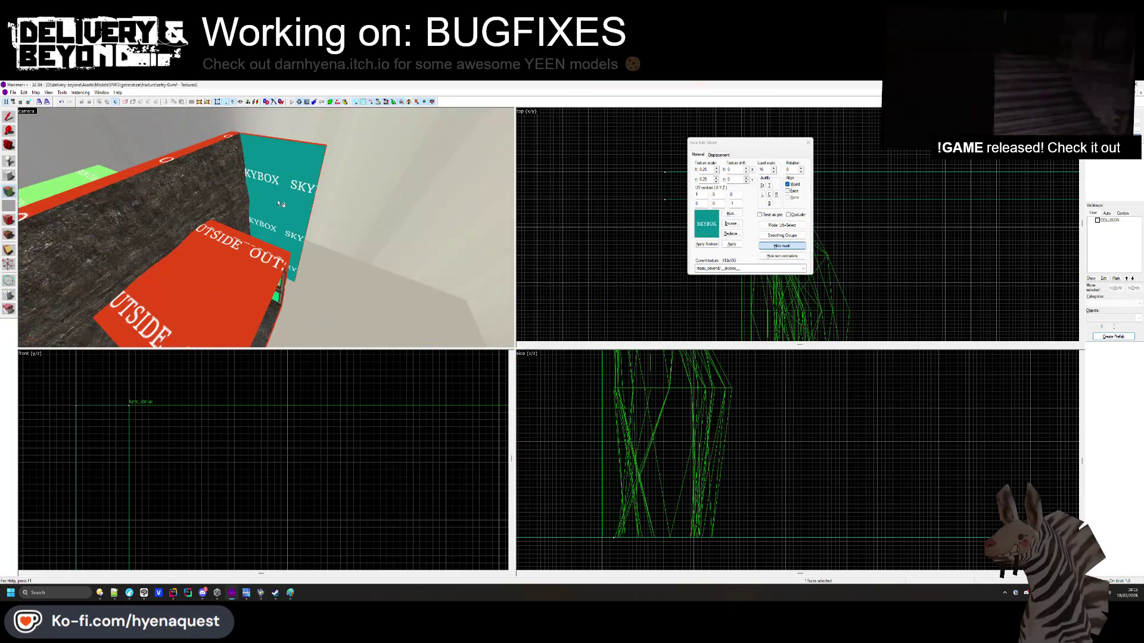
click(808, 143)
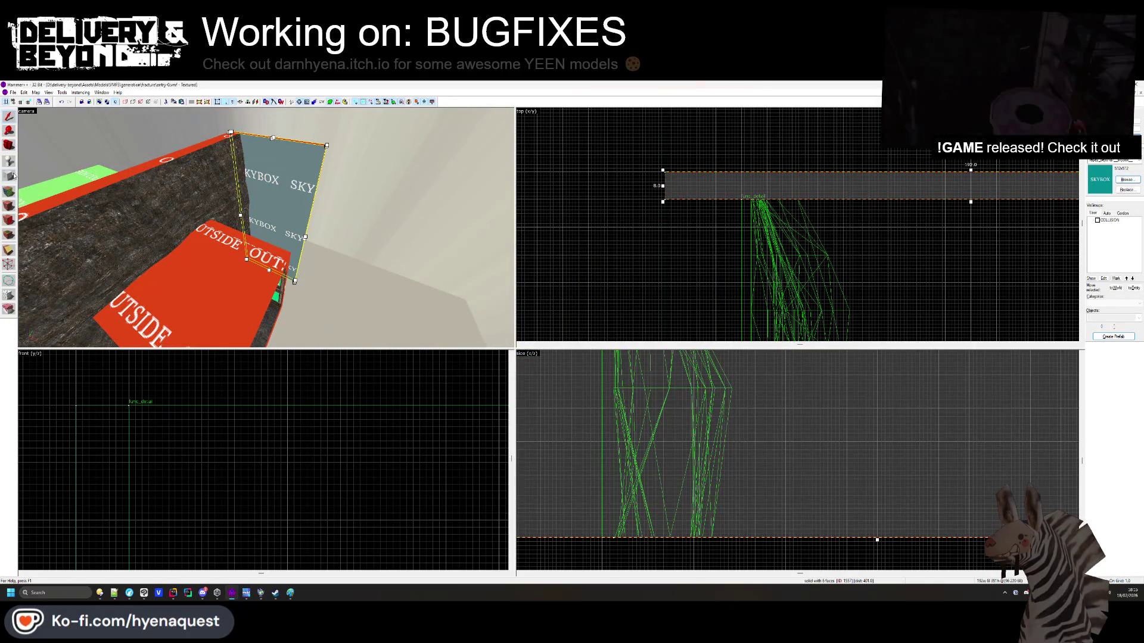
Draw a large new block over the room, set its height and create it
click(9, 176)
scroll(649, 169, down, 2)
scroll(689, 170, up, 3)
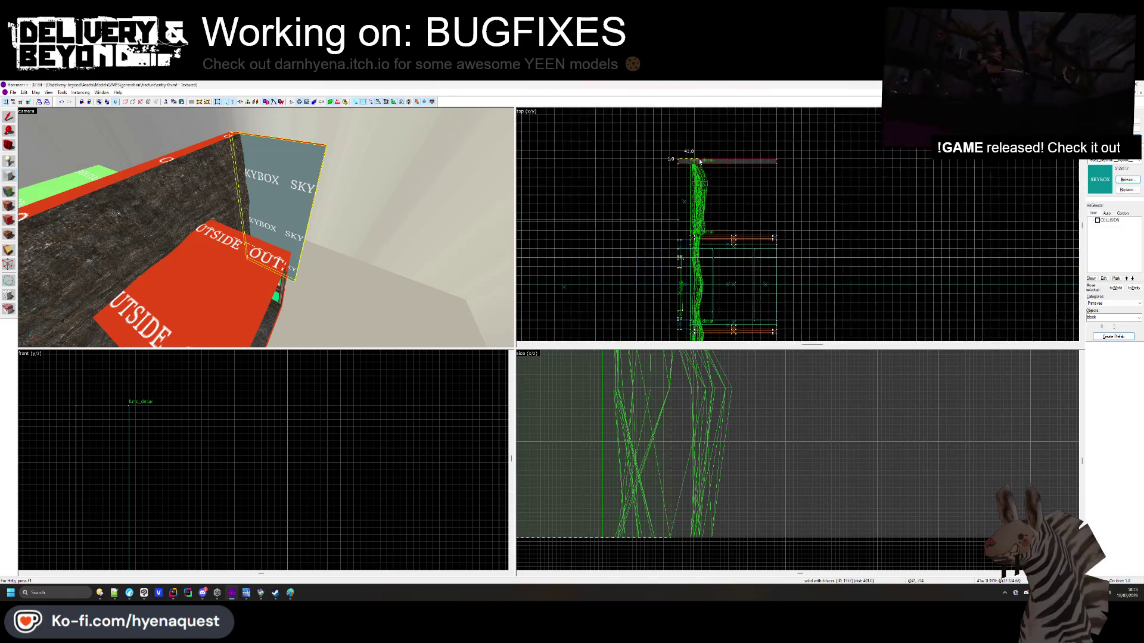
mouse_move(689, 170)
mouse_down()
mouse_move(748, 283)
mouse_move(770, 301)
mouse_up()
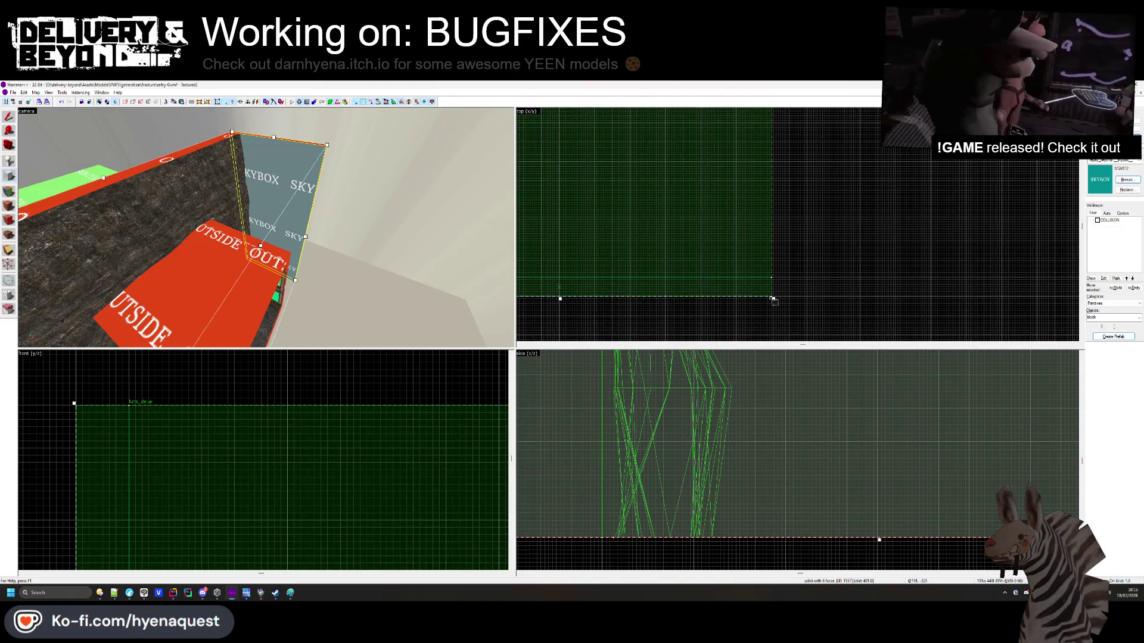
scroll(773, 299, up, 2)
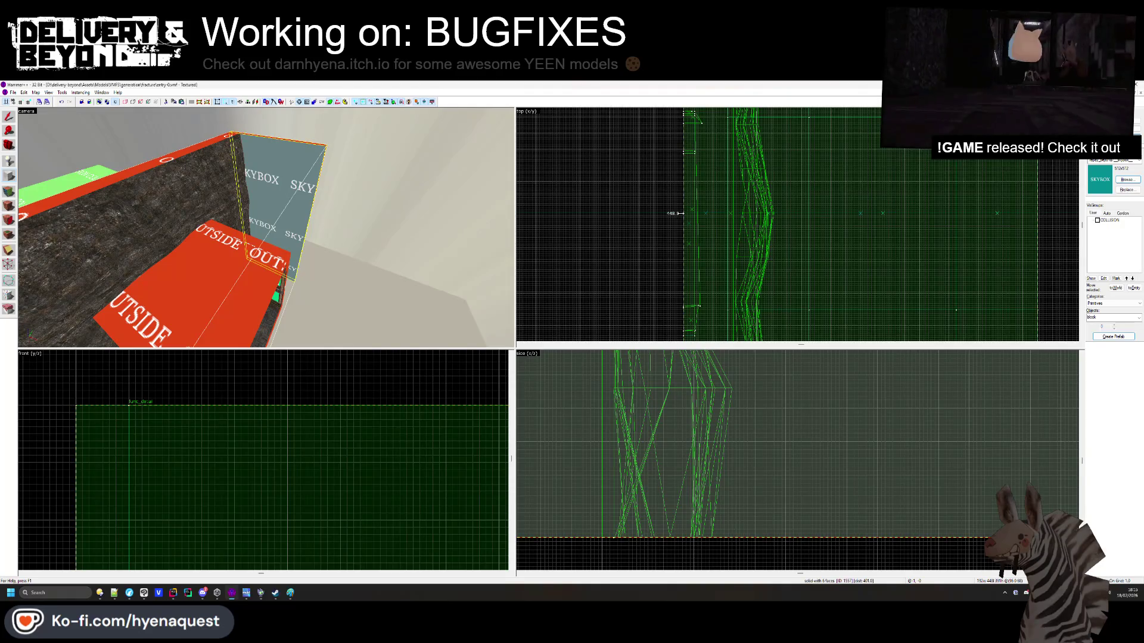
scroll(677, 502, down, 4)
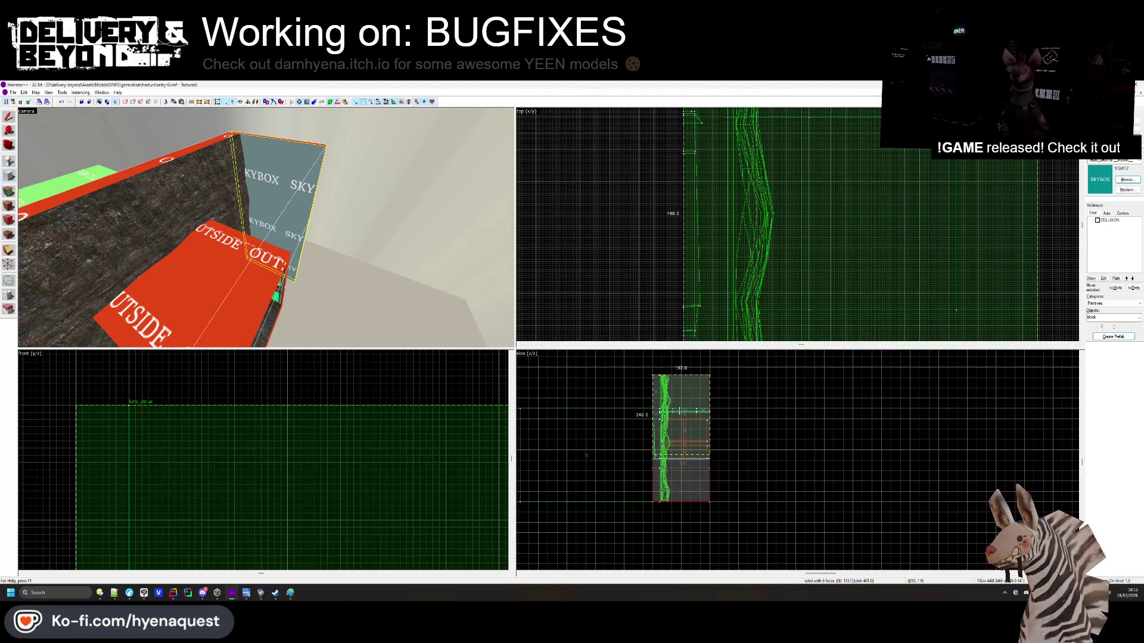
drag(681, 506, 674, 391)
scroll(674, 390, up, 3)
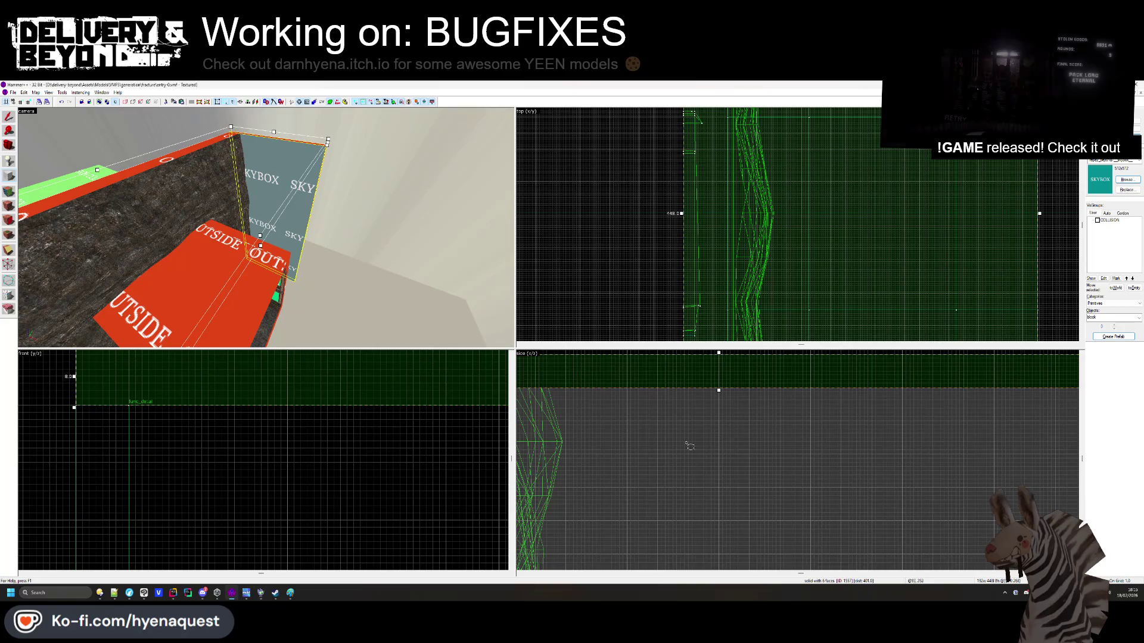
scroll(689, 445, up, 2)
key(Return)
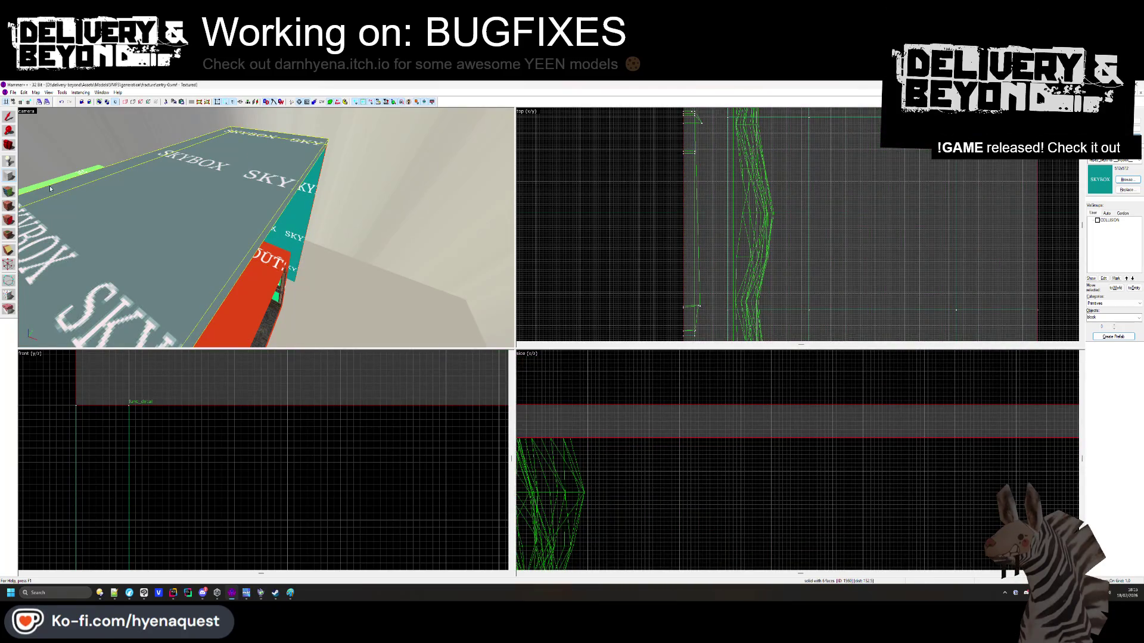
click(9, 206)
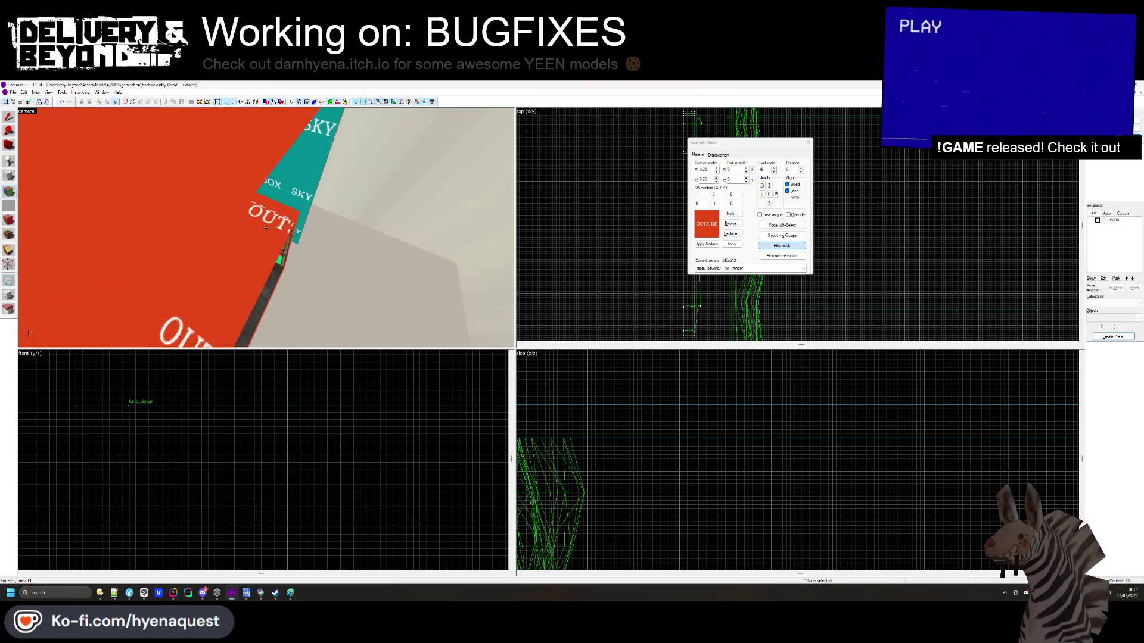
Apply SKYBOX to the OUTSIDE face and select the SKYBOX wall solid
drag(215, 290, 264, 233)
click(146, 227)
key(z)
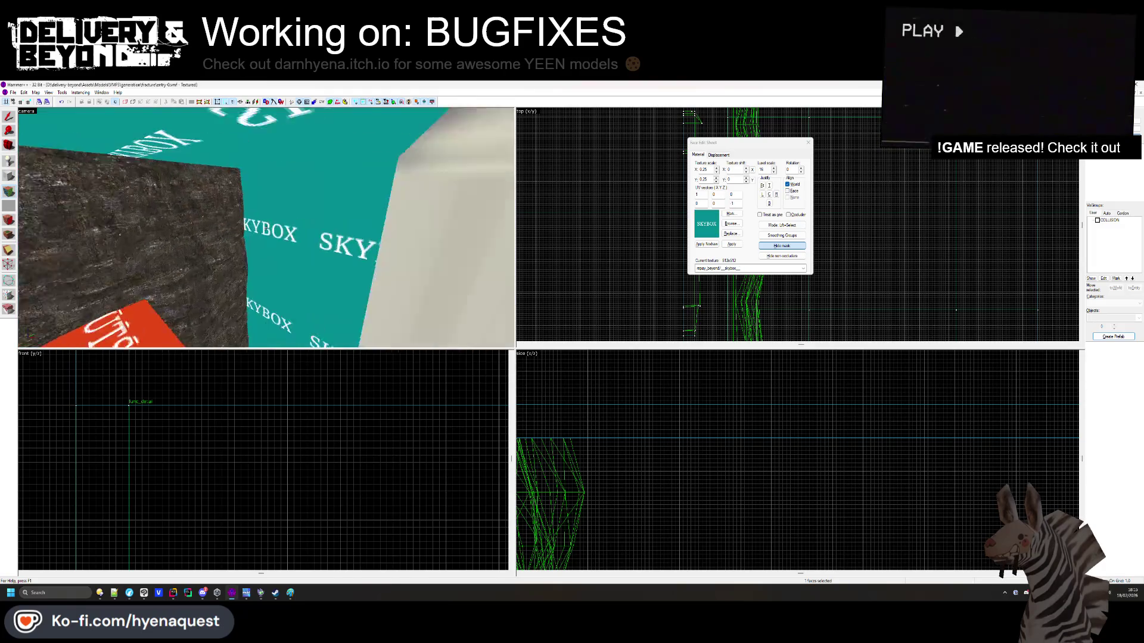
key(w)
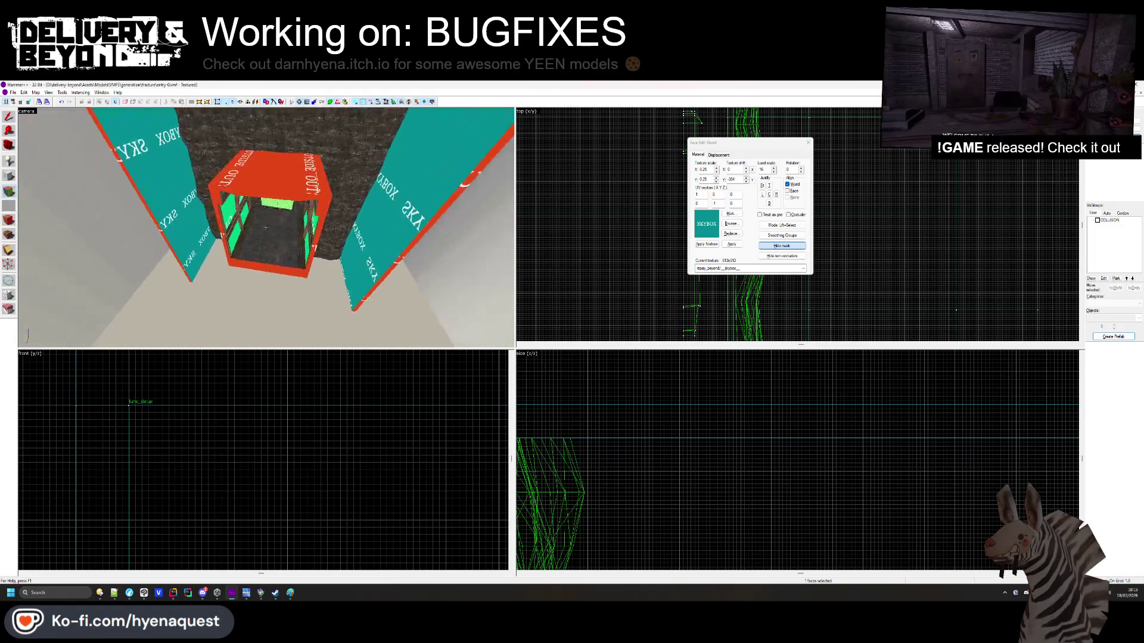
key(z)
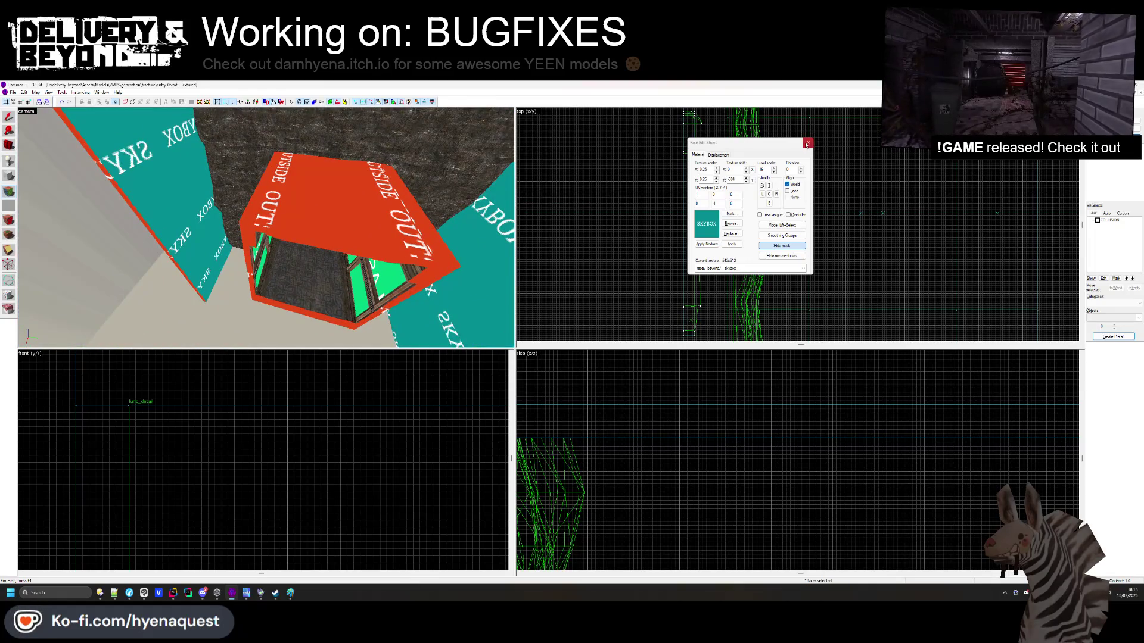
click(807, 144)
click(43, 185)
Draw a narrow new block beside the room and create it as a solid
click(13, 176)
scroll(747, 298, down, 3)
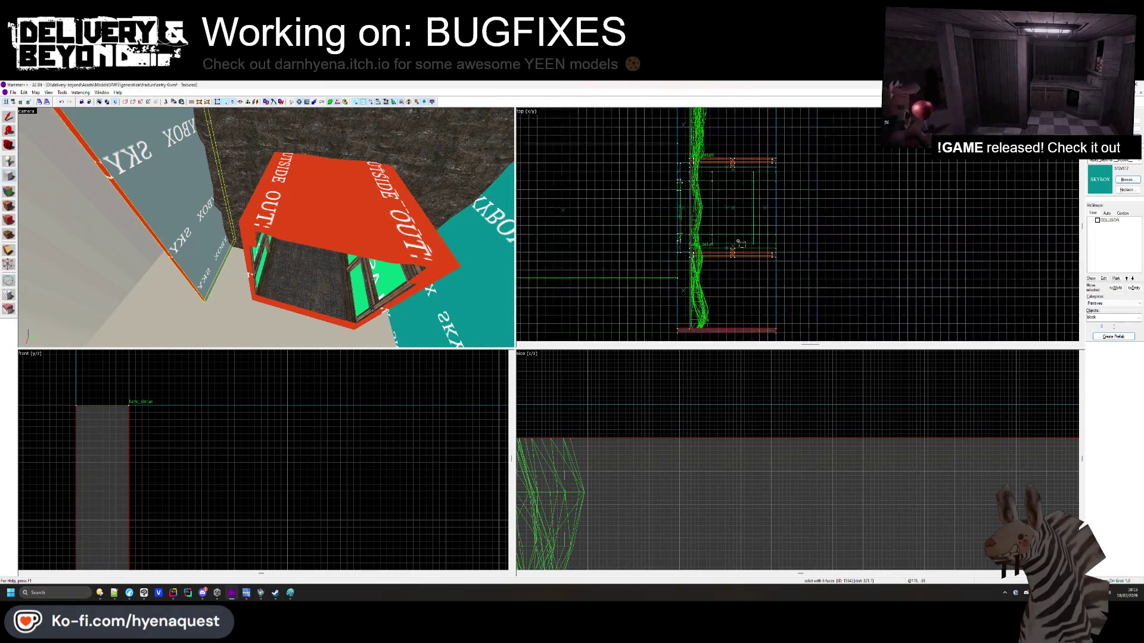
scroll(748, 292, up, 5)
mouse_move(745, 284)
mouse_down()
mouse_move(740, 167)
mouse_move(667, 150)
mouse_up()
scroll(741, 167, up, 2)
scroll(741, 167, down, 3)
scroll(741, 167, up, 3)
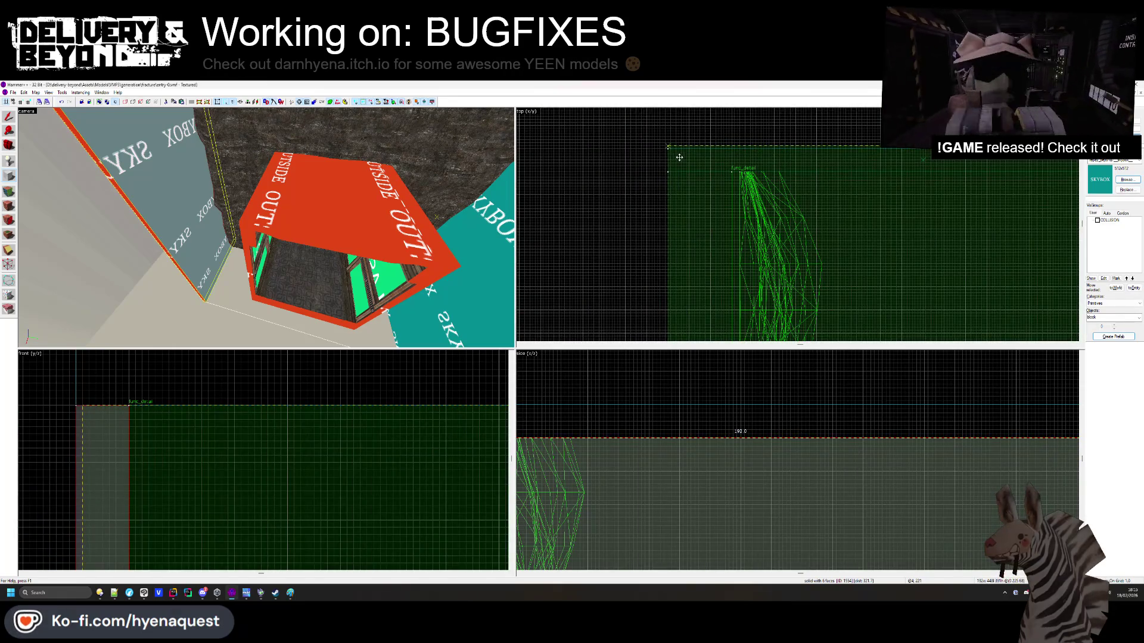
scroll(683, 148, down, 3)
scroll(715, 217, up, 4)
scroll(691, 408, down, 4)
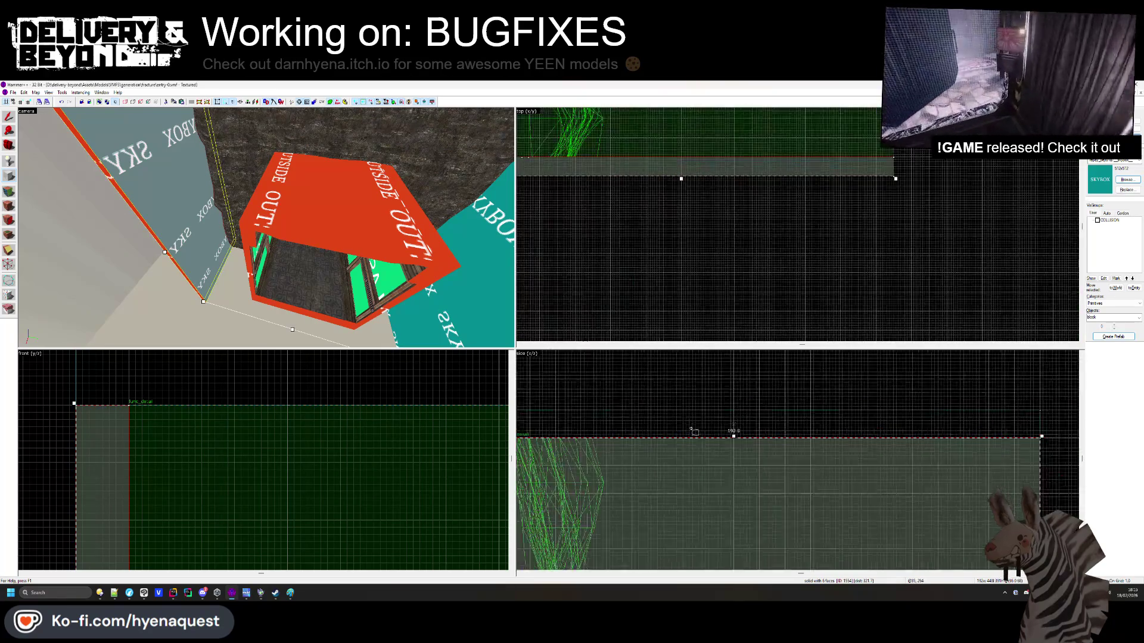
scroll(688, 417, up, 5)
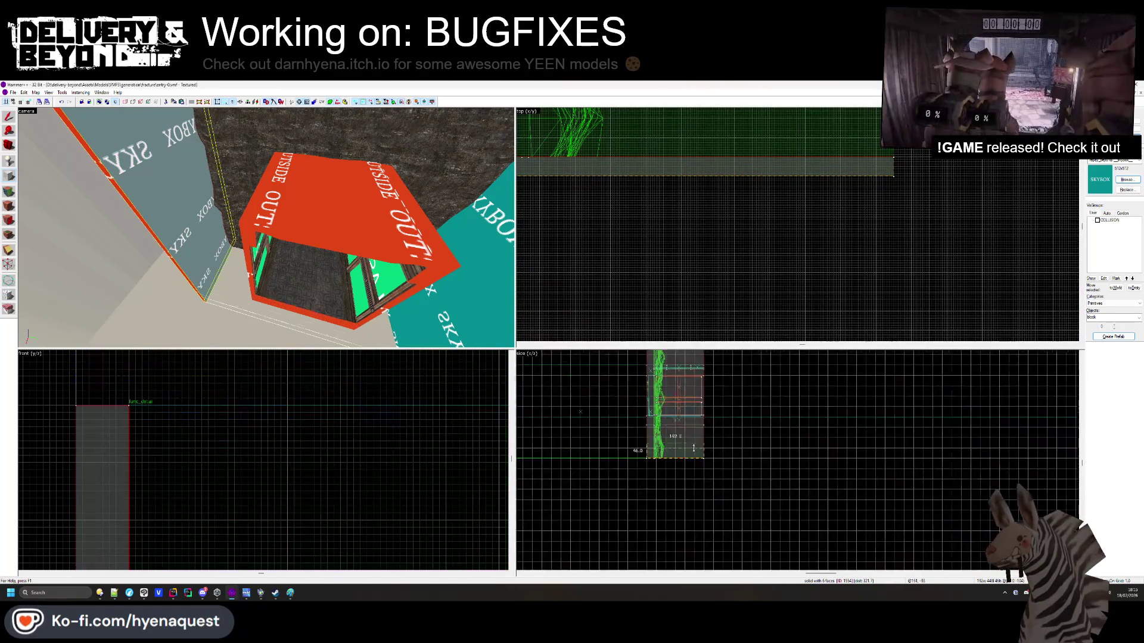
scroll(699, 492, up, 2)
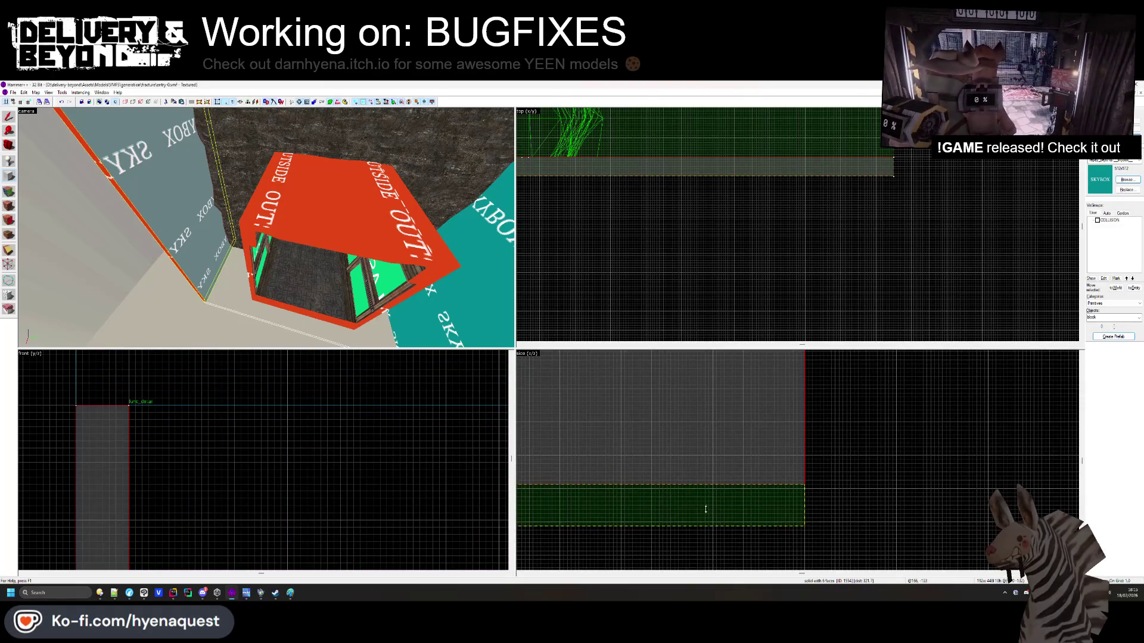
key(Return)
Give a face of the new block the dark rock texture and close face editing
click(9, 191)
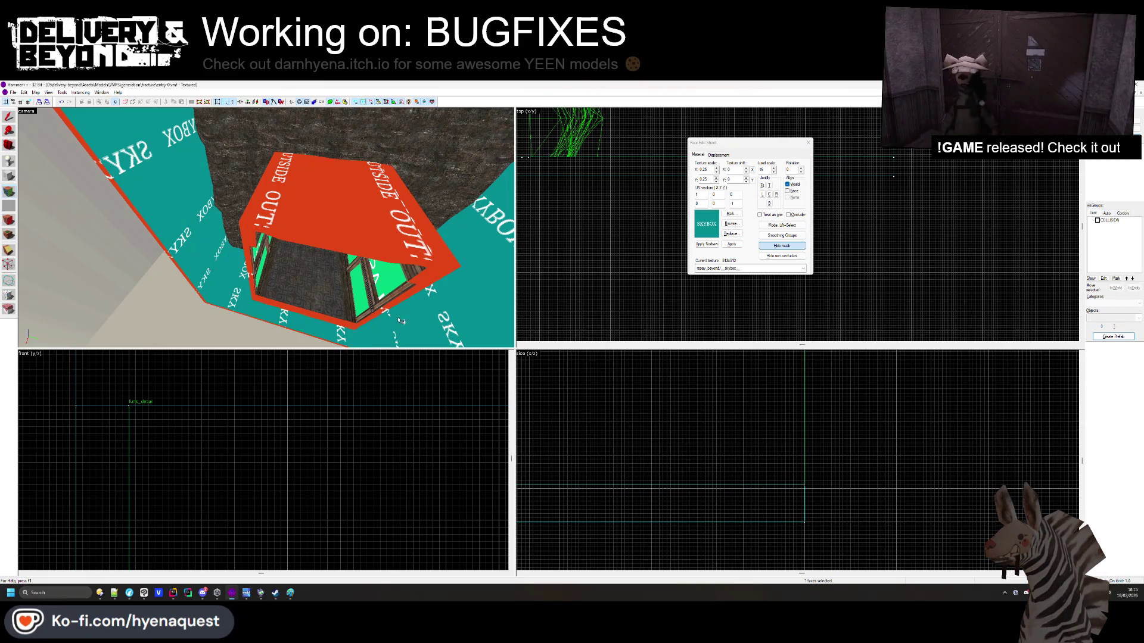
drag(407, 332, 280, 231)
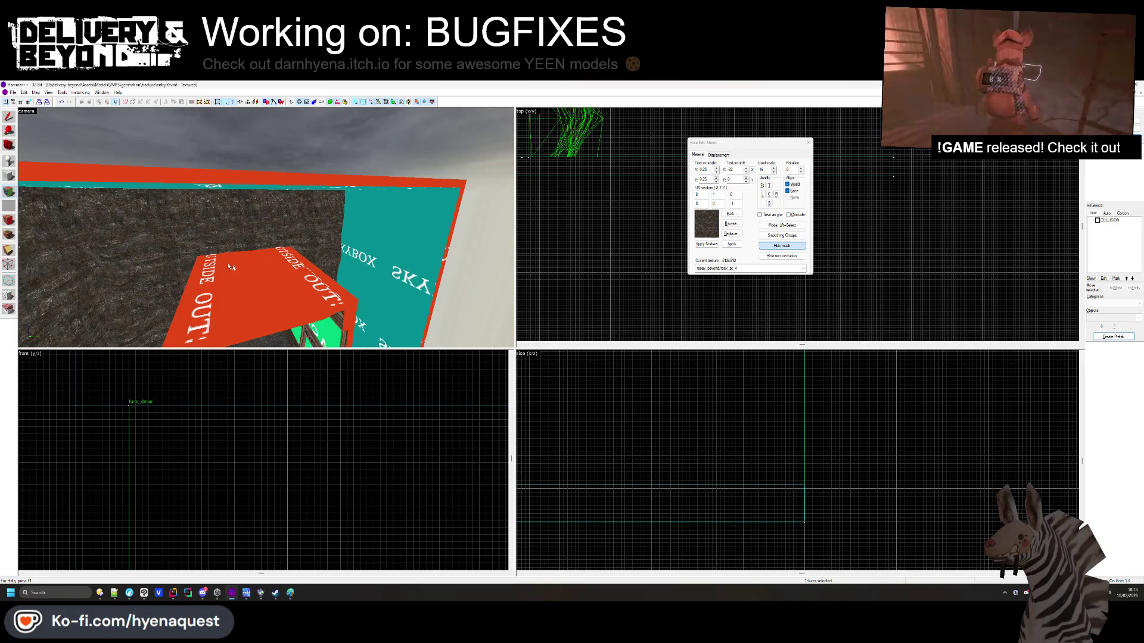
mouse_move(327, 238)
mouse_down()
mouse_move(267, 228)
mouse_move(274, 238)
mouse_up()
click(808, 143)
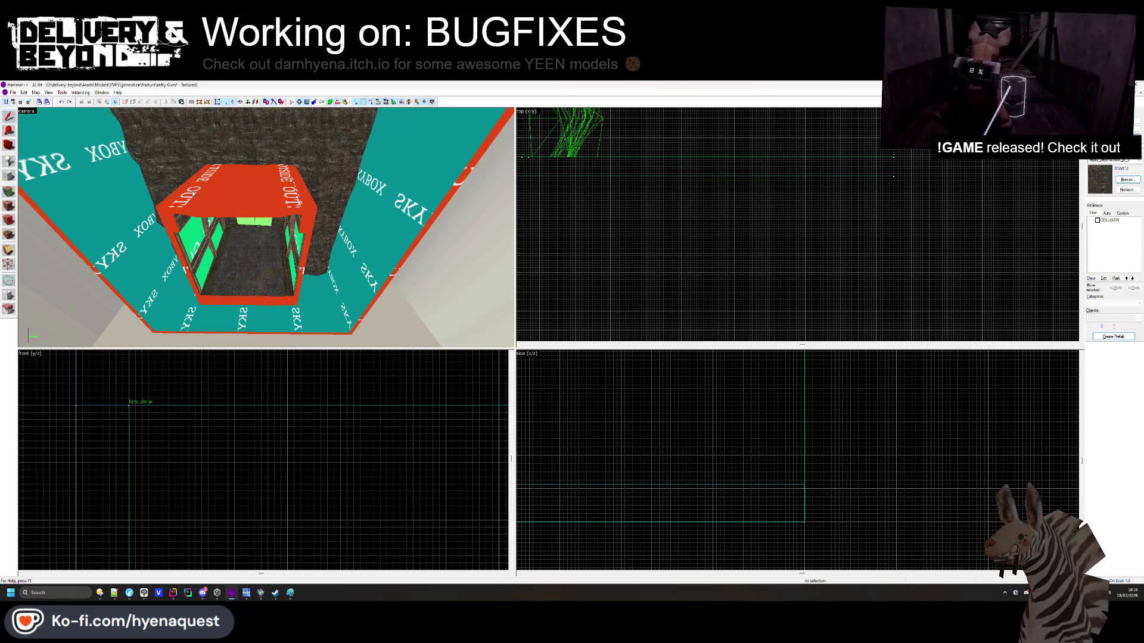
Fly through the enclosed SKYBOX corridor, then switch to the Paint doodle window
scroll(259, 222, down, 5)
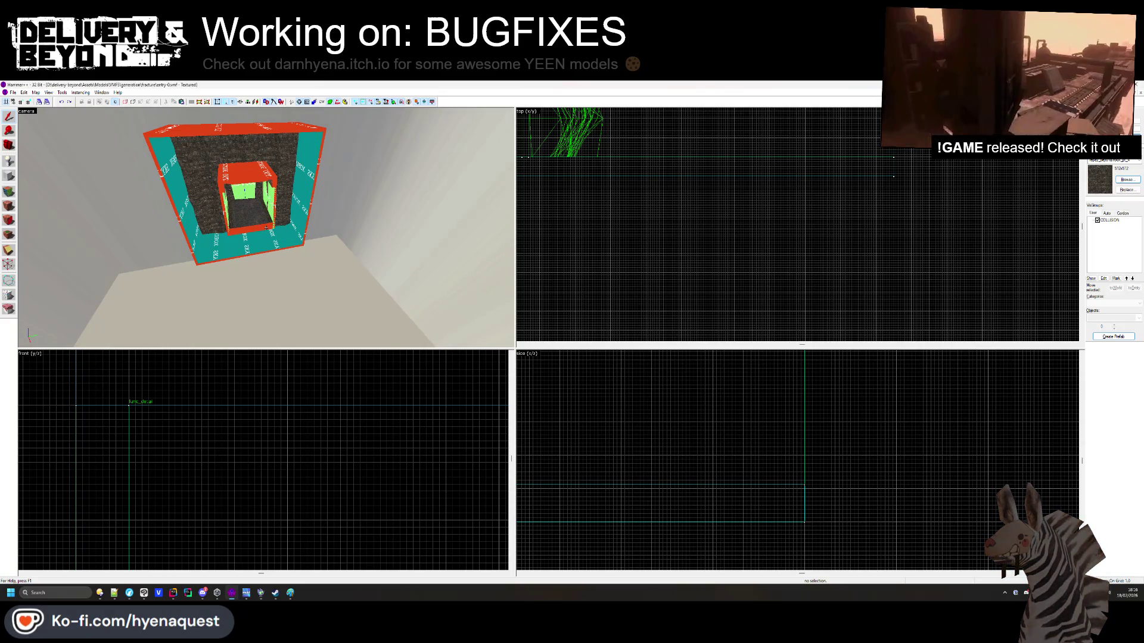
key(w)
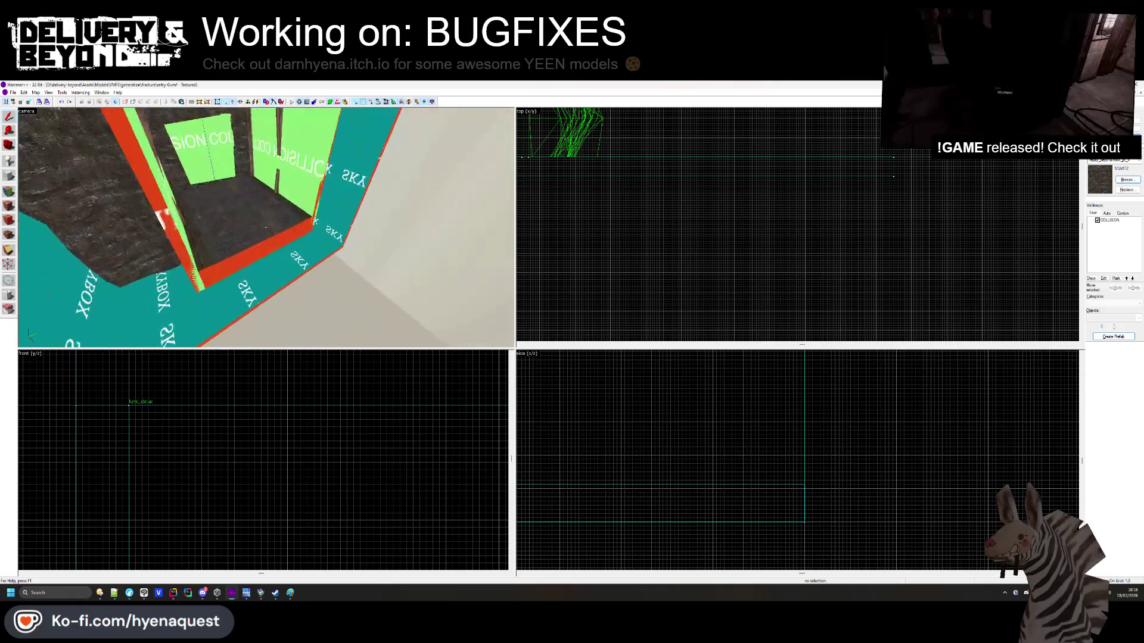
key(w)
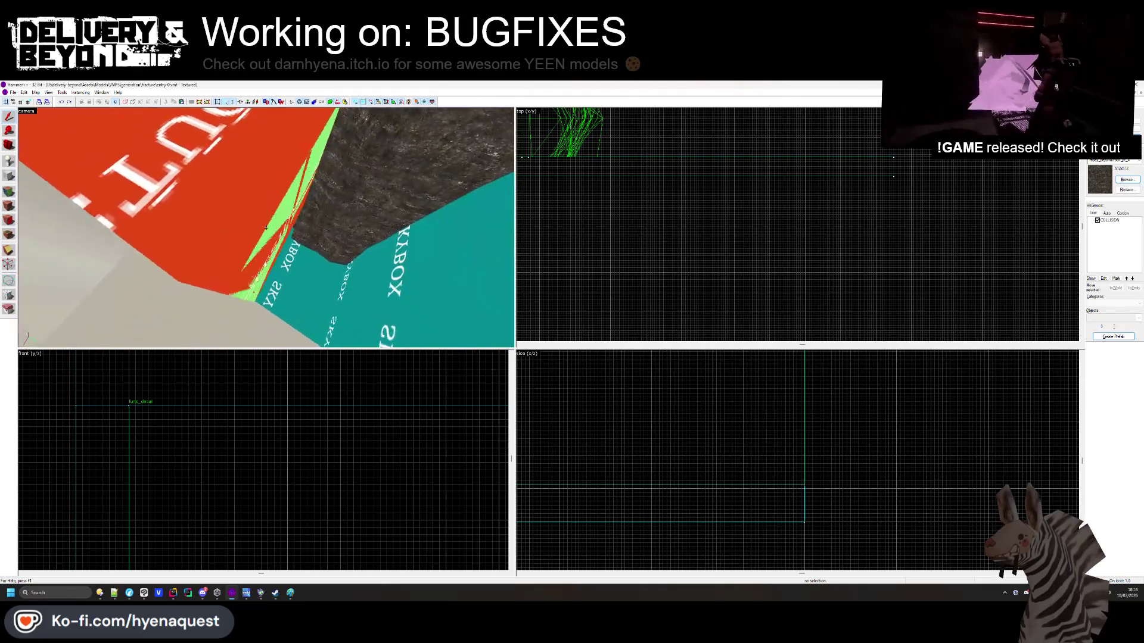
key(w)
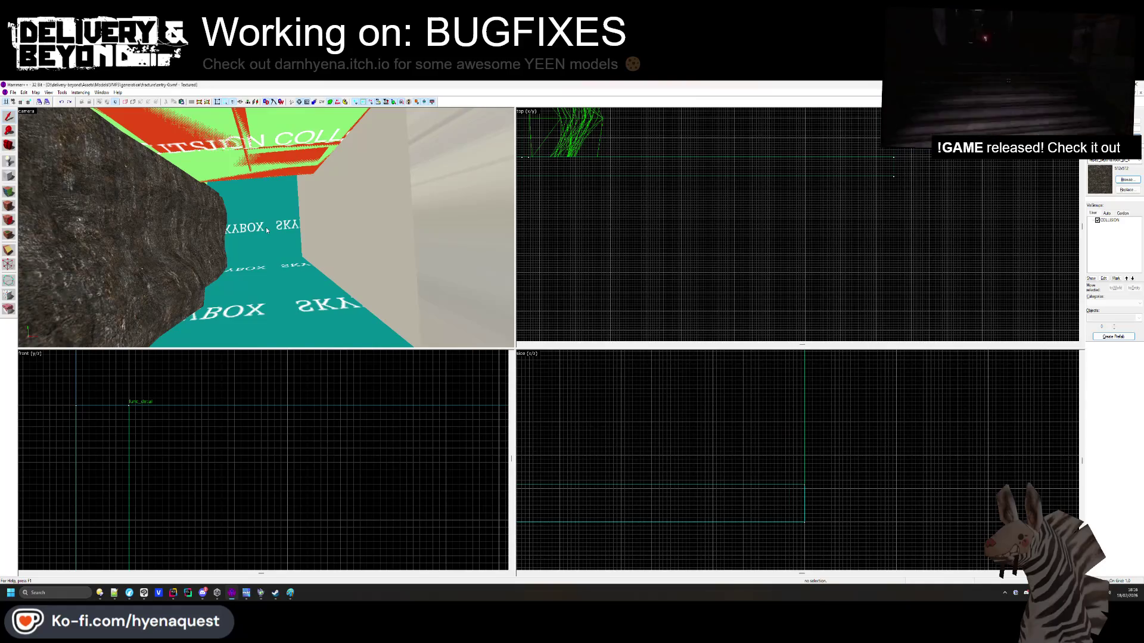
key(alt+Tab)
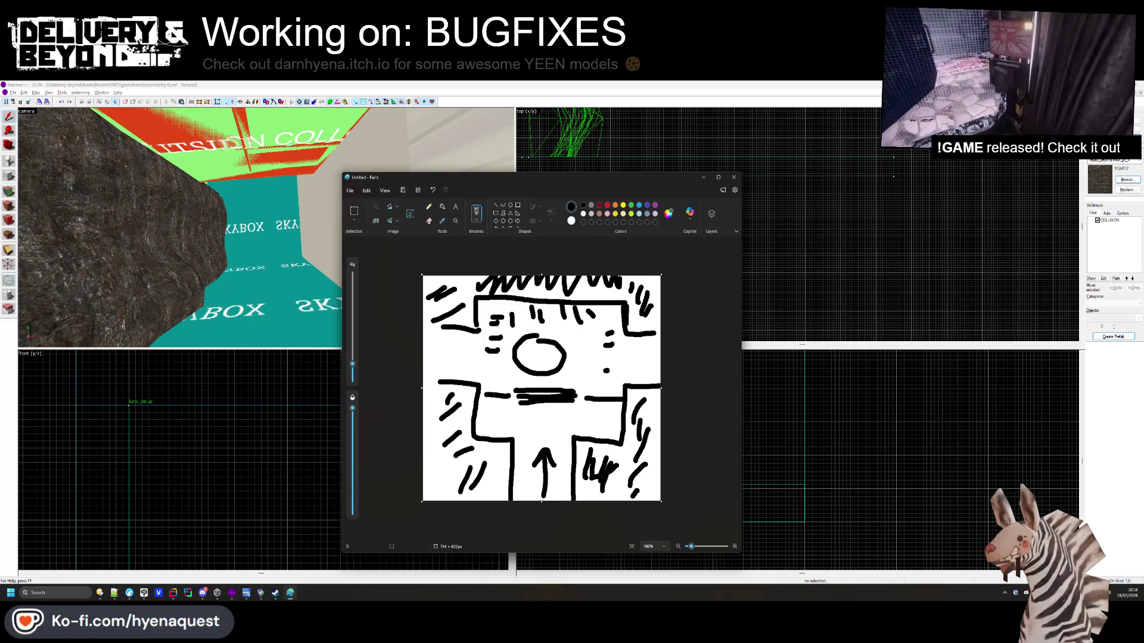
key(alt)
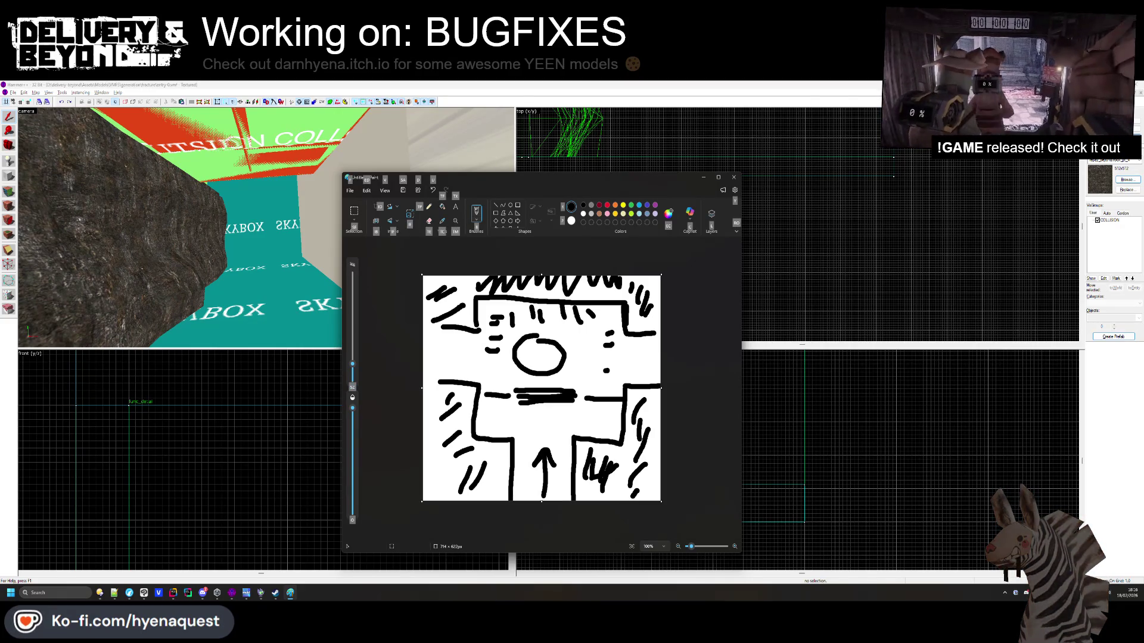